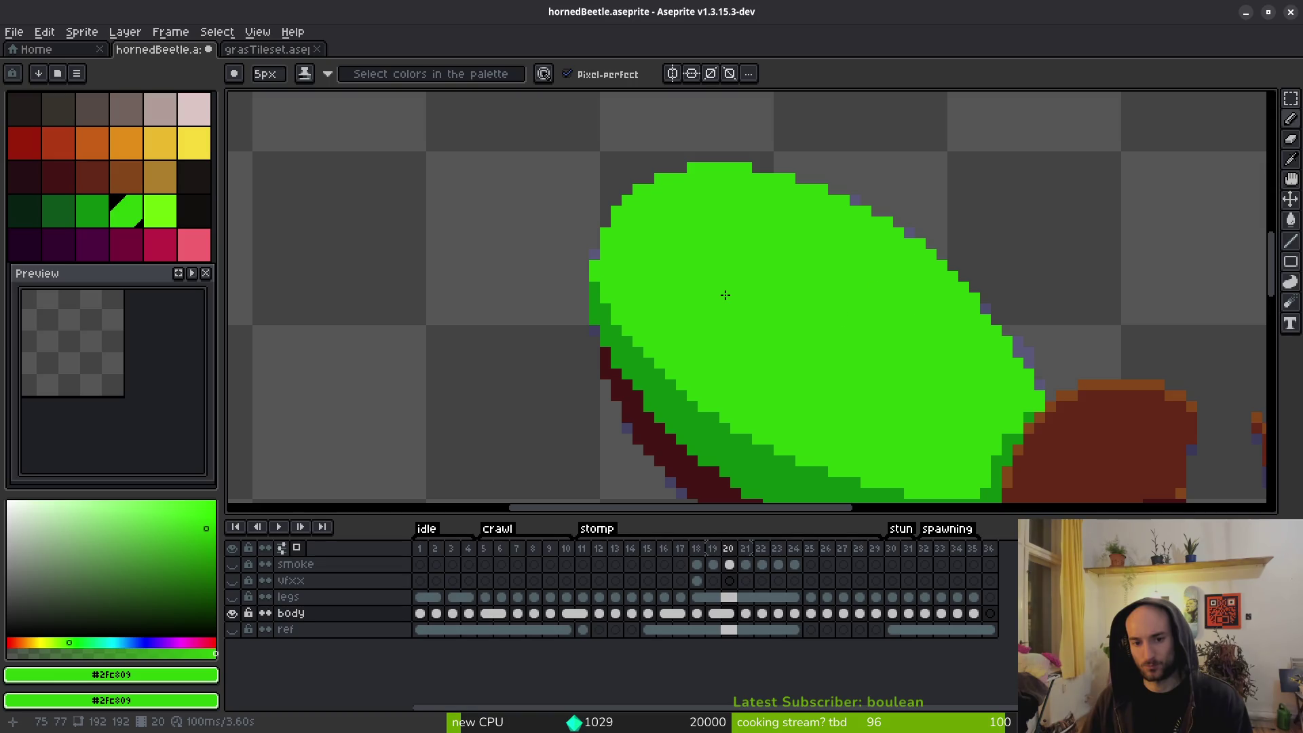
Eyedrop the shell's darker green #0c8b0c and shrink the brush to 1 px.
scroll(719, 305, up, 5)
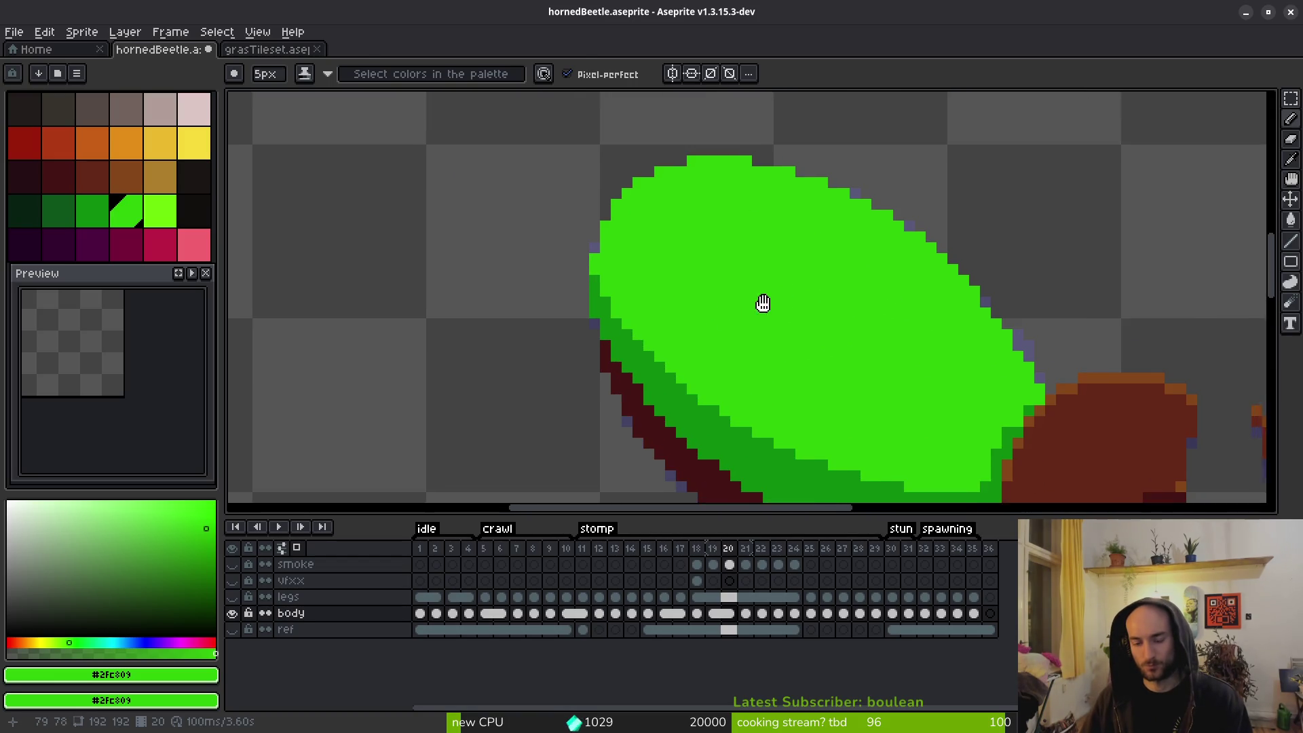
alt+click(704, 393)
key(Left)
key(Left)
key(Left)
key(Right)
key(minus)
key(minus)
key(minus)
Flip between frames 17, 18 and 19 to compare the shell poses.
key(Right)
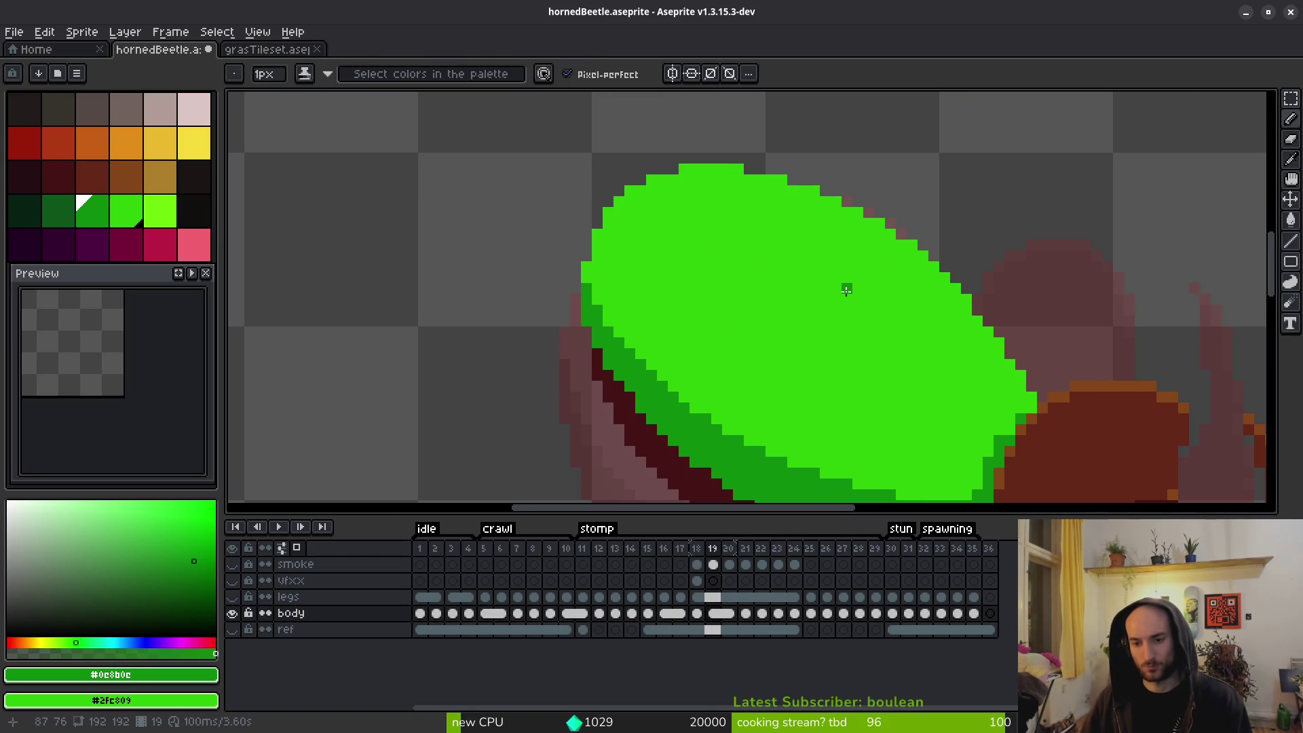
key(Left)
key(Right)
key(Left)
key(Right)
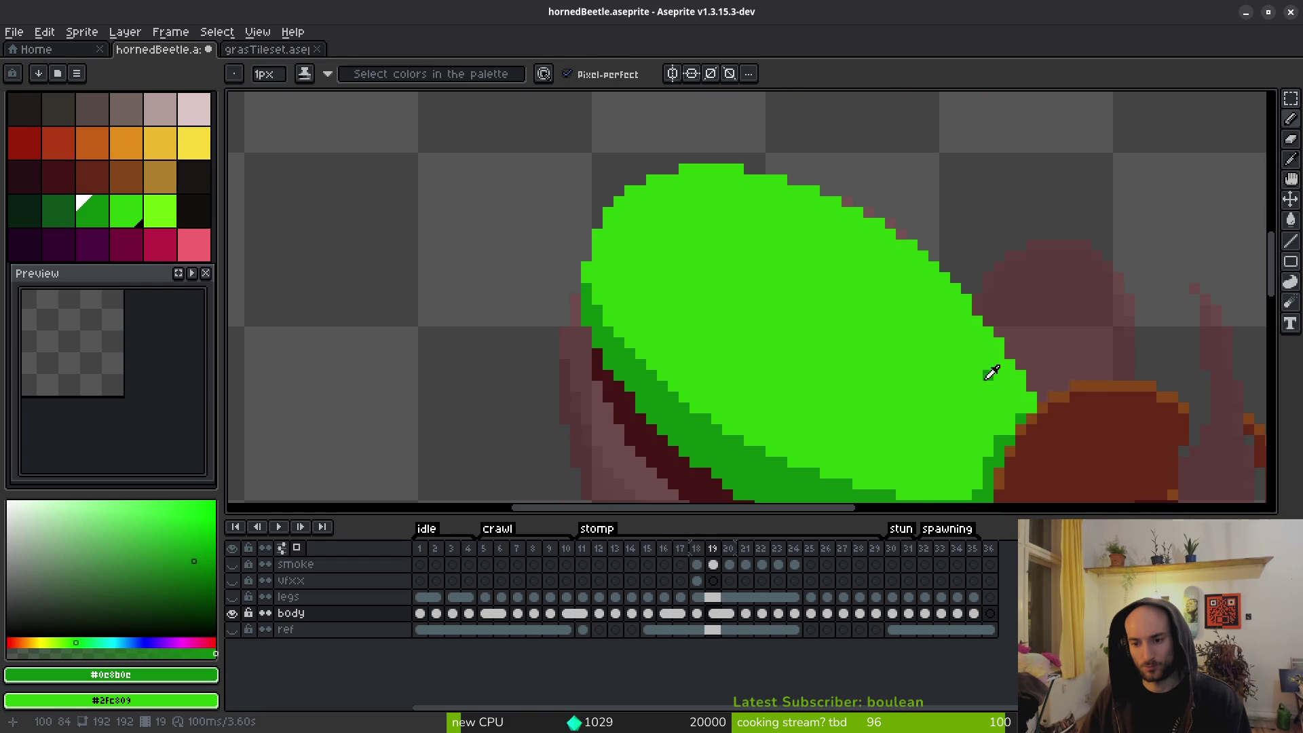
scroll(983, 372, up, 3)
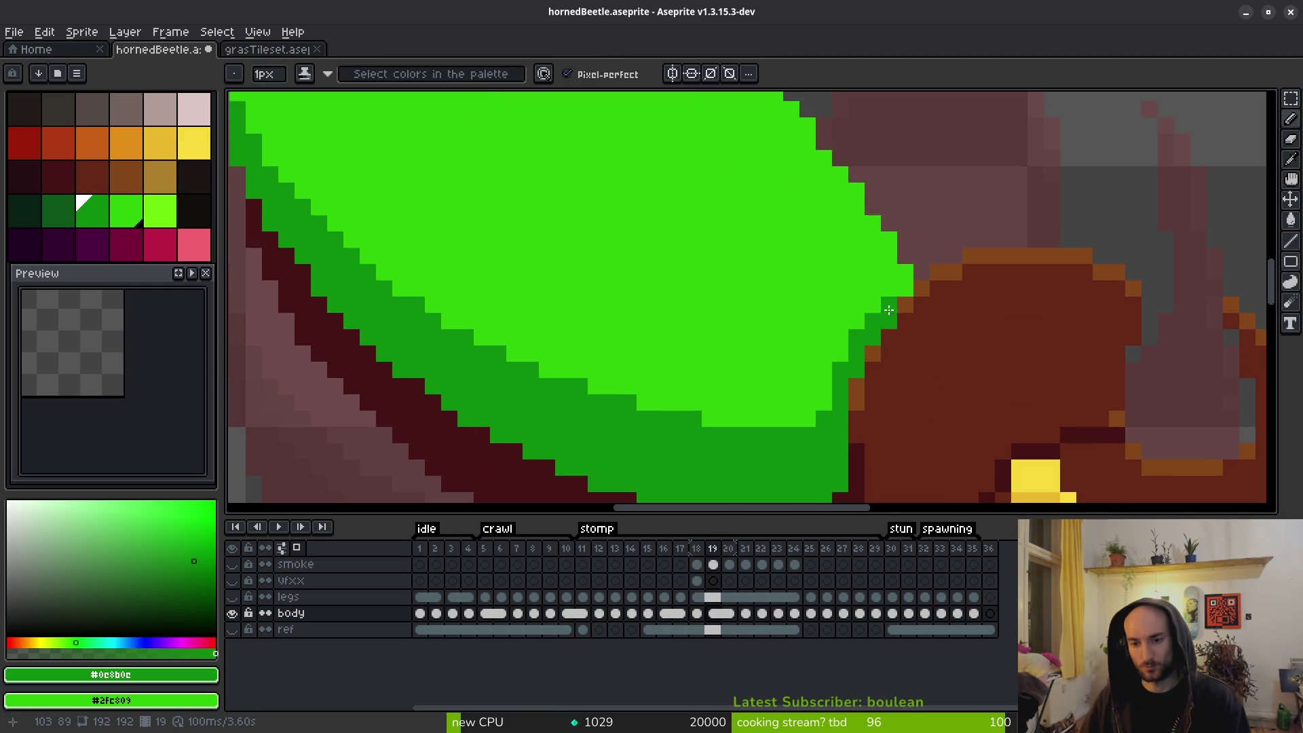
scroll(902, 293, down, 3)
key(Left)
key(Left)
key(Left)
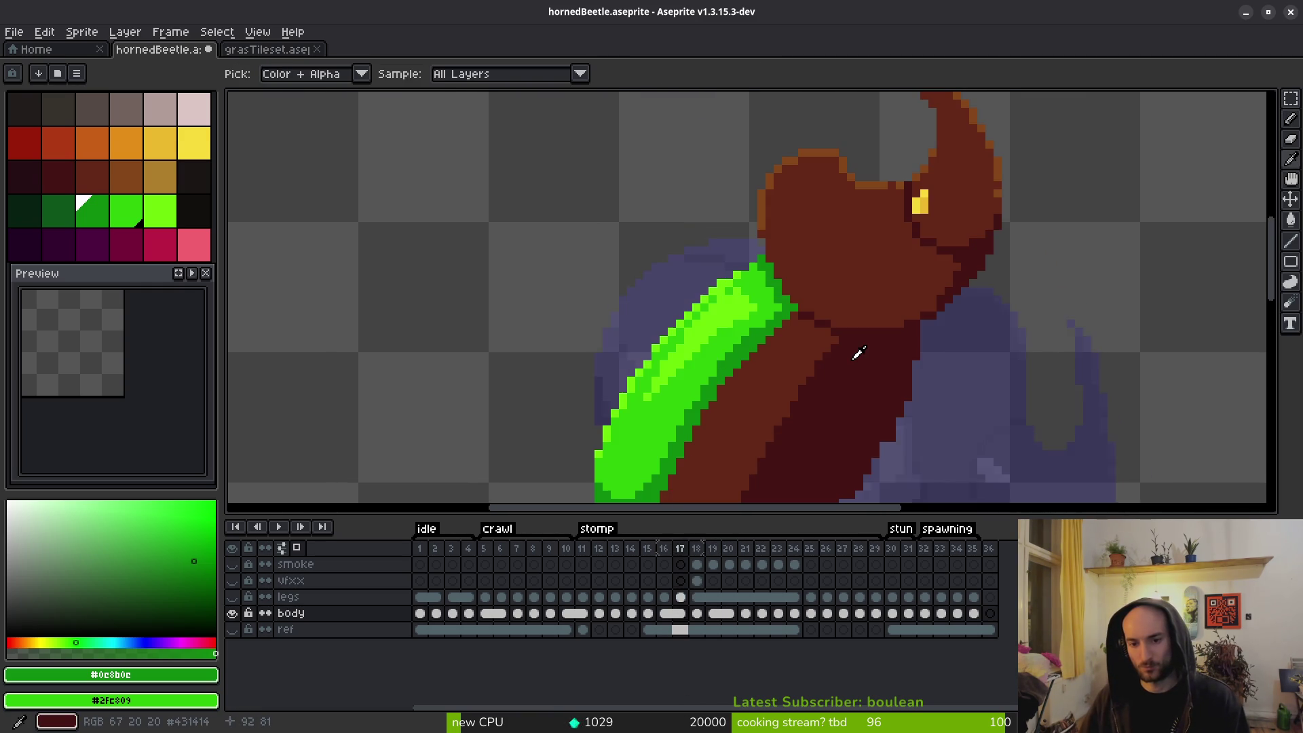
key(Right)
key(Right)
key(Left)
key(Left)
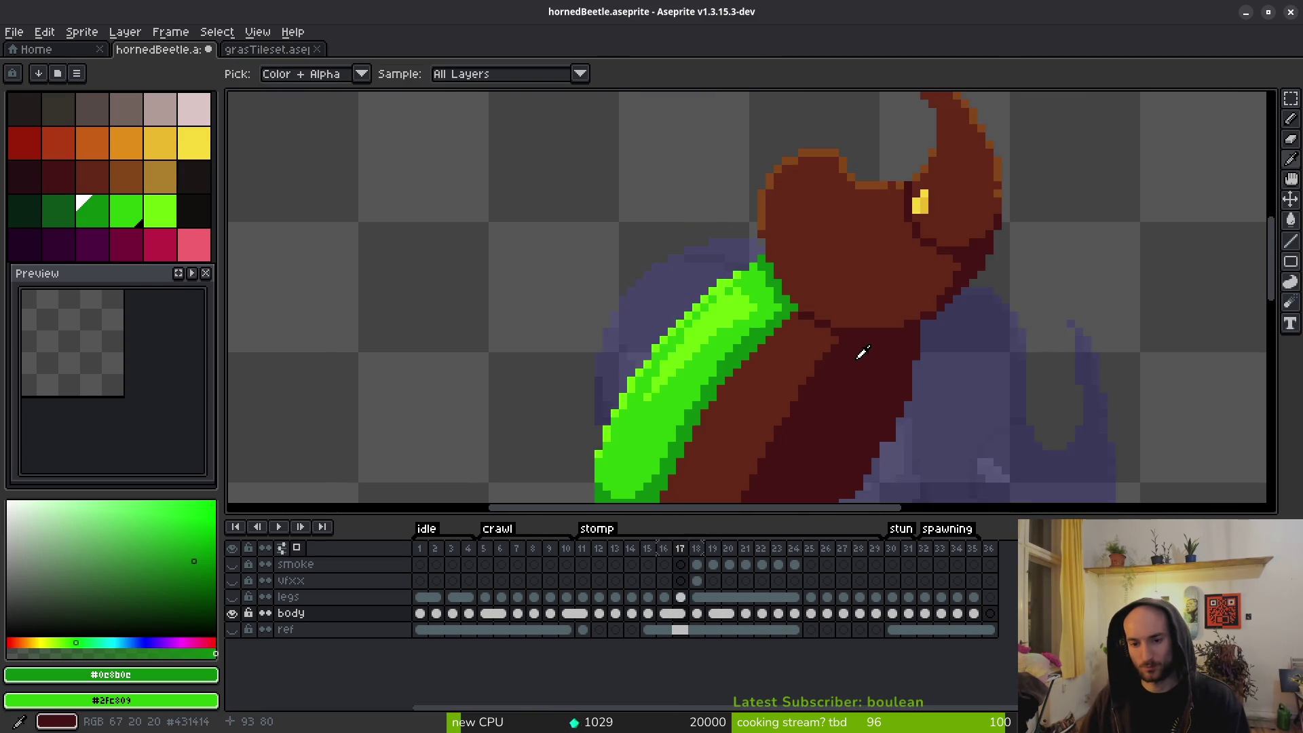
key(Right)
key(Right)
key(Left)
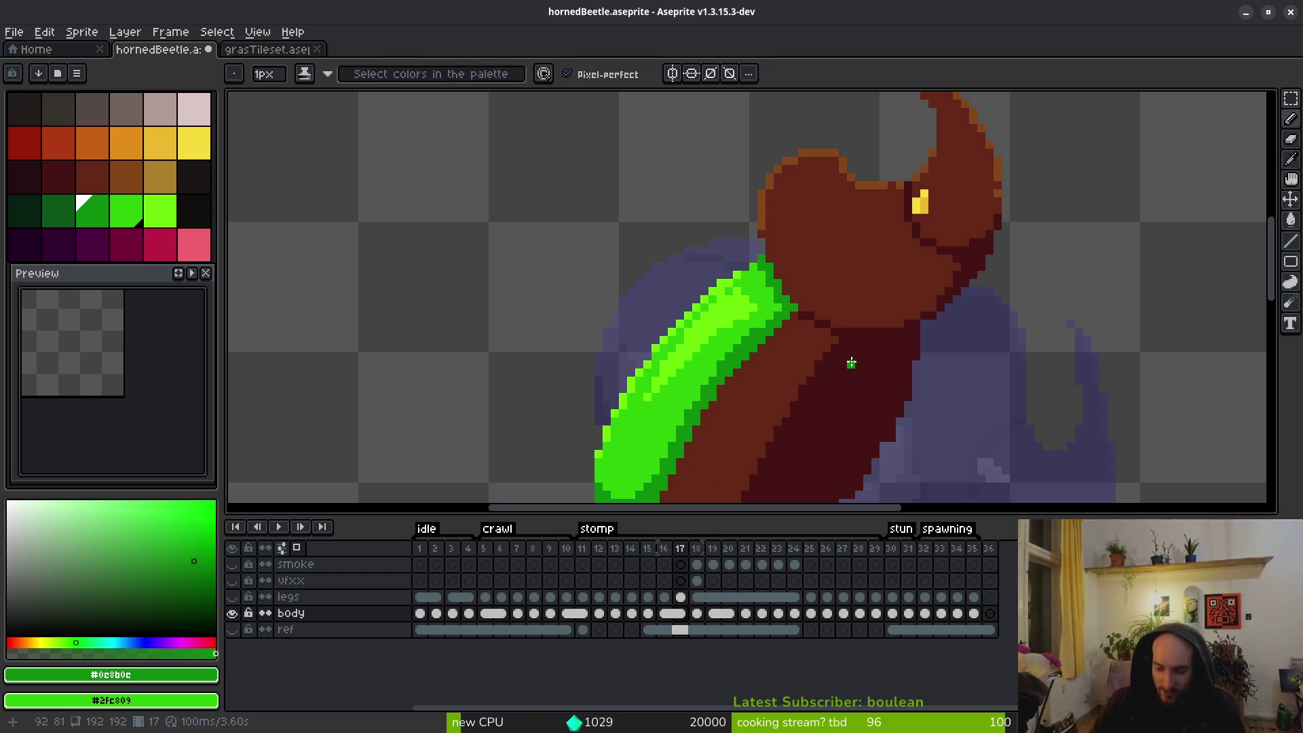
key(Right)
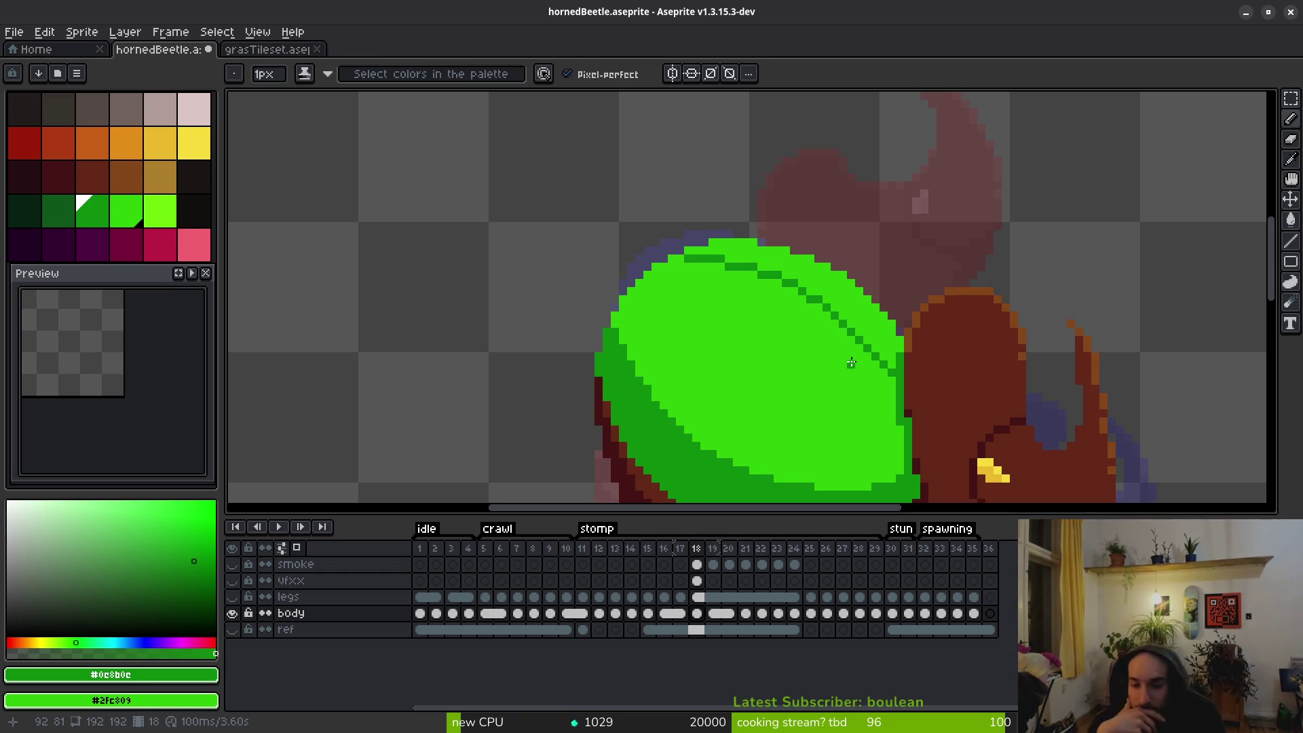
Draw dark green seam pixels along the shell top on frame 18.
key(Left)
key(alt)
key(Right)
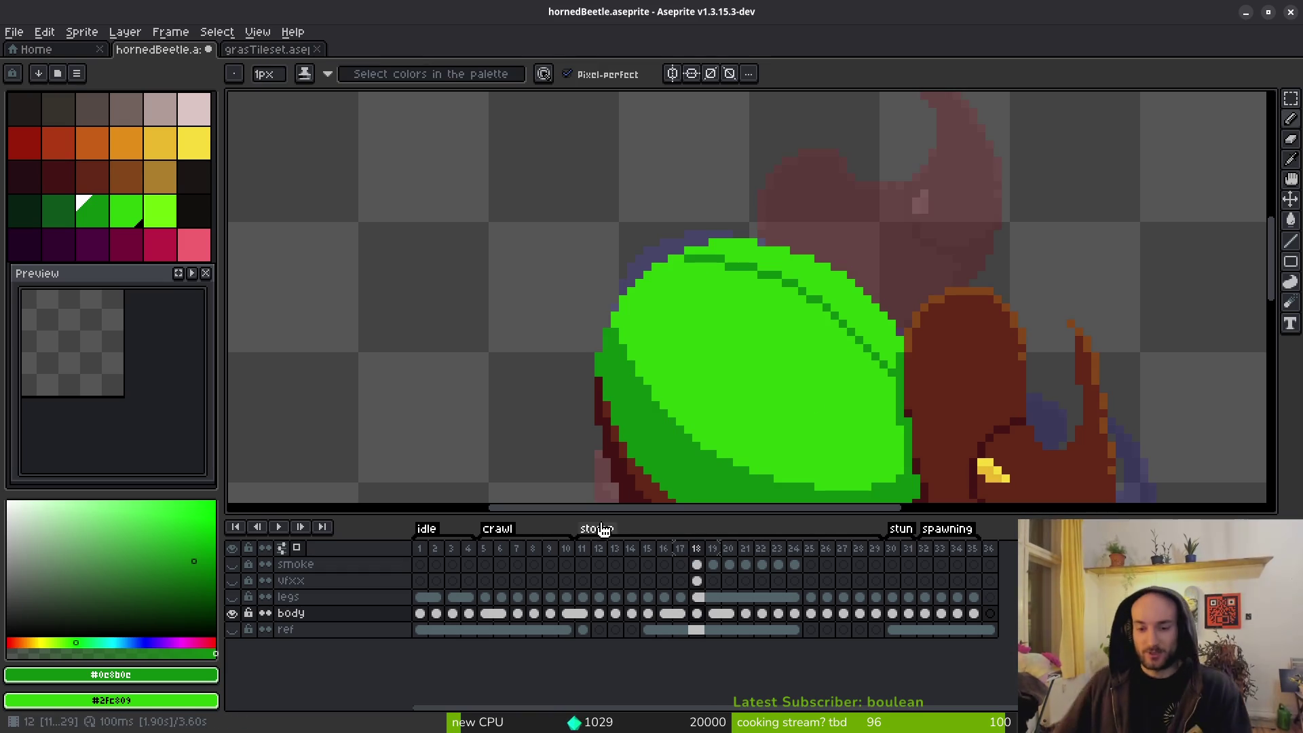
scroll(836, 323, up, 2)
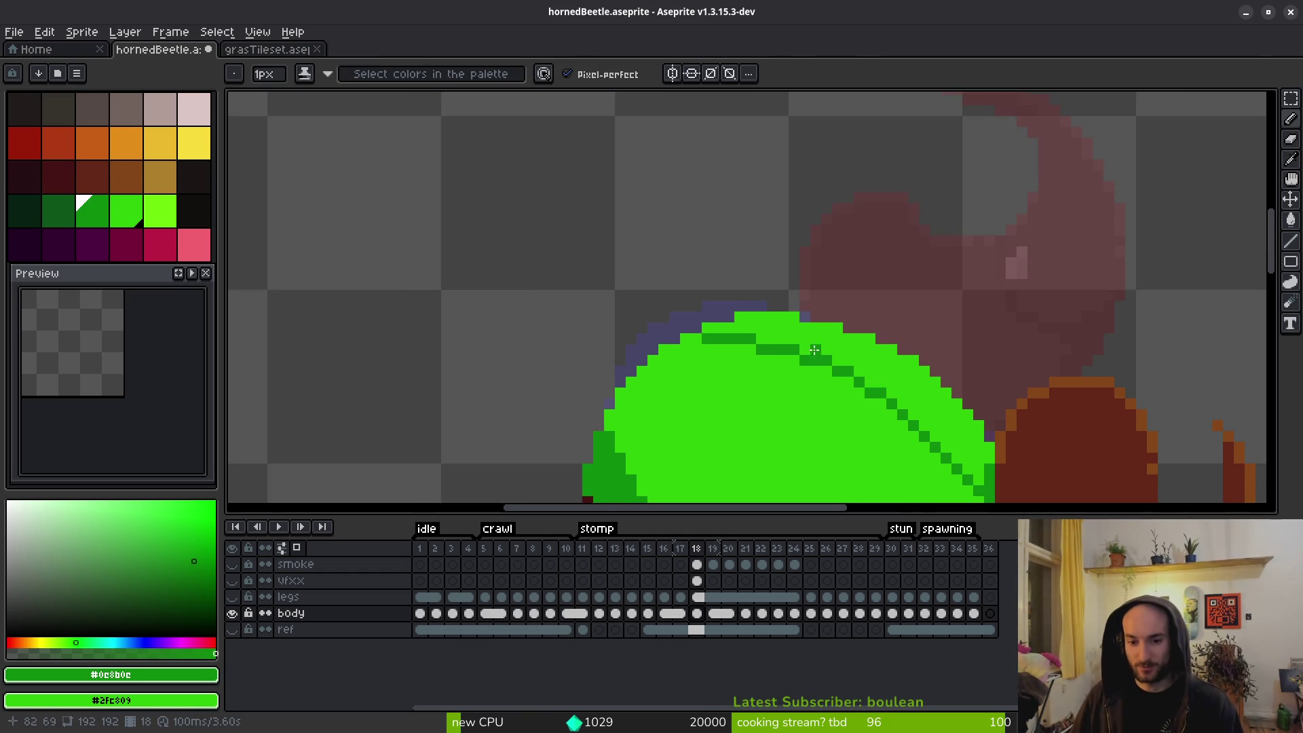
scroll(836, 323, left, 5)
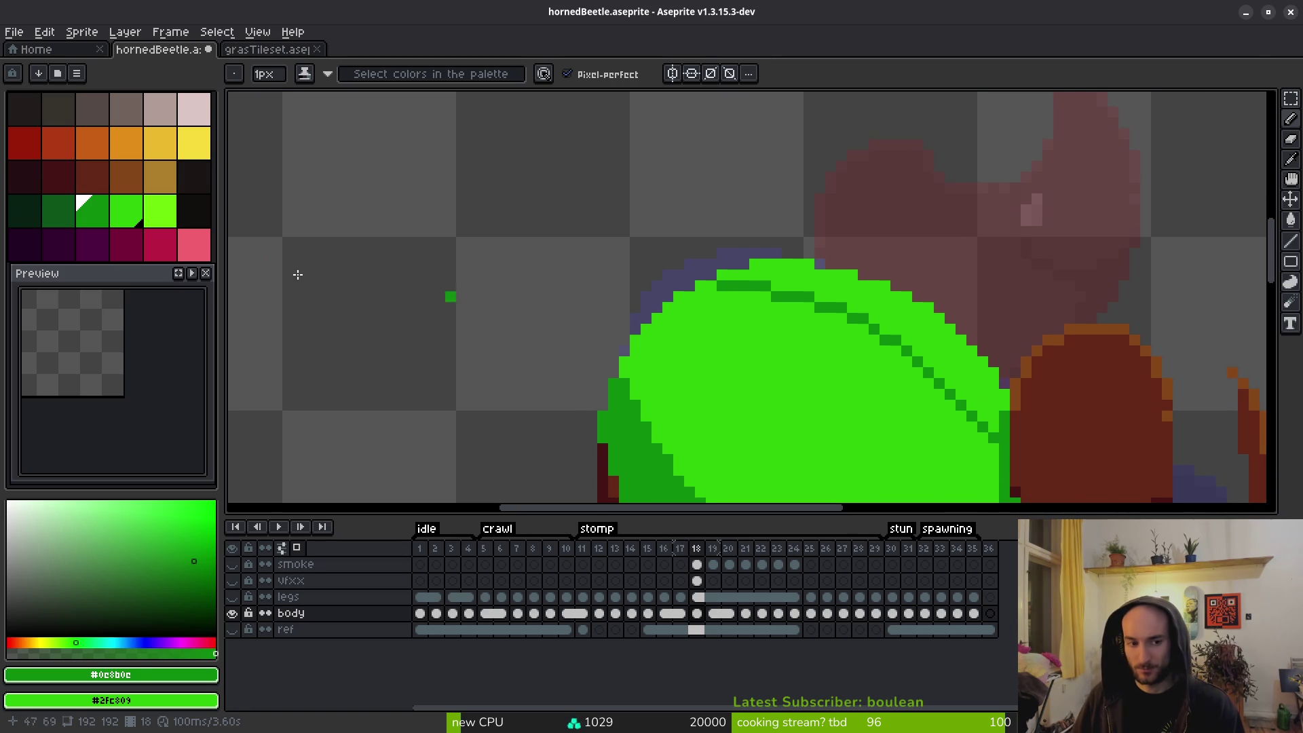
drag(796, 299, 839, 326)
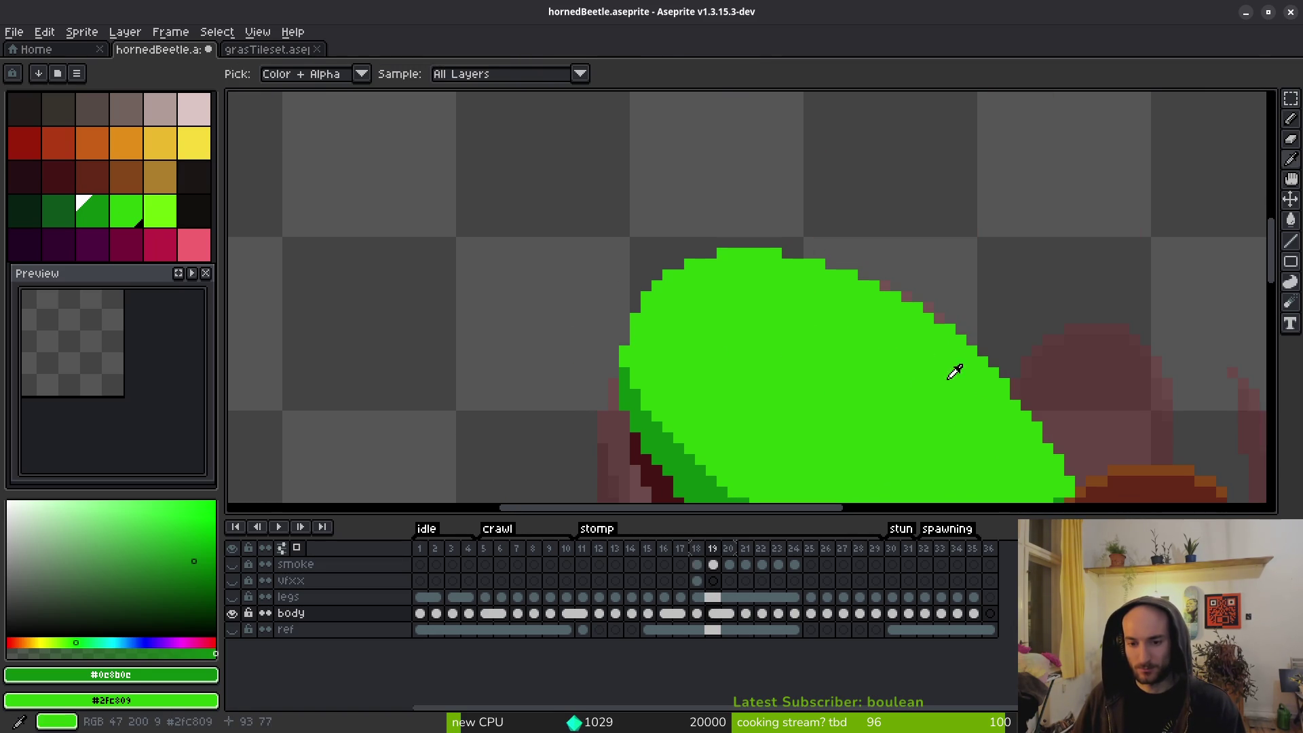
scroll(767, 306, right, 5)
scroll(768, 305, down, 3)
On frame 19, start the seam at the shell's top edge and repaint a stray dark pixel bright green.
key(alt)
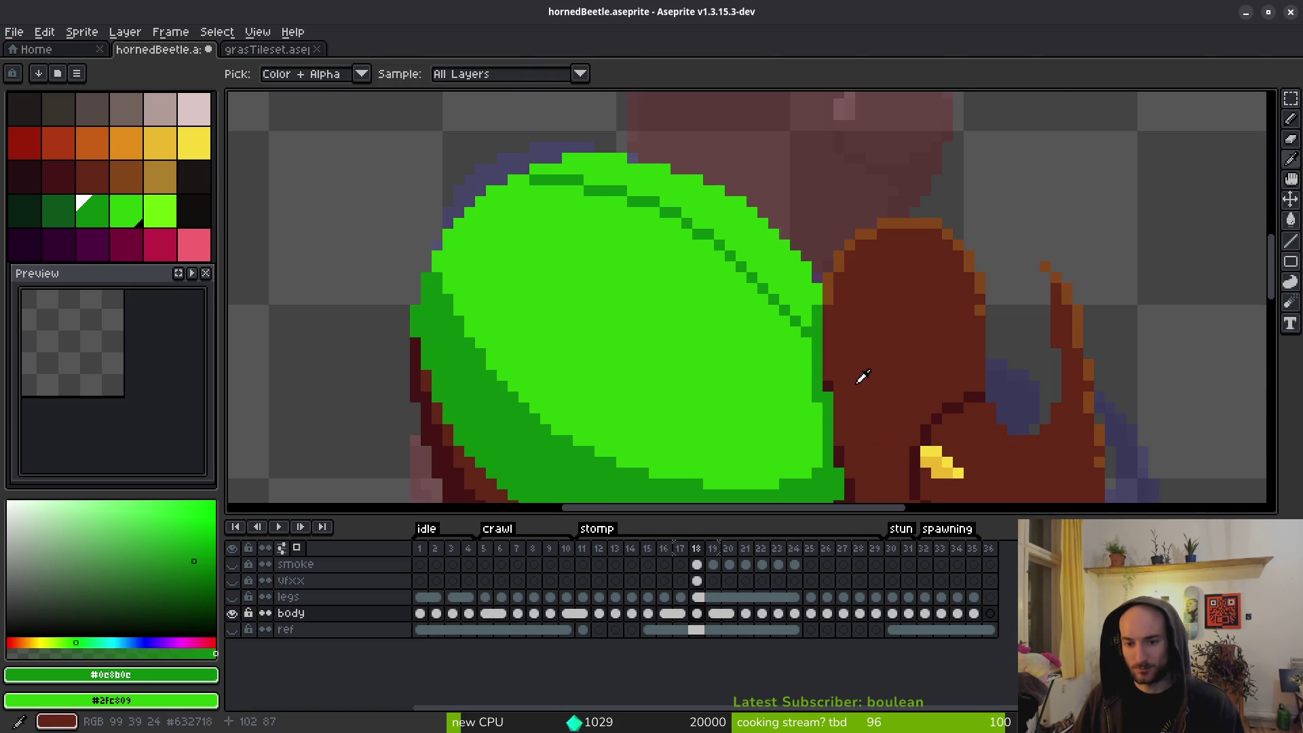
key(period)
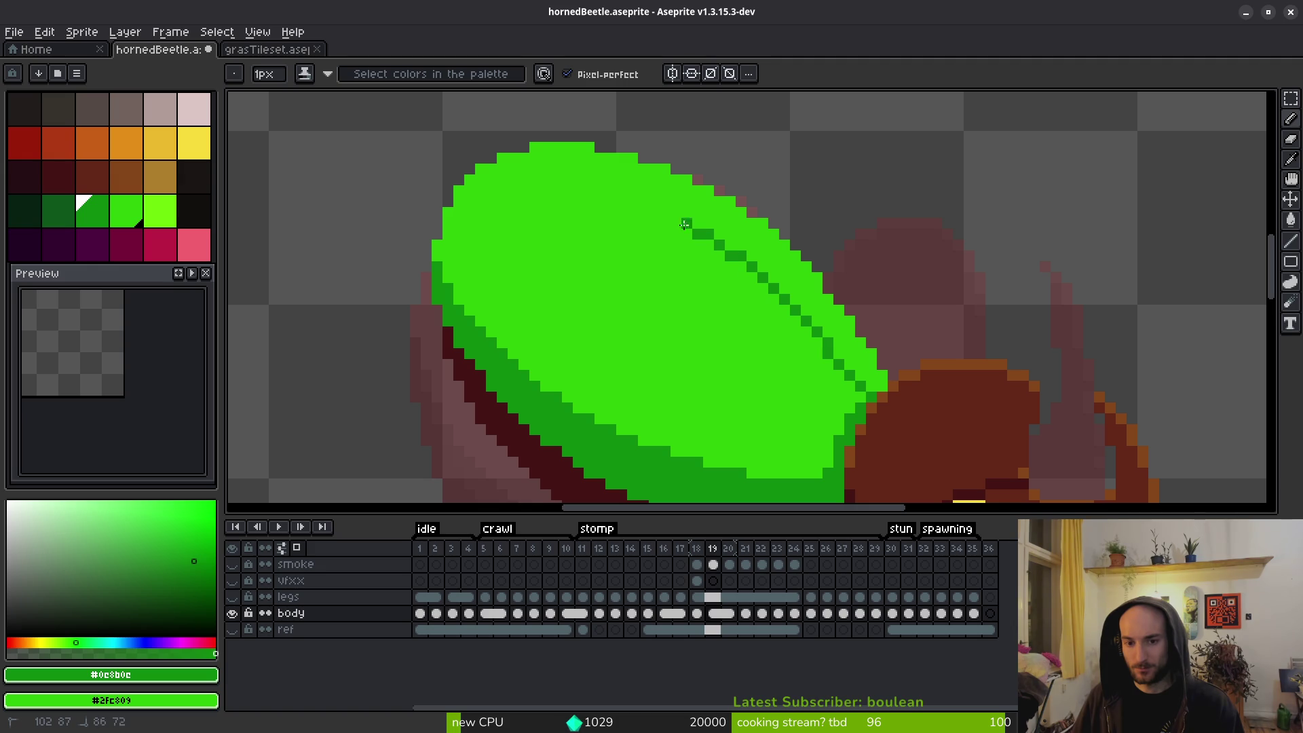
click(533, 154)
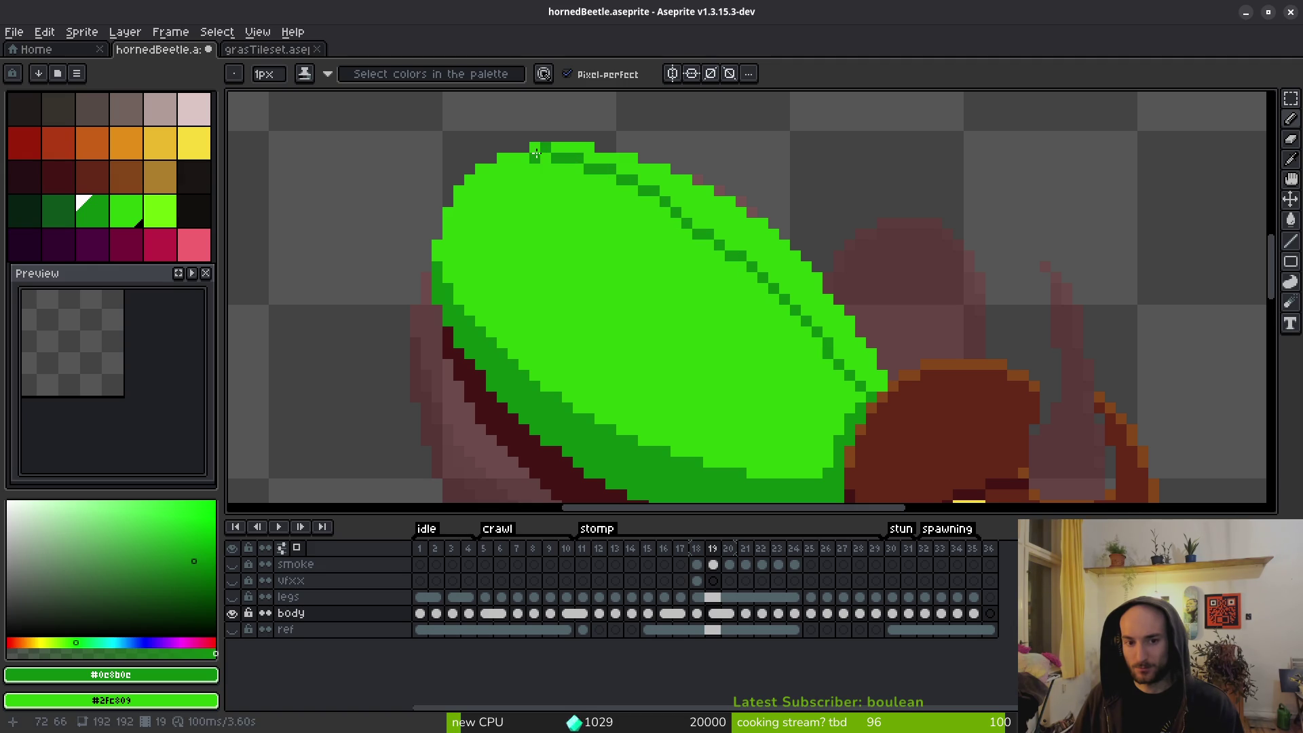
scroll(645, 343, up, 3)
scroll(625, 233, up, 1)
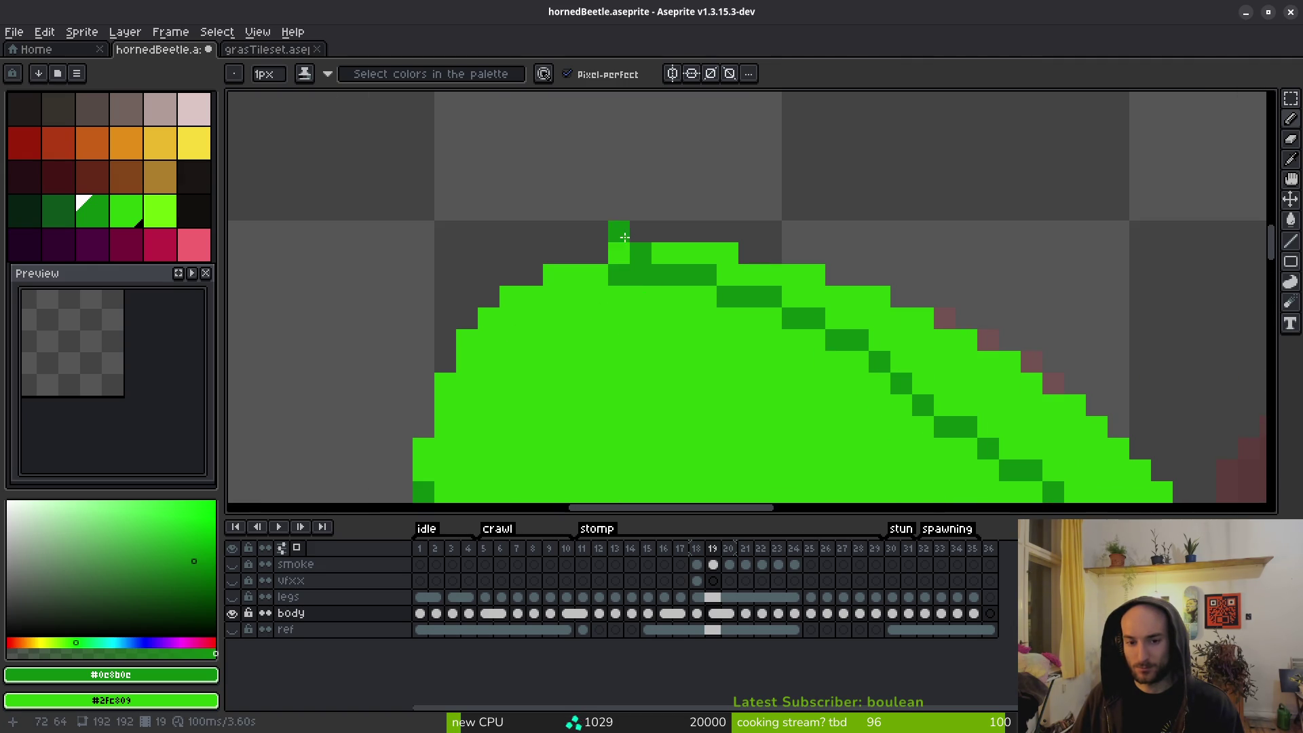
right_click(619, 275)
scroll(709, 360, down, 2)
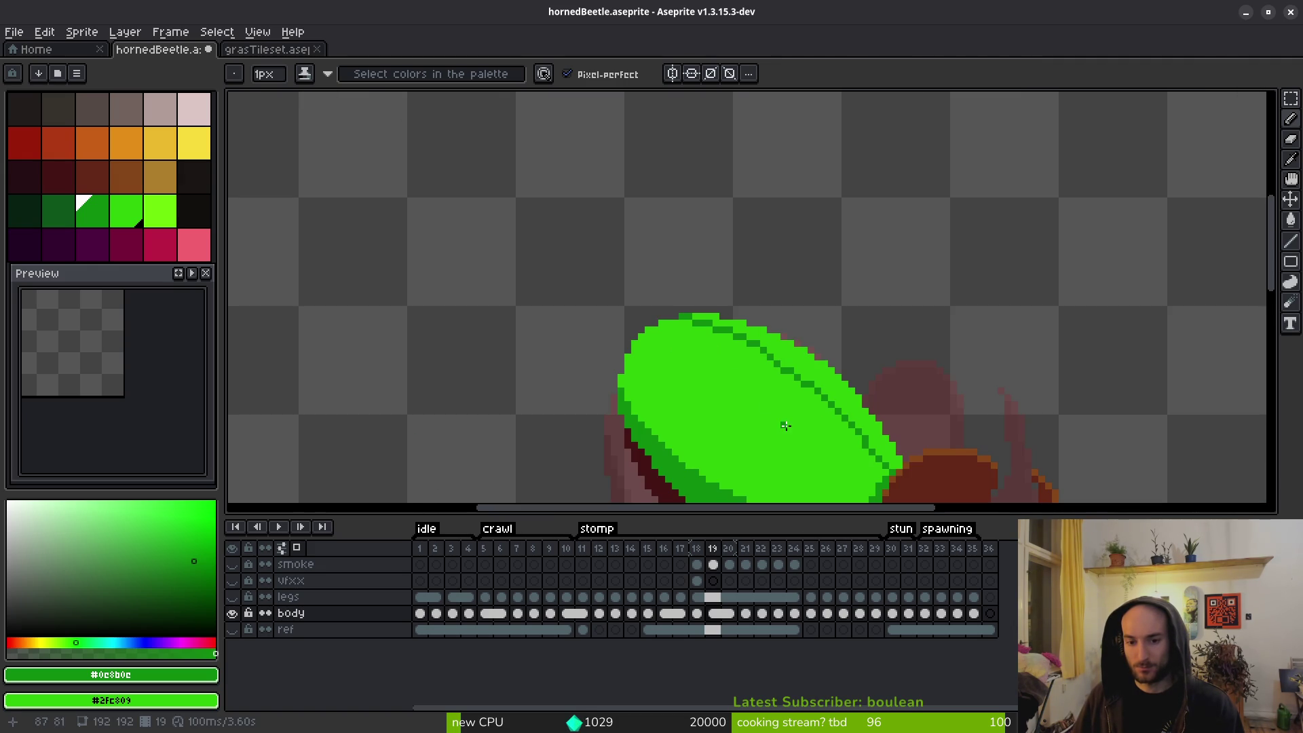
scroll(805, 377, up, 2)
Place more seam pixels along frame 19's shell, undoing two misplaced ones.
click(760, 337)
key(ctrl+z)
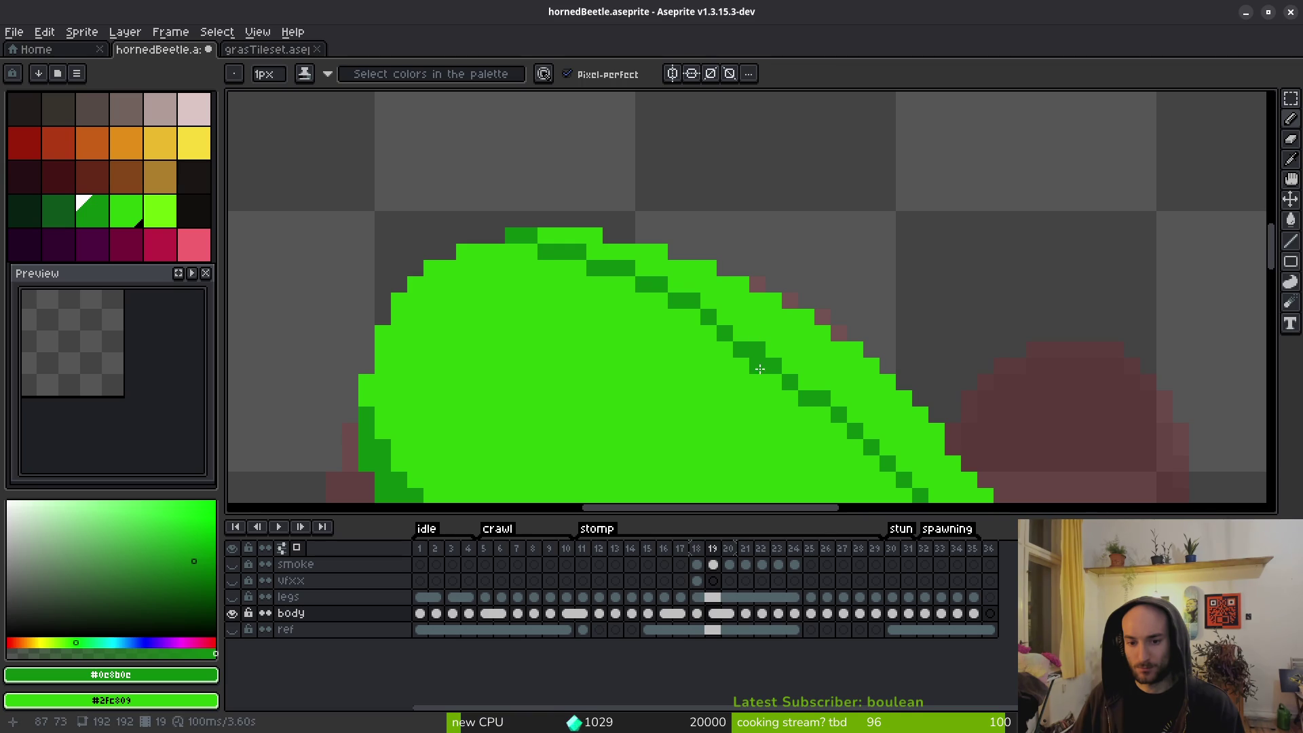
scroll(823, 456, up, 1)
scroll(639, 312, down, 3)
scroll(706, 367, up, 2)
click(695, 331)
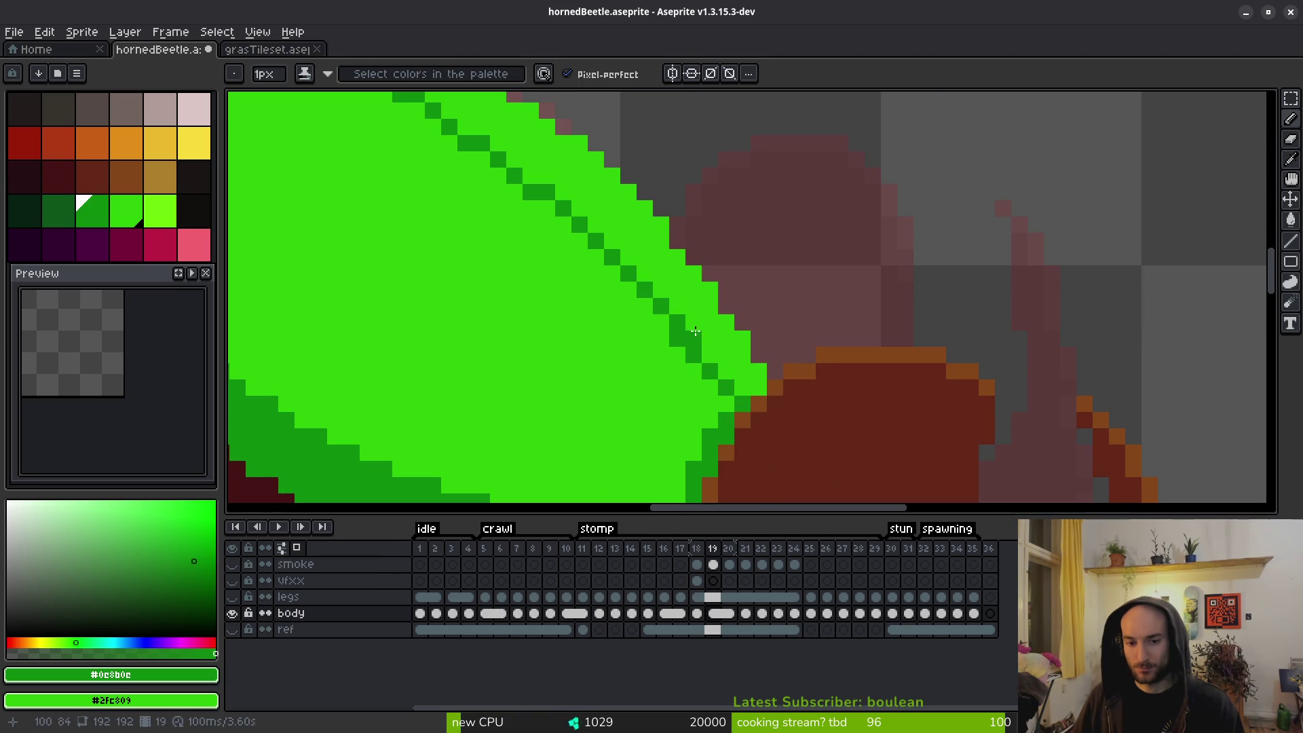
key(ctrl+z)
click(725, 378)
Redraw the seam near the shell's right end and remove an extra dark pixel above it.
scroll(699, 462, down, 3)
scroll(672, 390, down, 4)
scroll(677, 377, up, 6)
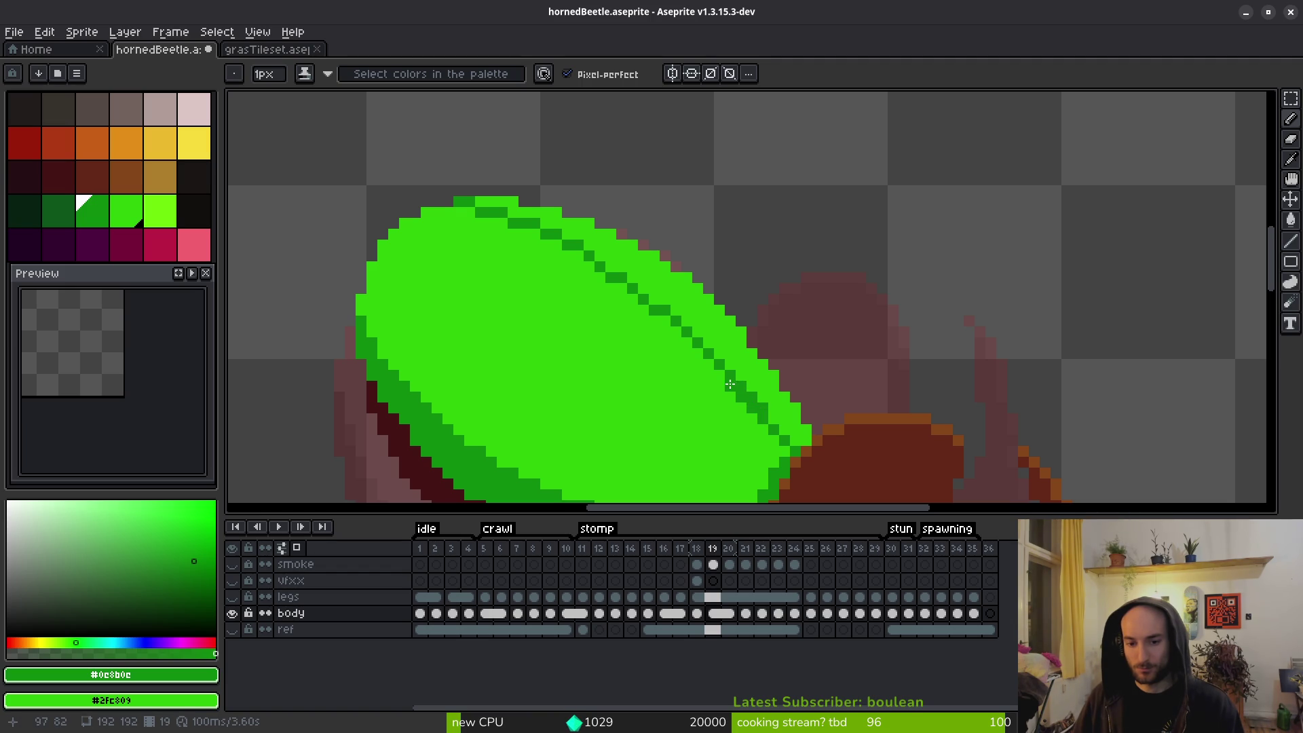
click(753, 405)
scroll(730, 378, down, 3)
scroll(773, 436, up, 3)
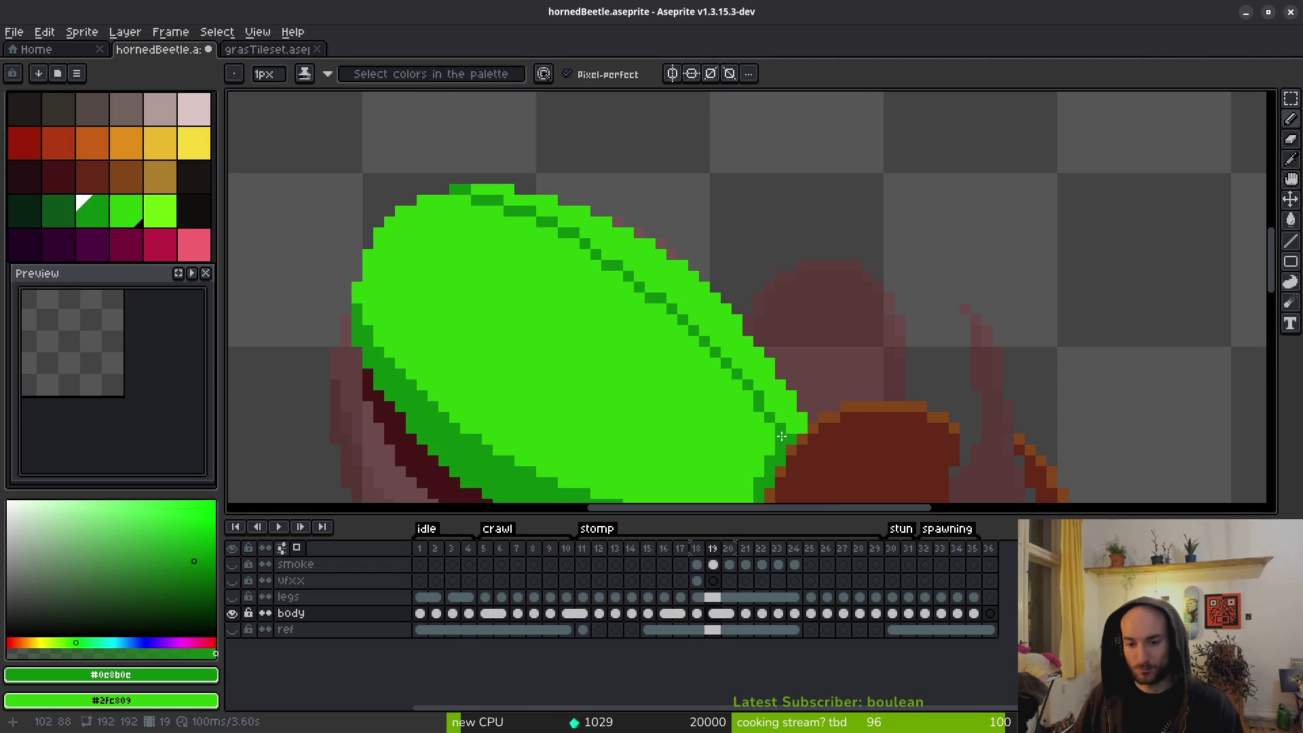
scroll(788, 423, down, 2)
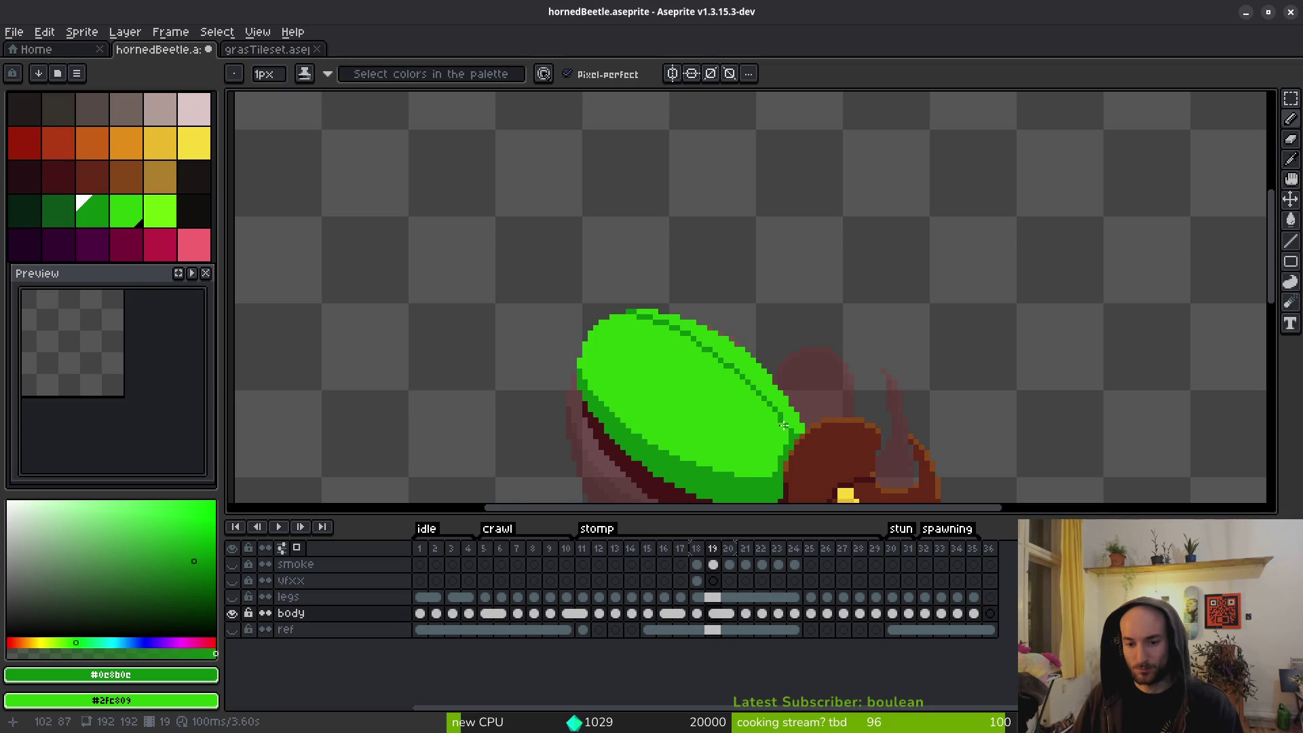
scroll(709, 353, up, 2)
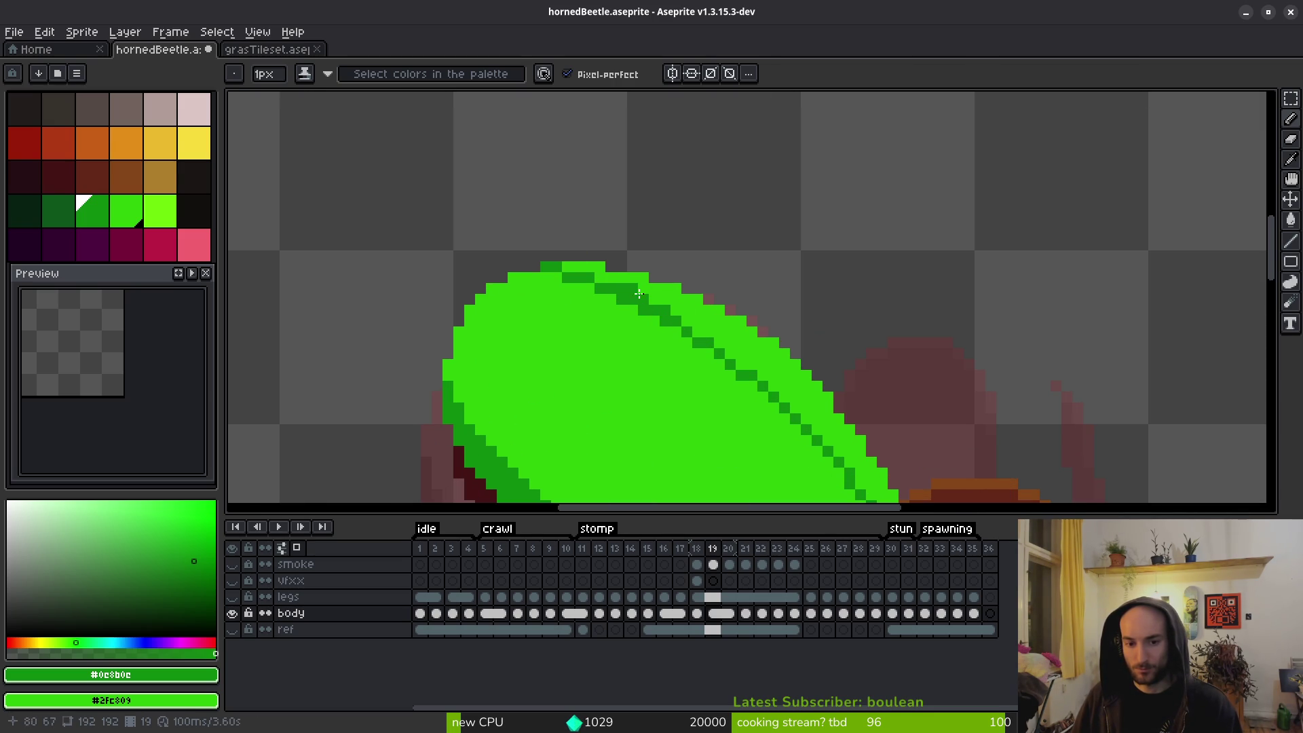
scroll(727, 350, down, 1)
scroll(728, 350, up, 1)
scroll(436, 271, up, 1)
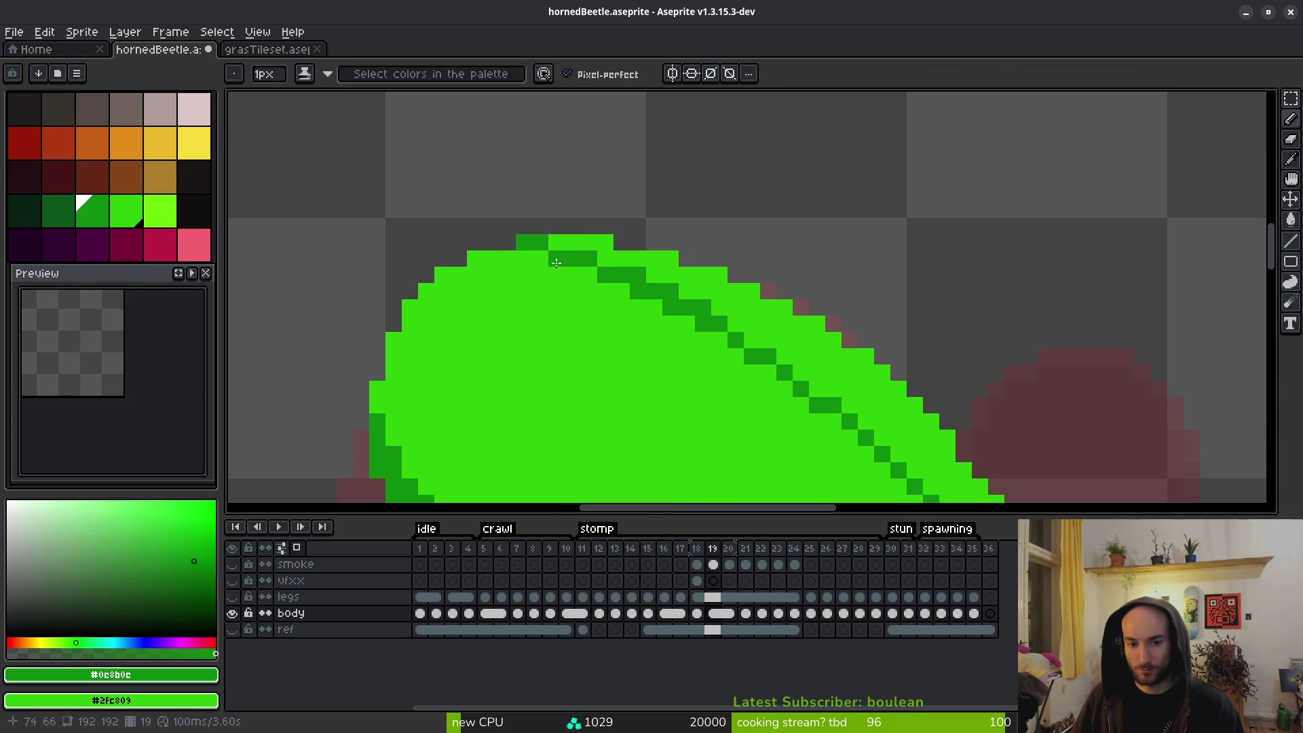
right_click(540, 243)
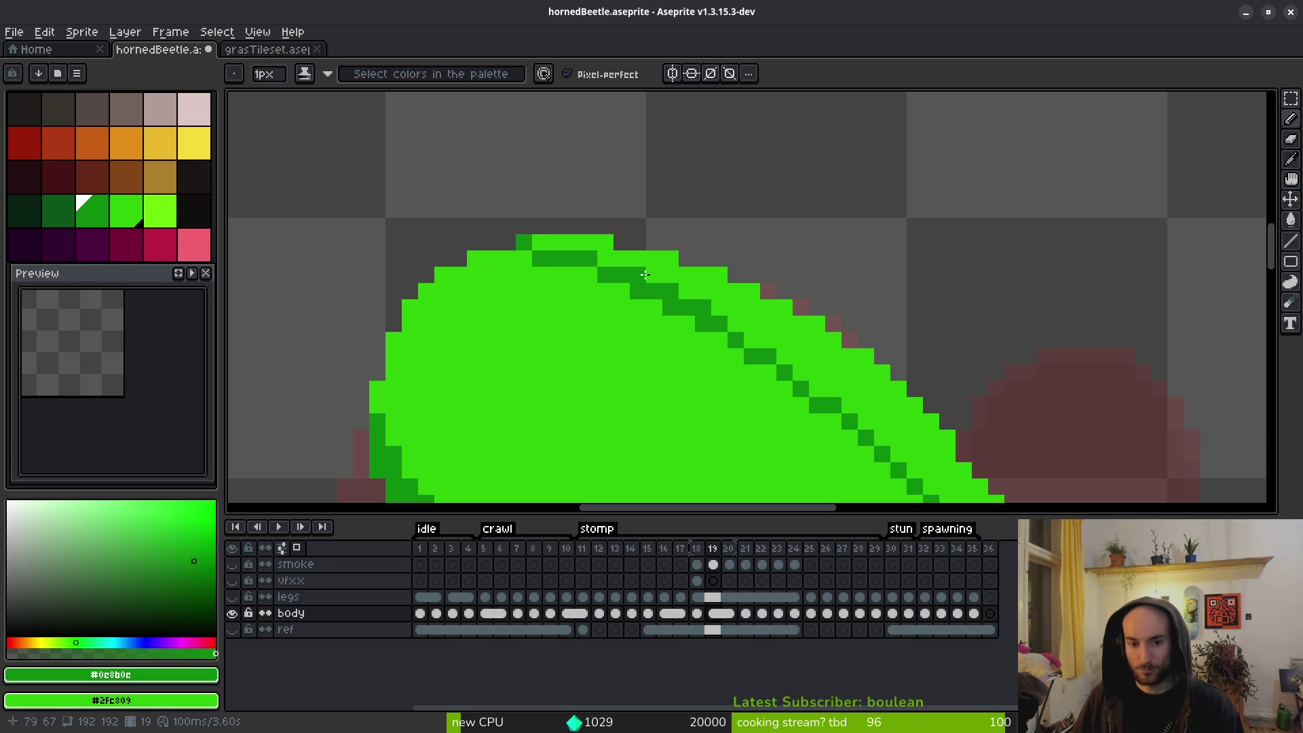
Centre the view on the whole shell and advance to frame 20 to check the seam.
scroll(767, 448, down, 3)
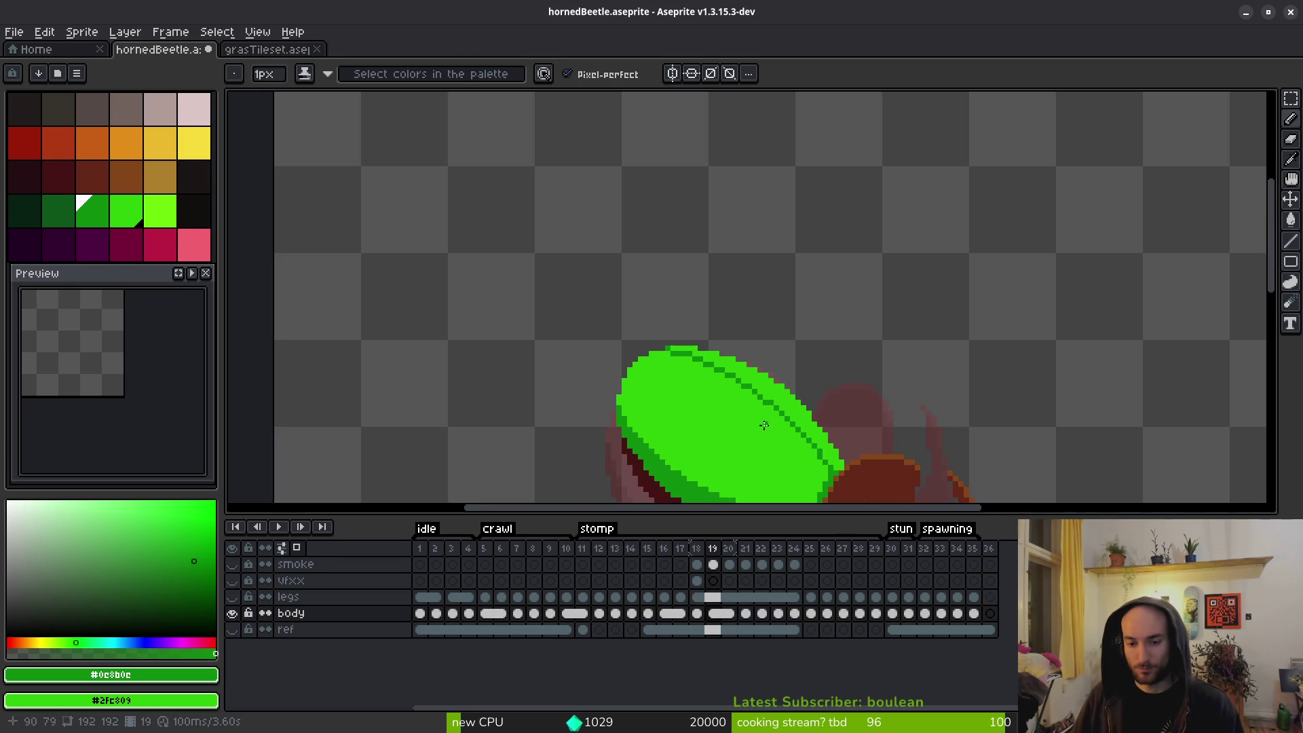
scroll(747, 441, up, 3)
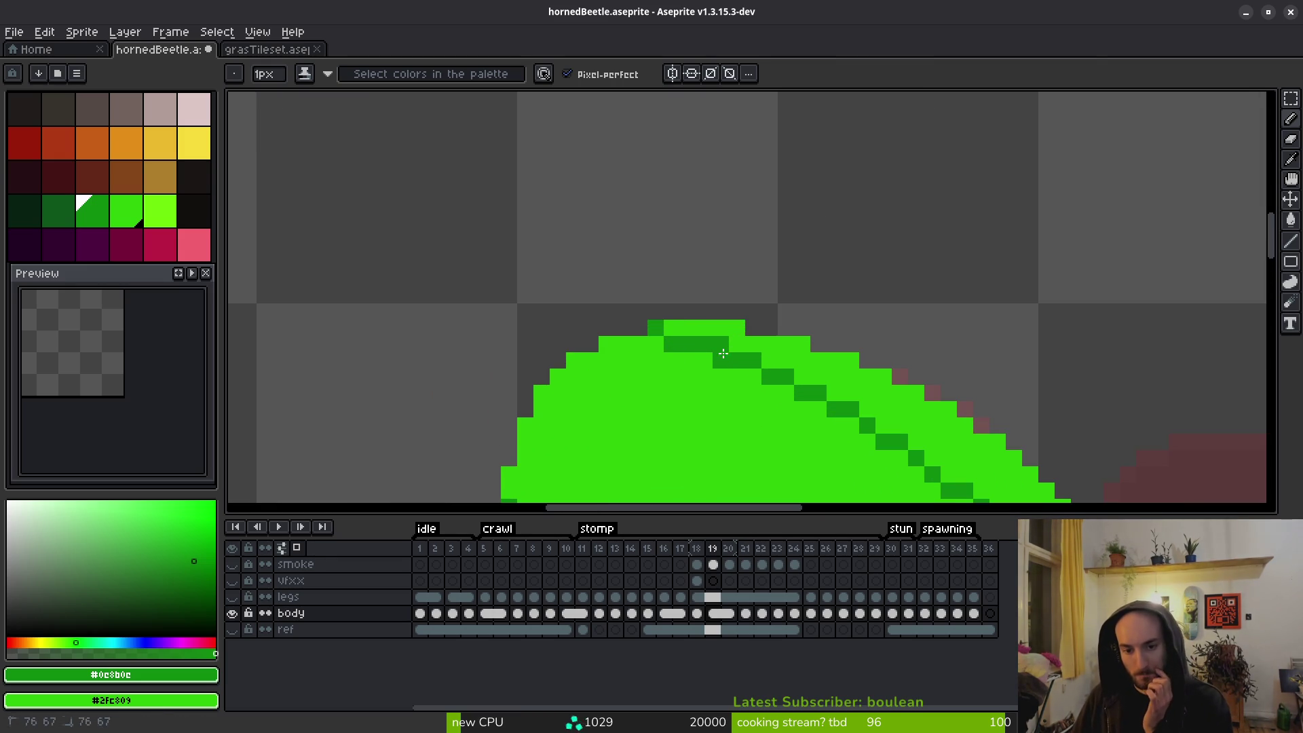
scroll(770, 398, down, 2)
drag(770, 398, 726, 352)
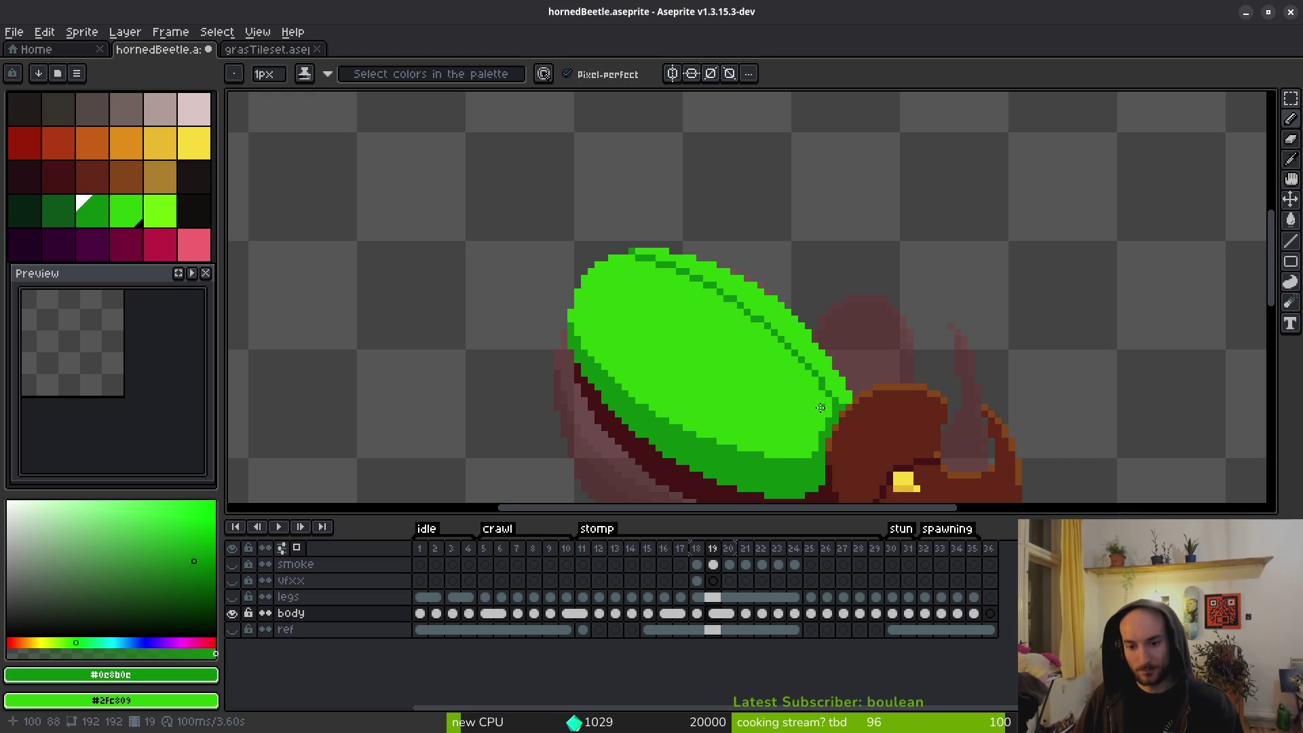
scroll(771, 370, down, 1)
scroll(839, 436, up, 1)
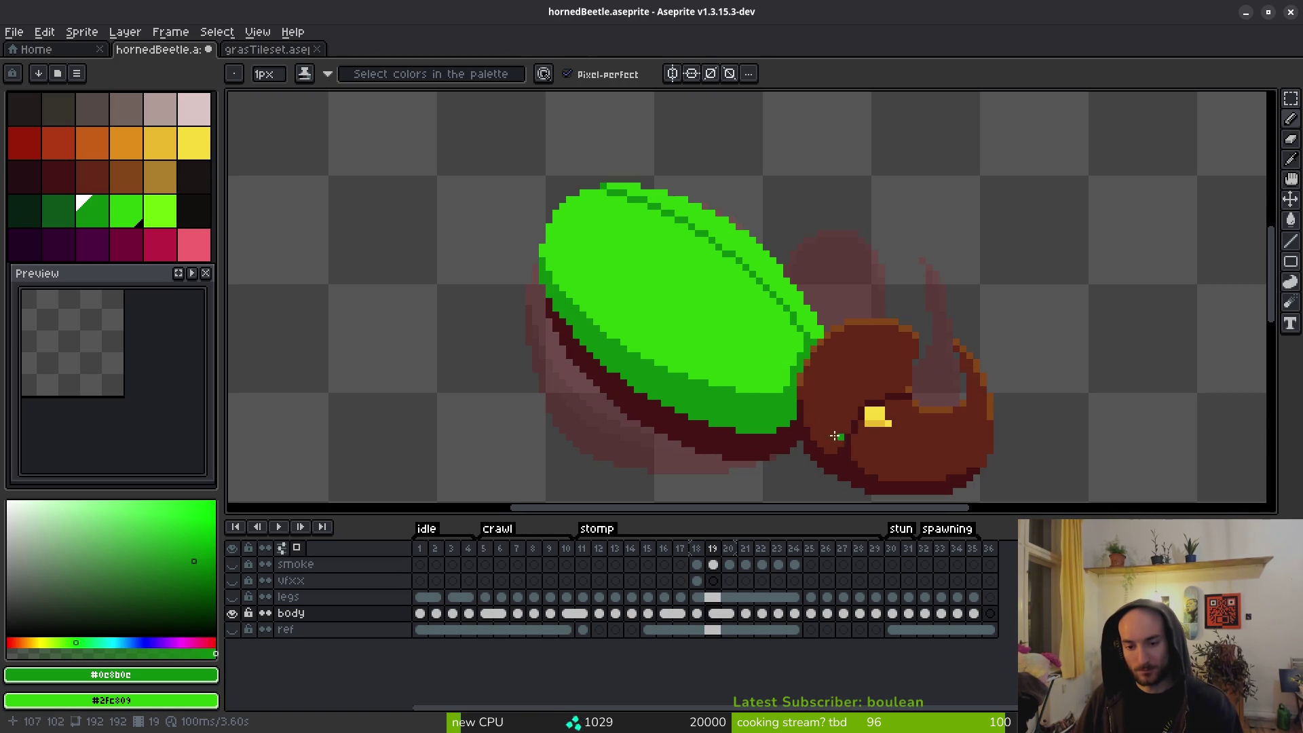
key(period)
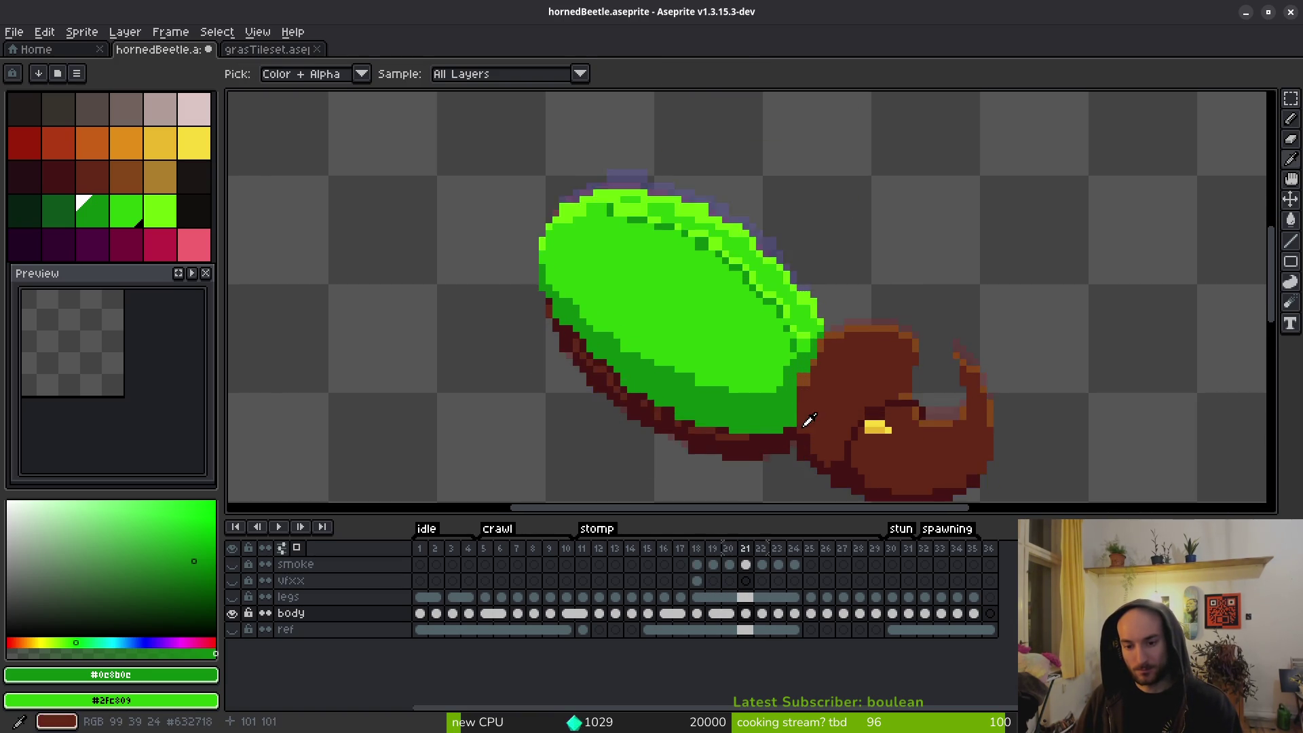
On frame 21 of the body layer, marquee-select the white stroke across the head and clear it.
scroll(806, 422, down, 2)
click(745, 613)
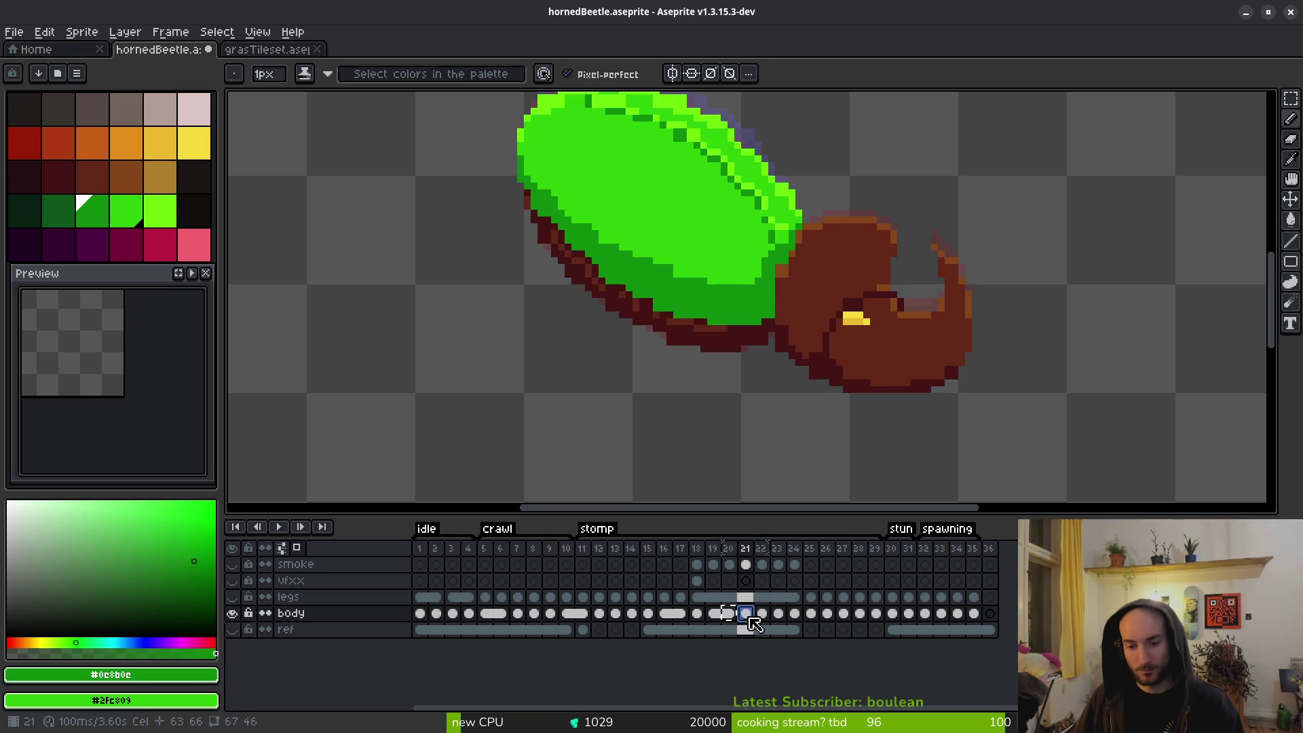
scroll(877, 321, up, 1)
key(m)
scroll(873, 285, up, 2)
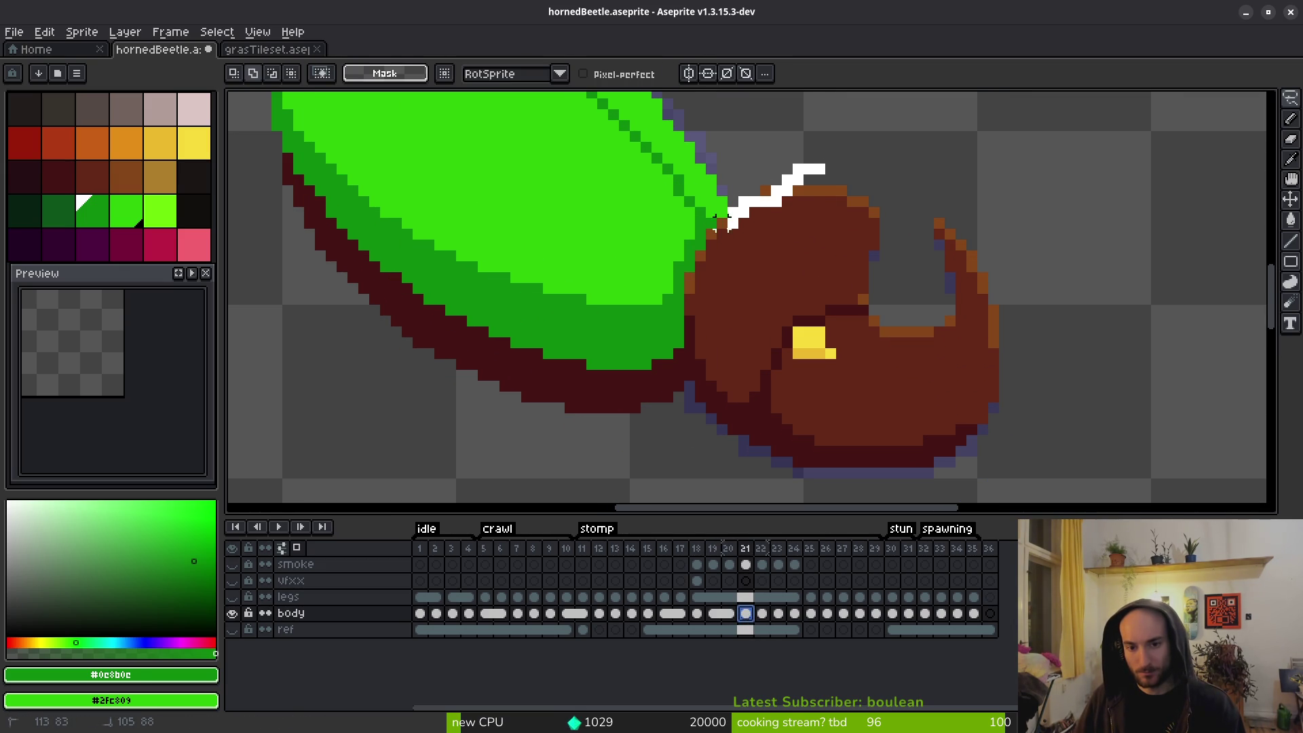
key(ctrl+z)
drag(721, 246, 841, 163)
click(808, 218)
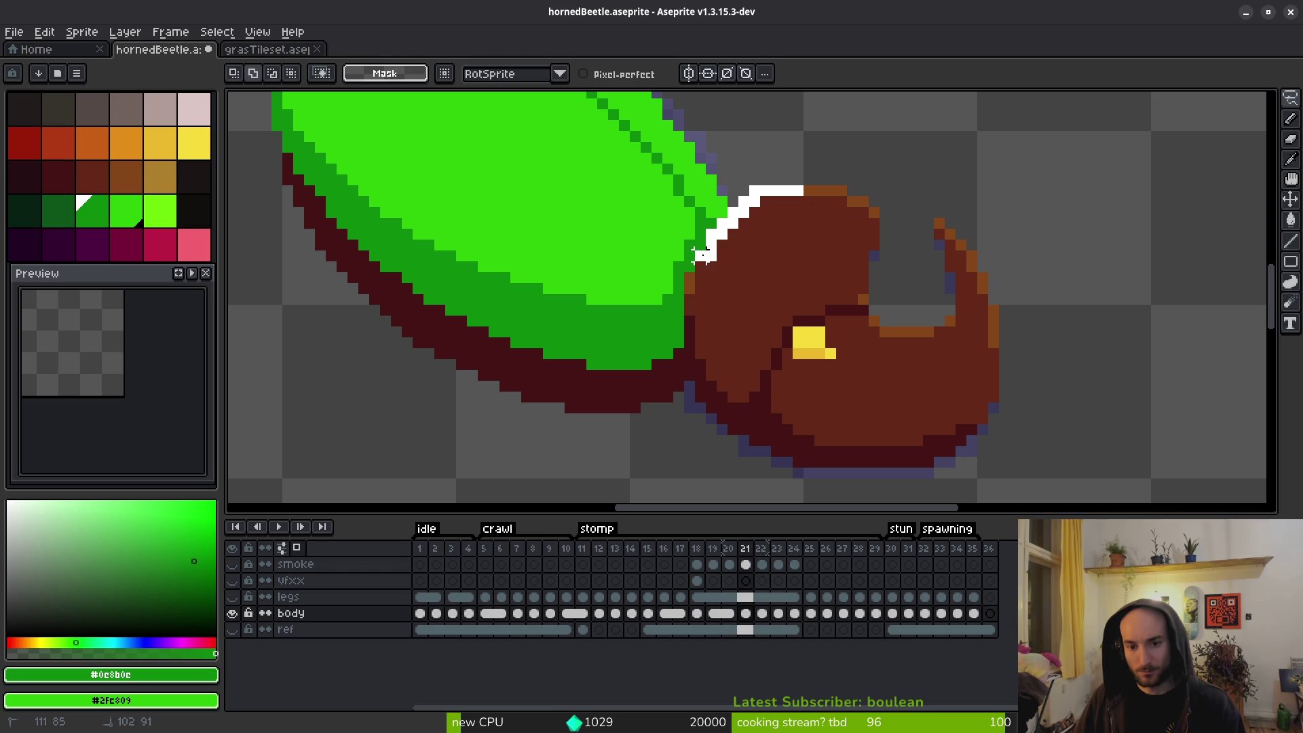
Select and then deselect the beetle's head, and eyedrop the mid and dark shell greens.
mouse_move(689, 330)
mouse_down()
mouse_move(801, 451)
mouse_move(950, 175)
mouse_move(838, 146)
mouse_up()
key(ctrl+d)
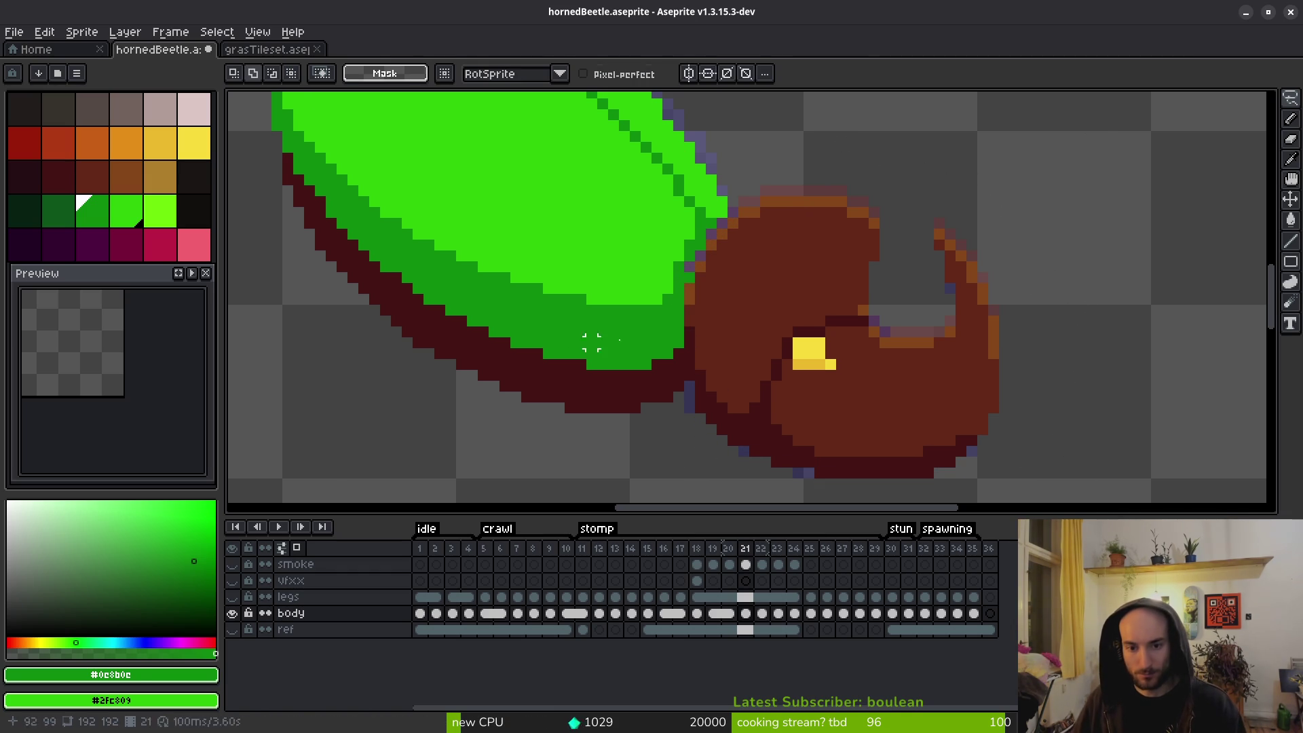
scroll(672, 170, up, 5)
alt+click(672, 170)
alt+click(665, 261)
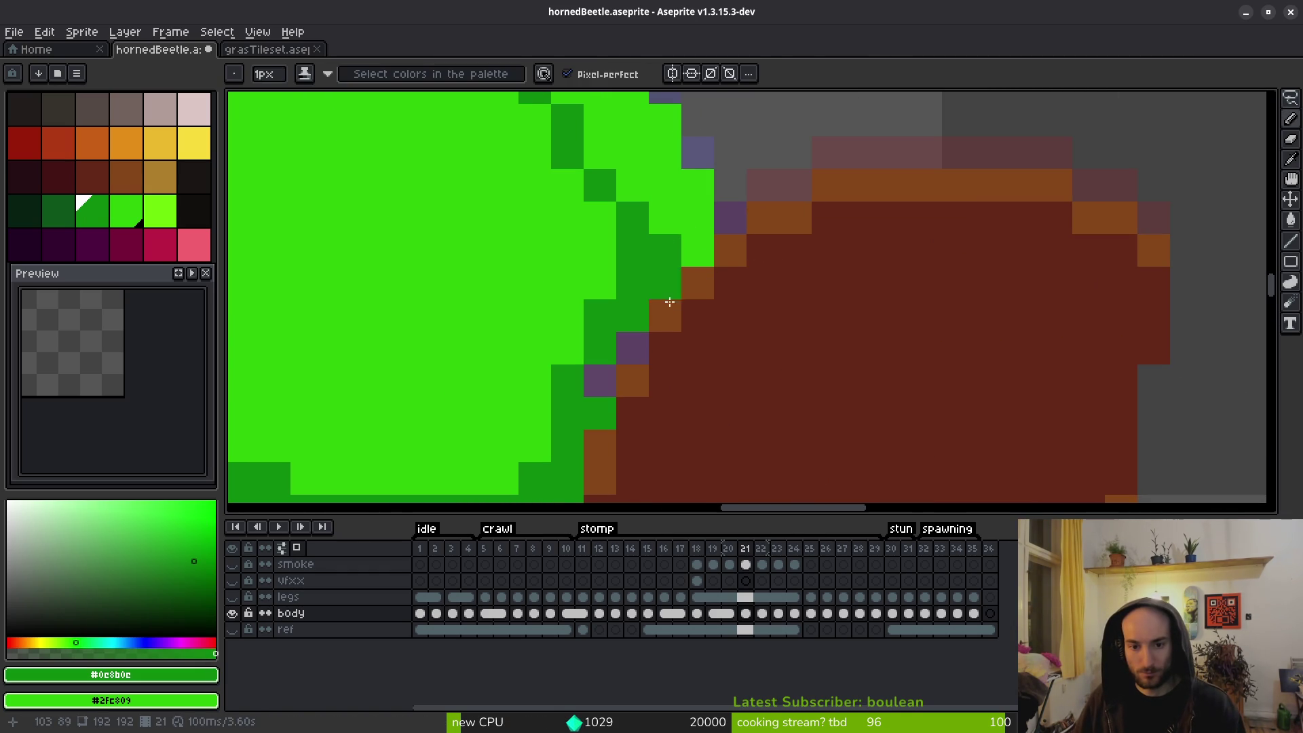
Make the purple edge pixel dark green, three dark edge pixels light green, and add one dark green pixel.
drag(713, 241, 684, 284)
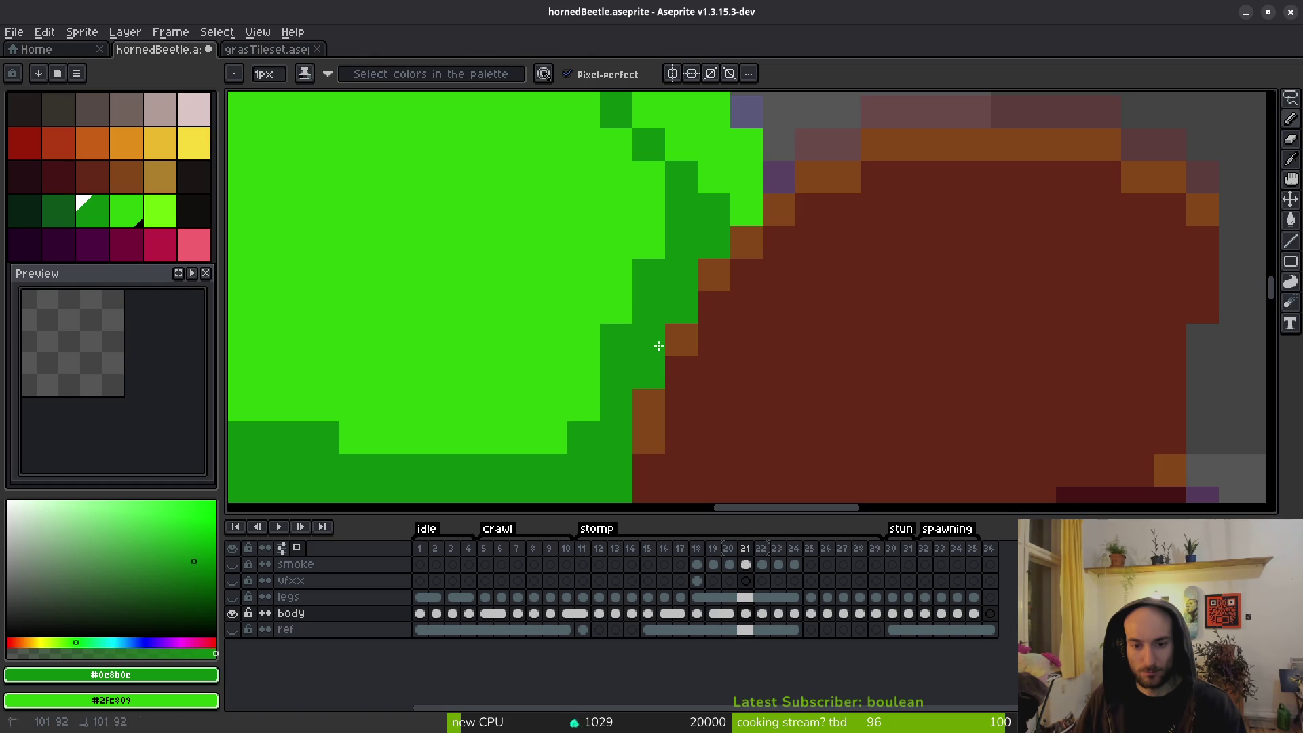
right_click(649, 275)
right_click(714, 209)
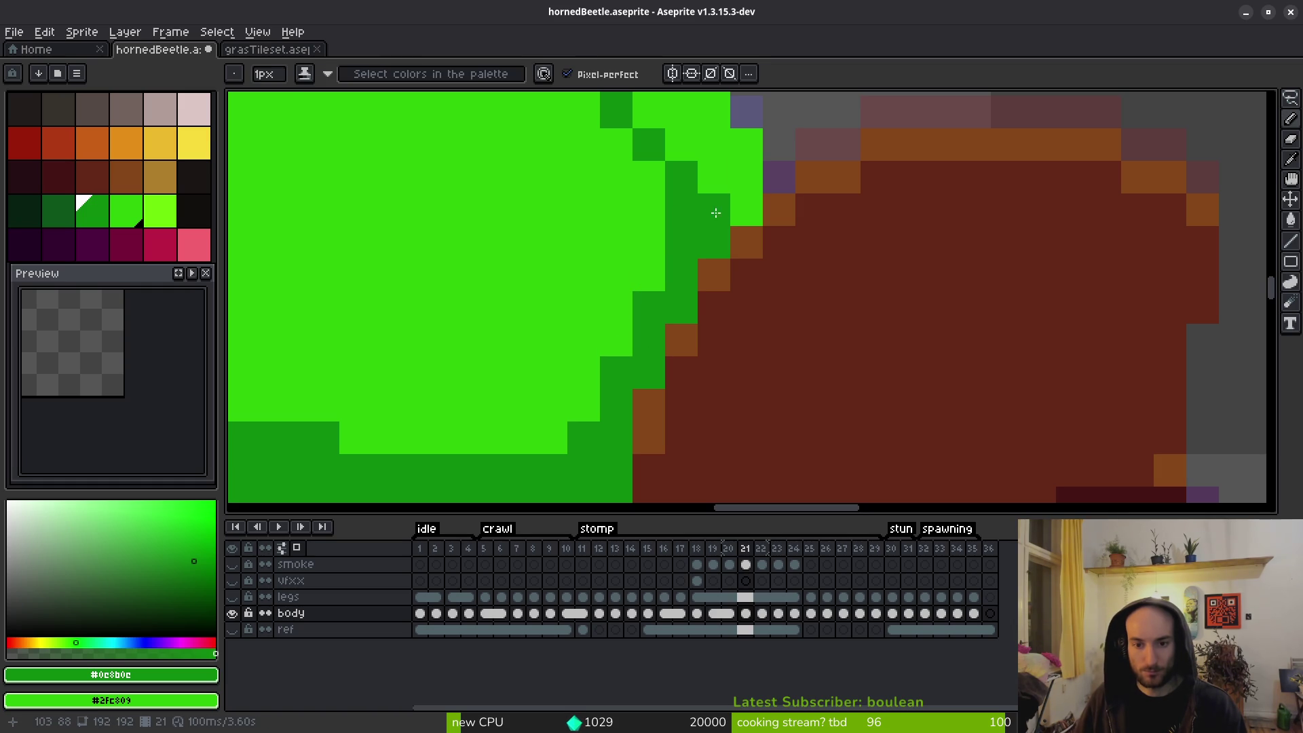
right_click(584, 437)
click(649, 177)
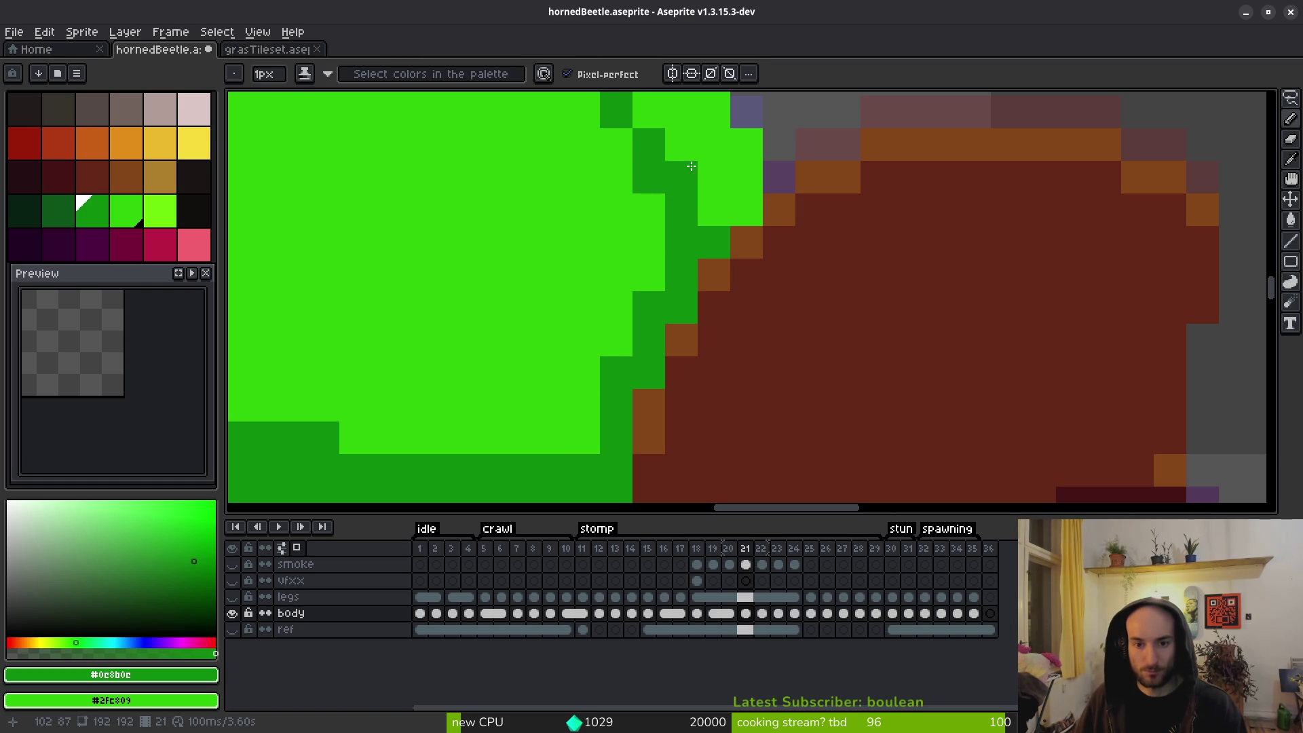
scroll(693, 165, down, 5)
scroll(745, 276, down, 2)
Flip between frames 20 and 21 to compare the shell edge, then switch to the eraser.
key(Left)
key(Right)
key(Left)
key(Right)
key(Left)
key(Right)
scroll(724, 311, up, 4)
key(Left)
key(Right)
key(e)
scroll(699, 366, down, 3)
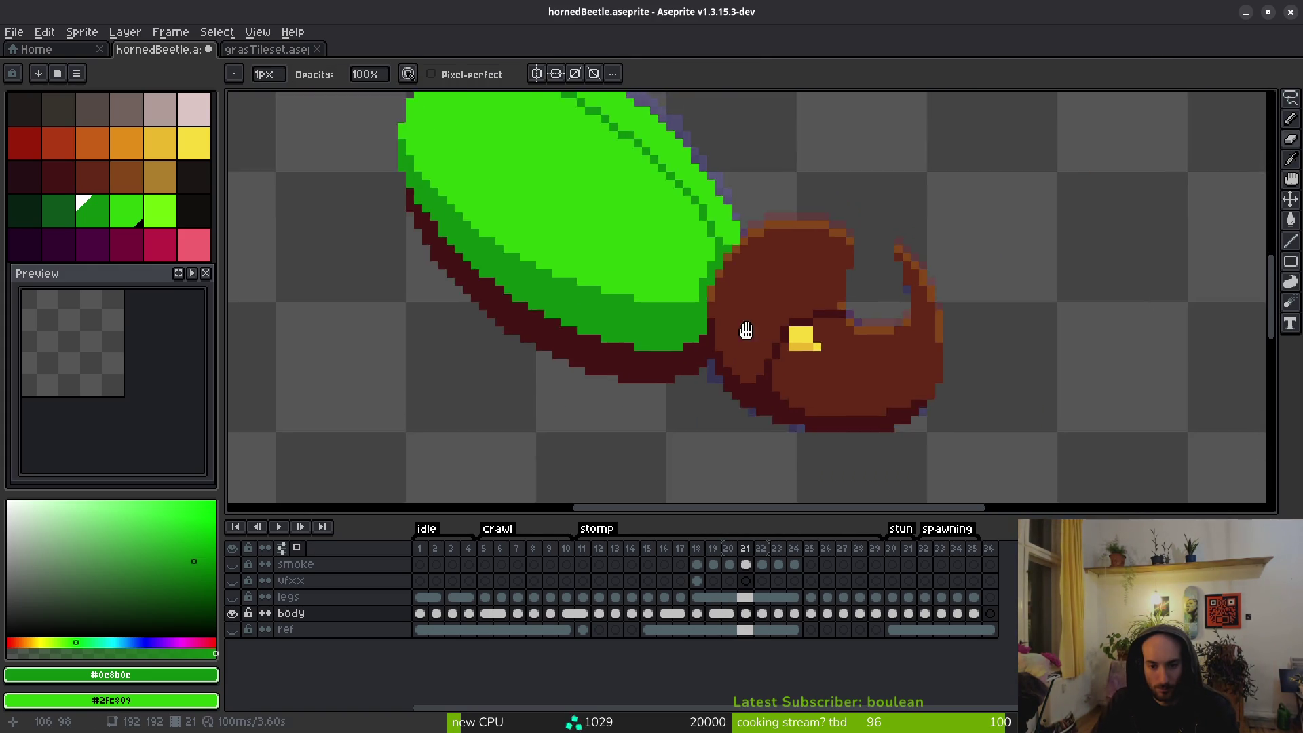
Flip between frames 21 and 22 to compare the beetle's wing and head.
scroll(744, 326, up, 4)
key(Left)
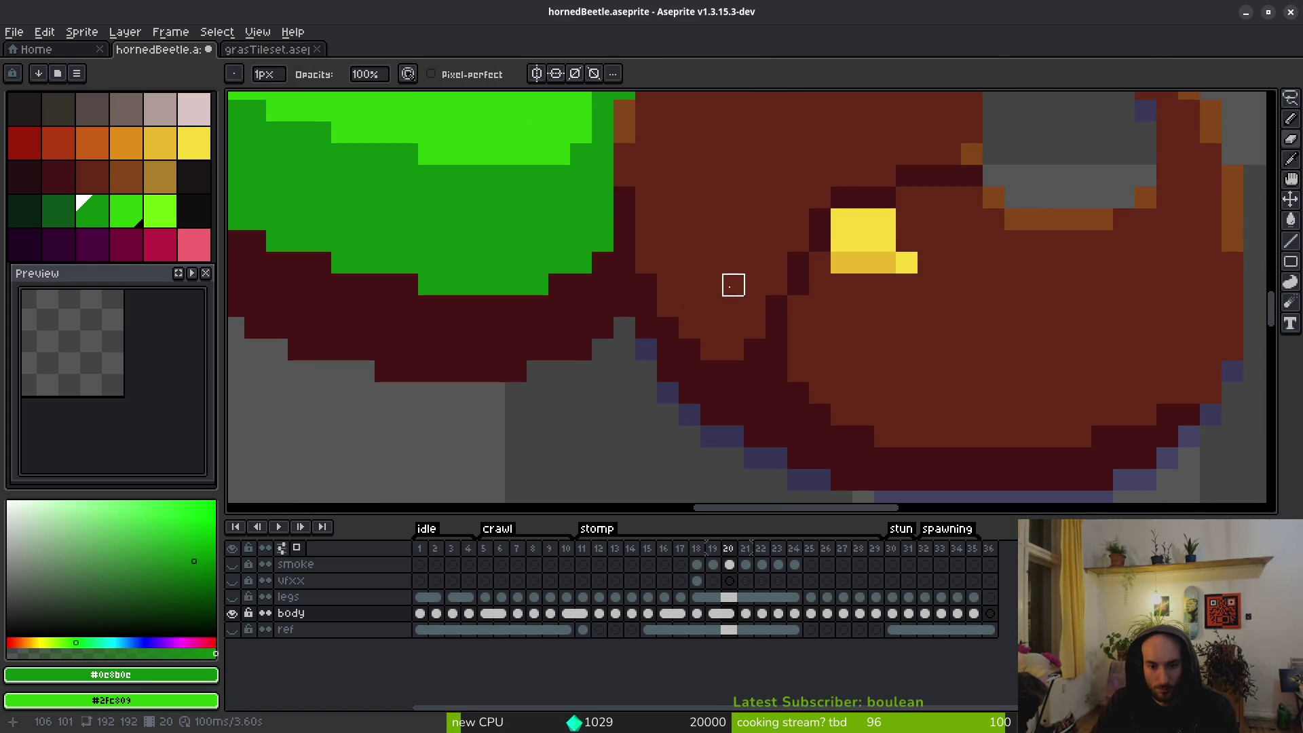
scroll(733, 285, down, 3)
key(i)
key(Right)
key(Right)
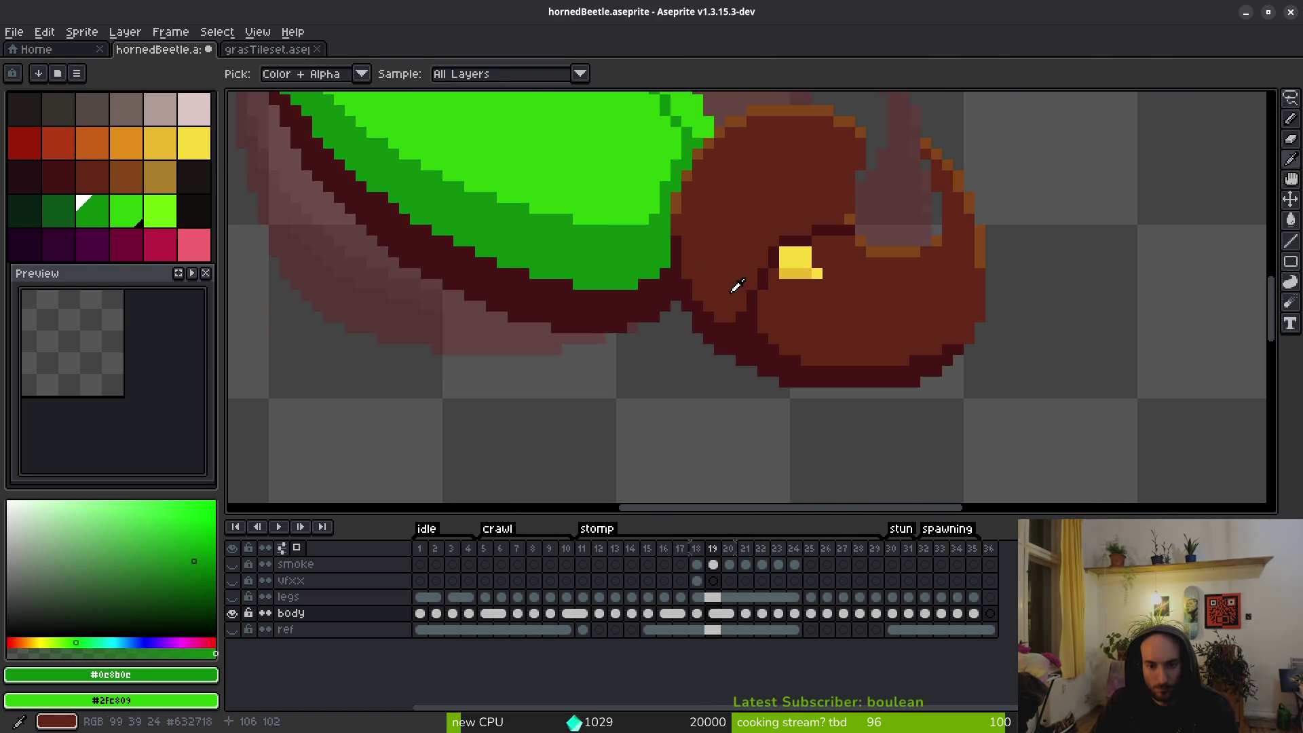
scroll(706, 326, down, 1)
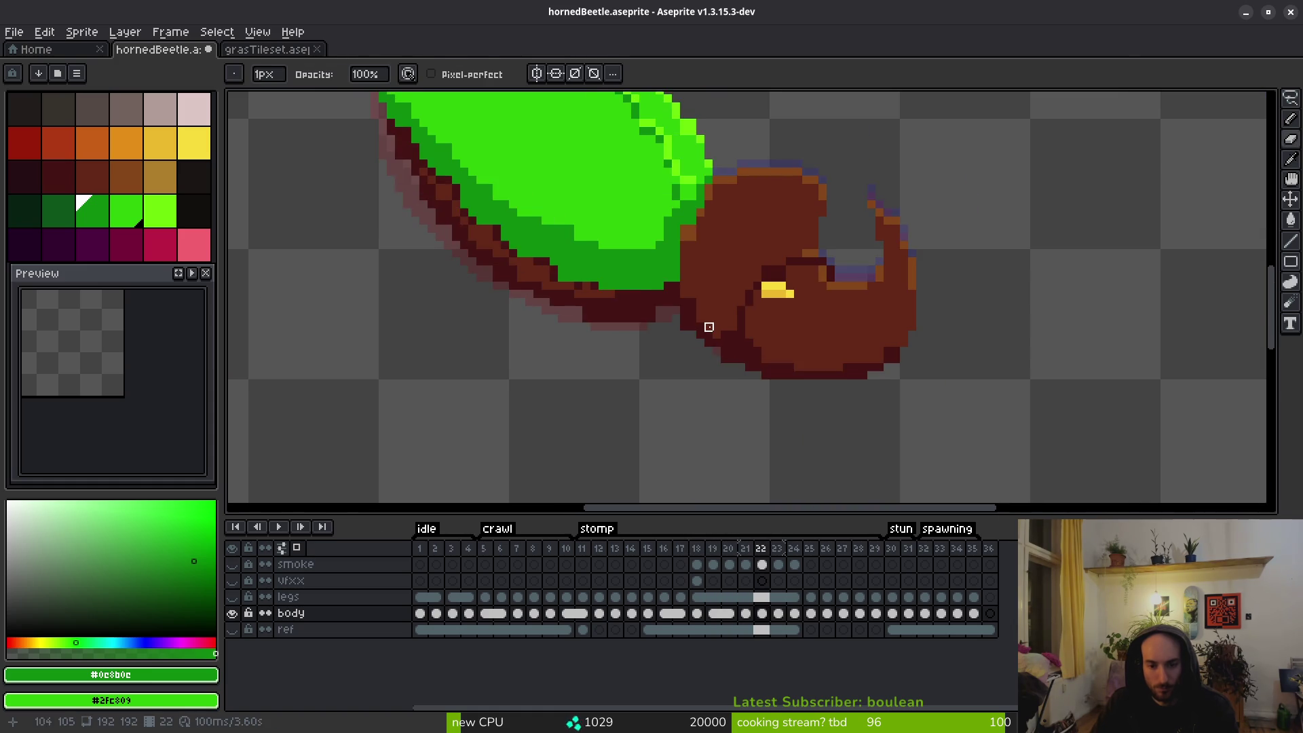
key(Left)
key(Right)
key(Left)
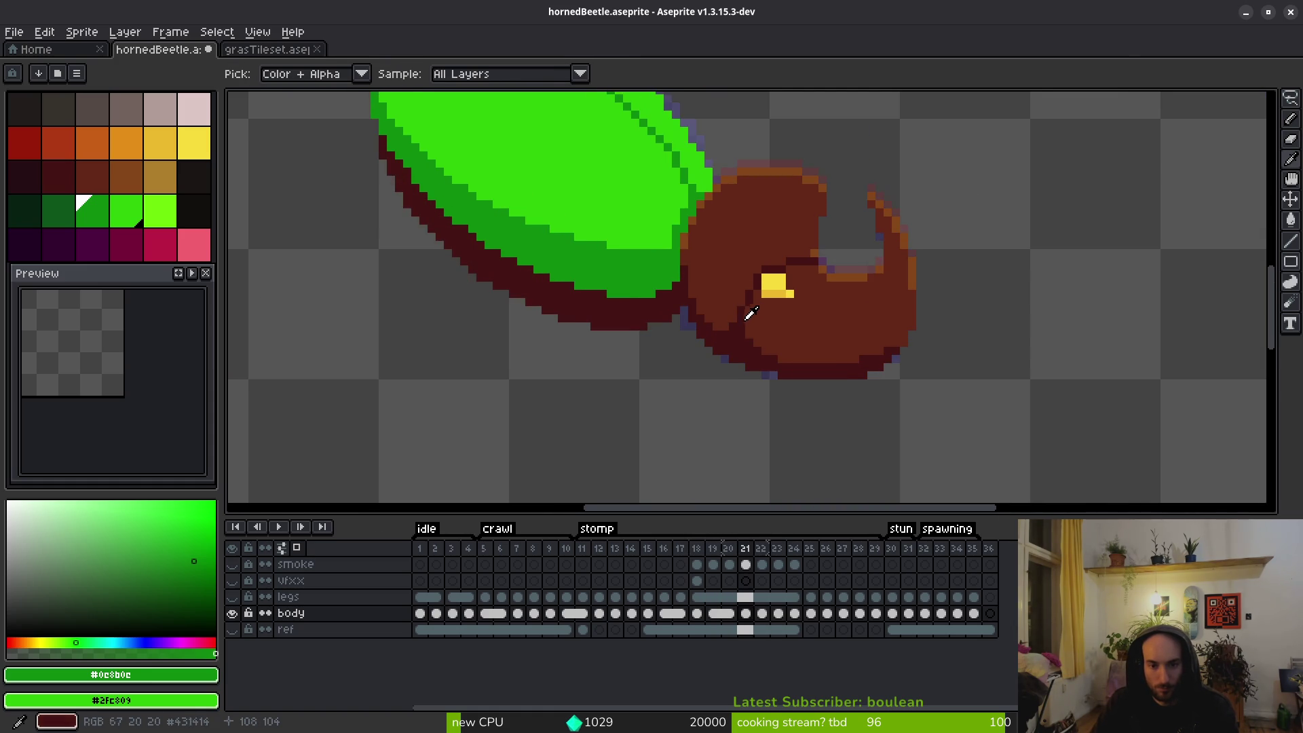
scroll(725, 304, down, 1)
key(Right)
key(Left)
key(Right)
key(Left)
key(Right)
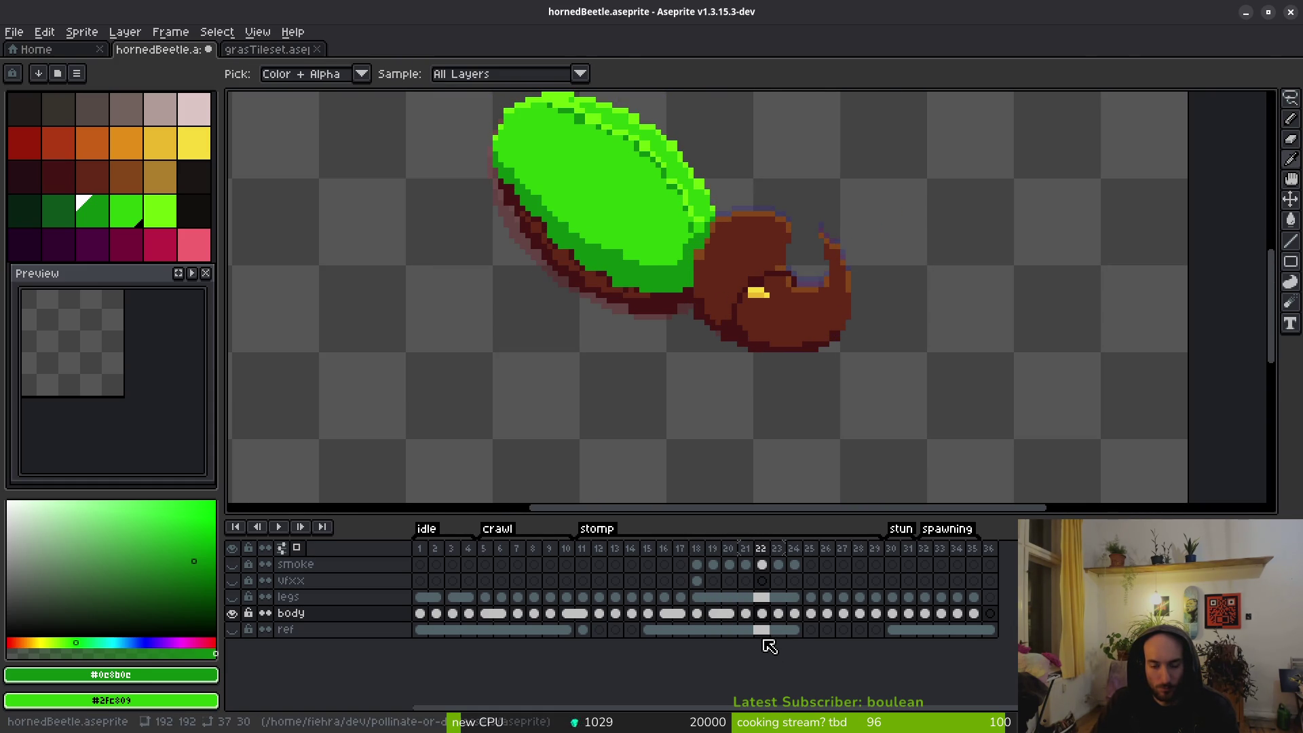
key(Left)
key(Right)
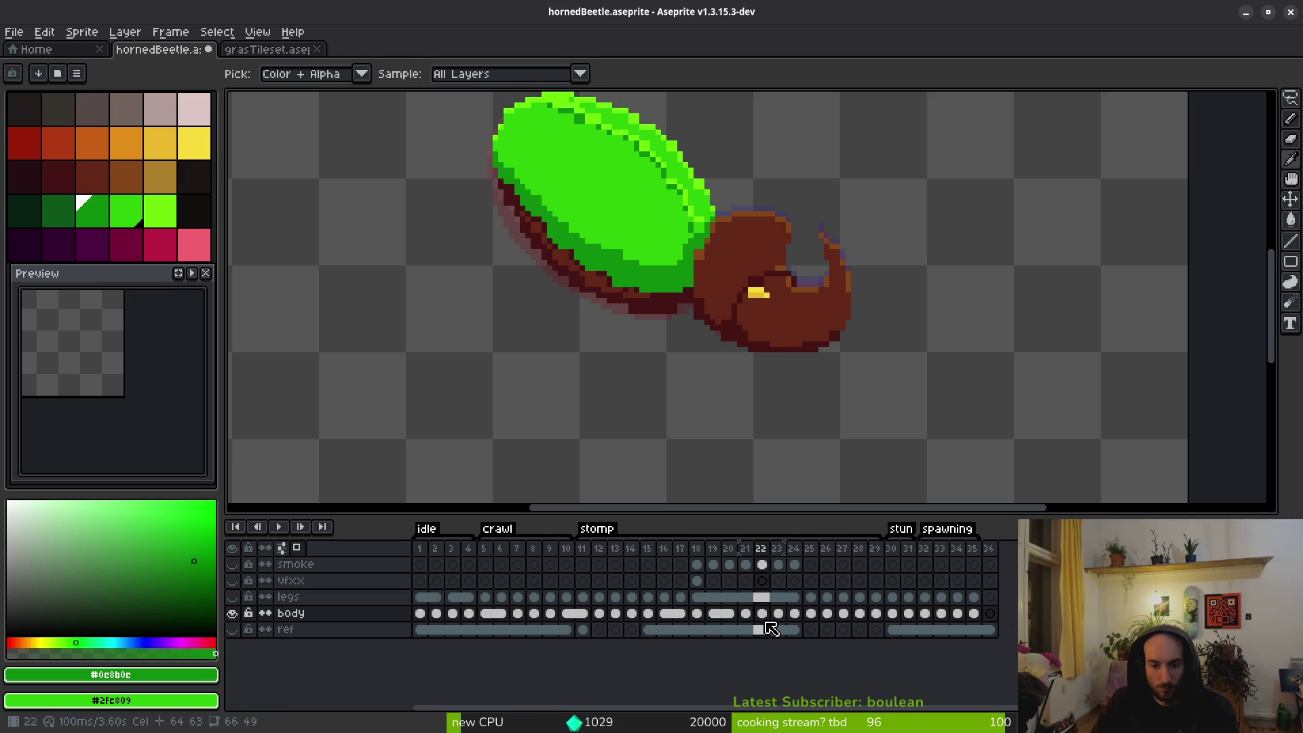
key(Left)
scroll(780, 279, up, 2)
Try pasting frame 21's lassoed head onto frame 22, then undo it and drop the selection.
key(q)
mouse_move(770, 168)
mouse_down()
mouse_move(718, 168)
mouse_move(939, 351)
mouse_move(727, 160)
mouse_up()
click(762, 615)
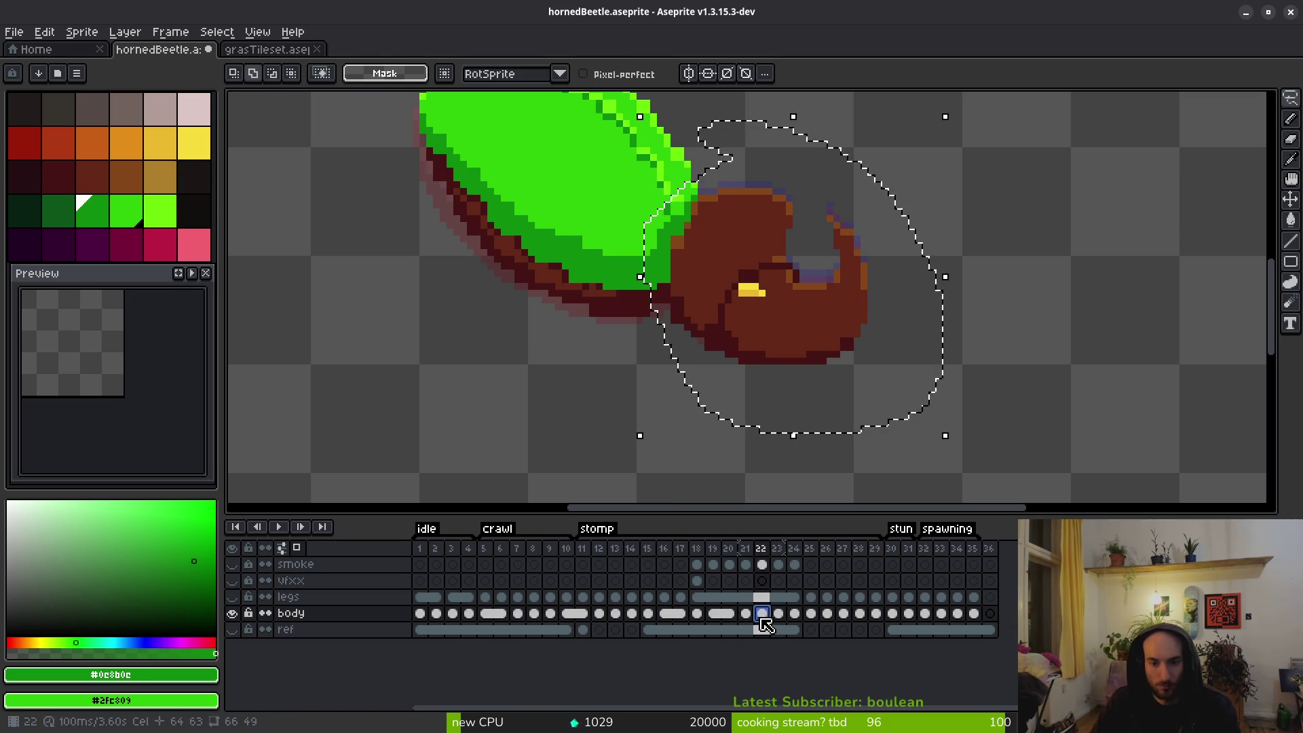
key(ctrl+v)
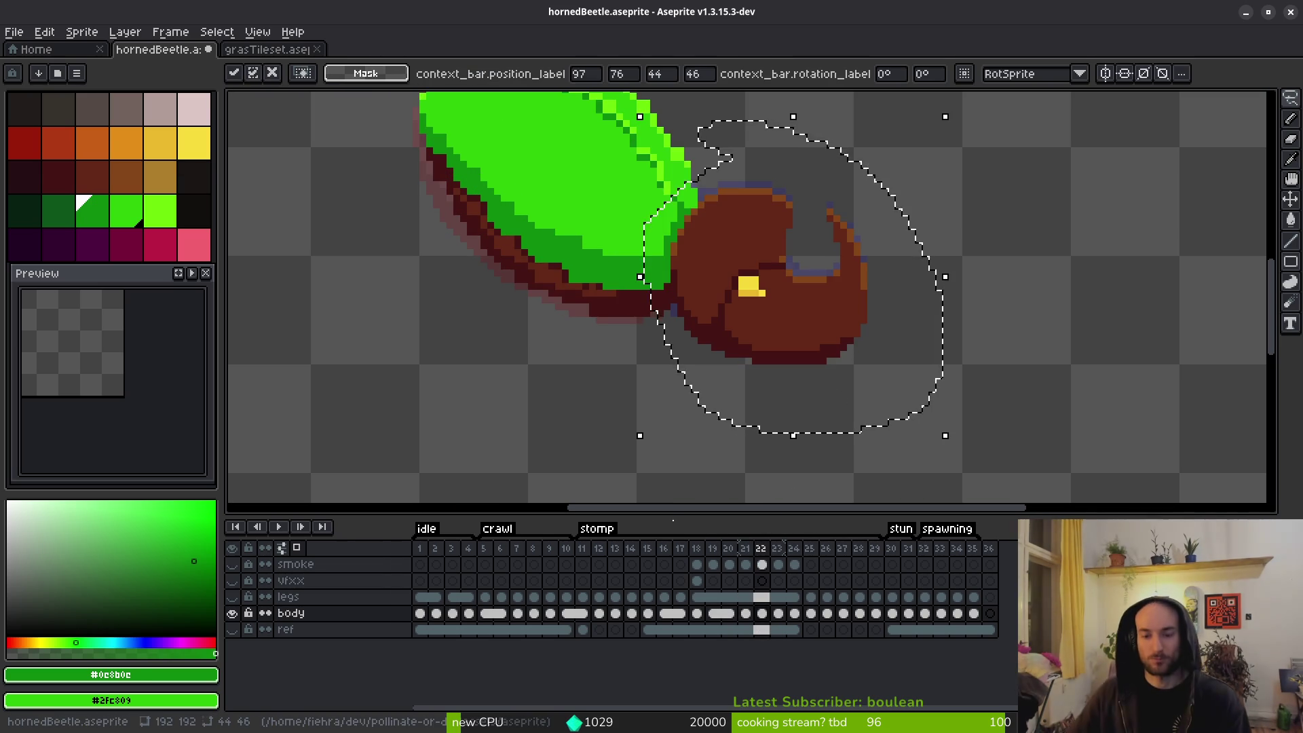
key(ctrl+d)
key(ctrl+z)
key(ctrl+z)
key(ctrl+z)
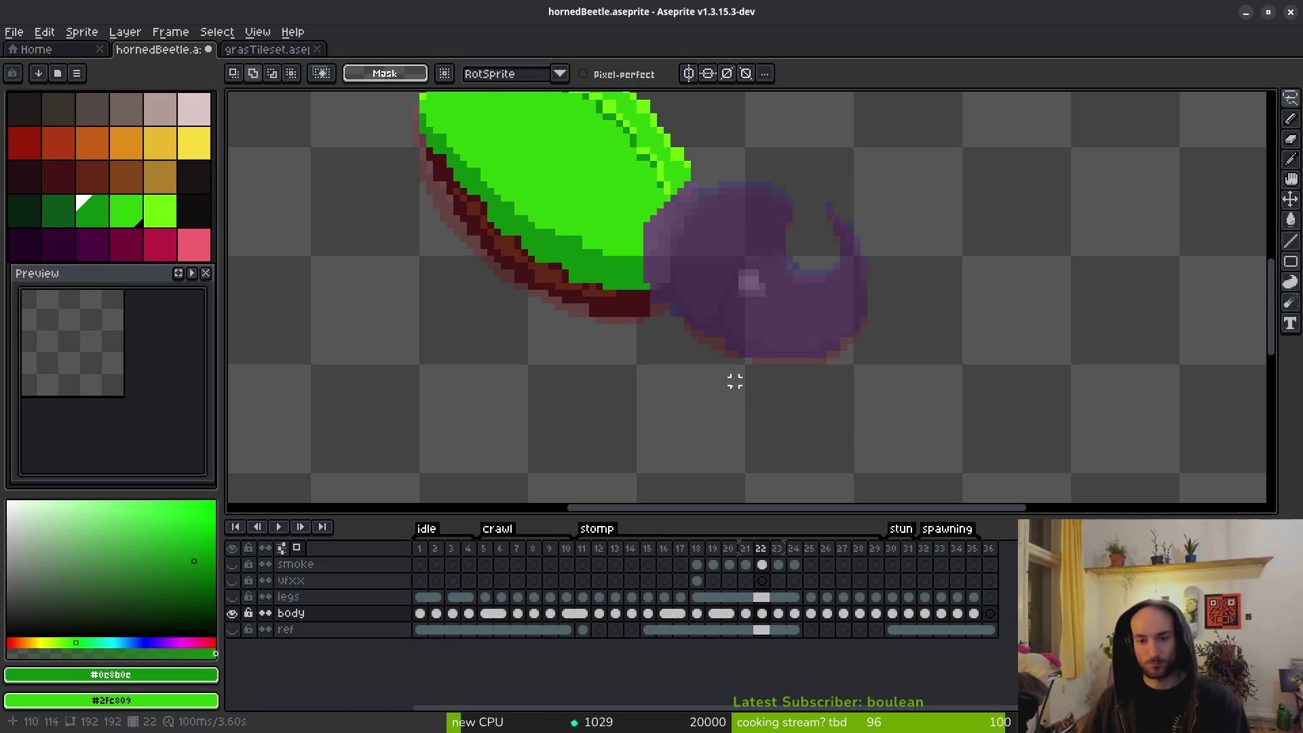
key(ctrl+d)
Select the head on frame 22, nudge it up one pixel, and commit.
key(i)
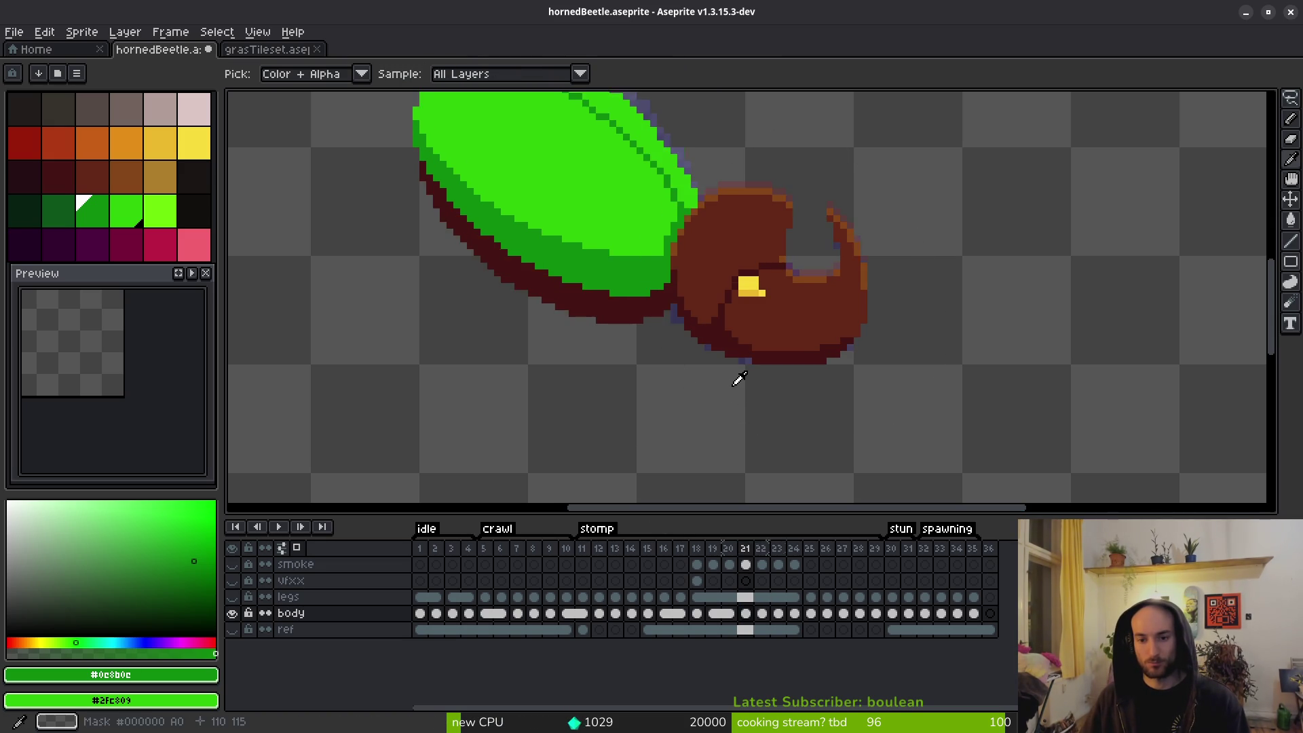
key(m)
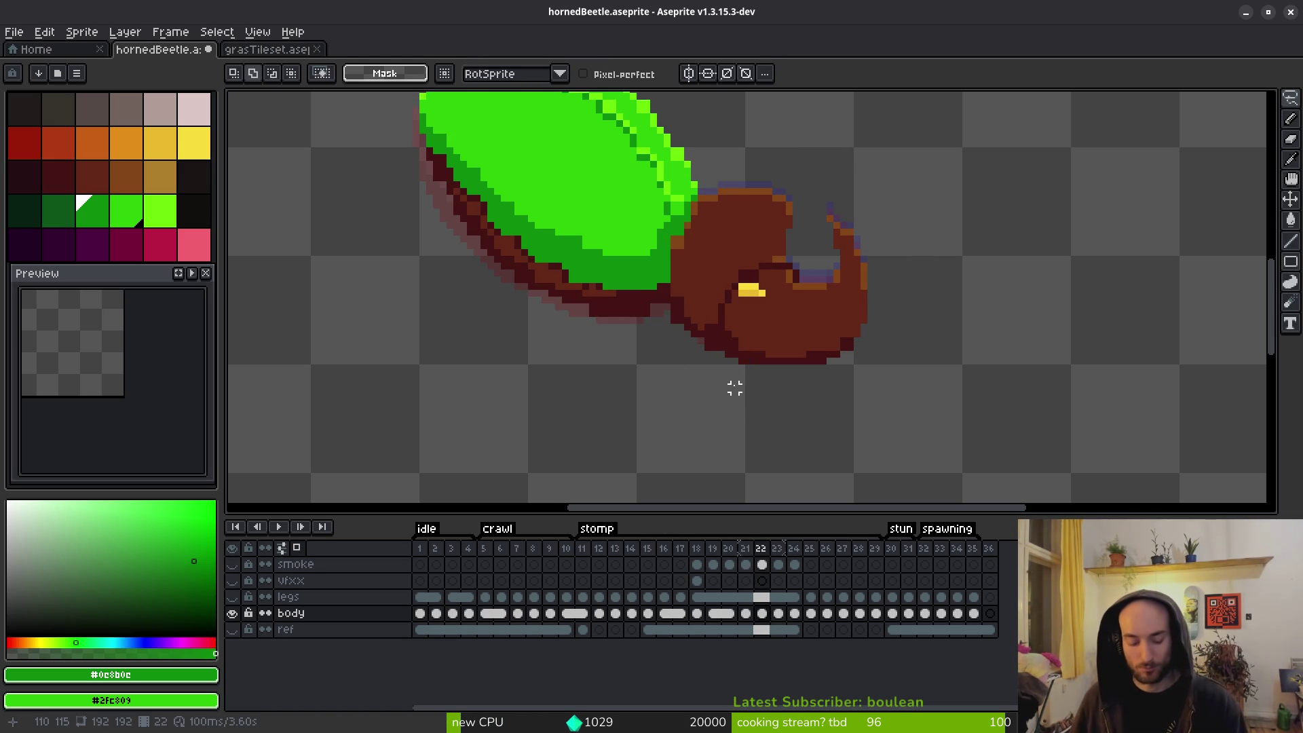
drag(893, 197, 895, 217)
click(895, 217)
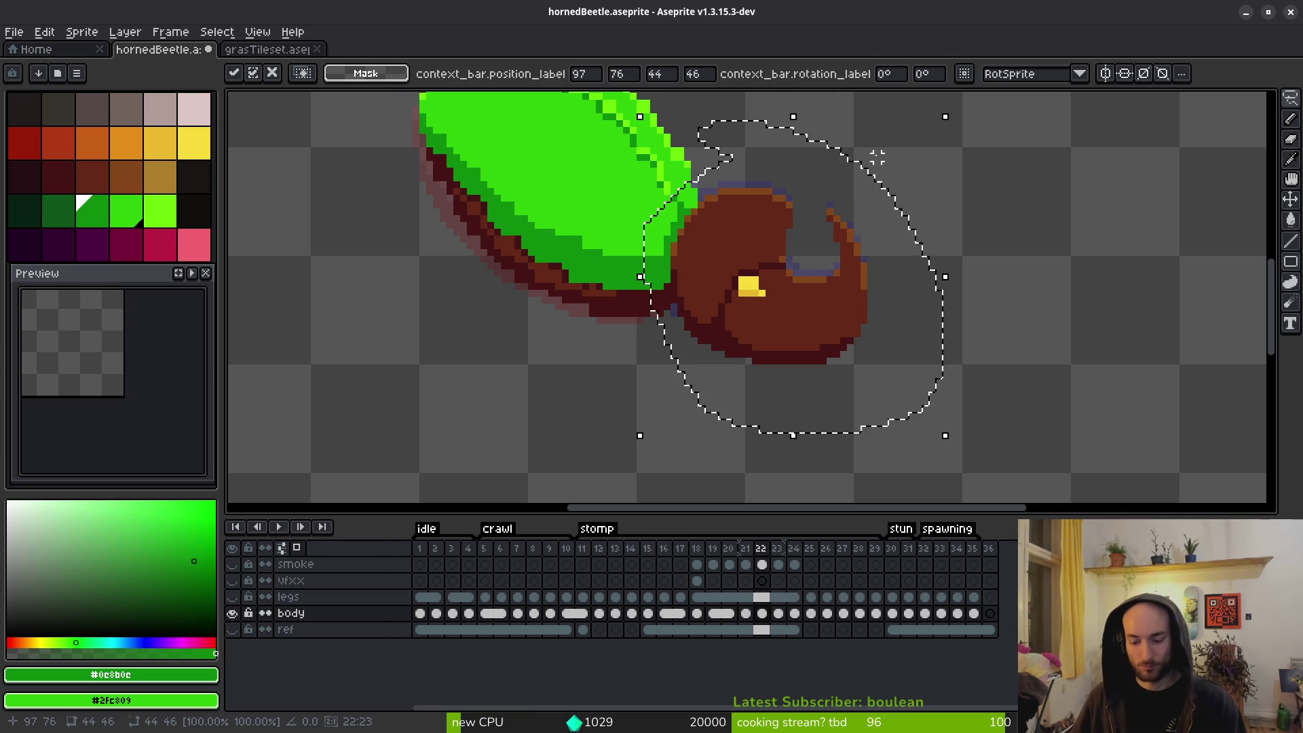
key(Up)
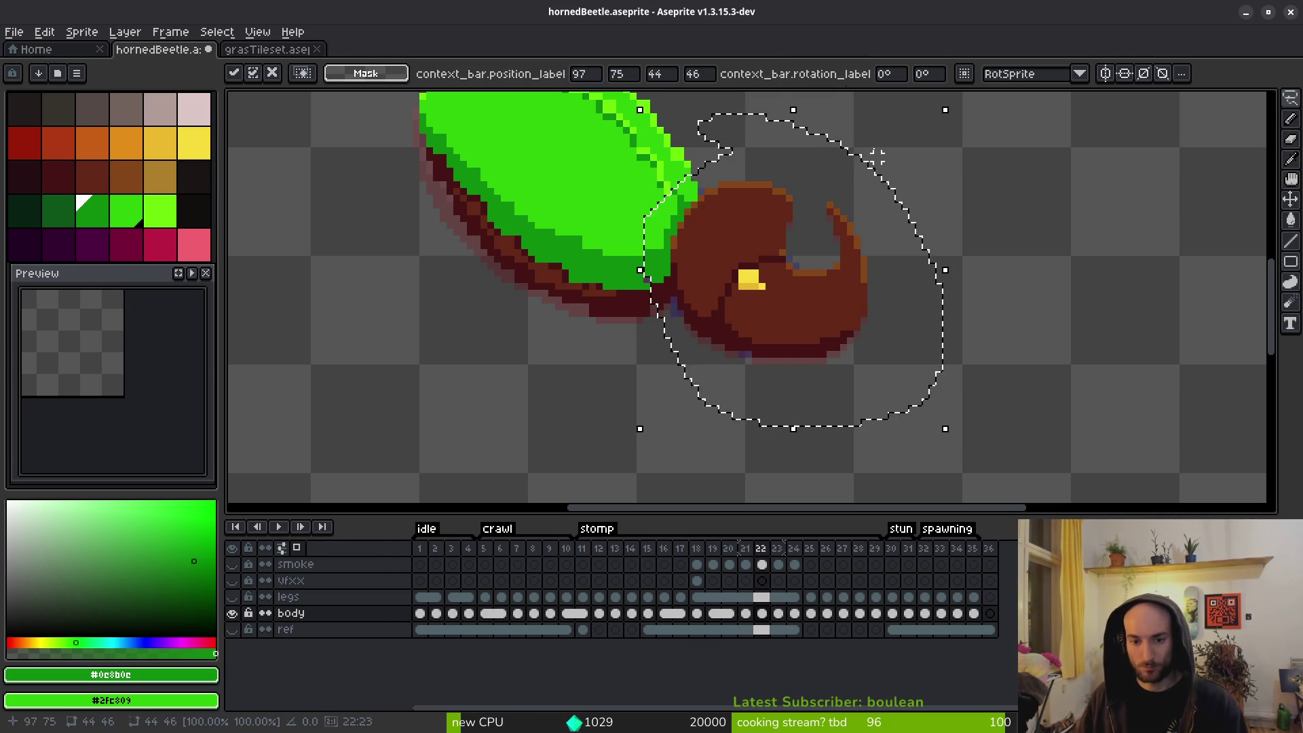
key(ctrl+d)
Step through frames 21 to 23 to check the head's alignment.
key(comma)
key(i)
key(period)
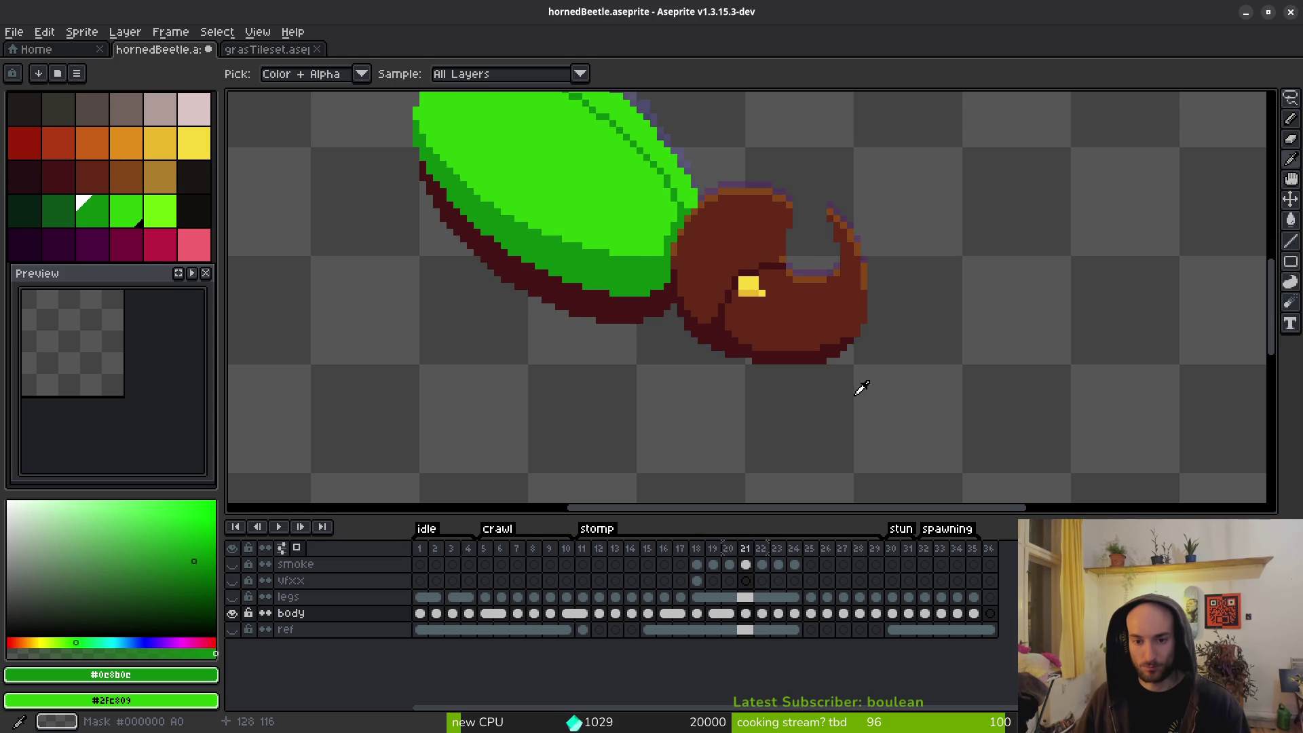
key(period)
key(period)
key(period)
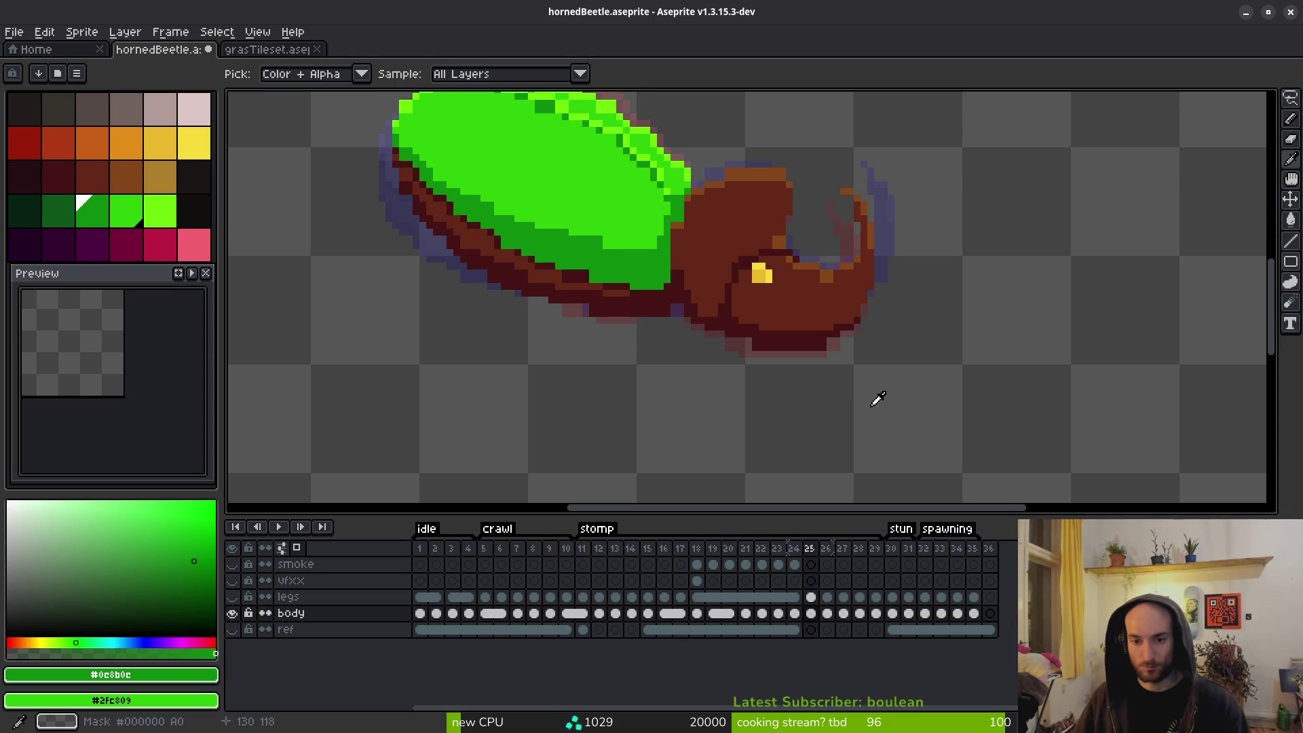
key(comma)
key(comma)
key(comma)
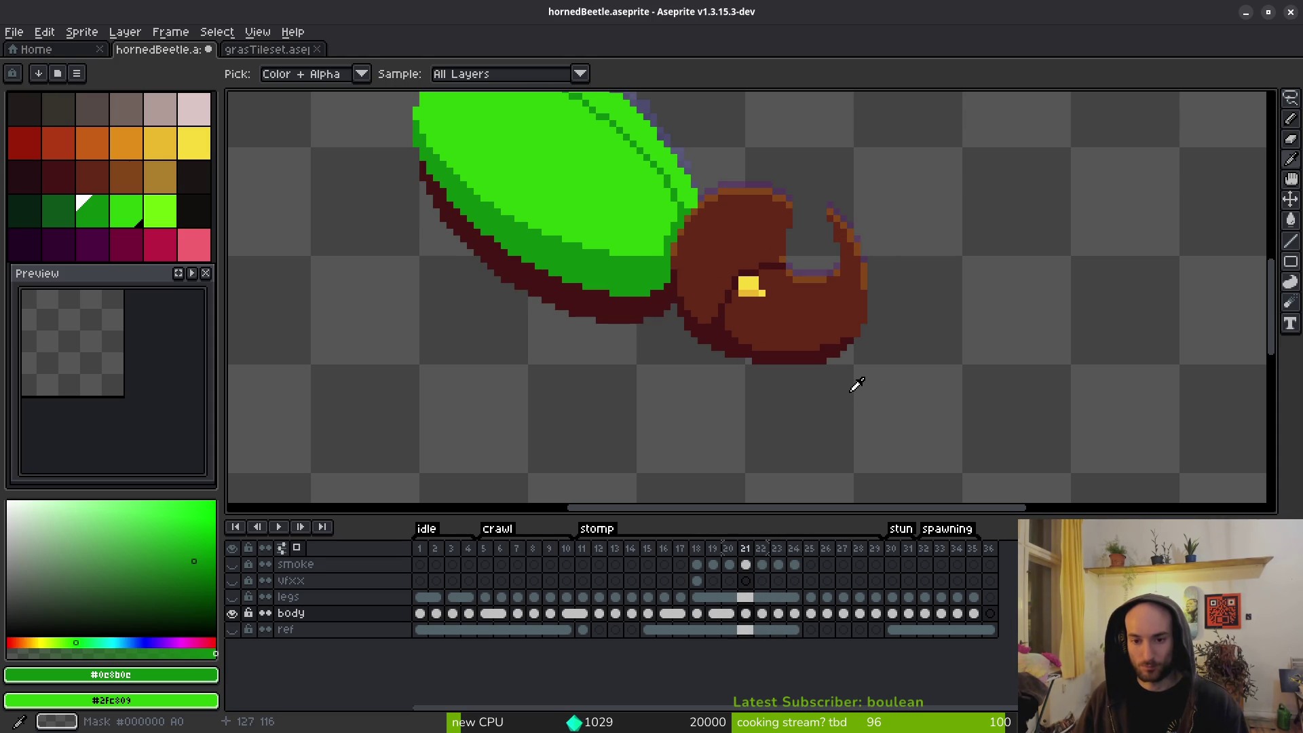
key(comma)
key(period)
key(period)
key(comma)
key(period)
key(period)
key(comma)
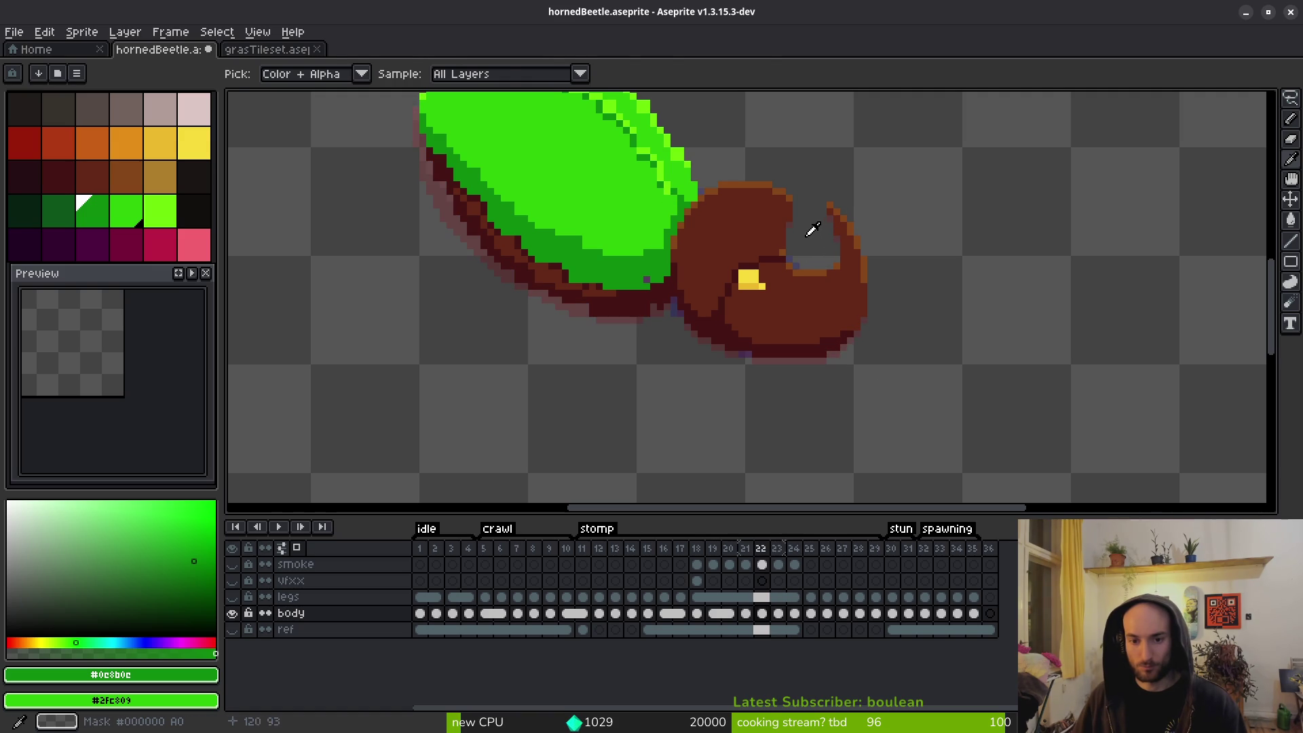
Undo a second lasso of the head, recheck frame 21, and return to frame 22's shell.
key(m)
key(q)
mouse_move(781, 166)
mouse_down()
mouse_move(675, 174)
mouse_move(655, 262)
mouse_move(707, 349)
mouse_move(743, 165)
mouse_up()
key(ctrl+z)
key(ctrl+z)
key(ctrl+z)
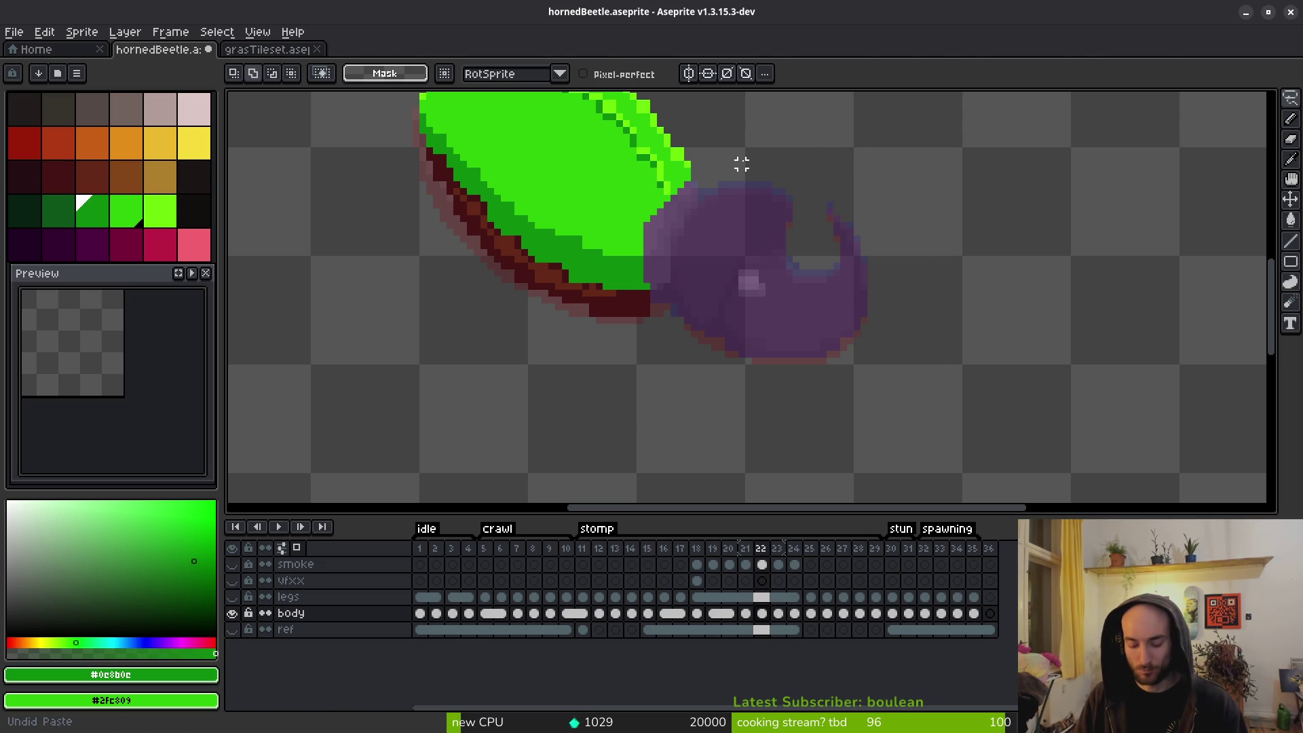
key(ctrl+z)
key(ctrl+z)
key(i)
key(Right)
drag(741, 213, 870, 328)
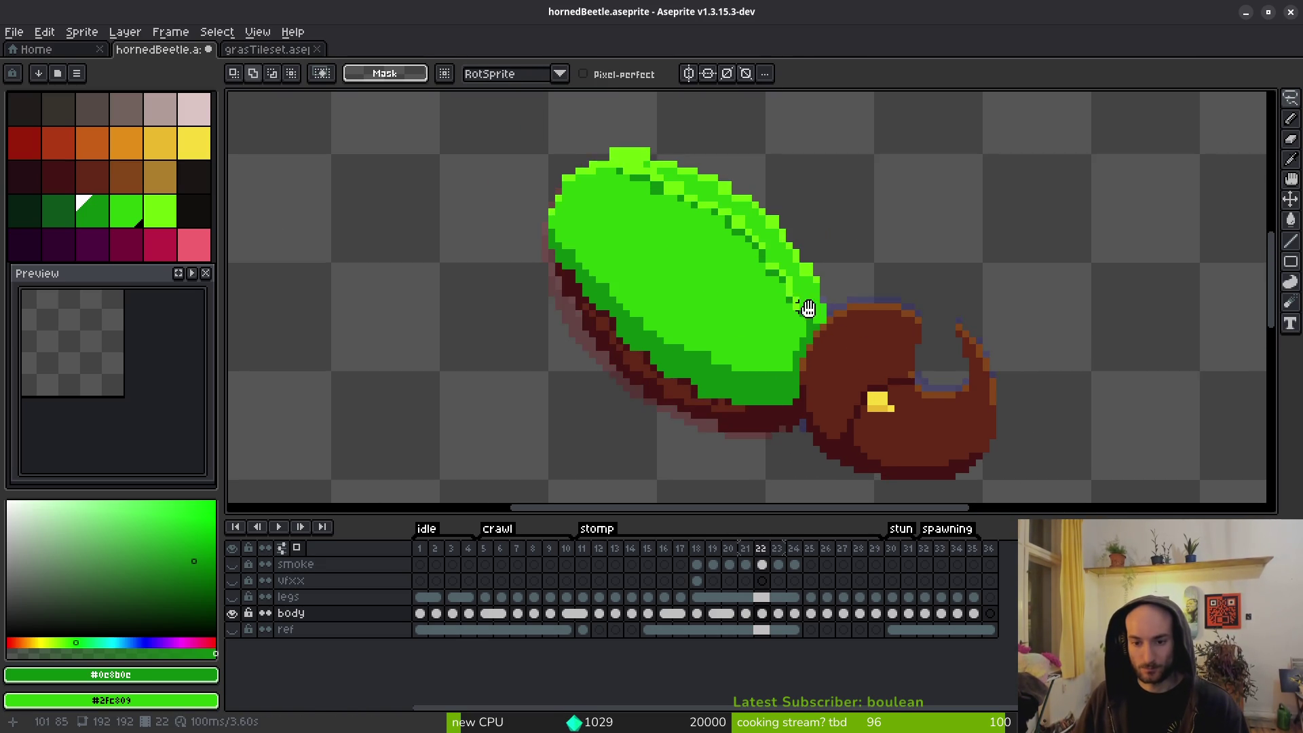
Replace the shell's bright green with mid green and pick mid green #2fc809.
scroll(789, 301, up, 2)
key(i)
click(899, 217)
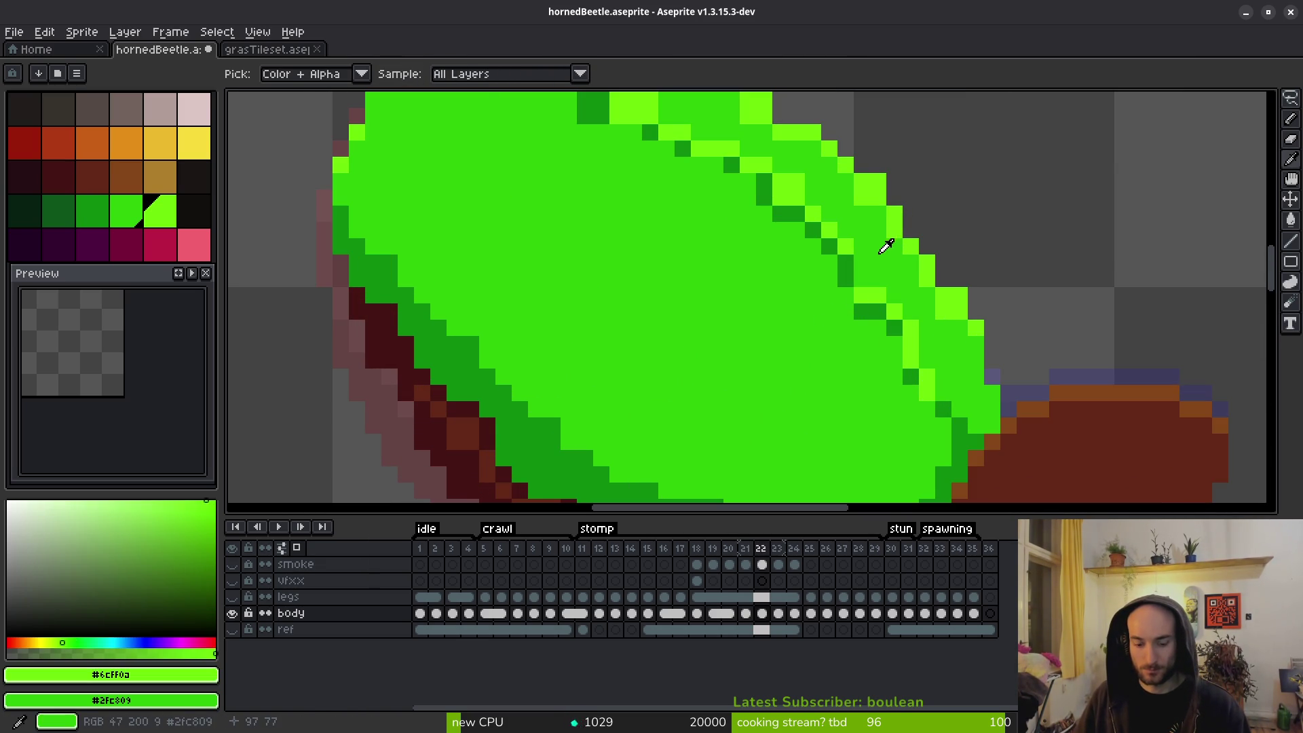
key(shift+r)
click(442, 121)
drag(775, 280, 771, 279)
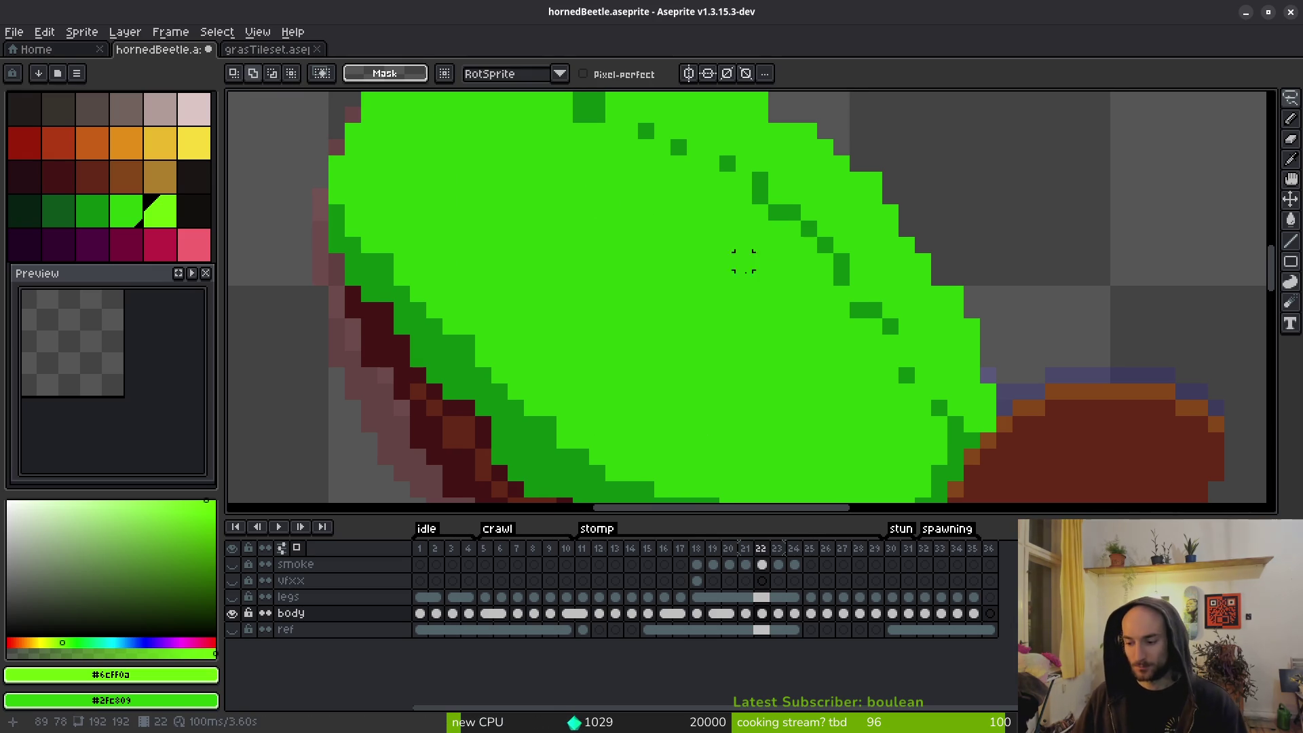
alt+click(951, 325)
Erase ragged pixels on the shell's upper-right edge and redraw a smoother green top edge.
key(e)
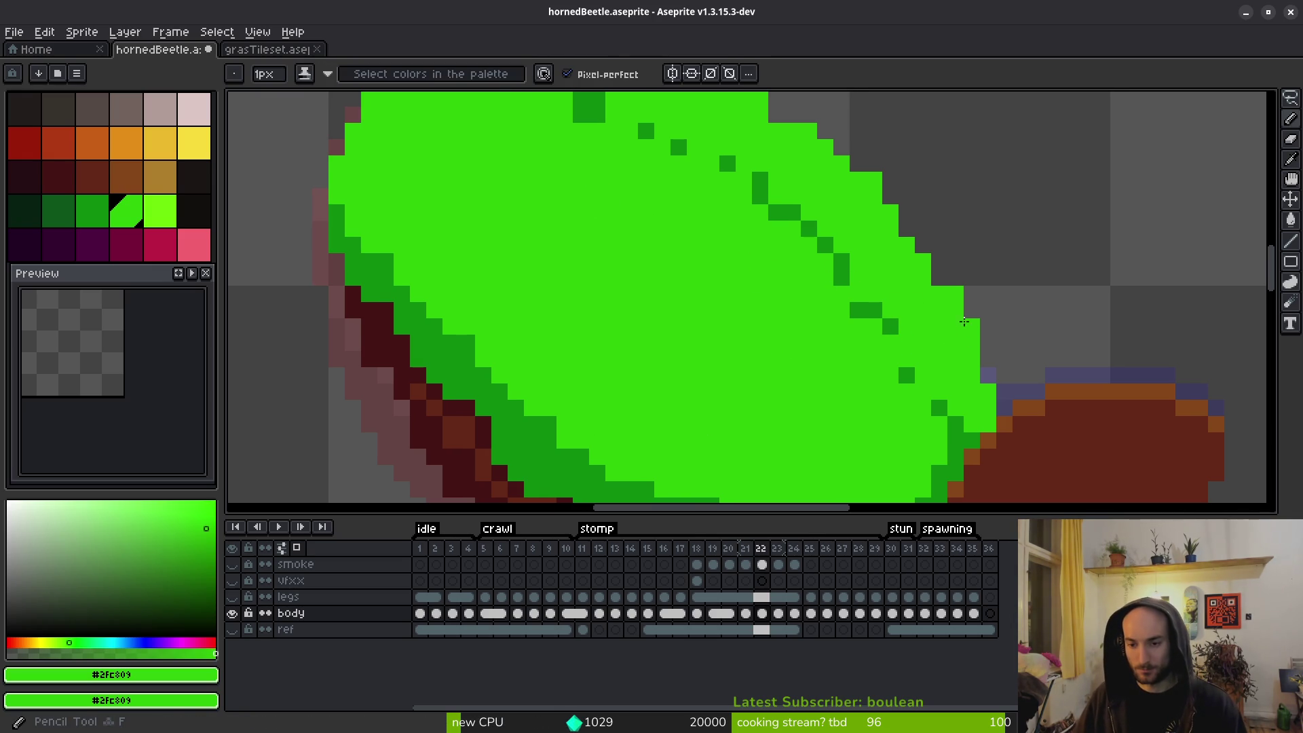
scroll(956, 294, down, 3)
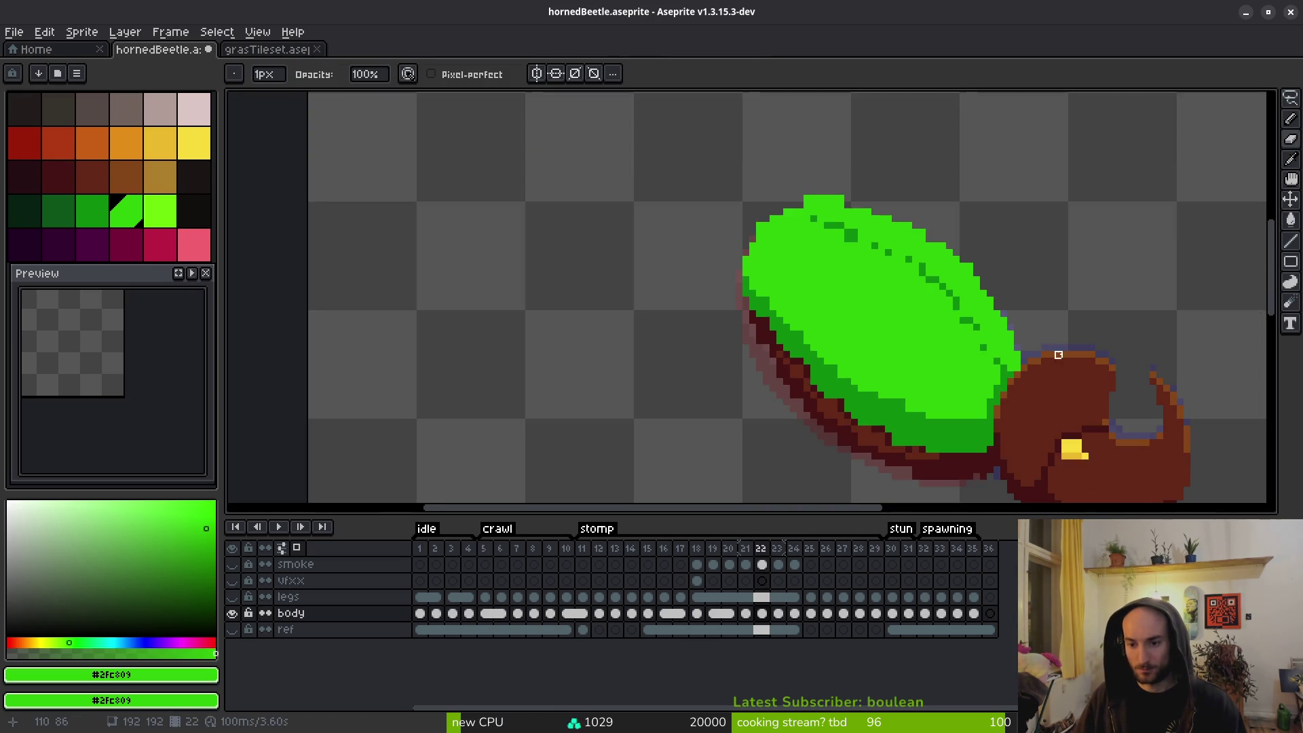
scroll(989, 300, up, 3)
drag(978, 354, 764, 177)
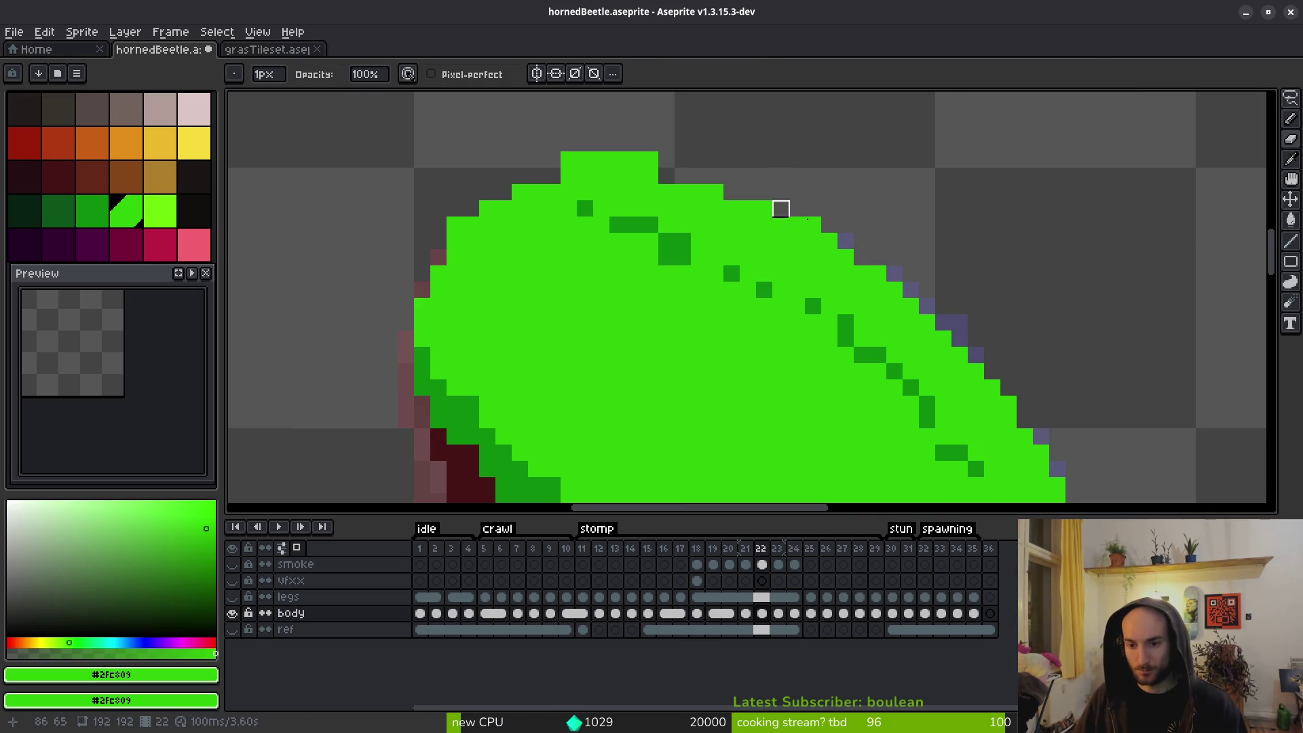
key(b)
mouse_move(978, 354)
mouse_down()
mouse_move(764, 191)
mouse_move(682, 175)
mouse_up()
click(666, 160)
click(732, 191)
click(667, 175)
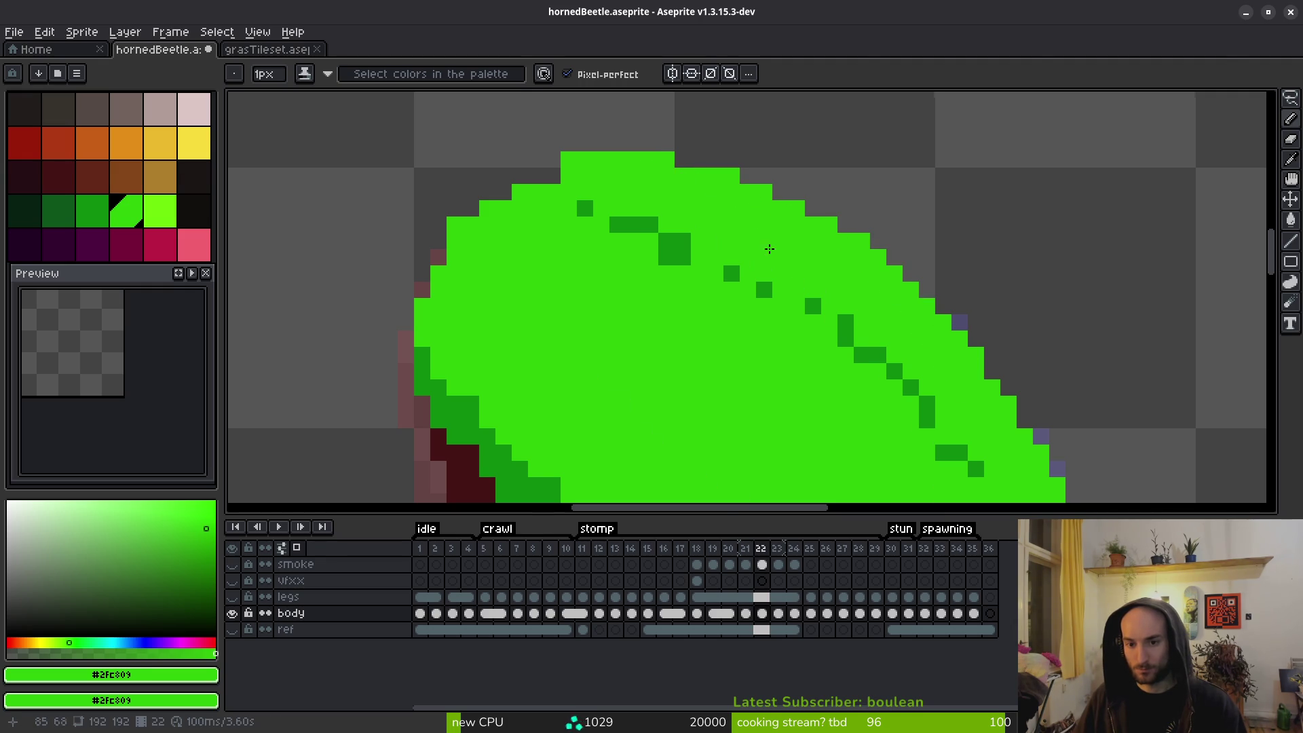
Recolour dark green edge pixels bright green and paint a dark green shading line along the shell.
scroll(796, 300, down, 3)
scroll(796, 300, up, 2)
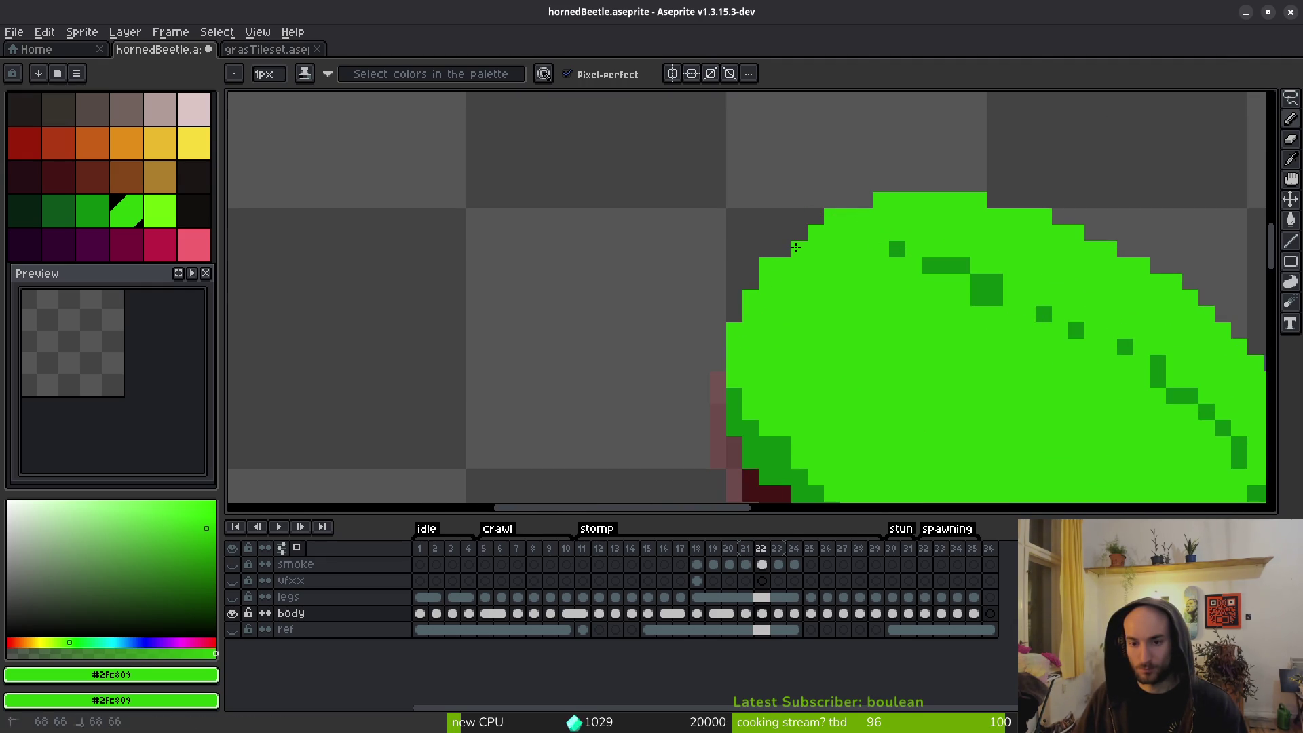
scroll(797, 248, down, 3)
scroll(824, 258, up, 3)
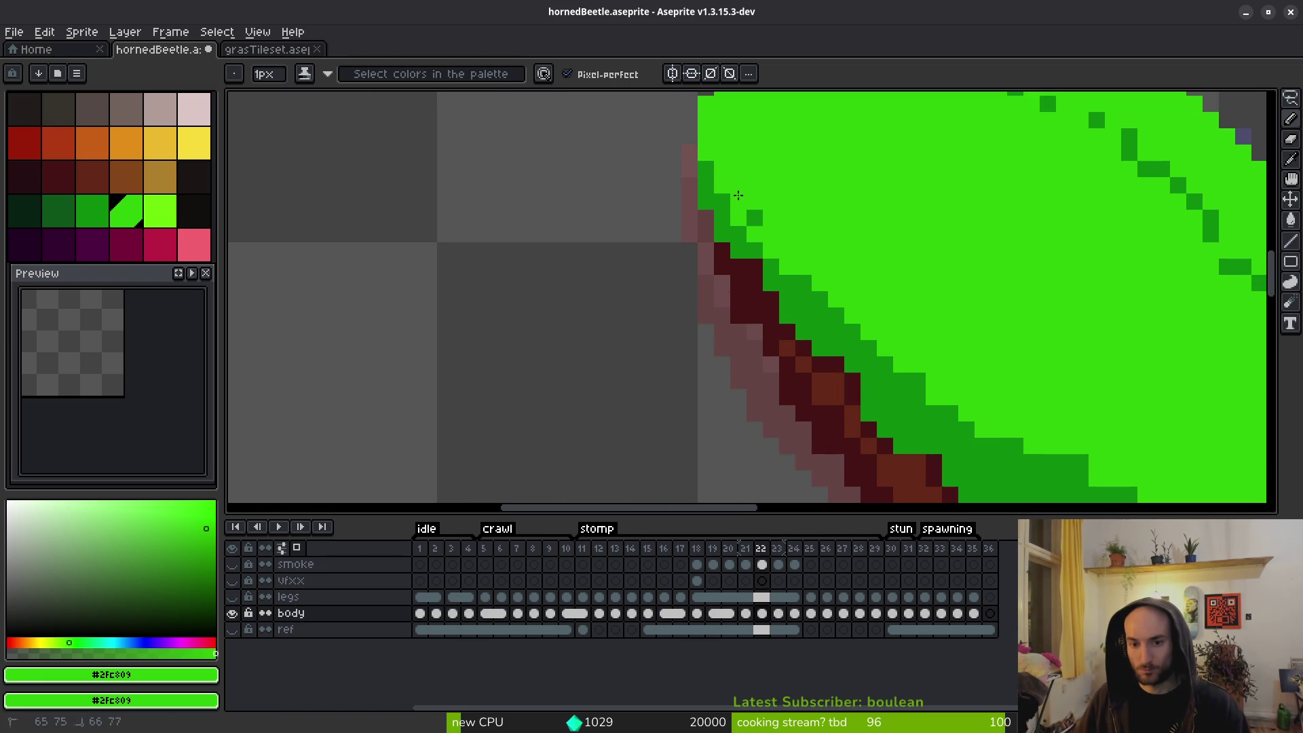
scroll(797, 228, right, 2)
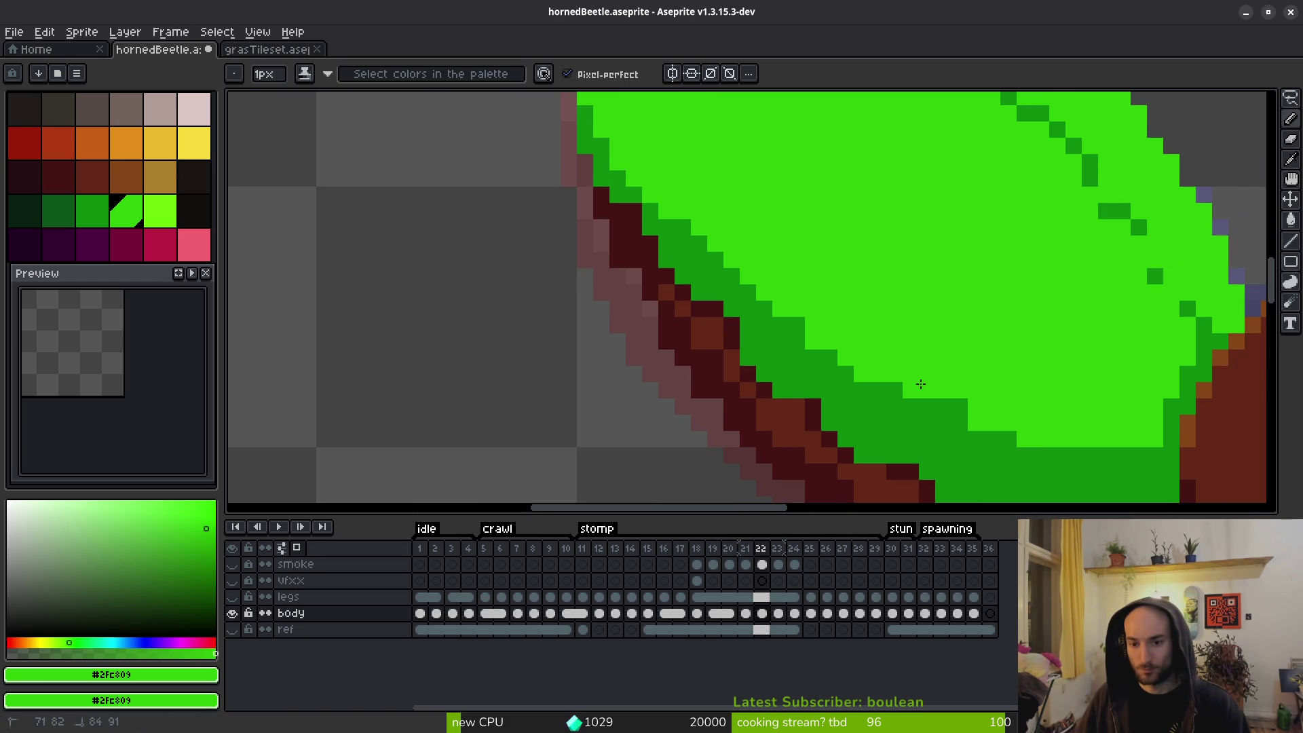
drag(815, 328, 714, 272)
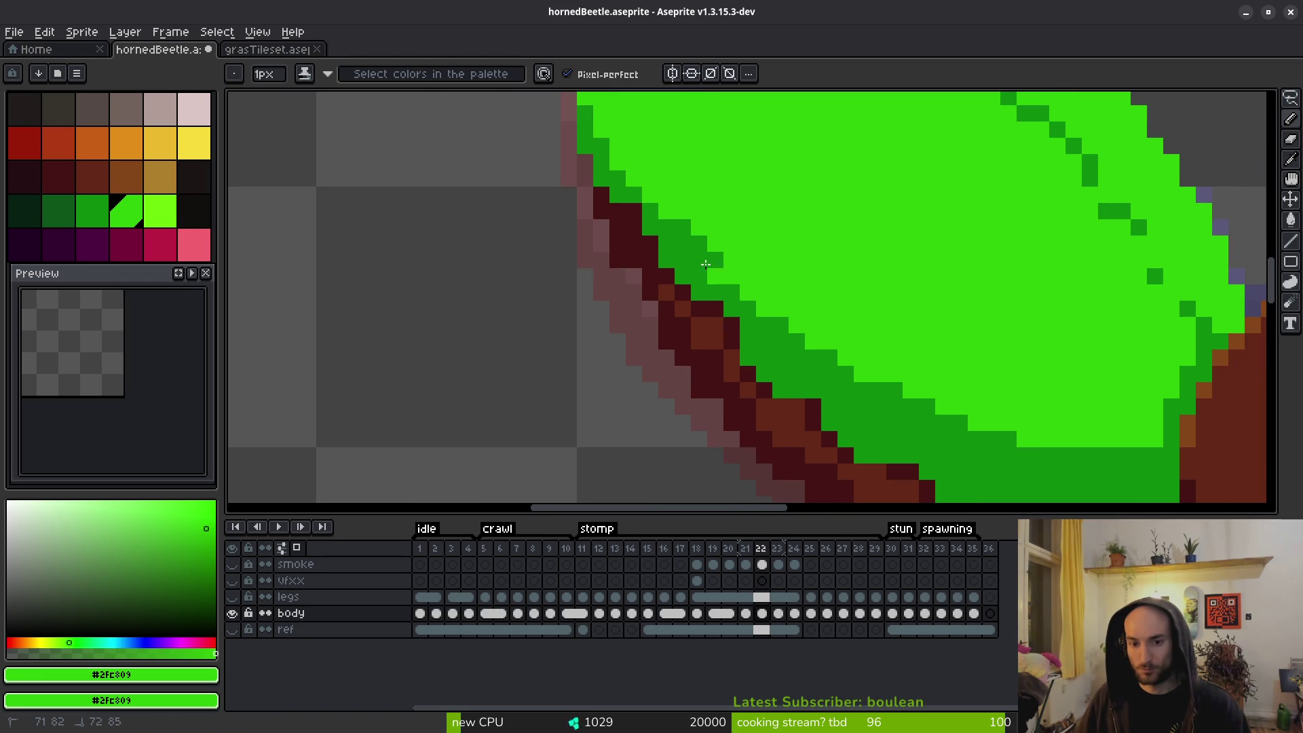
mouse_move(796, 336)
mouse_down()
mouse_move(943, 408)
mouse_move(1100, 446)
mouse_up()
scroll(1061, 450, down, 3)
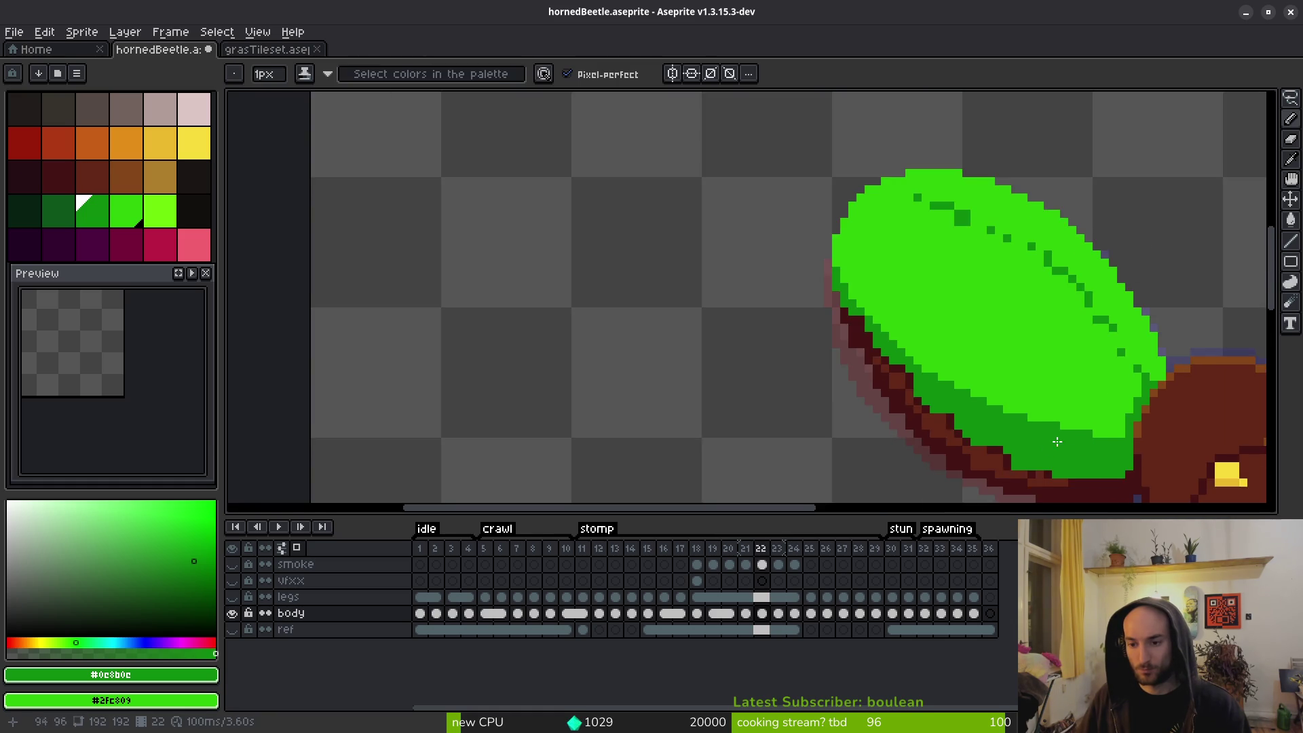
Pick brown #632718 and paint stray green pixels along the shell bottom brown.
scroll(896, 387, up, 2)
scroll(887, 354, down, 3)
scroll(887, 353, up, 1)
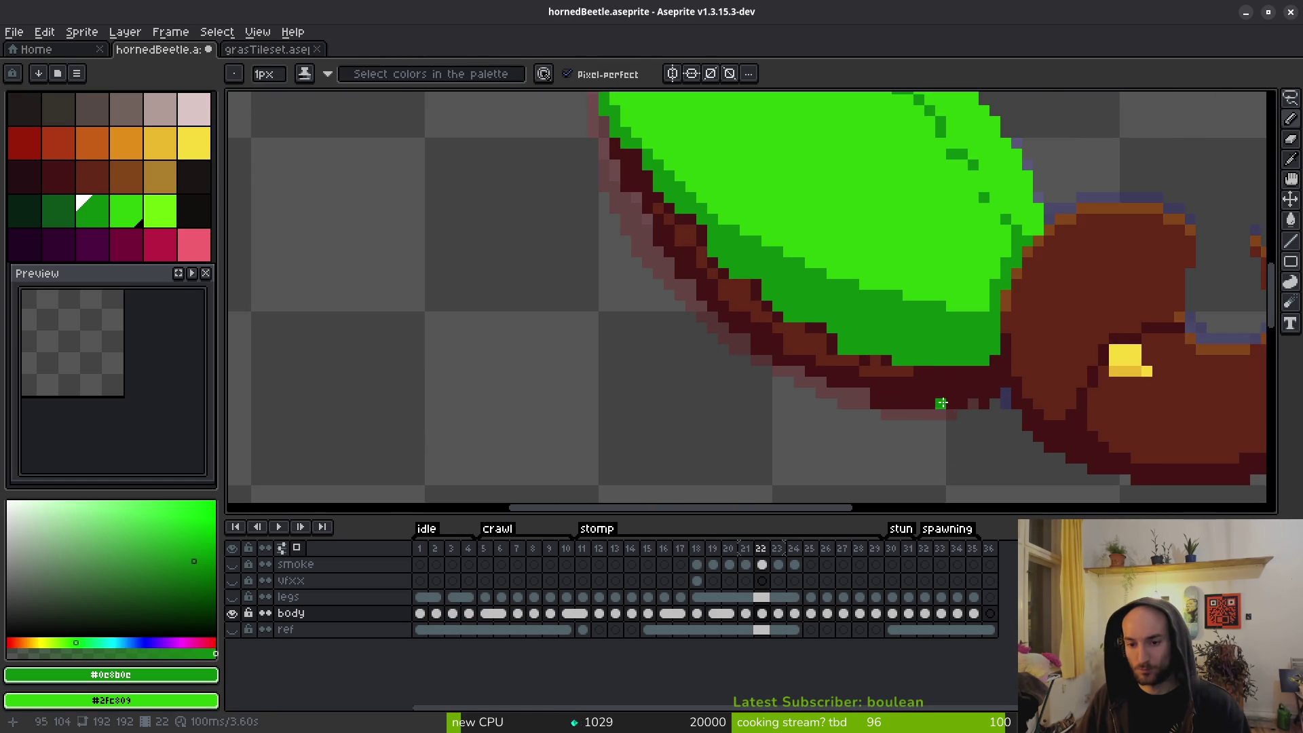
alt+click(950, 414)
scroll(963, 421, up, 3)
scroll(984, 430, down, 3)
alt+click(951, 412)
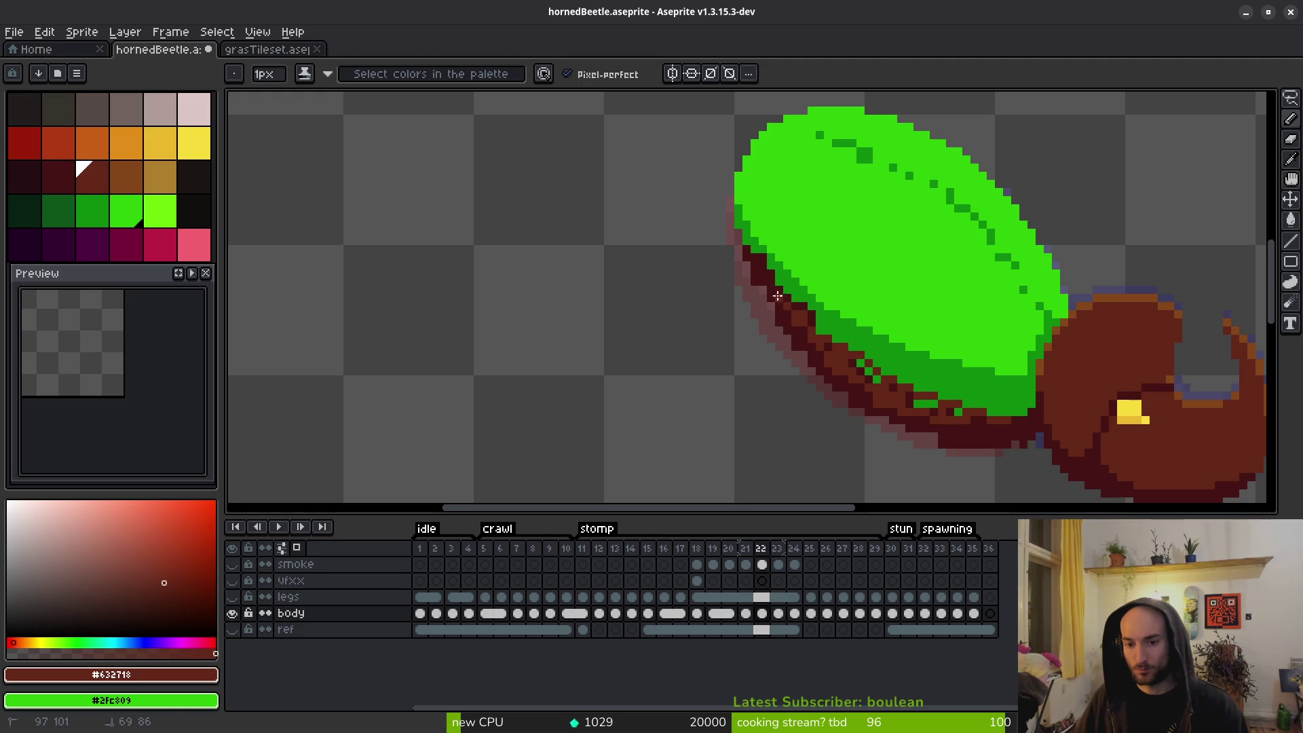
scroll(783, 300, up, 3)
drag(919, 414, 727, 290)
mouse_move(866, 394)
mouse_down()
mouse_move(664, 349)
mouse_move(599, 256)
mouse_up()
alt+click(599, 255)
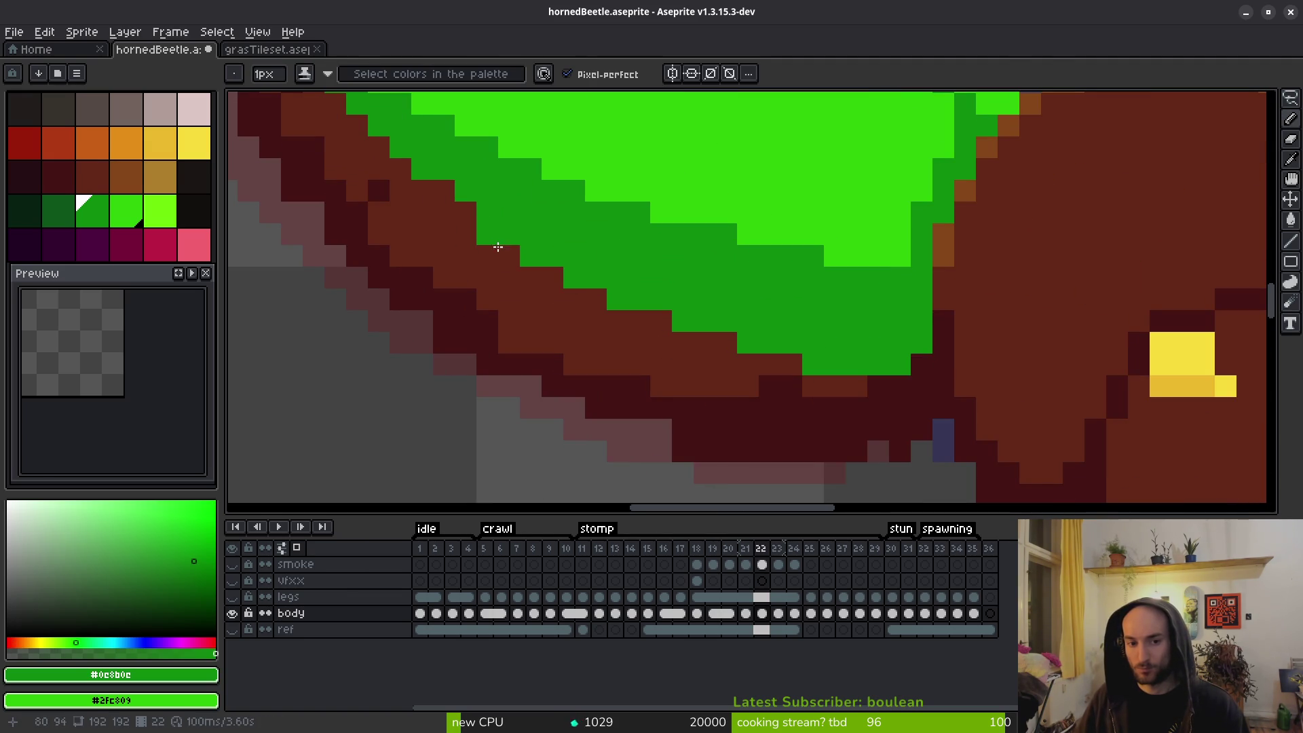
alt+click(446, 224)
drag(685, 321, 583, 301)
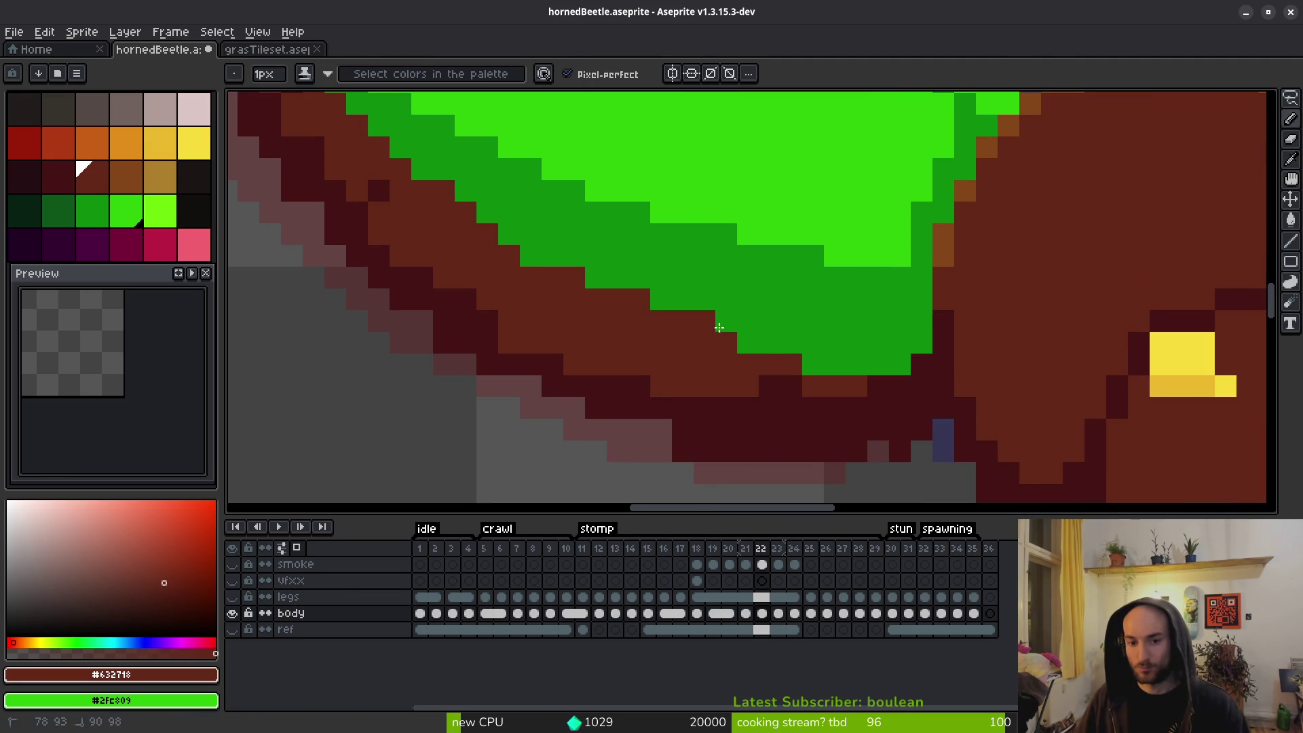
drag(740, 339, 920, 380)
scroll(903, 377, down, 2)
scroll(891, 376, up, 2)
scroll(876, 385, down, 2)
scroll(780, 355, up, 2)
Paint dark green #0e8b0e along the shell's lower-left edge, filling its gaps.
alt+click(666, 294)
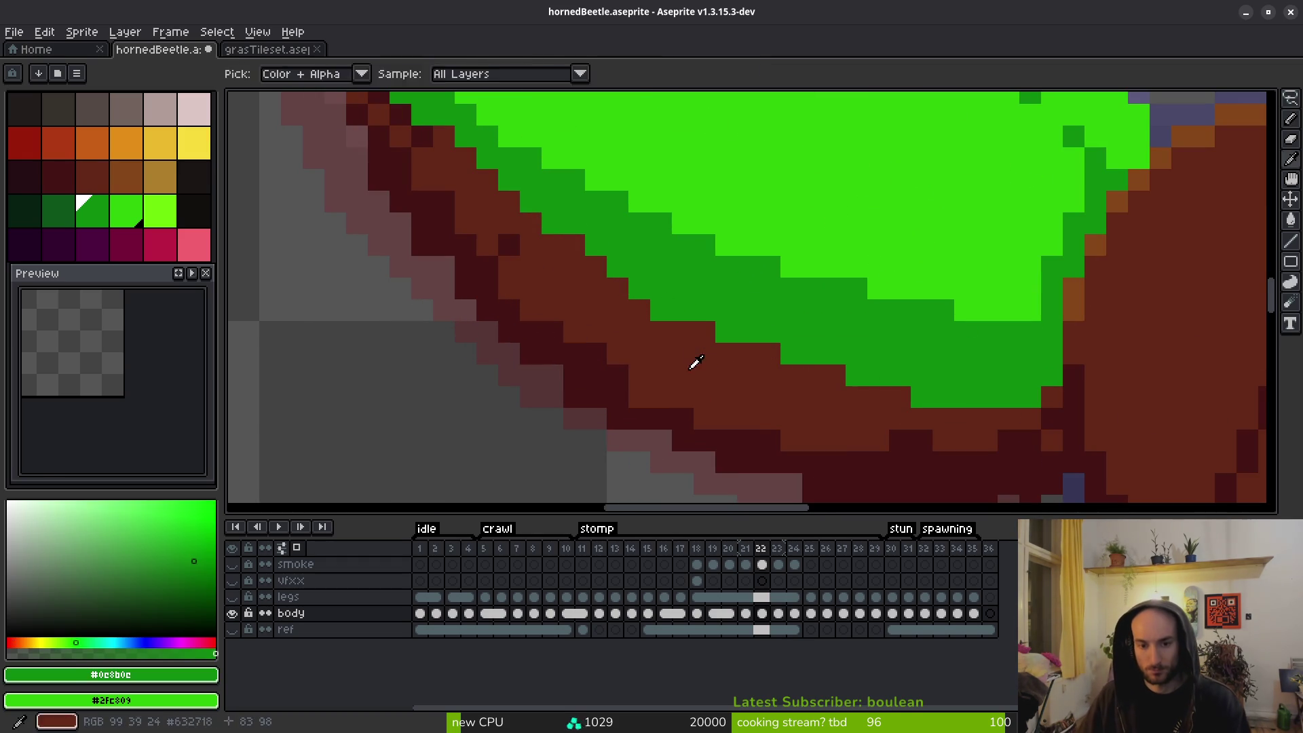
scroll(686, 319, down, 2)
scroll(706, 350, up, 2)
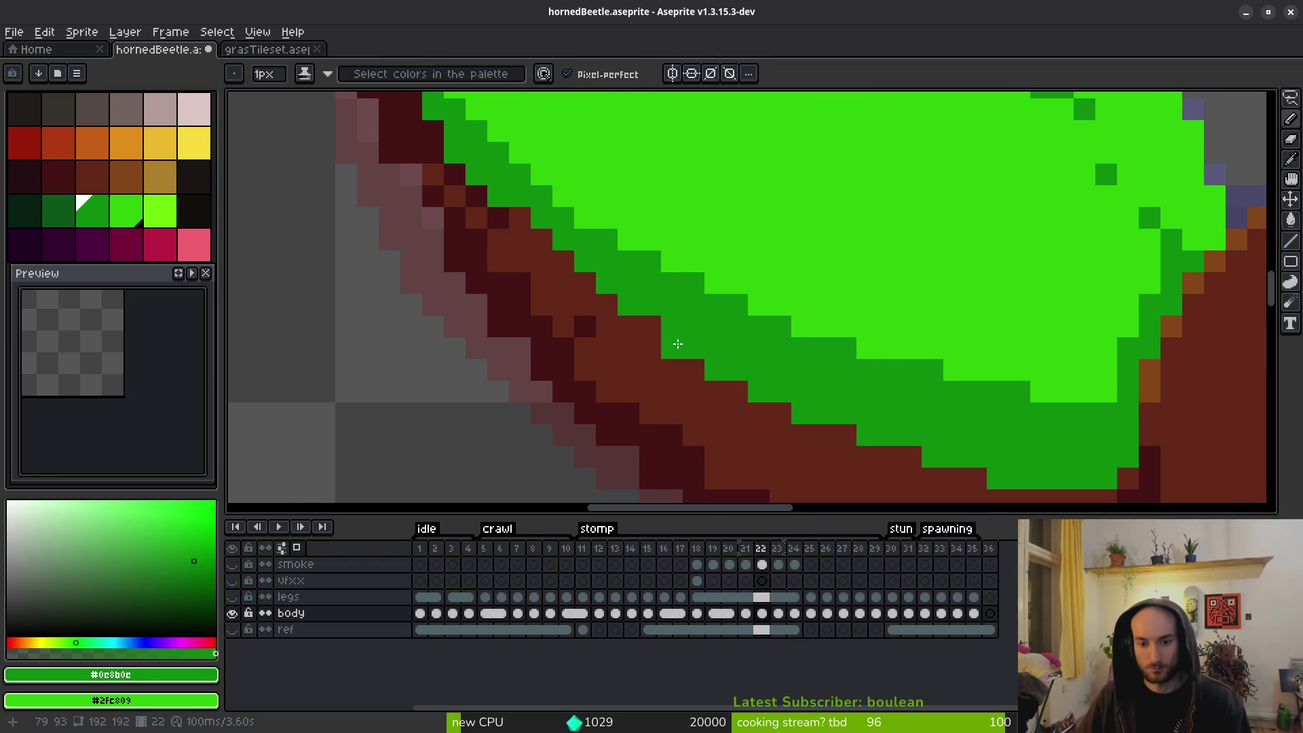
mouse_move(647, 328)
mouse_down()
mouse_move(585, 293)
mouse_move(520, 217)
mouse_up()
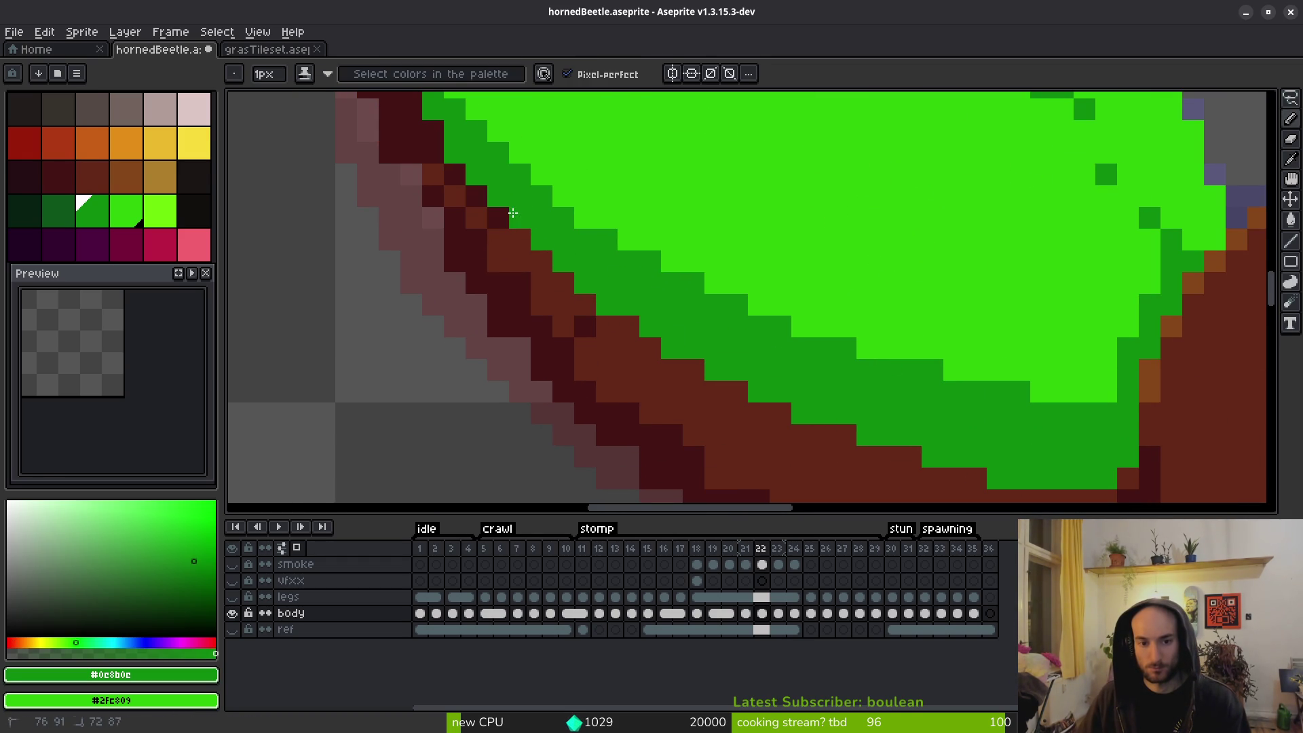
scroll(718, 401, down, 4)
scroll(718, 400, up, 5)
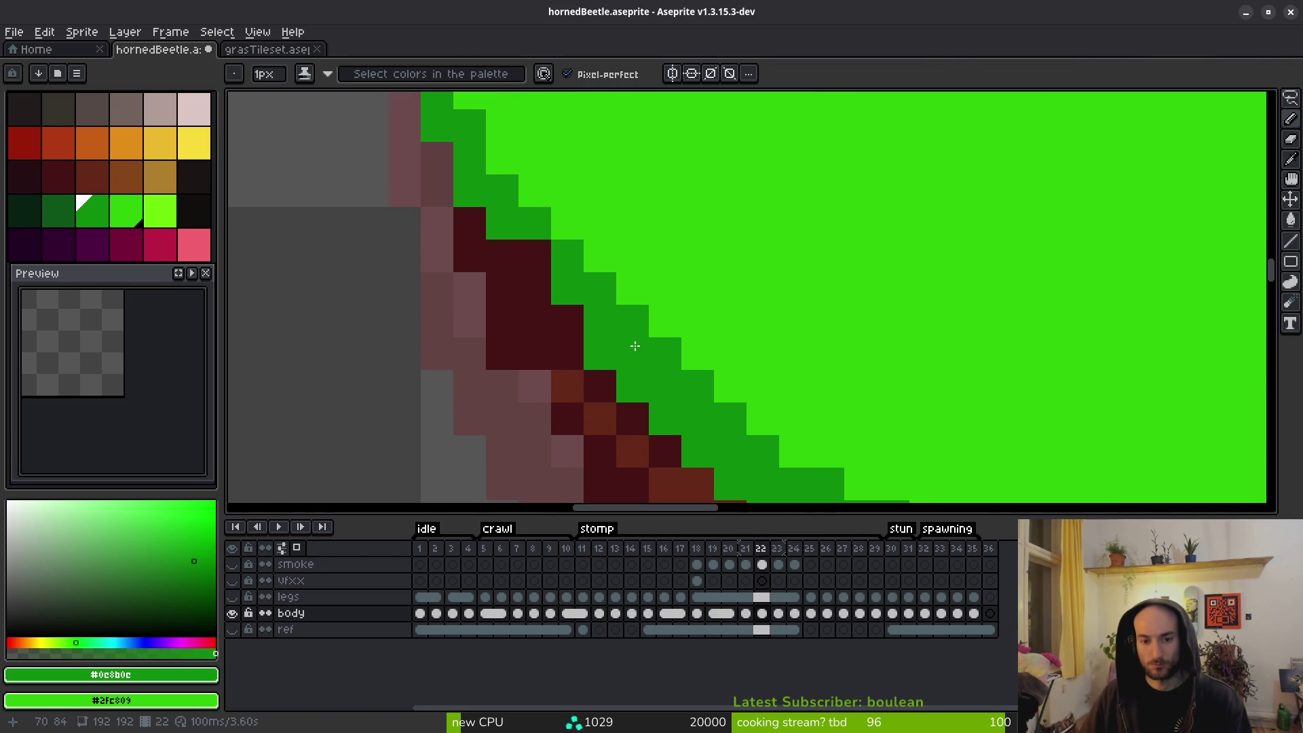
click(527, 260)
click(632, 288)
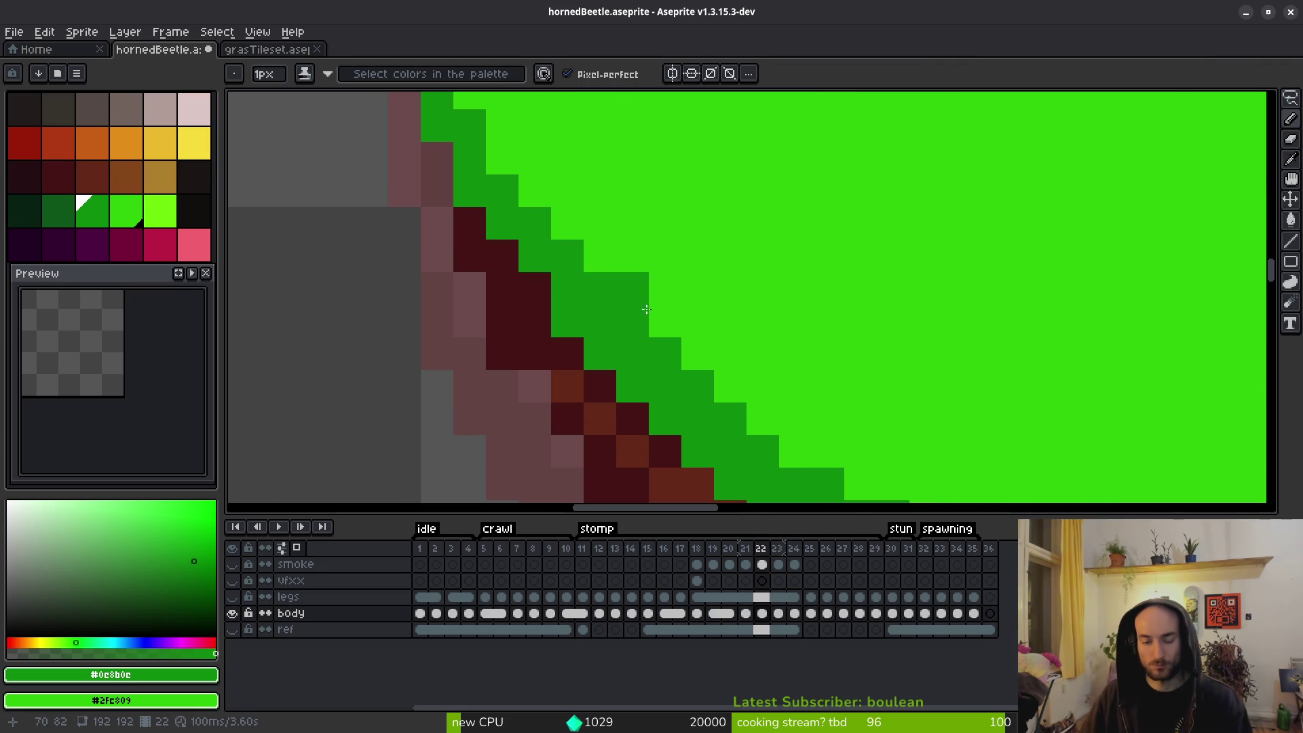
scroll(642, 319, down, 4)
scroll(799, 405, down, 2)
scroll(720, 402, up, 4)
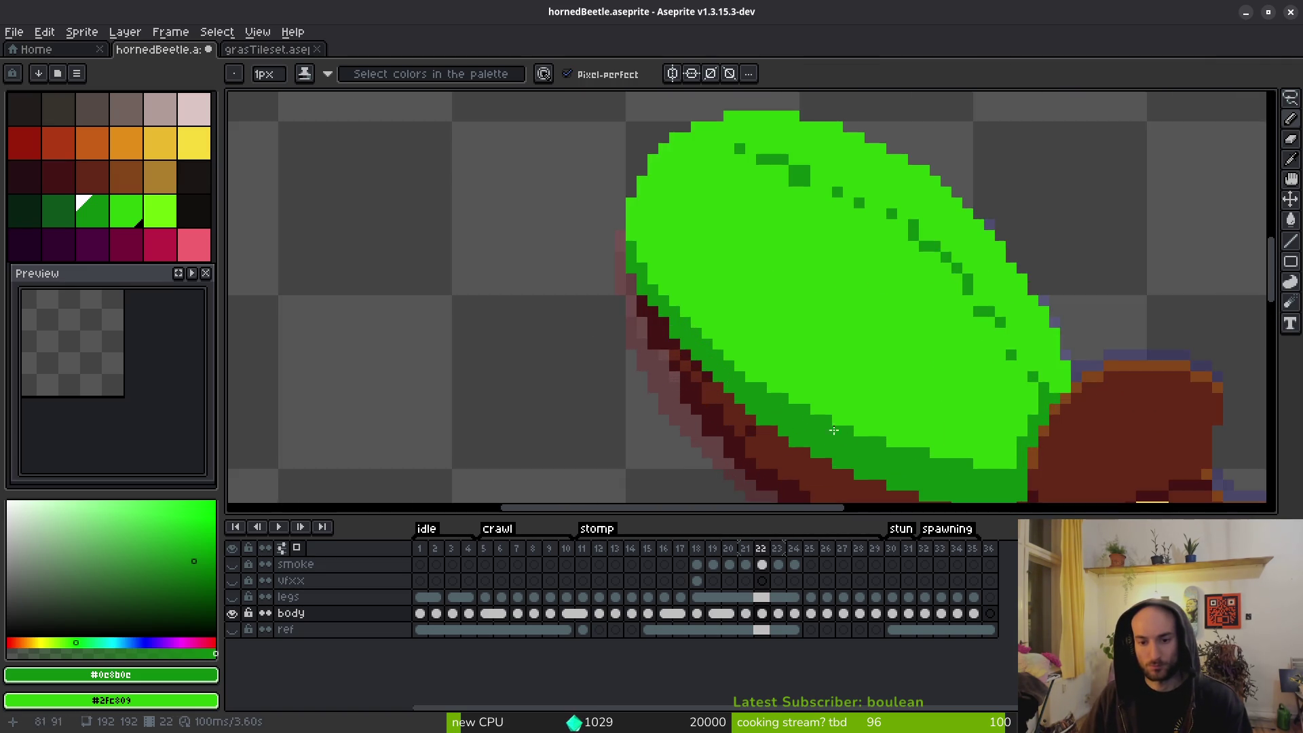
Turn a remaining stray green pixel on the shell's lower edge brown.
click(717, 402)
alt+click(736, 422)
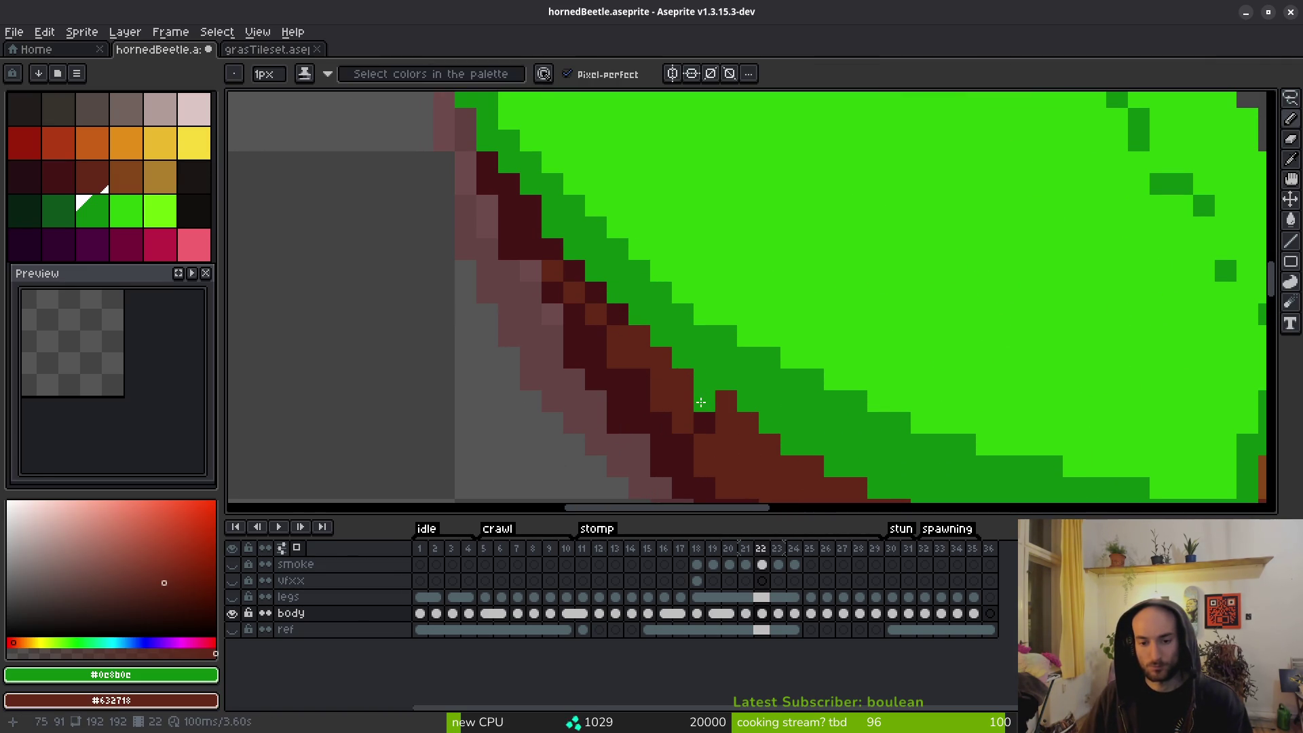
click(705, 402)
scroll(791, 435, down, 1)
scroll(792, 436, down, 2)
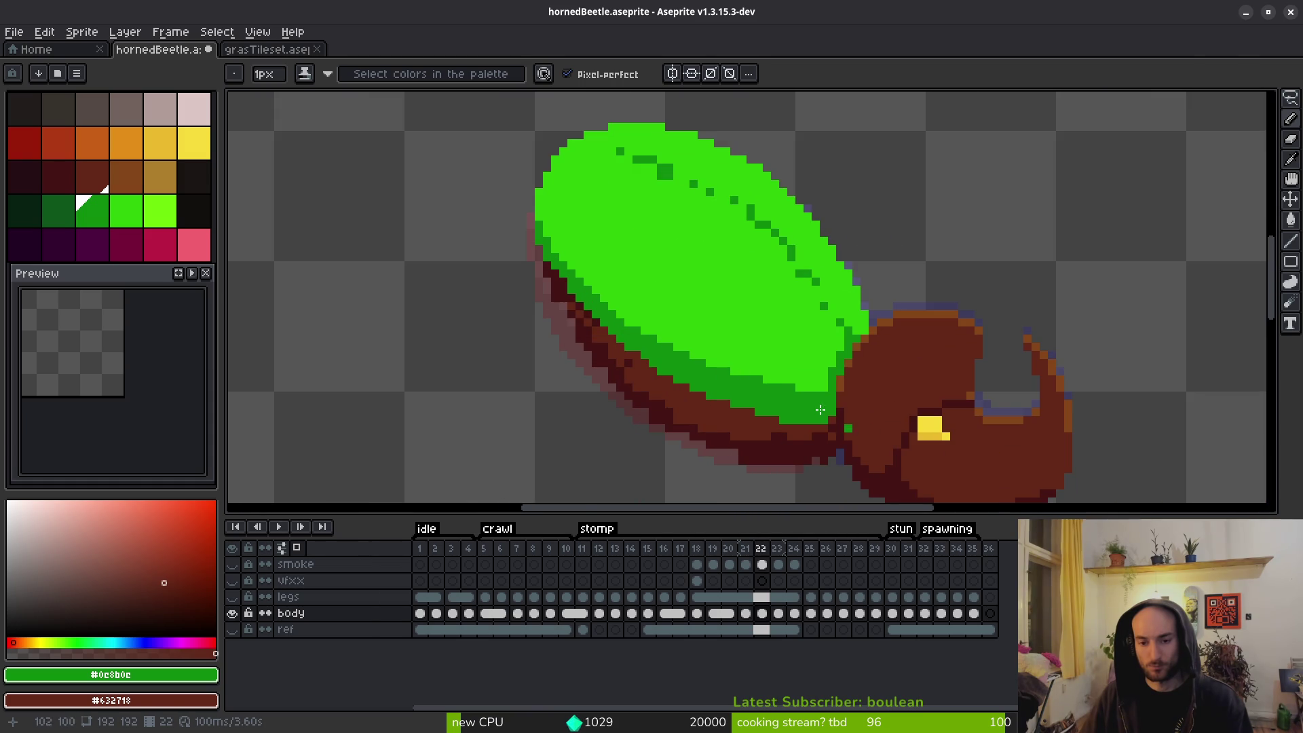
scroll(760, 380, up, 2)
scroll(762, 366, down, 3)
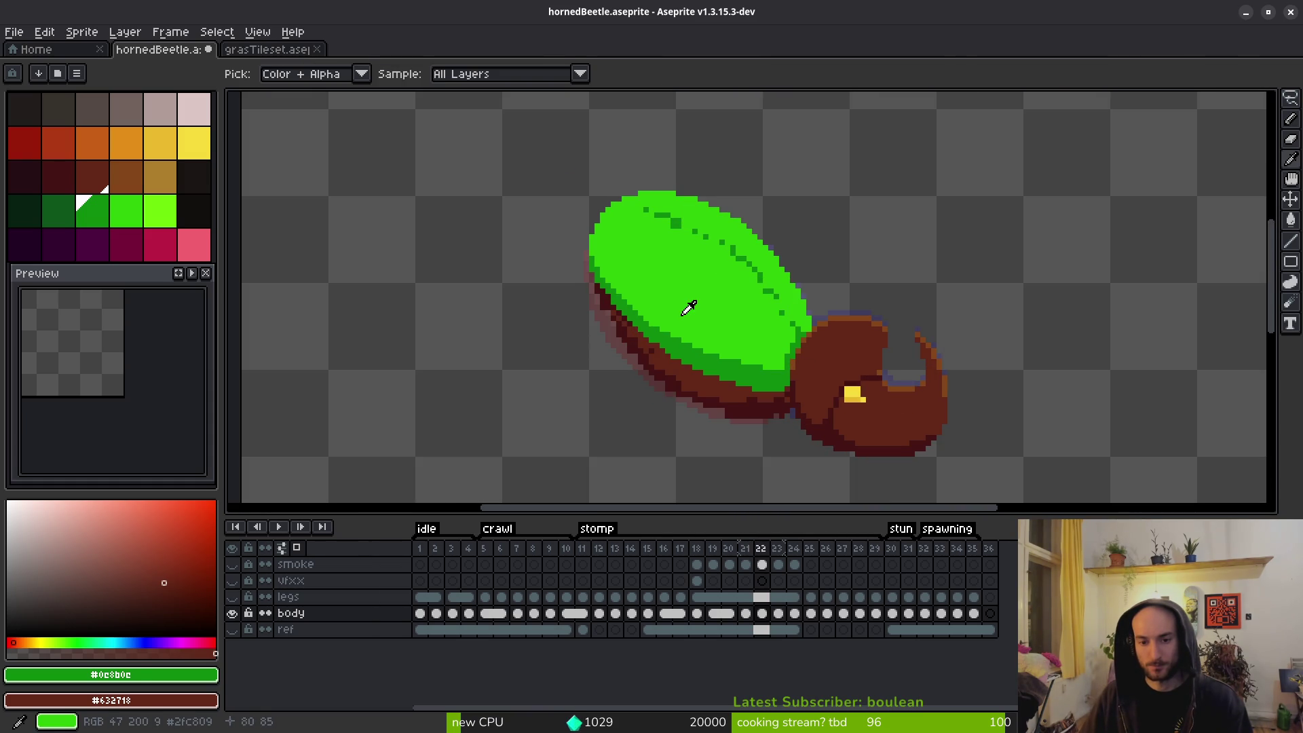
Redraw the dark green diagonal along the shell's lower edge and smooth its staircase.
scroll(603, 256, up, 2)
scroll(569, 222, up, 1)
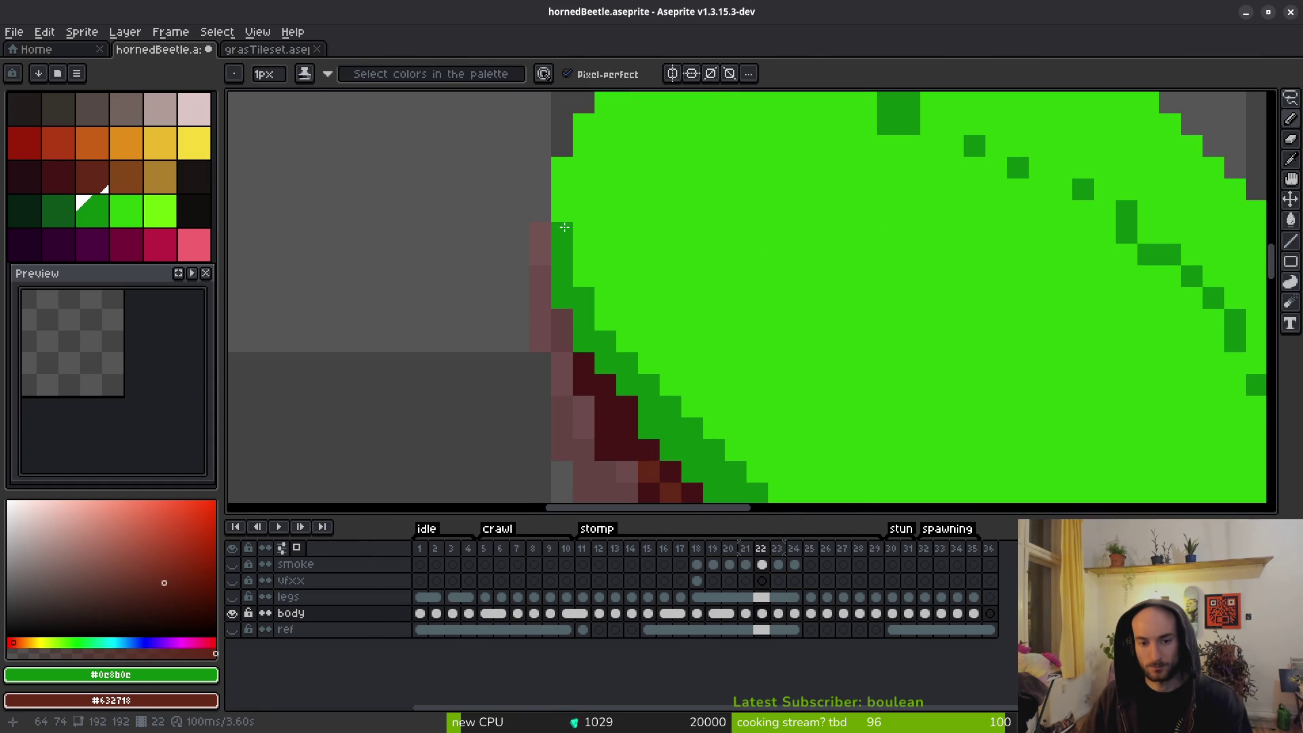
drag(559, 178, 706, 383)
key(ctrl+z)
drag(546, 177, 679, 359)
key(ctrl+z)
mouse_move(544, 153)
mouse_down()
mouse_move(550, 190)
mouse_move(621, 301)
mouse_move(549, 160)
mouse_move(601, 290)
mouse_move(675, 352)
mouse_up()
key(ctrl+z)
key(ctrl+z)
mouse_move(870, 462)
mouse_down()
mouse_move(780, 302)
mouse_move(673, 299)
mouse_up()
drag(581, 292, 502, 233)
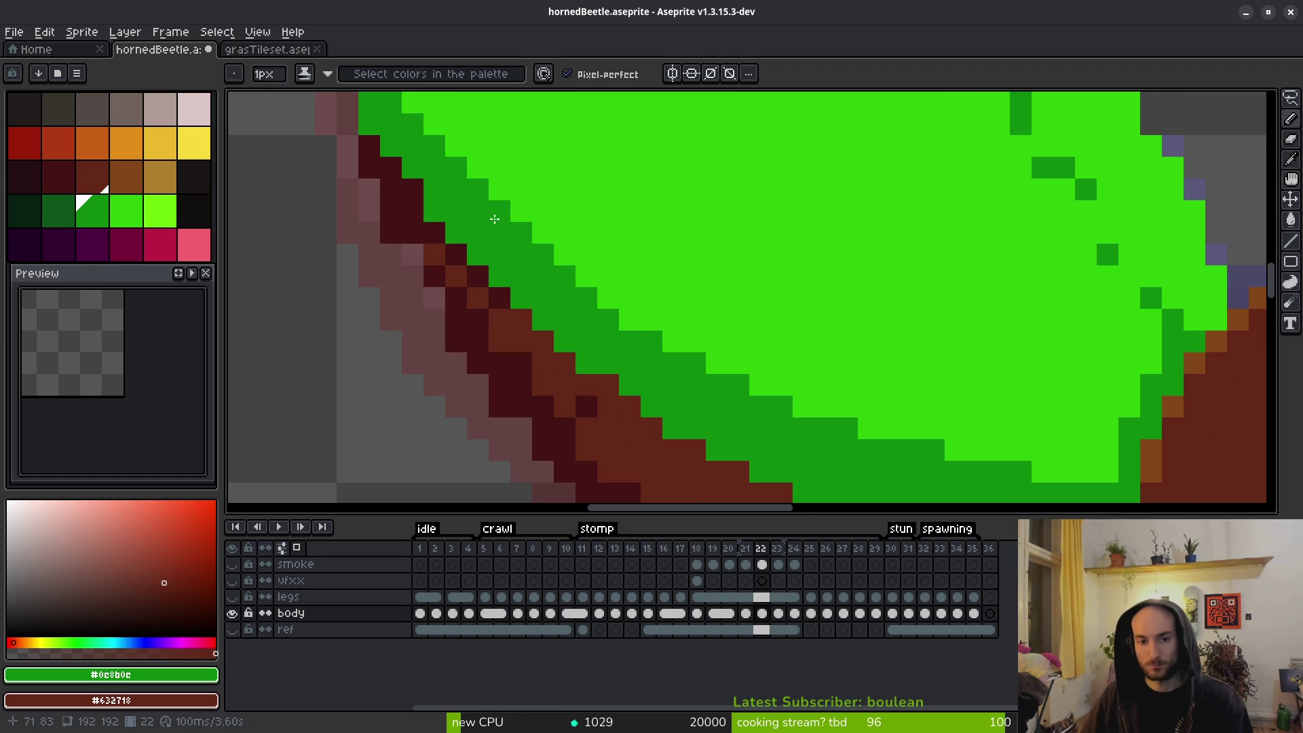
drag(583, 273, 749, 416)
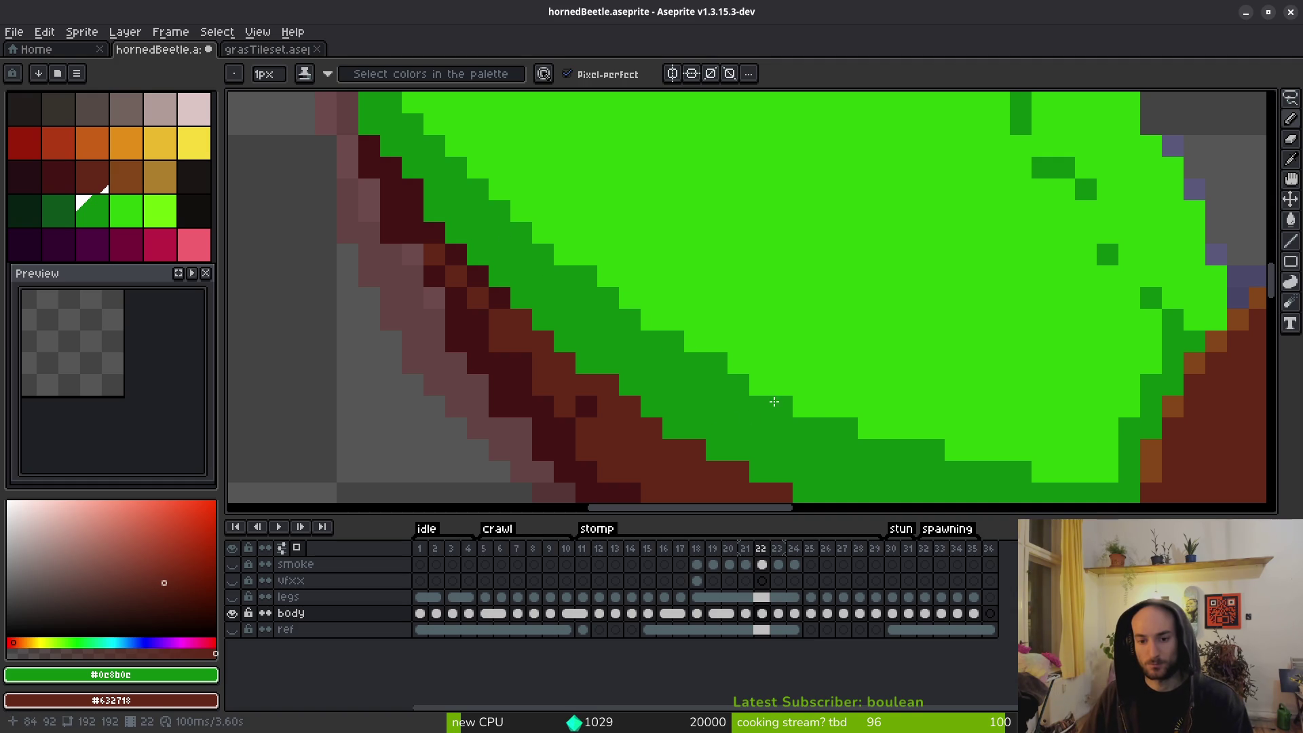
Darken stray light-green pixels on the shell edge with the eyedropped dark edge colour.
scroll(782, 430, down, 3)
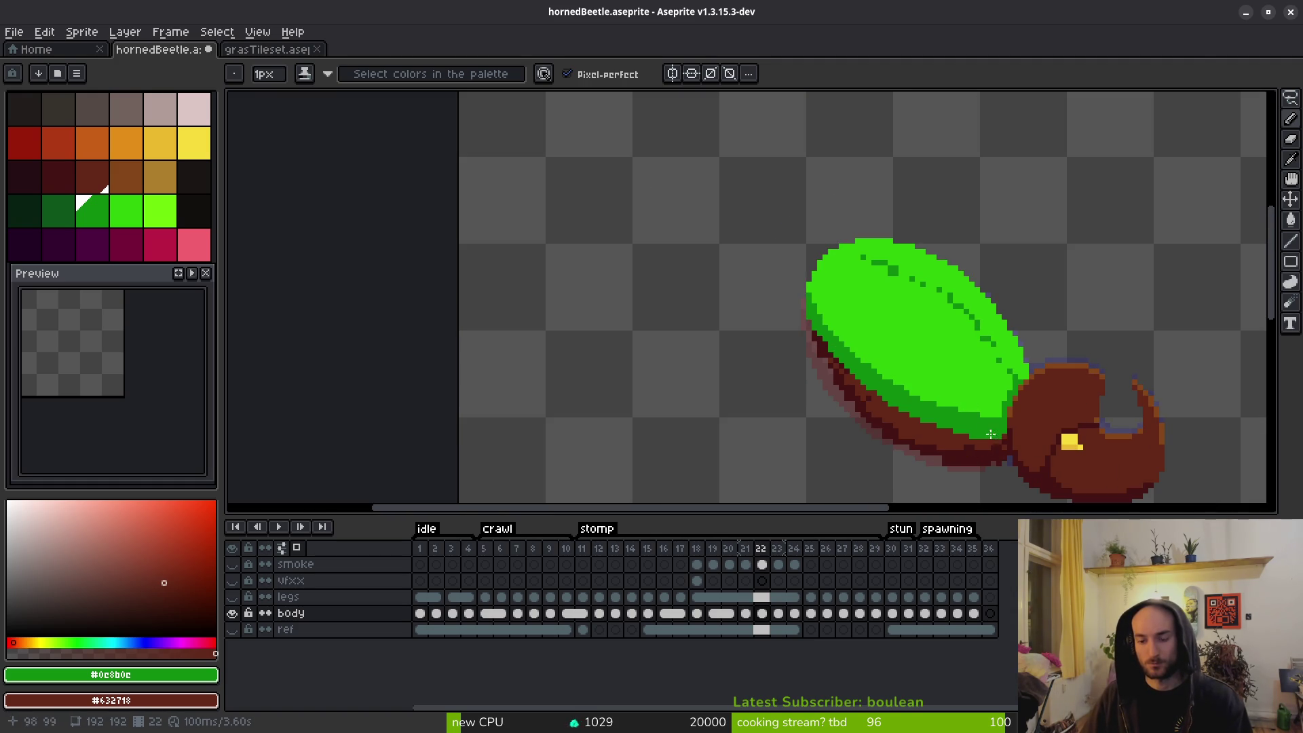
scroll(847, 320, up, 2)
scroll(847, 320, up, 2)
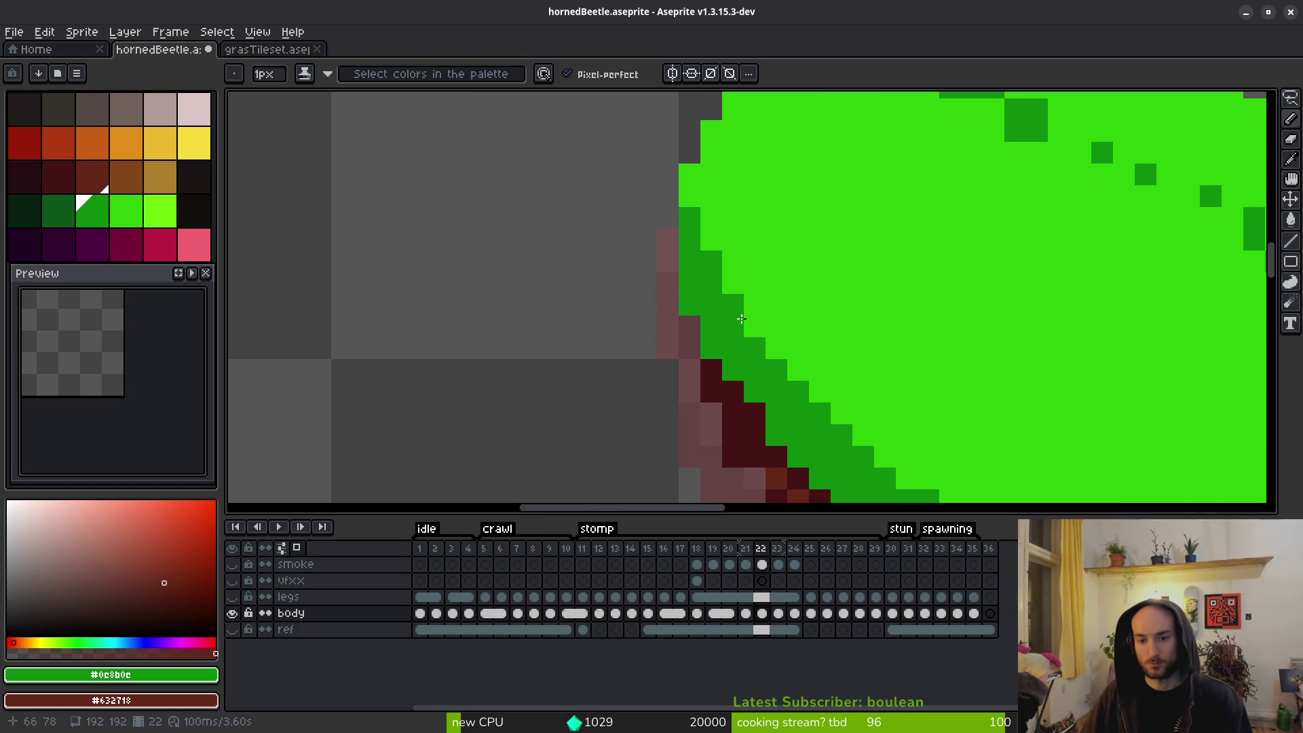
click(726, 285)
click(774, 349)
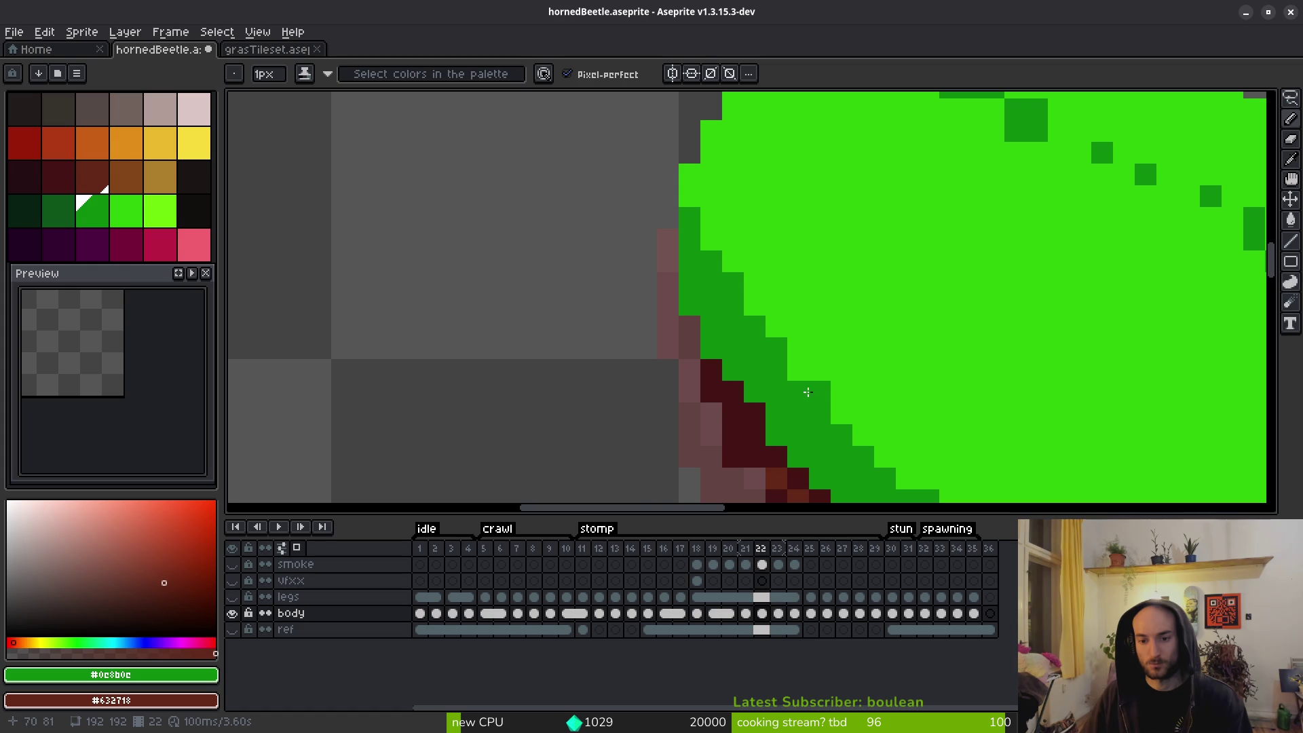
scroll(947, 393, down, 3)
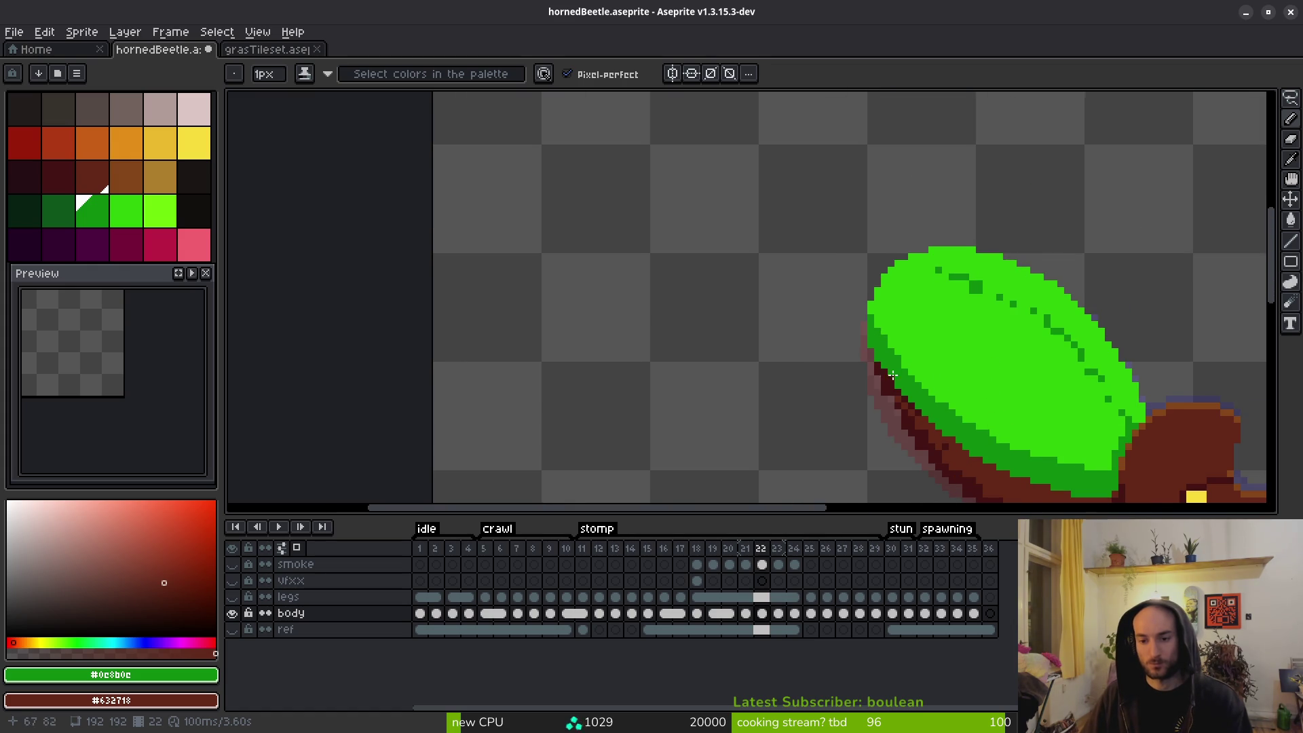
scroll(892, 376, up, 2)
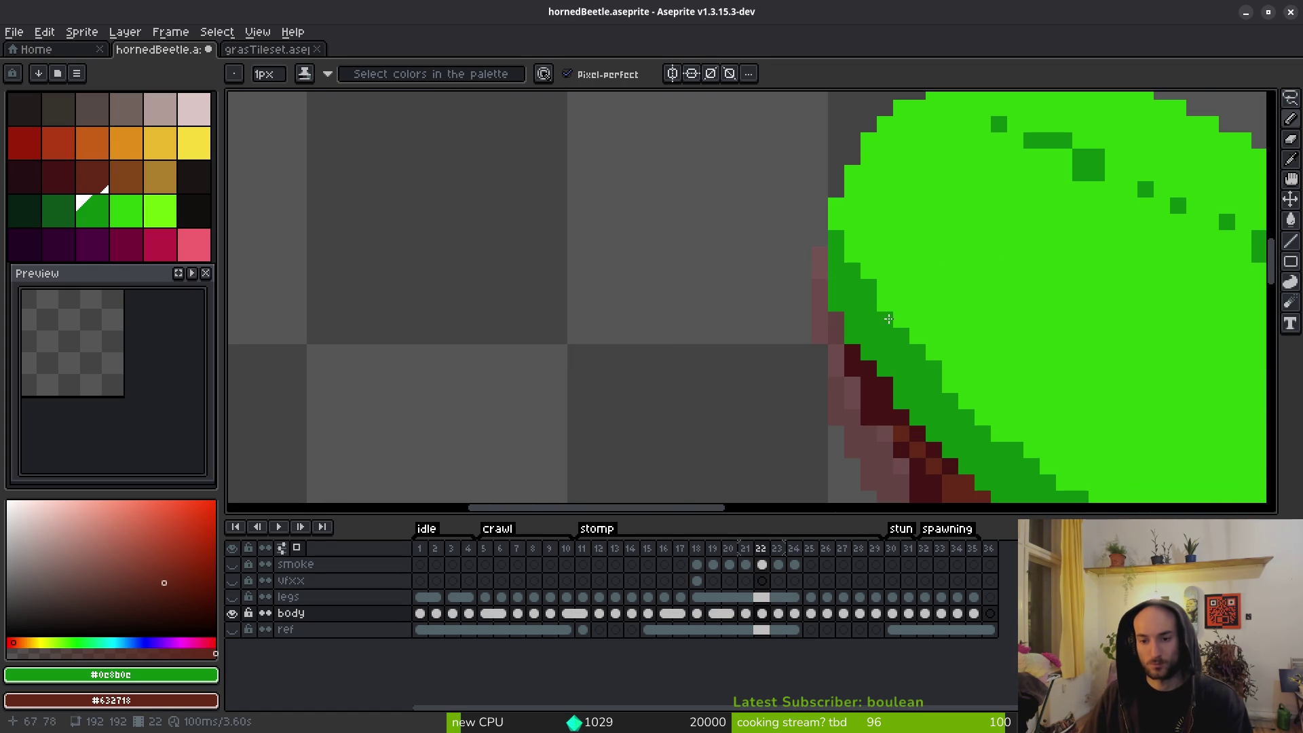
scroll(1077, 421, down, 2)
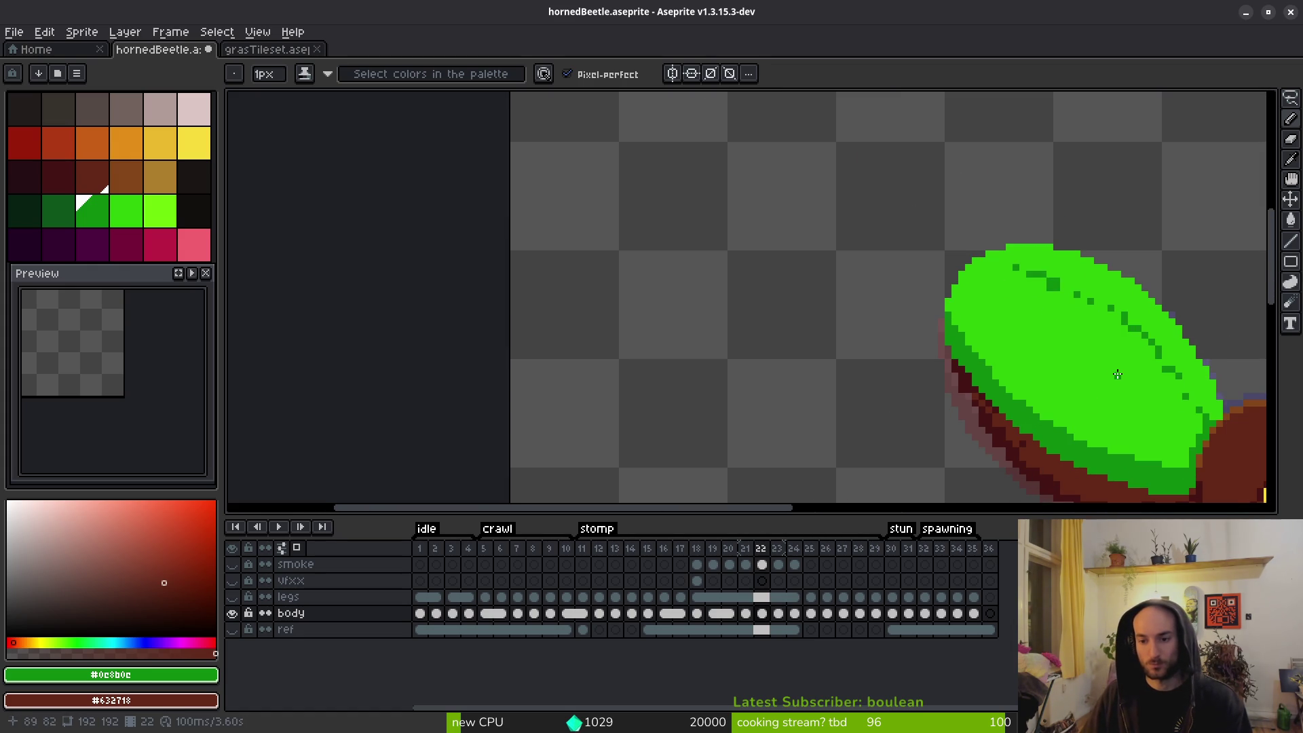
scroll(1059, 379, down, 1)
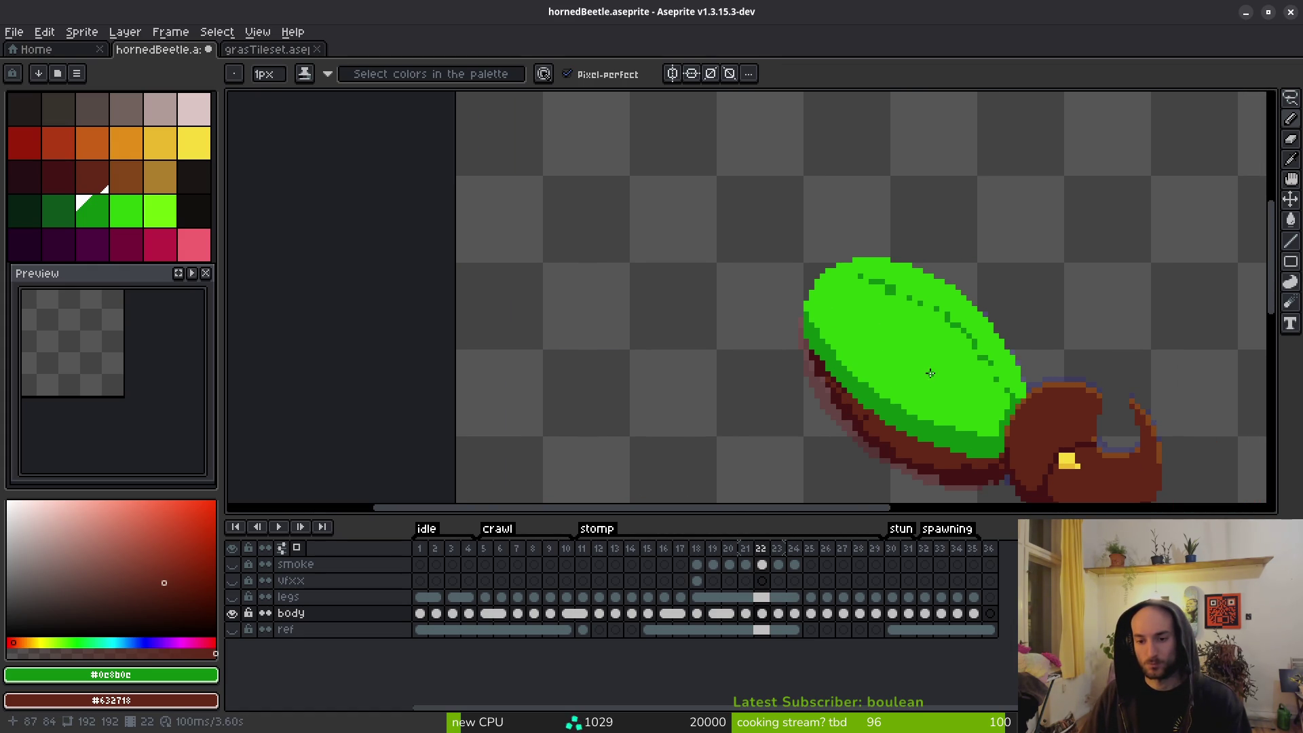
scroll(834, 326, up, 2)
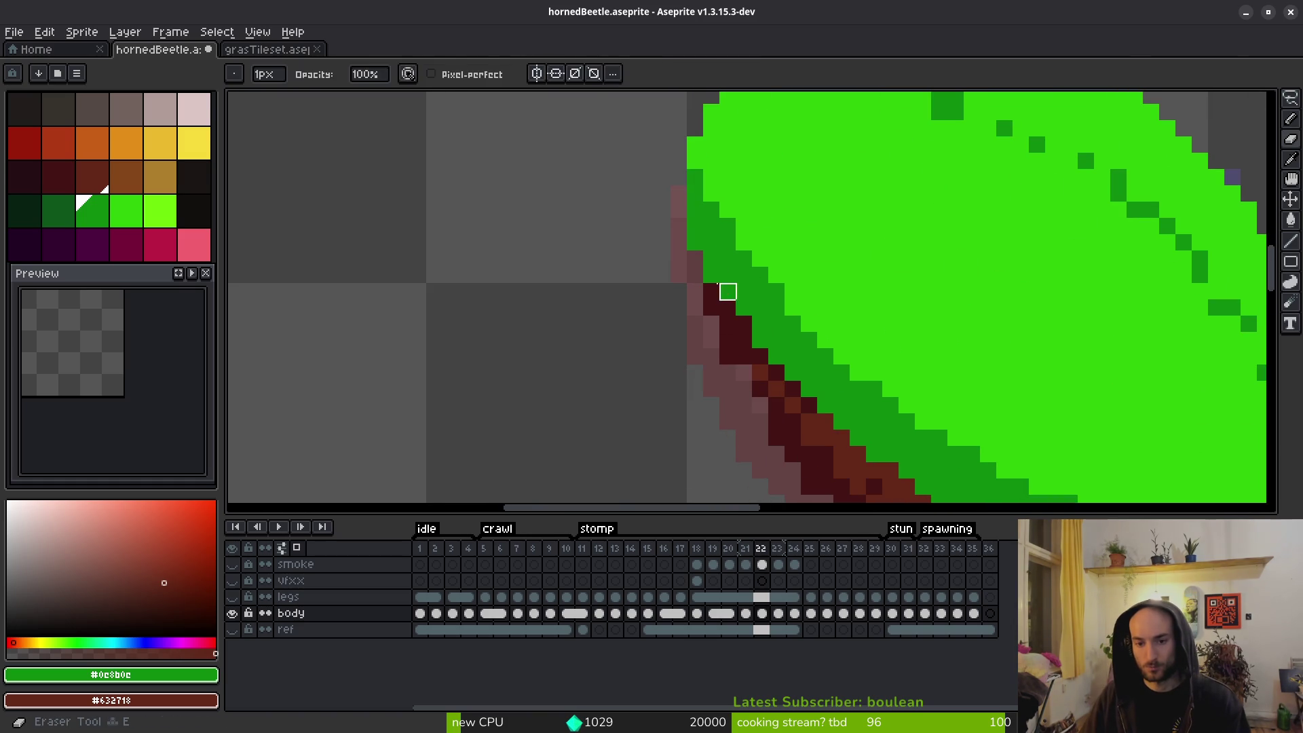
alt+click(709, 290)
click(711, 275)
Shade the beetle's lower-left outline from brown into deeper maroon #431414 with shading ink.
key(e)
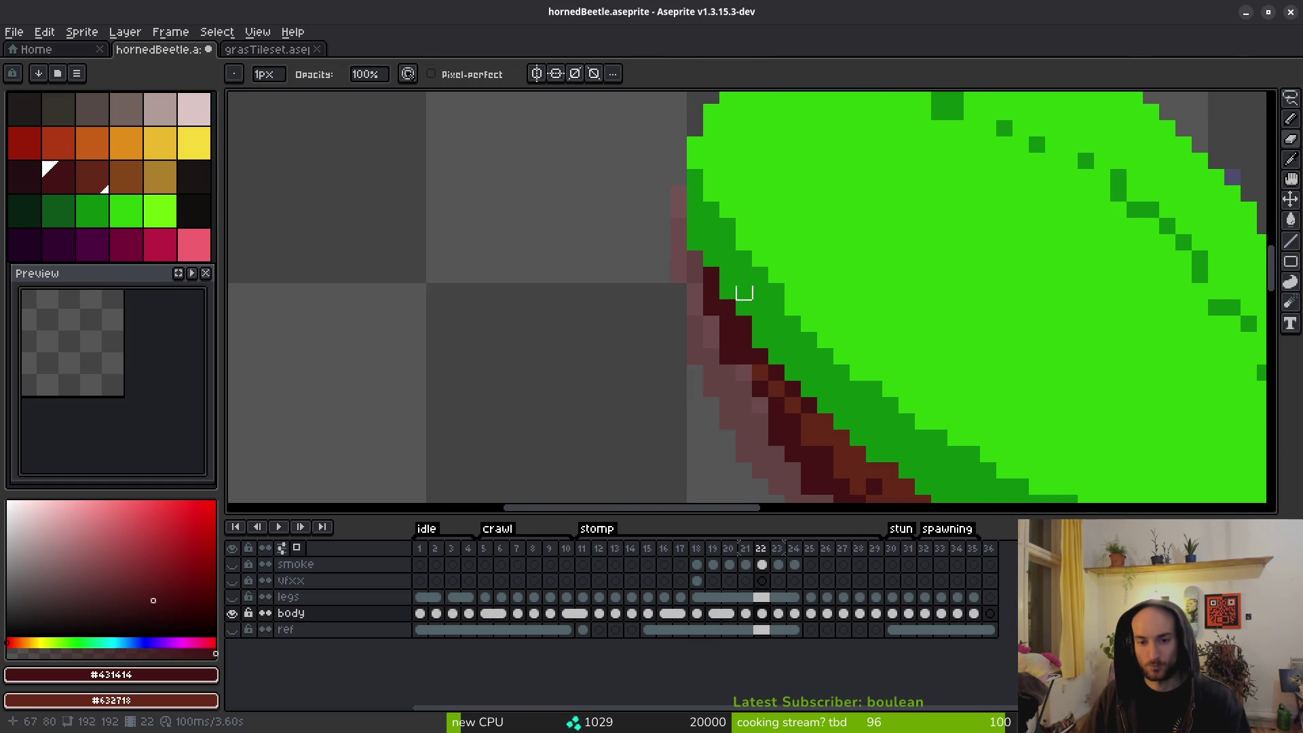
drag(777, 357, 686, 297)
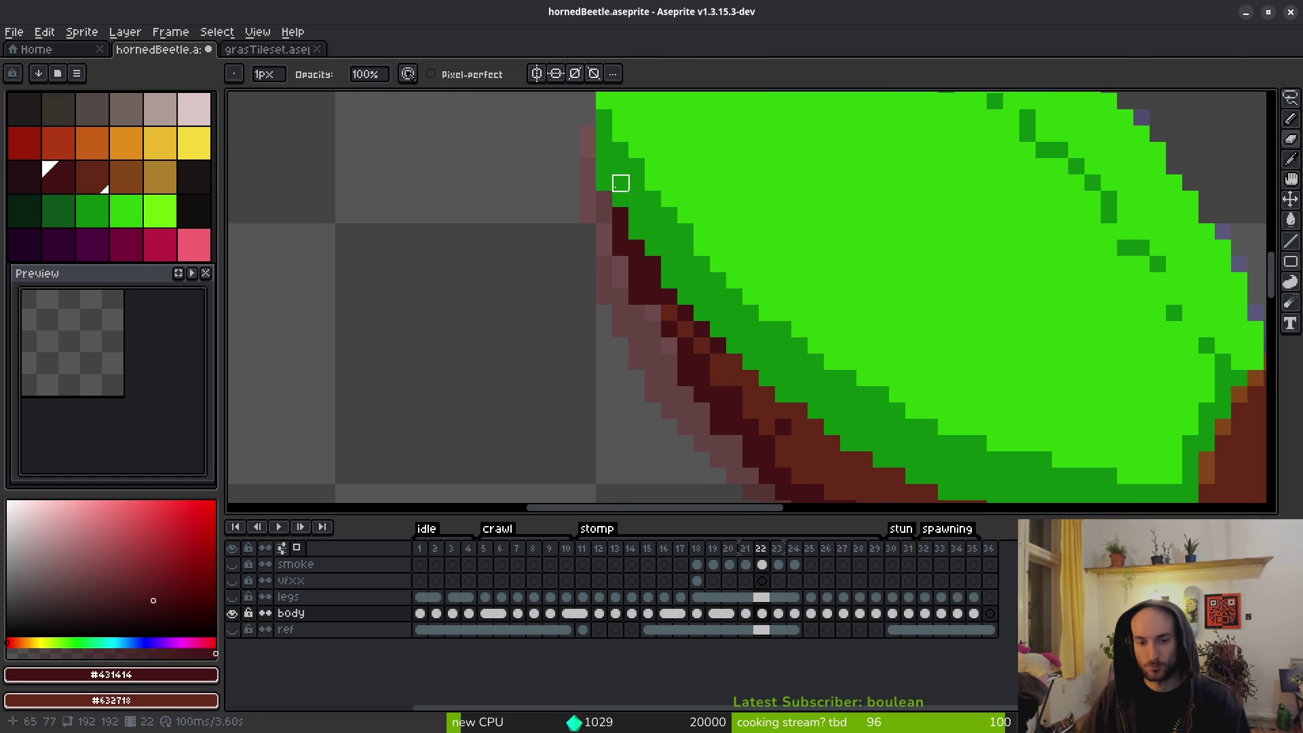
drag(678, 303, 545, 175)
key(b)
key(e)
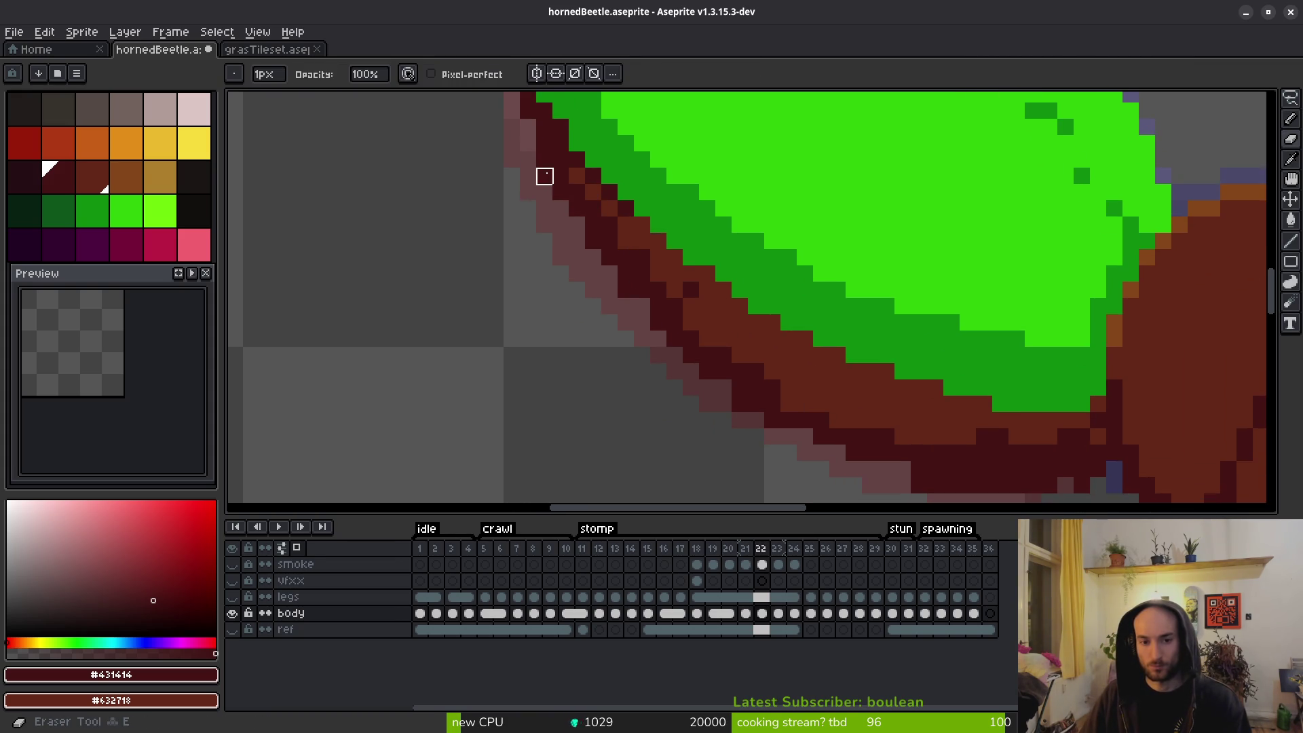
key(b)
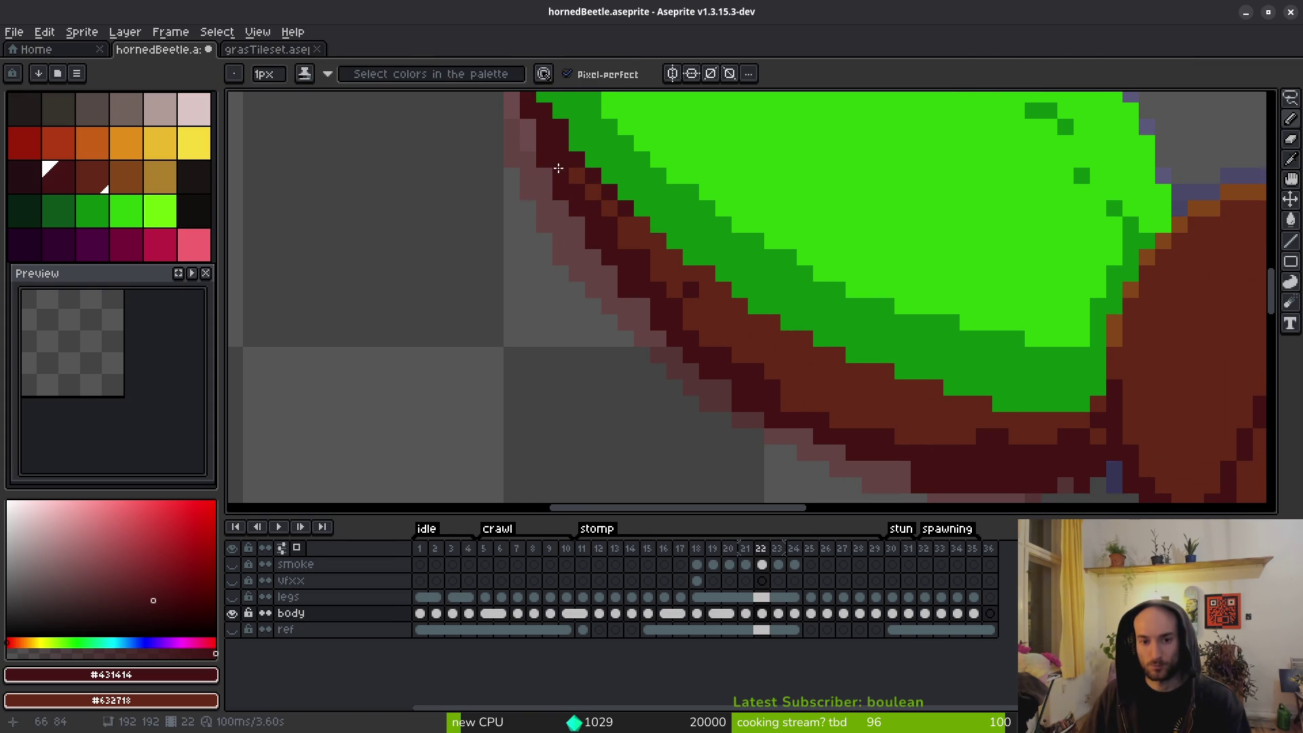
drag(701, 346, 643, 295)
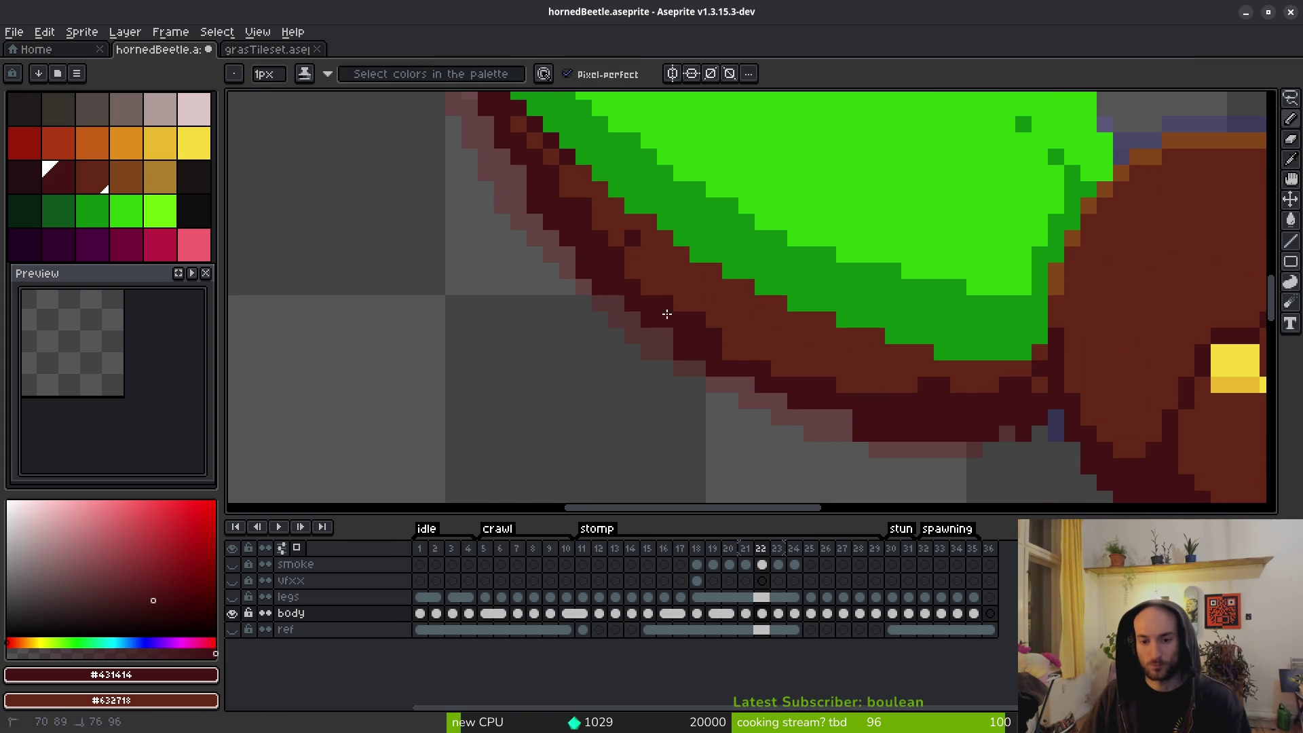
click(844, 434)
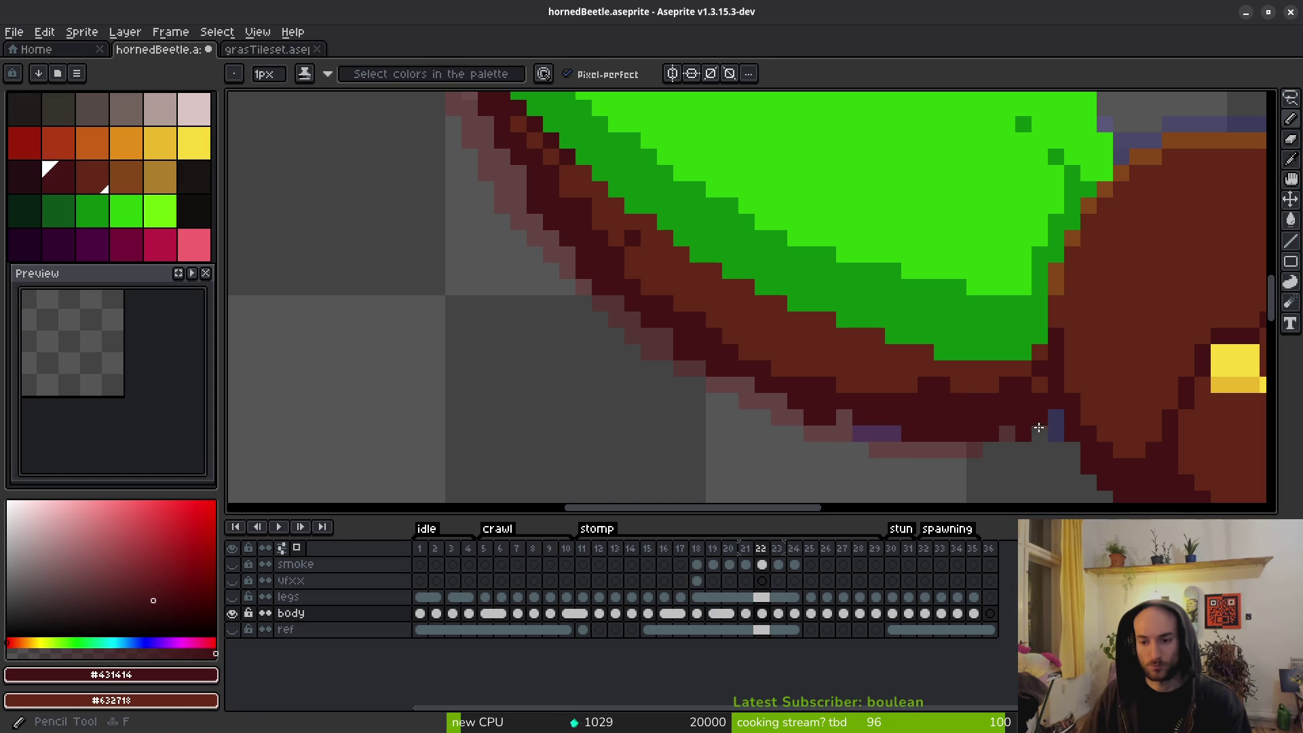
mouse_move(863, 428)
mouse_down()
mouse_move(702, 372)
mouse_move(596, 285)
mouse_up()
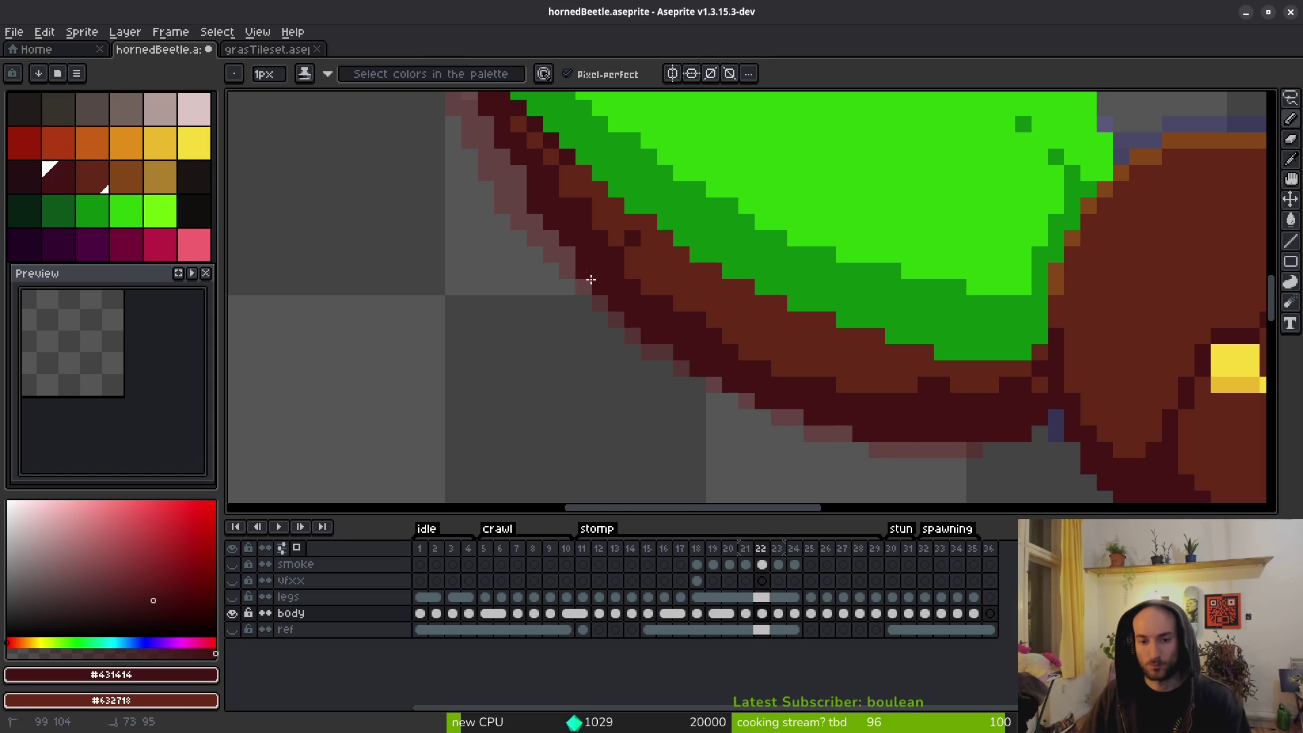
mouse_move(539, 205)
mouse_down()
mouse_move(499, 142)
mouse_move(602, 316)
mouse_up()
click(623, 301)
Paint Bucket the lower brown body strip dark maroon #431414, then refill it brown.
key(e)
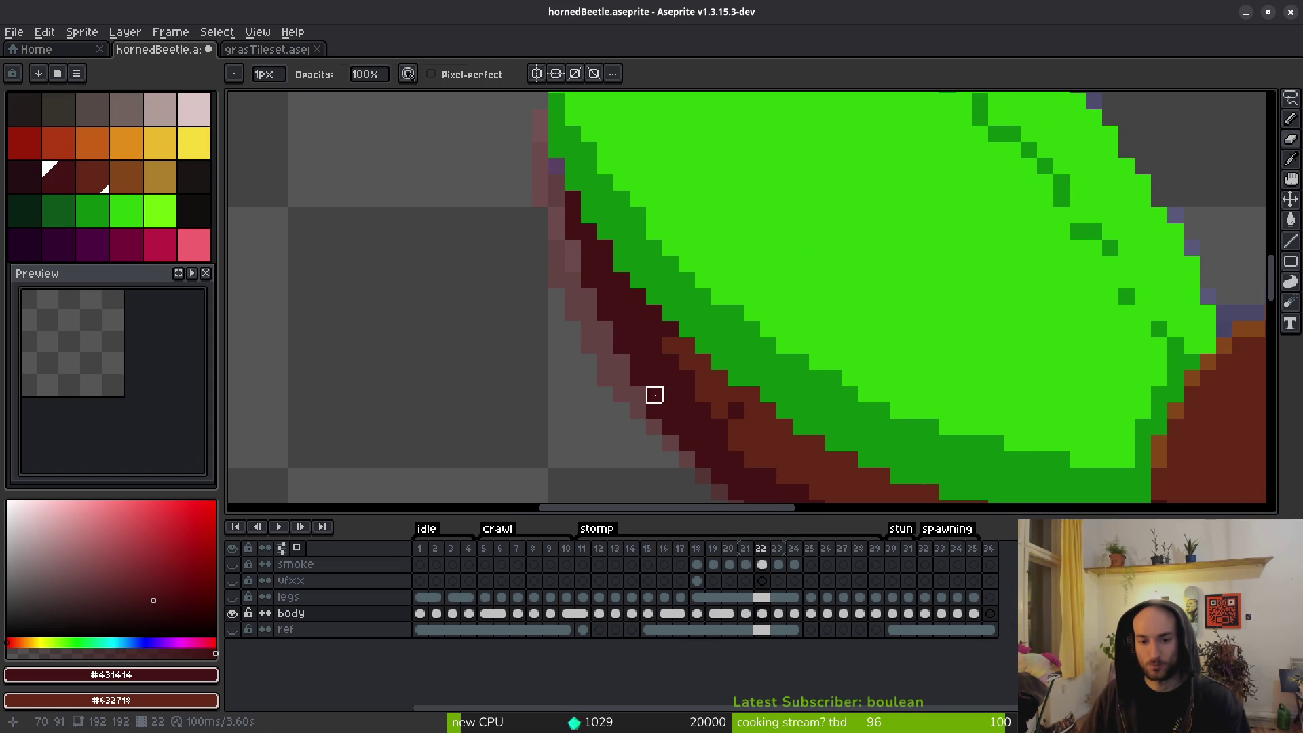
scroll(638, 375, down, 4)
scroll(706, 367, up, 2)
key(g)
click(747, 378)
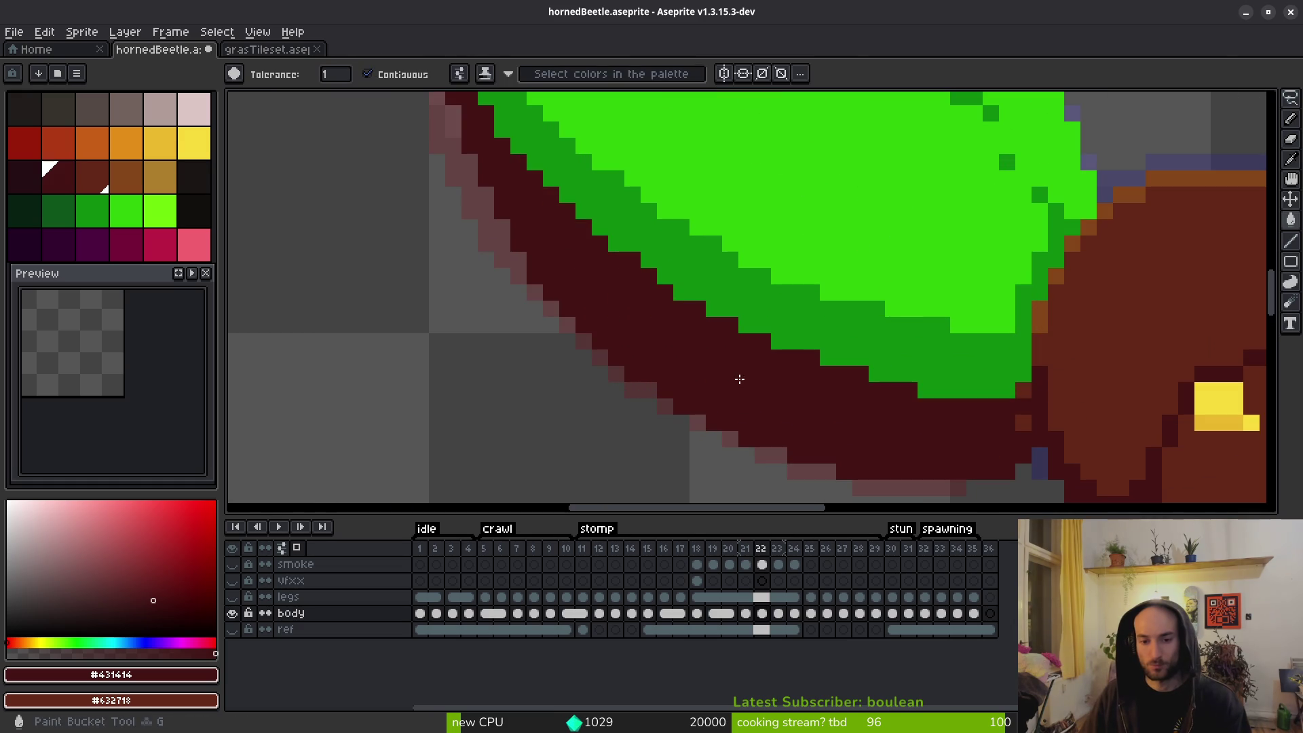
scroll(788, 398, down, 3)
right_click(805, 415)
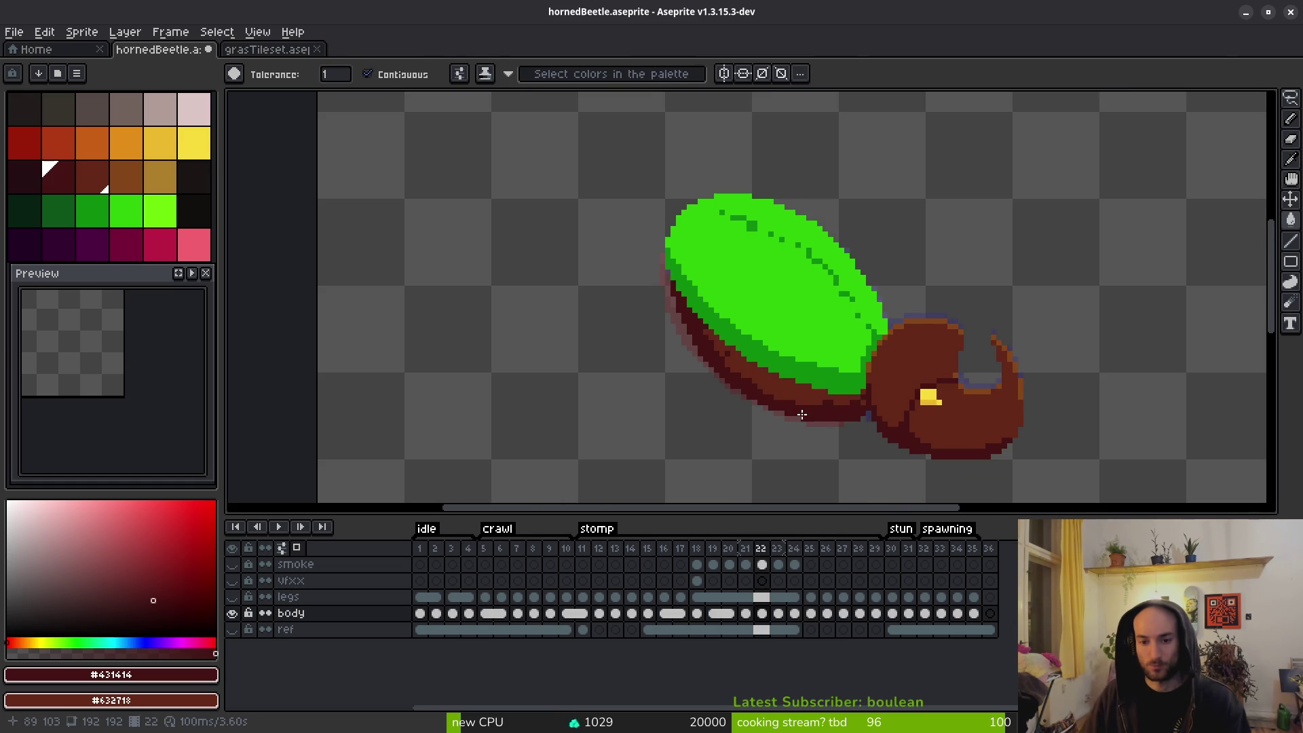
Pick the brown body colour and restore a brown pixel in the dark outline with the 1px Pencil.
scroll(801, 414, up, 3)
alt+click(877, 422)
scroll(851, 426, up, 3)
key(b)
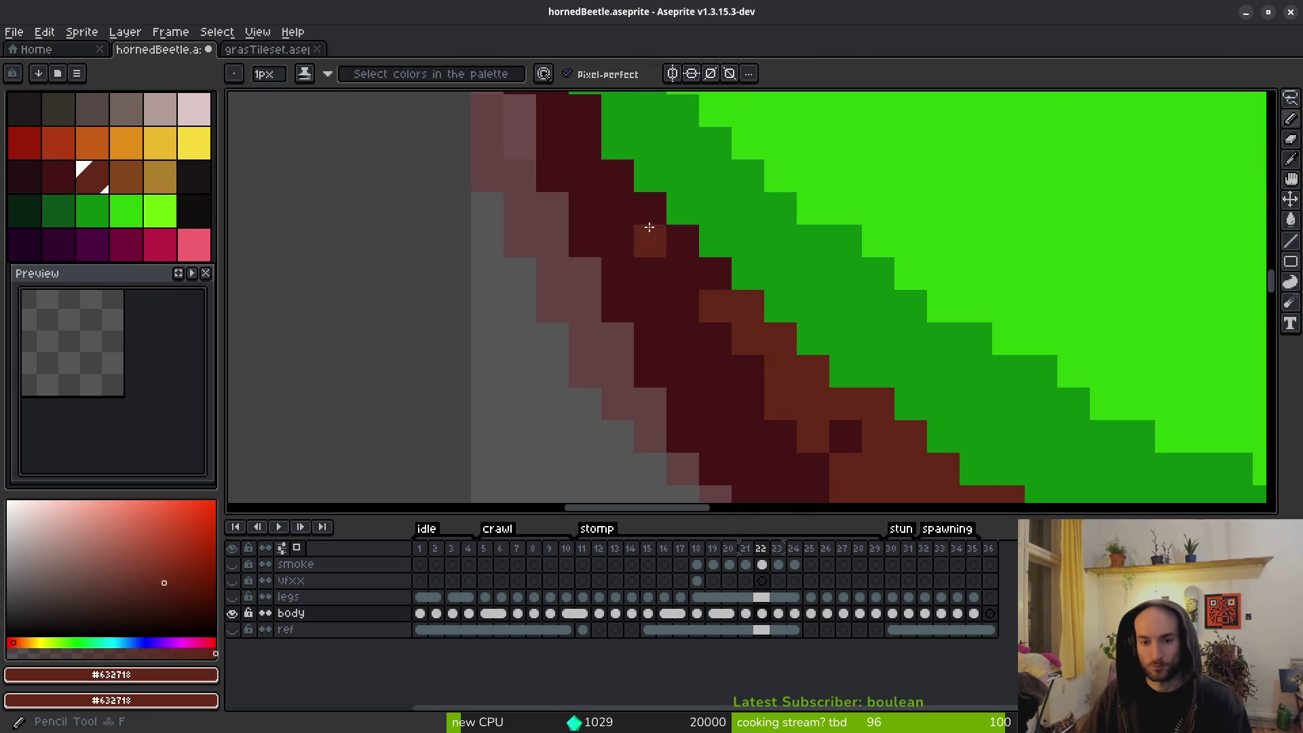
click(673, 264)
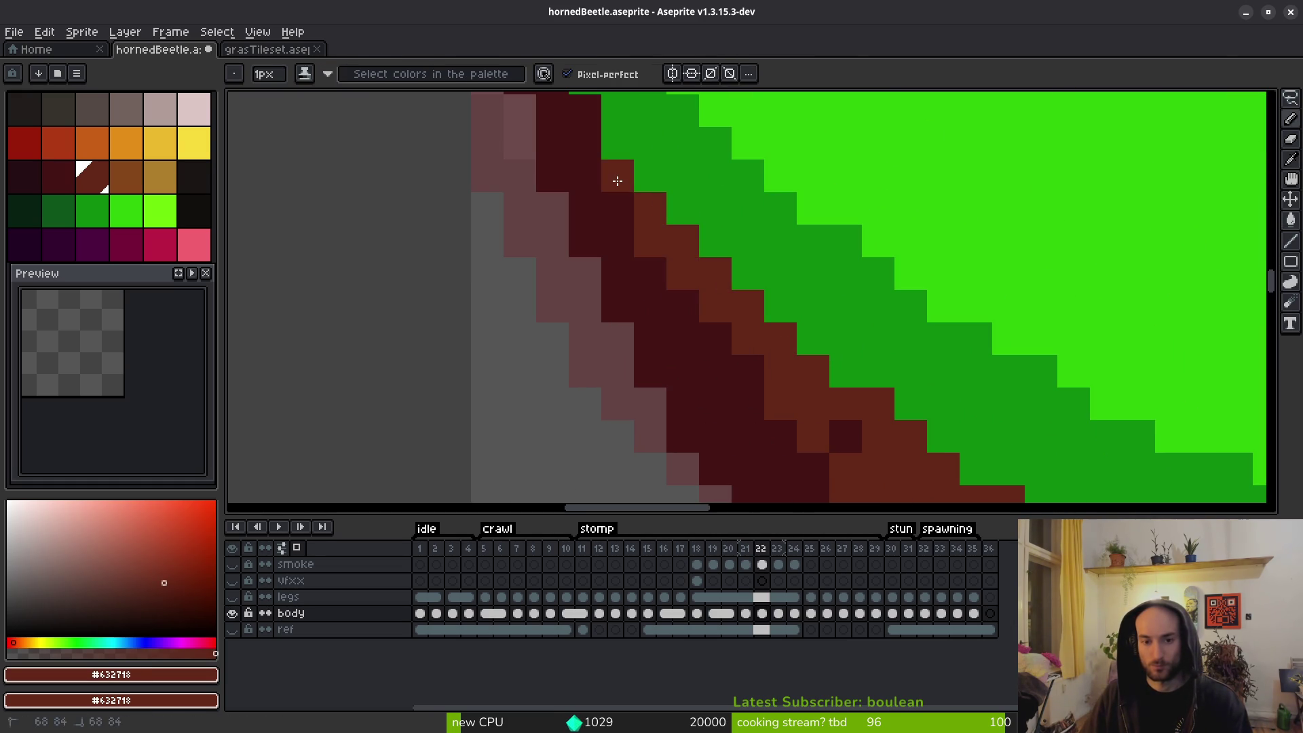
Thicken the dark maroon #431414 edge along the shell's underside over the brown boundary pixels.
drag(811, 401, 591, 219)
mouse_move(536, 182)
mouse_down()
mouse_move(643, 282)
mouse_move(503, 271)
mouse_up()
drag(668, 339, 482, 334)
alt+click(482, 334)
mouse_move(699, 407)
mouse_down()
mouse_move(886, 415)
mouse_move(1088, 383)
mouse_up()
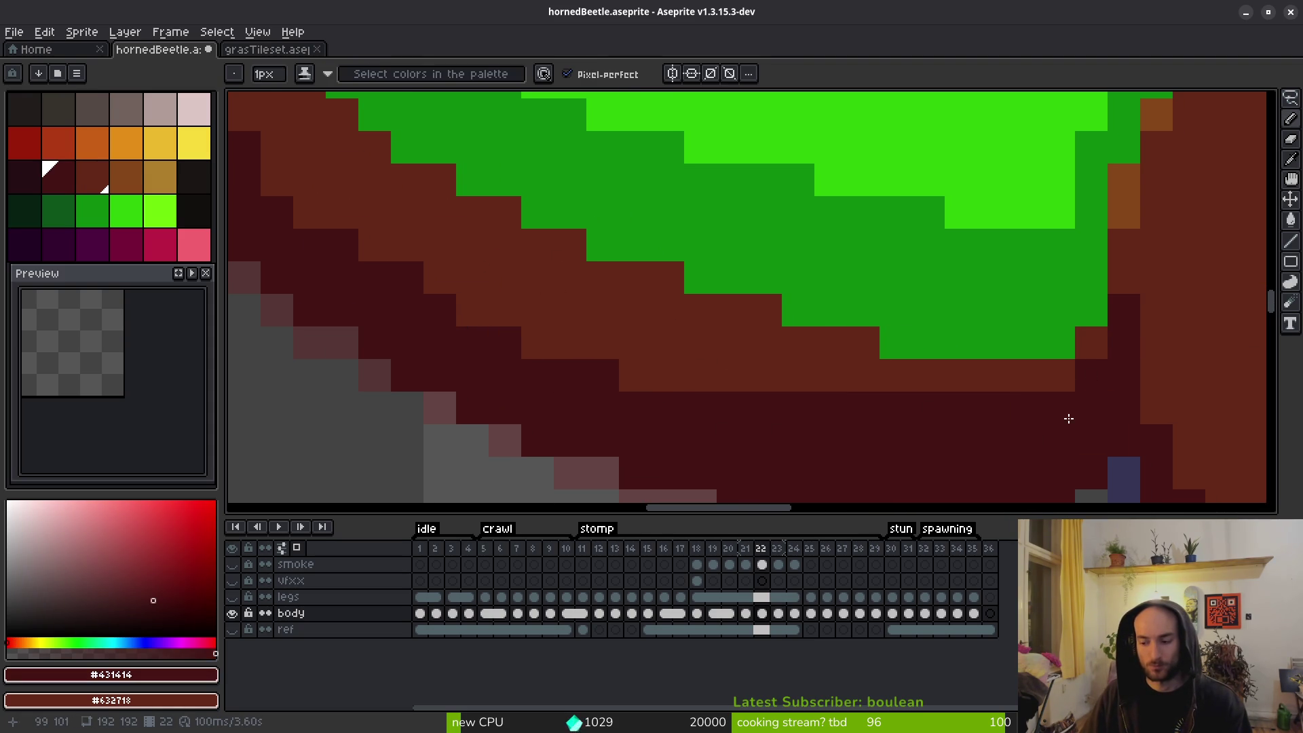
click(463, 323)
click(532, 346)
click(628, 369)
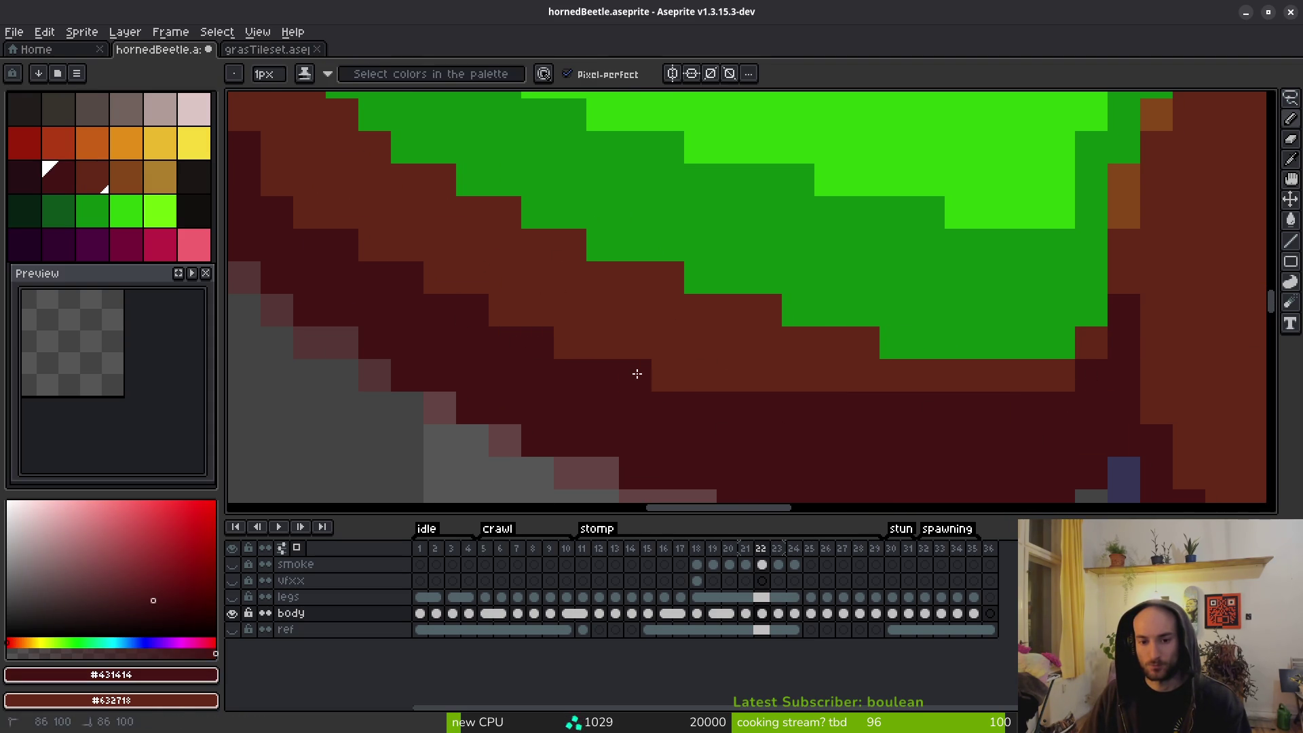
click(559, 349)
drag(699, 374, 671, 370)
Recentre the beetle, pick the shell's mid green #2fc809 and enlarge the brush to 3px.
scroll(679, 387, down, 5)
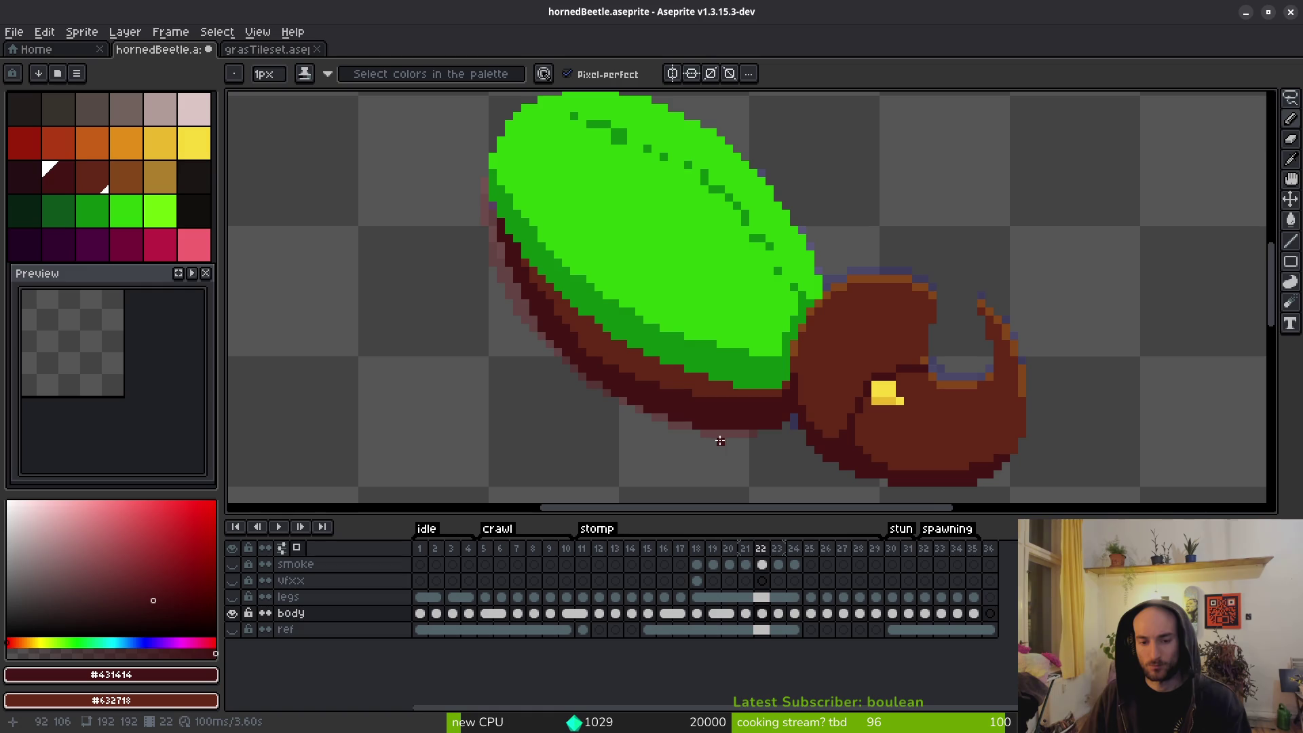
scroll(585, 368, up, 3)
scroll(675, 366, down, 5)
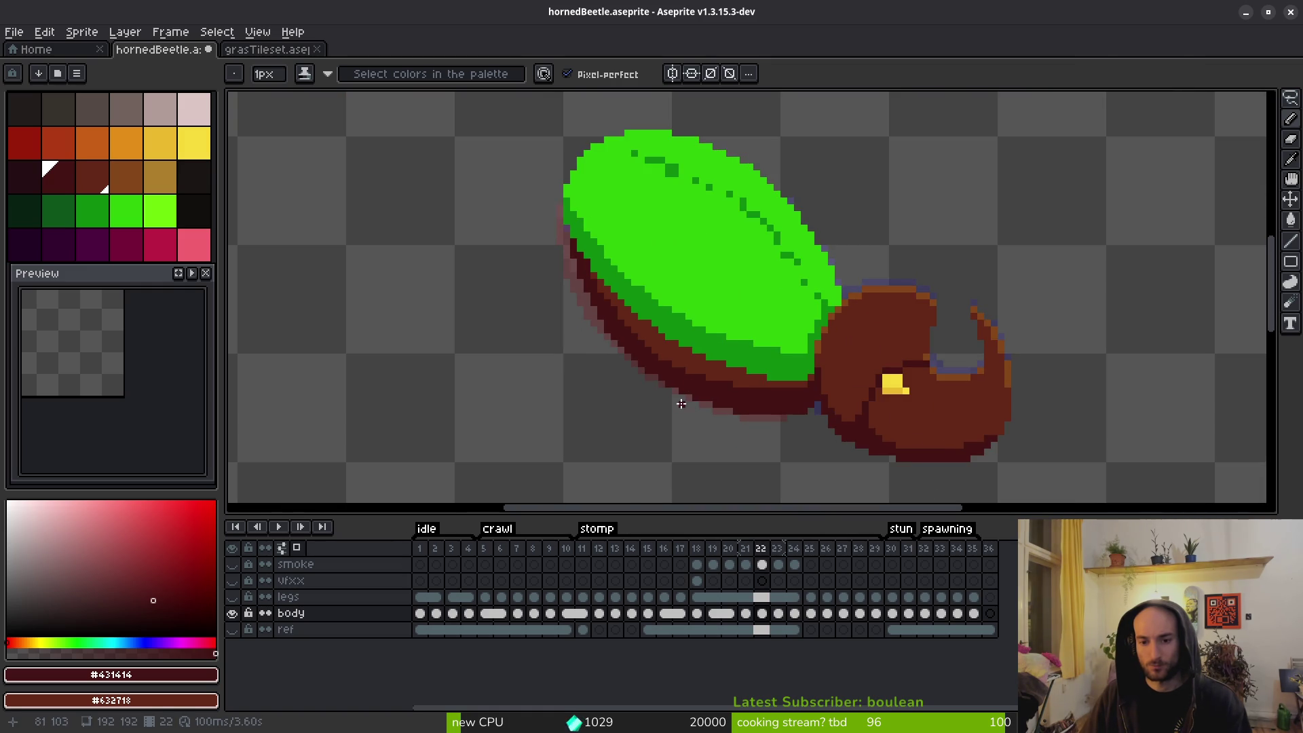
scroll(679, 367, up, 4)
scroll(807, 363, down, 3)
drag(807, 363, 756, 380)
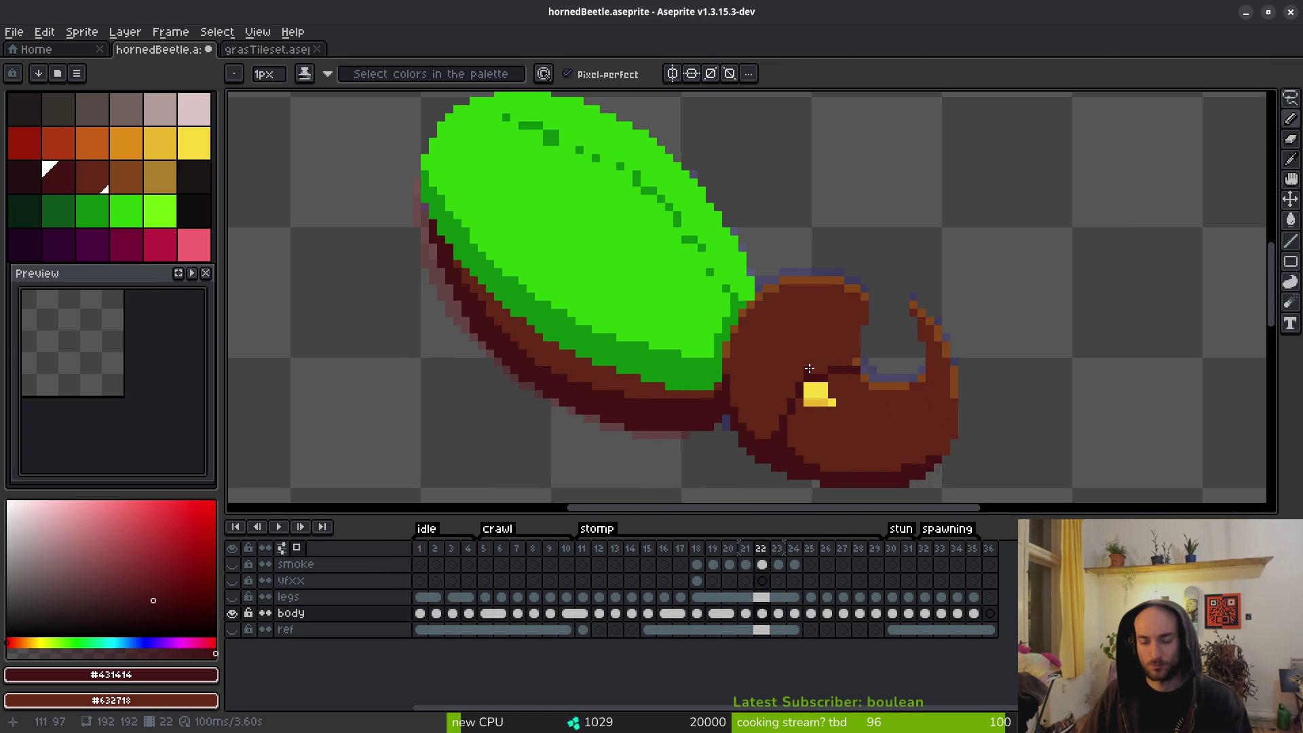
scroll(781, 407, down, 1)
scroll(750, 378, up, 4)
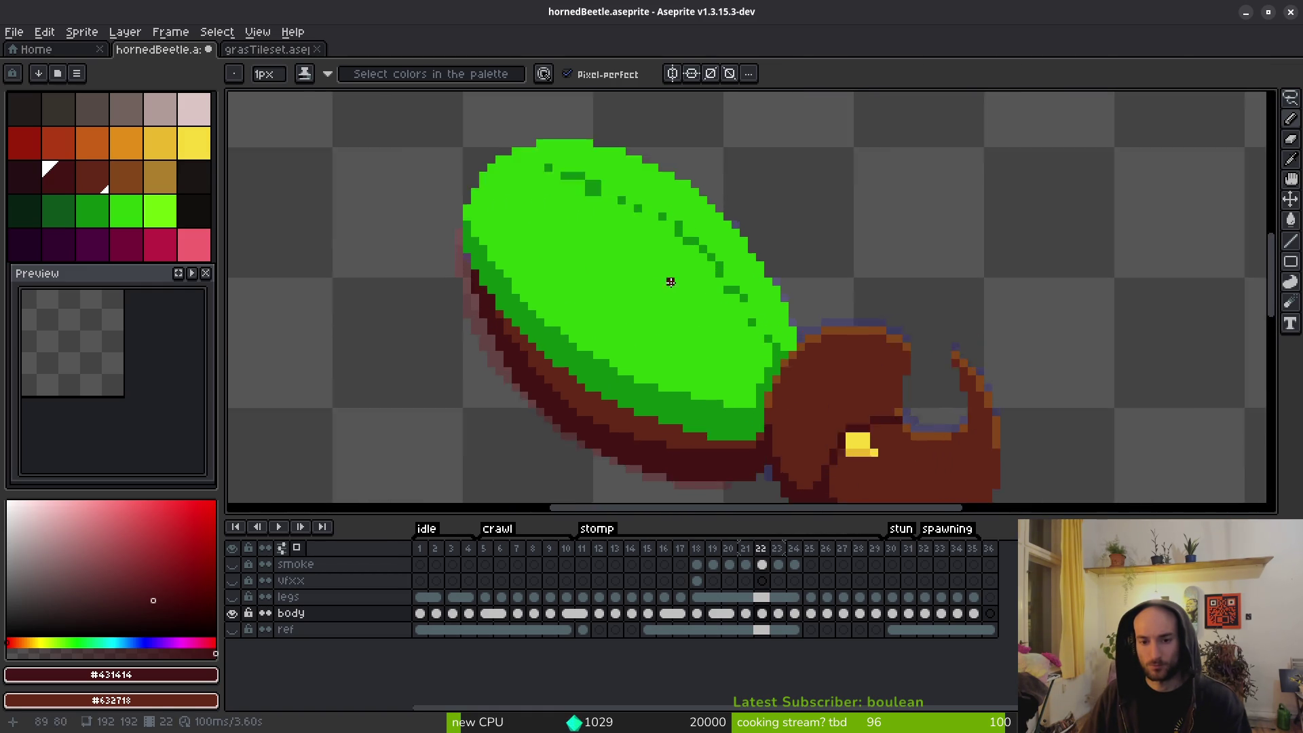
alt+click(711, 381)
key(plus)
key(plus)
Cover the old dark-green shell shading with bright green #2fc809 using the 3px brush.
mouse_move(445, 163)
mouse_down()
mouse_move(652, 256)
mouse_move(829, 440)
mouse_move(816, 463)
mouse_up()
scroll(730, 369, down, 1)
scroll(713, 299, up, 1)
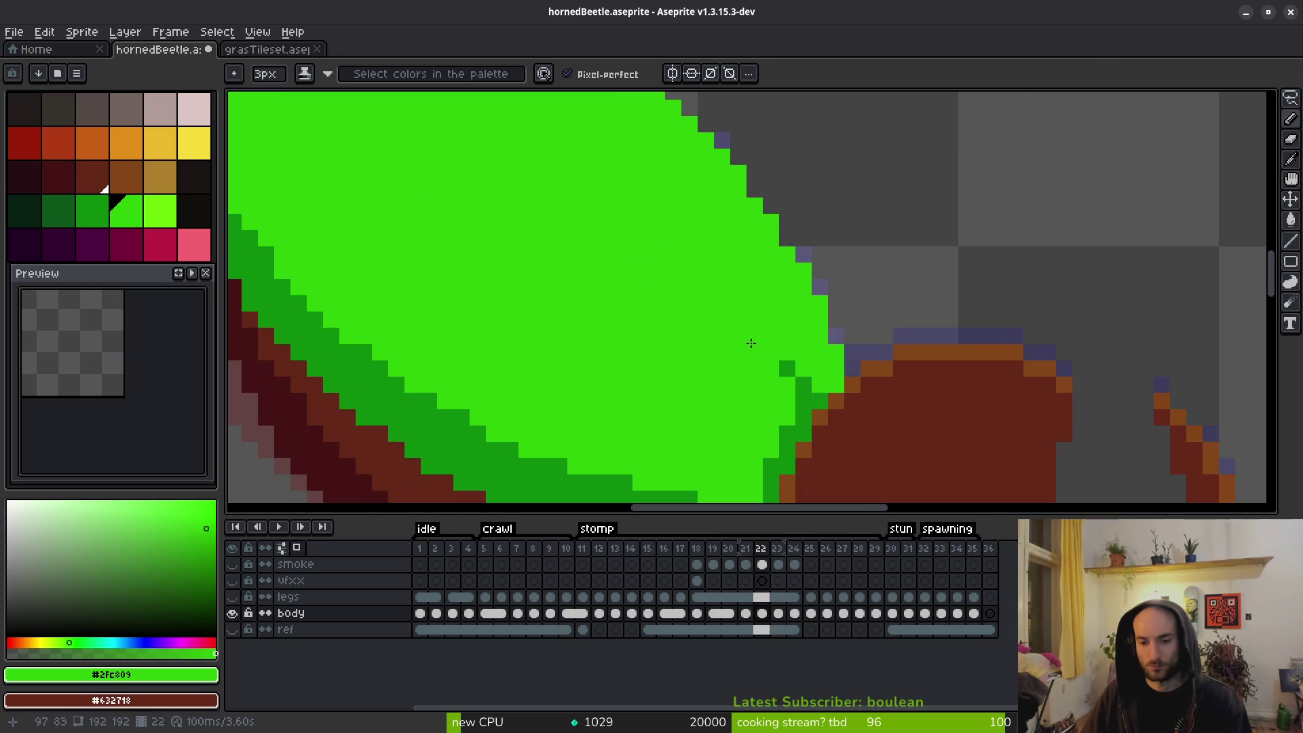
scroll(788, 396, down, 5)
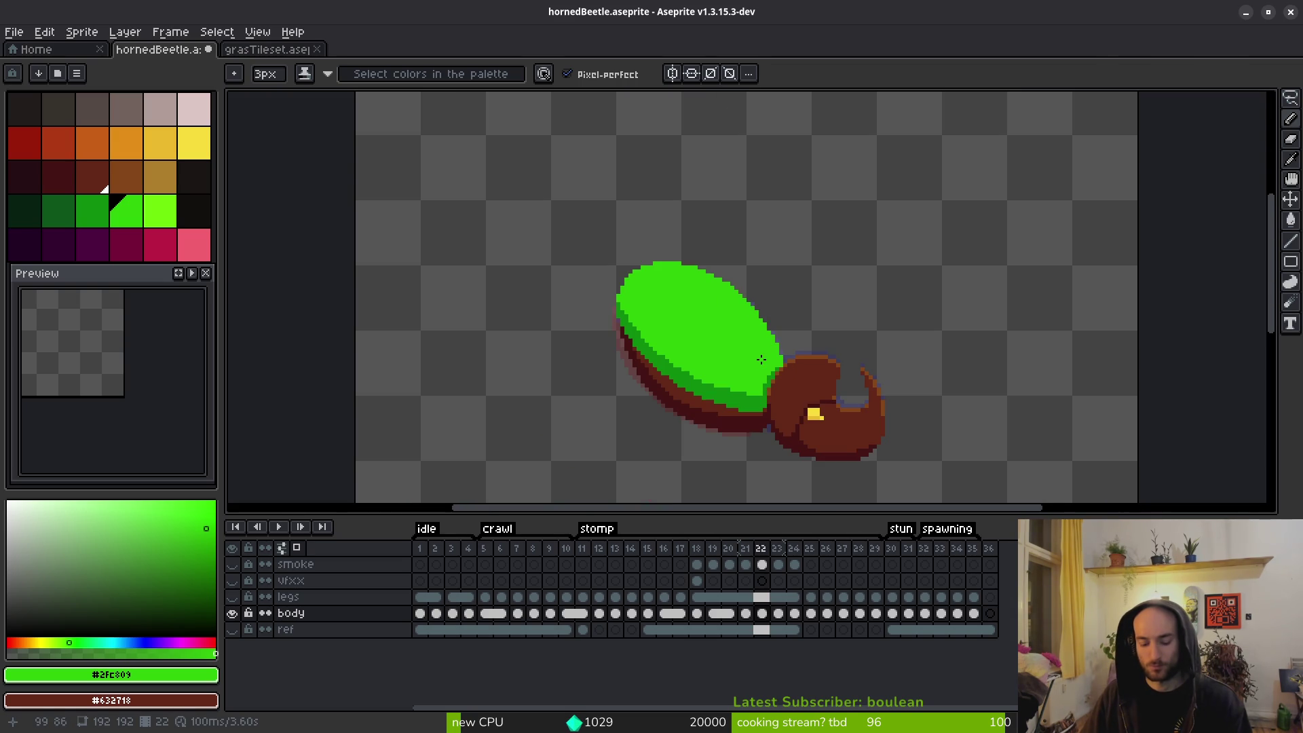
scroll(744, 398, up, 2)
Pick dark green #0c8b0c and draw a stepped seam along the shell's upper edge.
alt+click(765, 396)
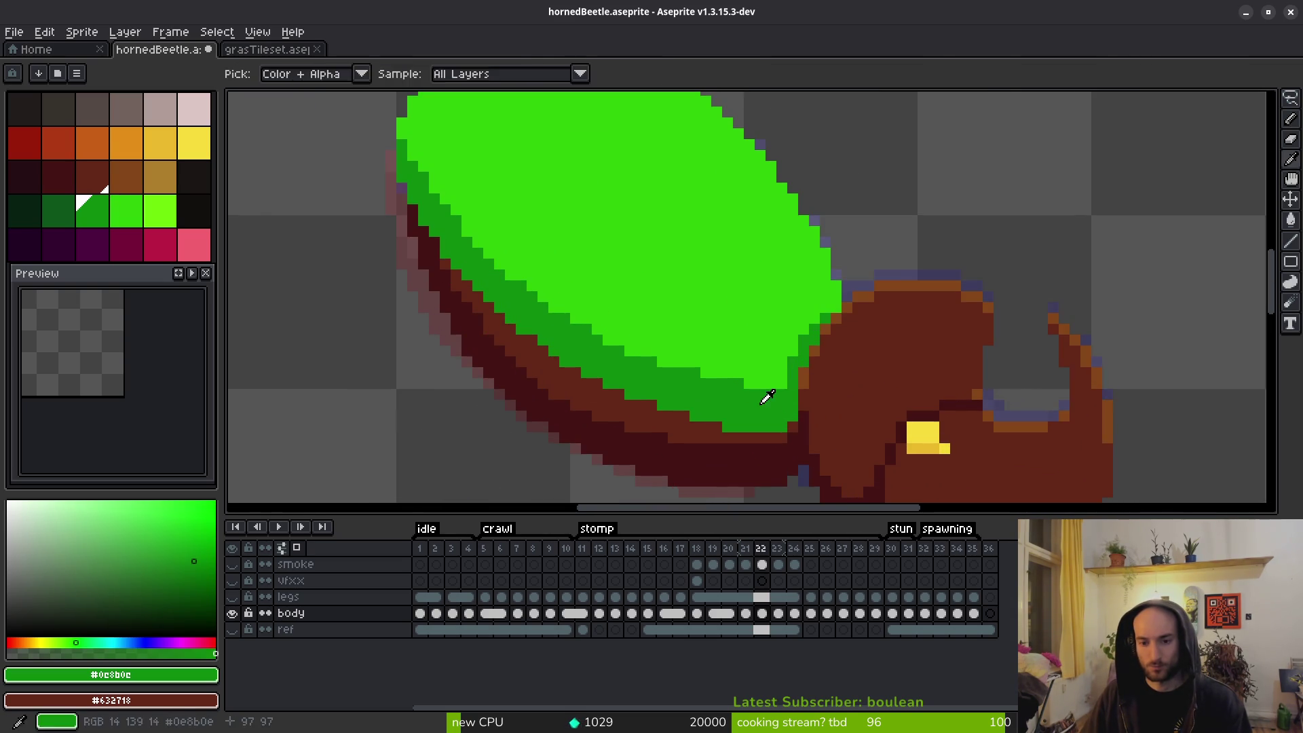
scroll(774, 405, up, 1)
click(693, 311)
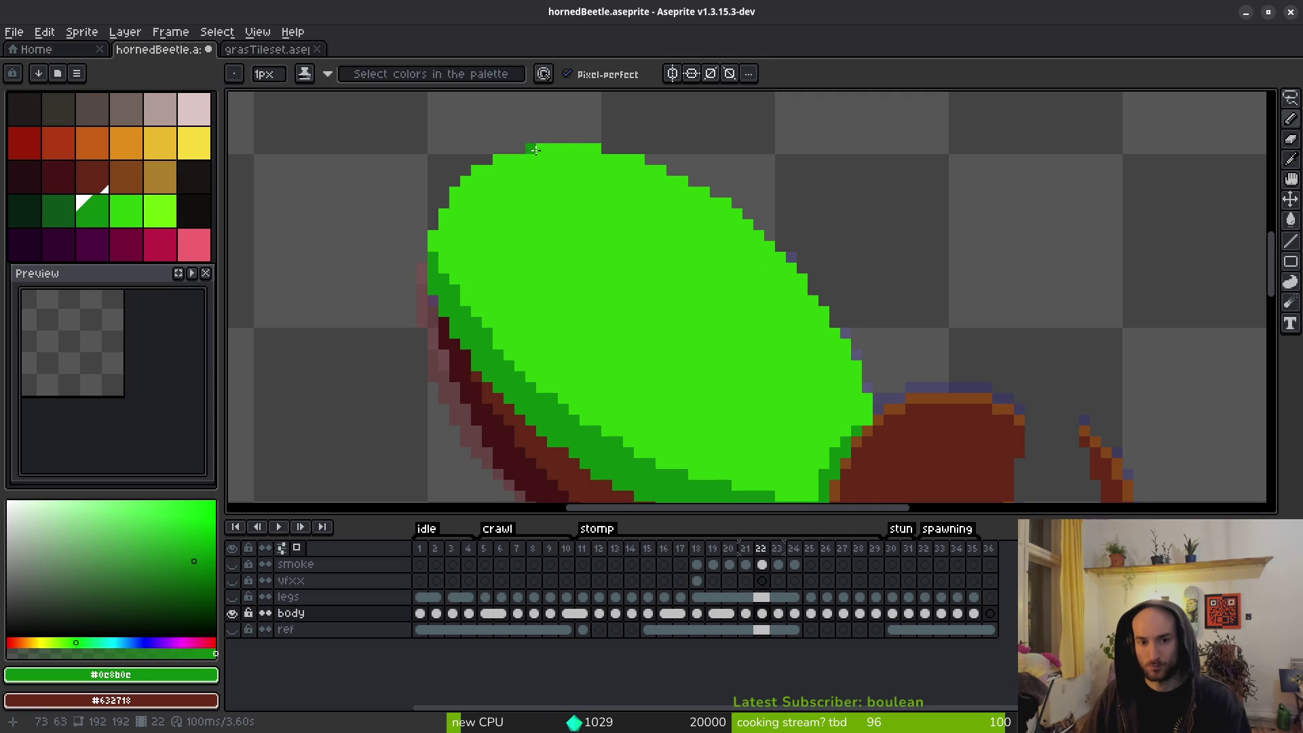
drag(533, 152, 587, 170)
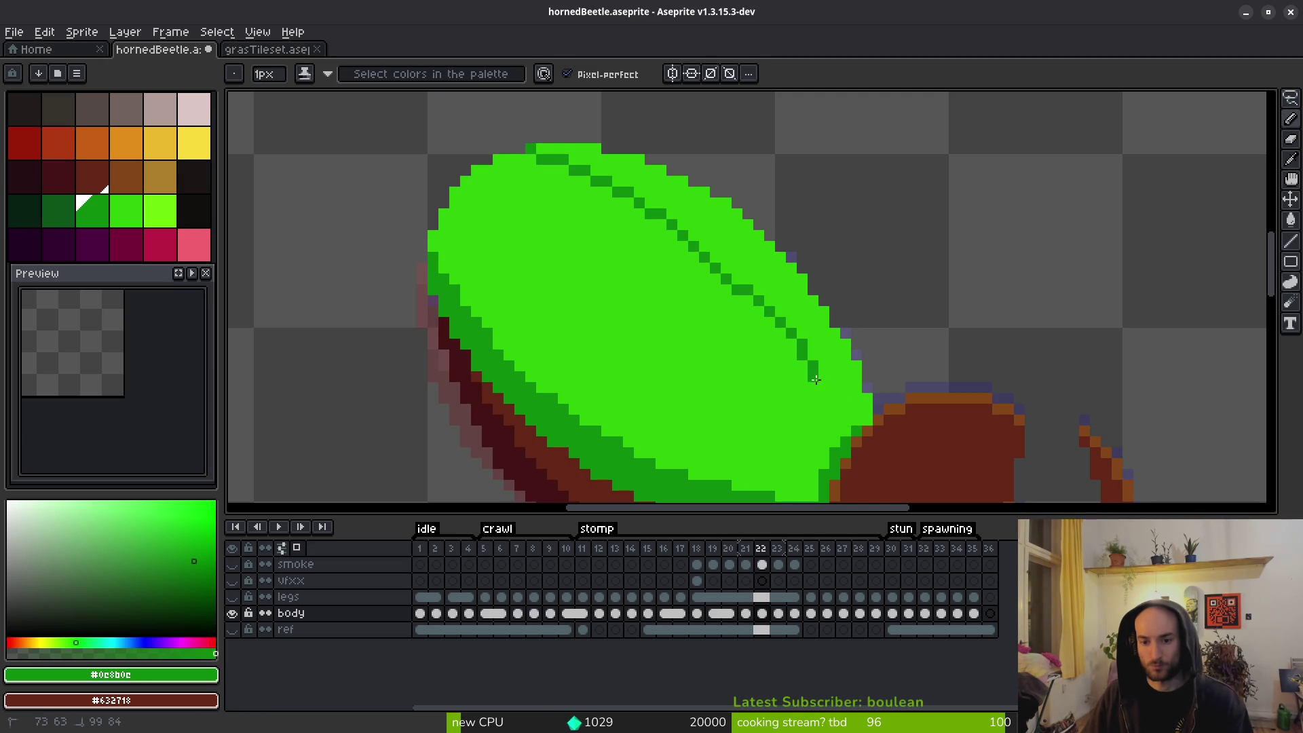
mouse_move(845, 420)
mouse_down()
mouse_move(834, 408)
mouse_move(846, 402)
mouse_up()
key(ctrl+z)
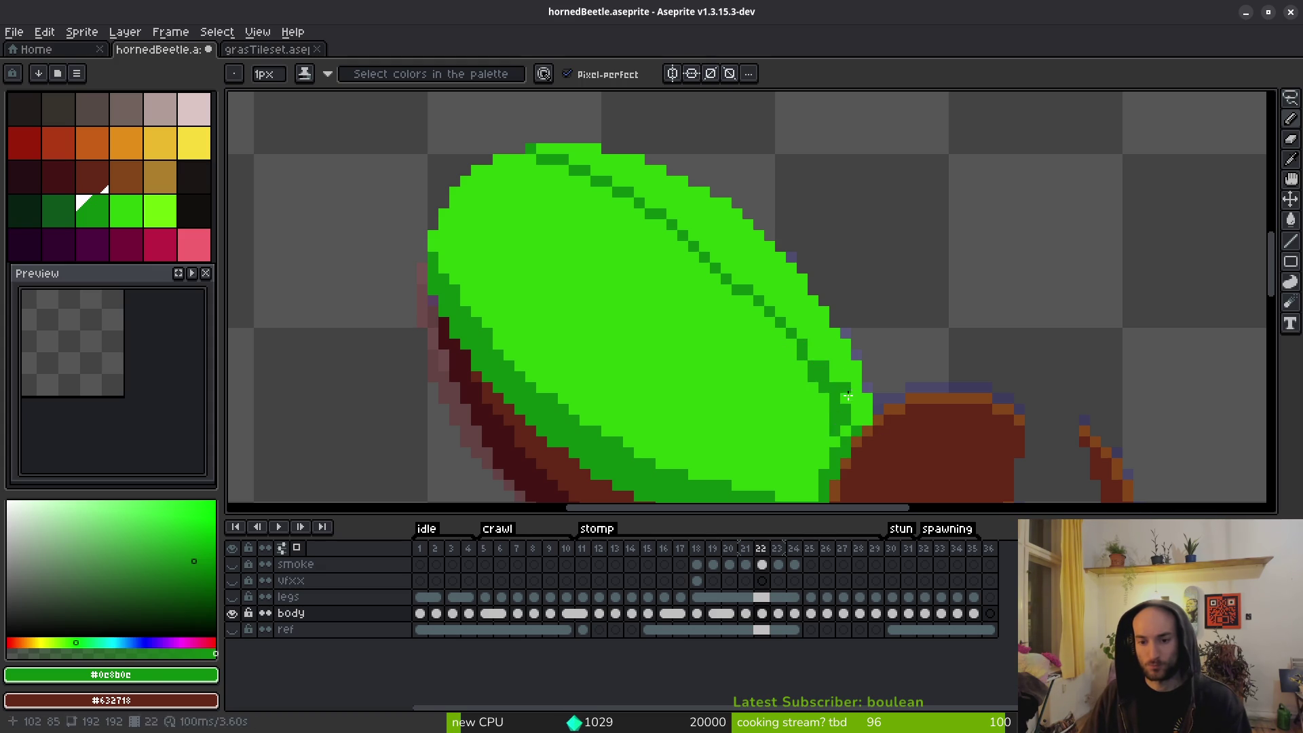
drag(840, 428, 824, 387)
drag(836, 432, 812, 373)
drag(761, 308, 734, 277)
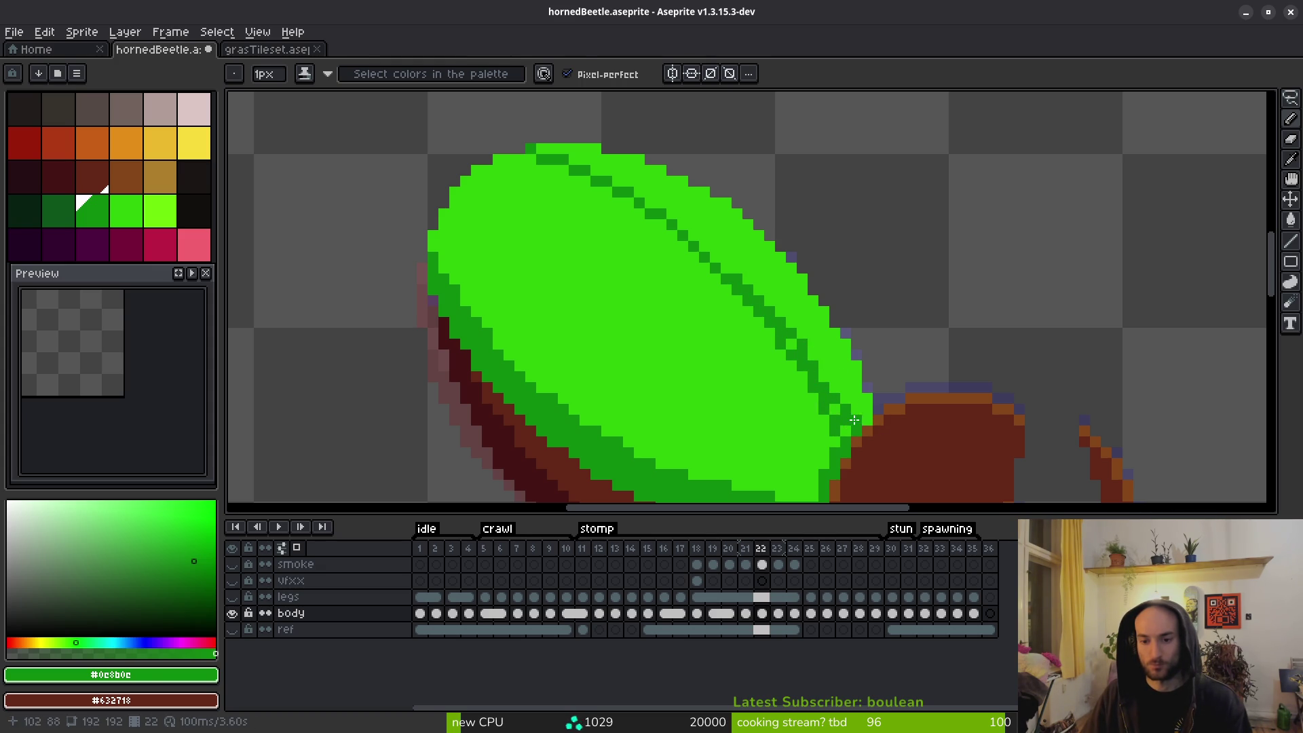
Flip between frames 21 and 22 to compare the new seam.
key(Left)
key(Right)
key(Left)
key(Right)
key(Left)
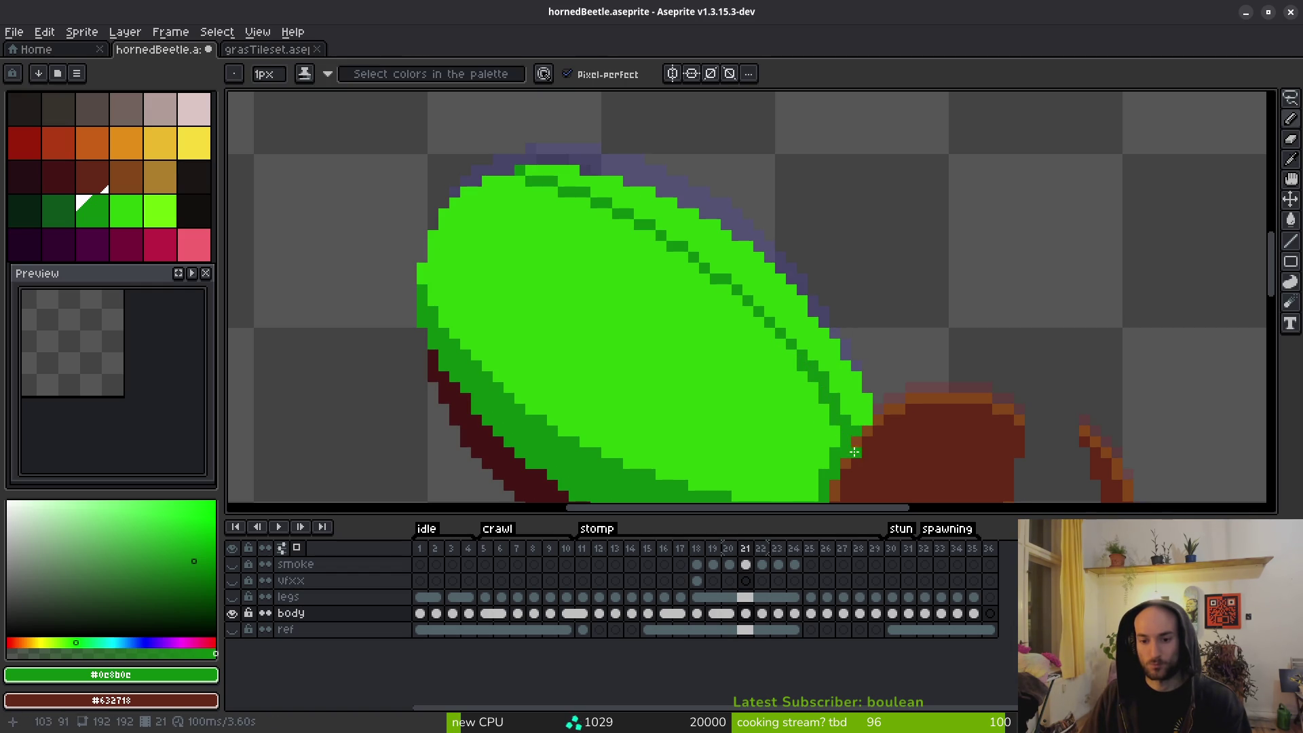
Repaint the stray seam pixels bright shell green using the secondary colour.
key(e)
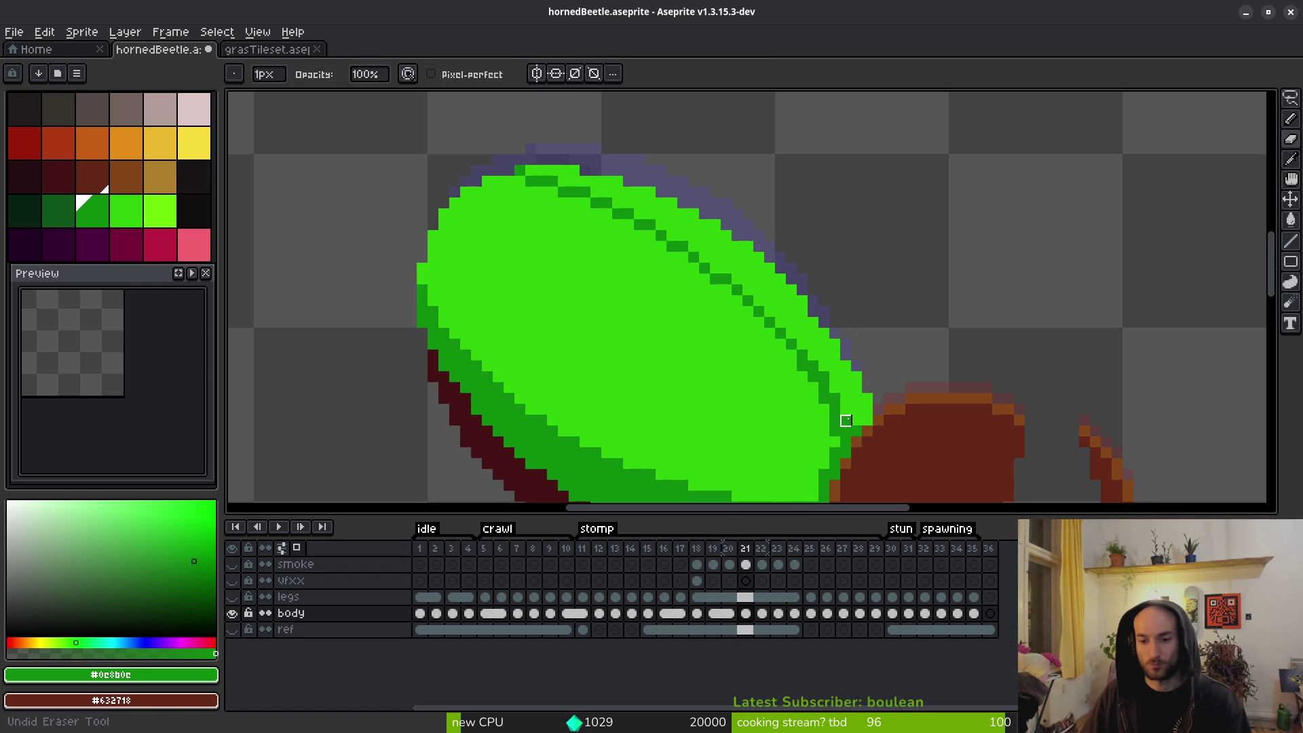
scroll(846, 421, up, 5)
right_click(844, 436)
alt+right_click(855, 397)
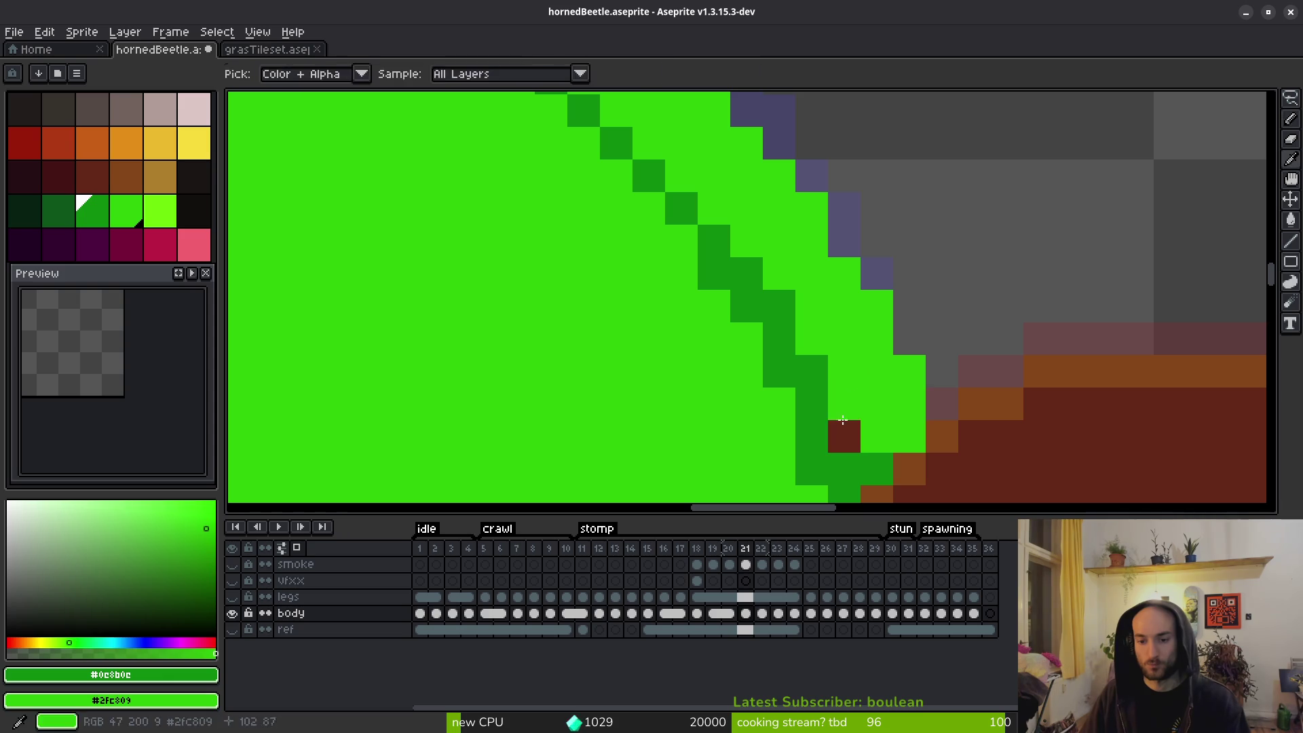
right_click(845, 435)
right_click(845, 468)
right_click(812, 371)
right_click(779, 305)
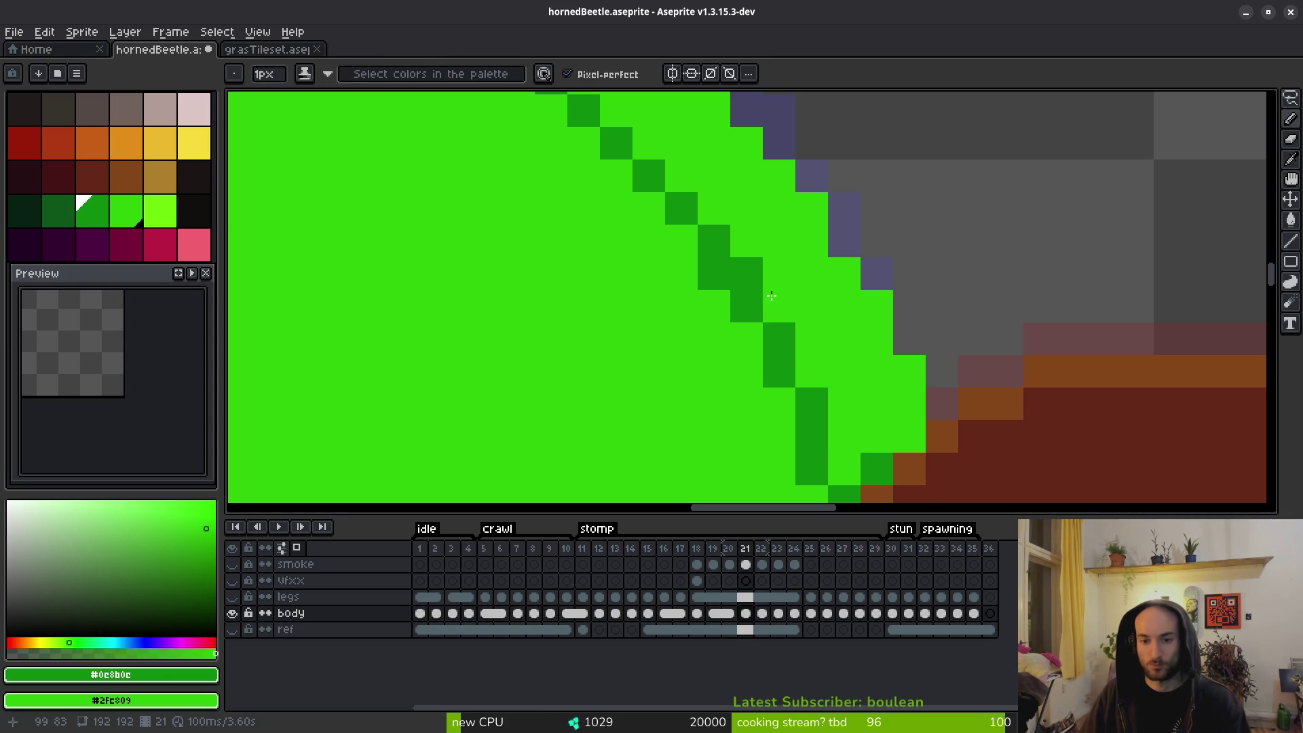
right_click(758, 284)
scroll(757, 284, down, 2)
scroll(751, 315, up, 2)
Add dark-green seam pixels and brighten edge pixels where the shell meets the brown head.
click(751, 314)
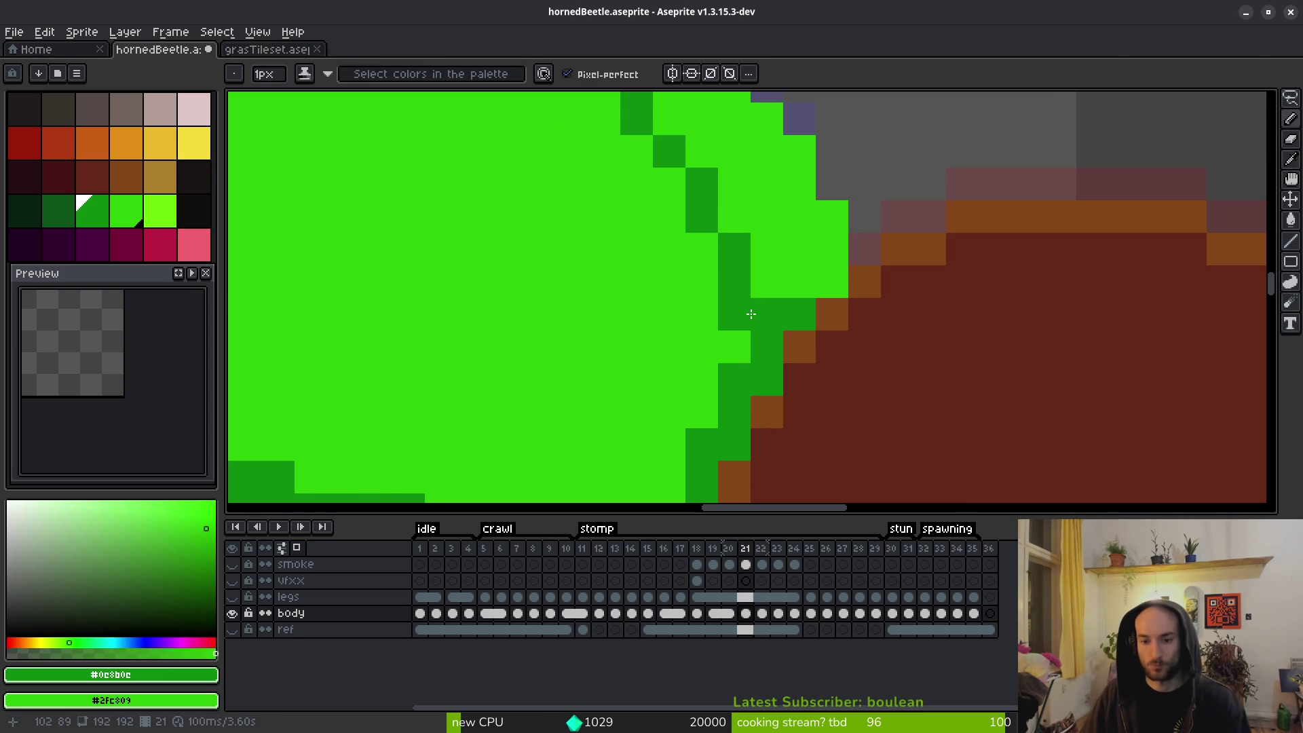
right_click(734, 315)
right_click(799, 379)
scroll(853, 403, down, 7)
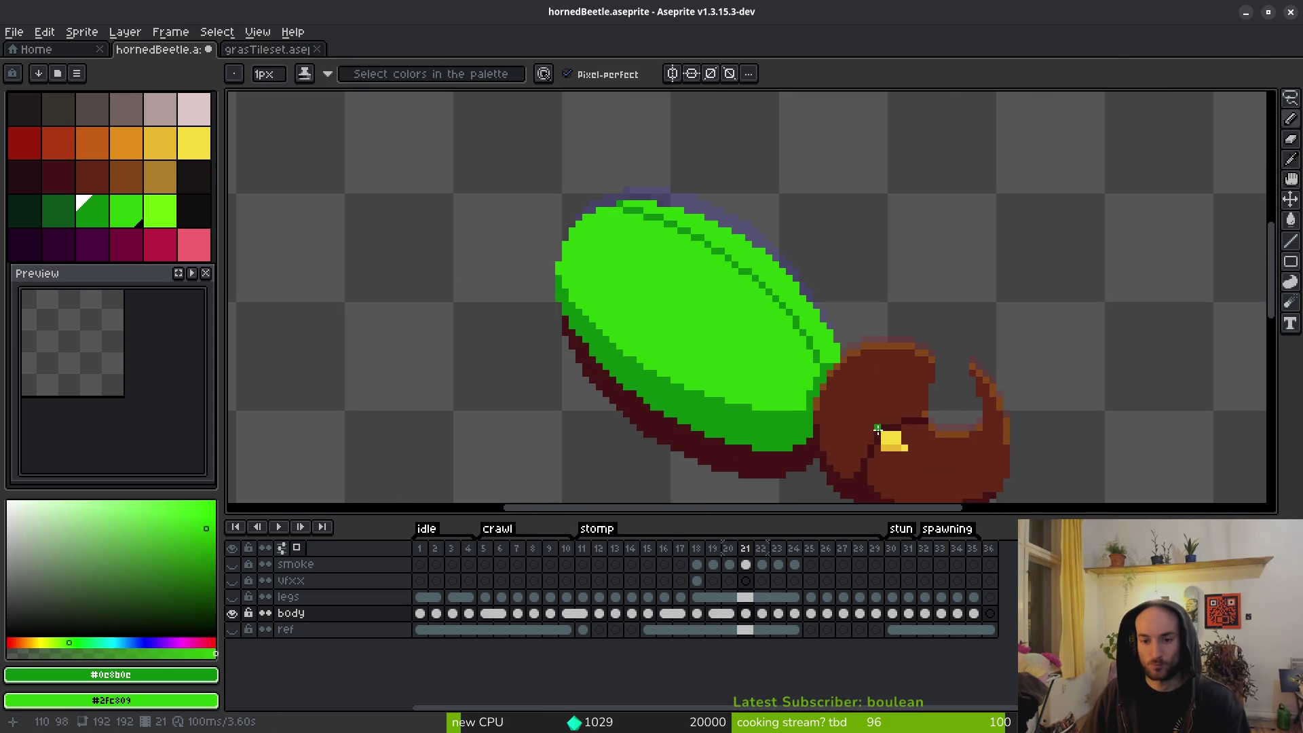
scroll(871, 428, up, 5)
click(836, 337)
scroll(797, 274, down, 3)
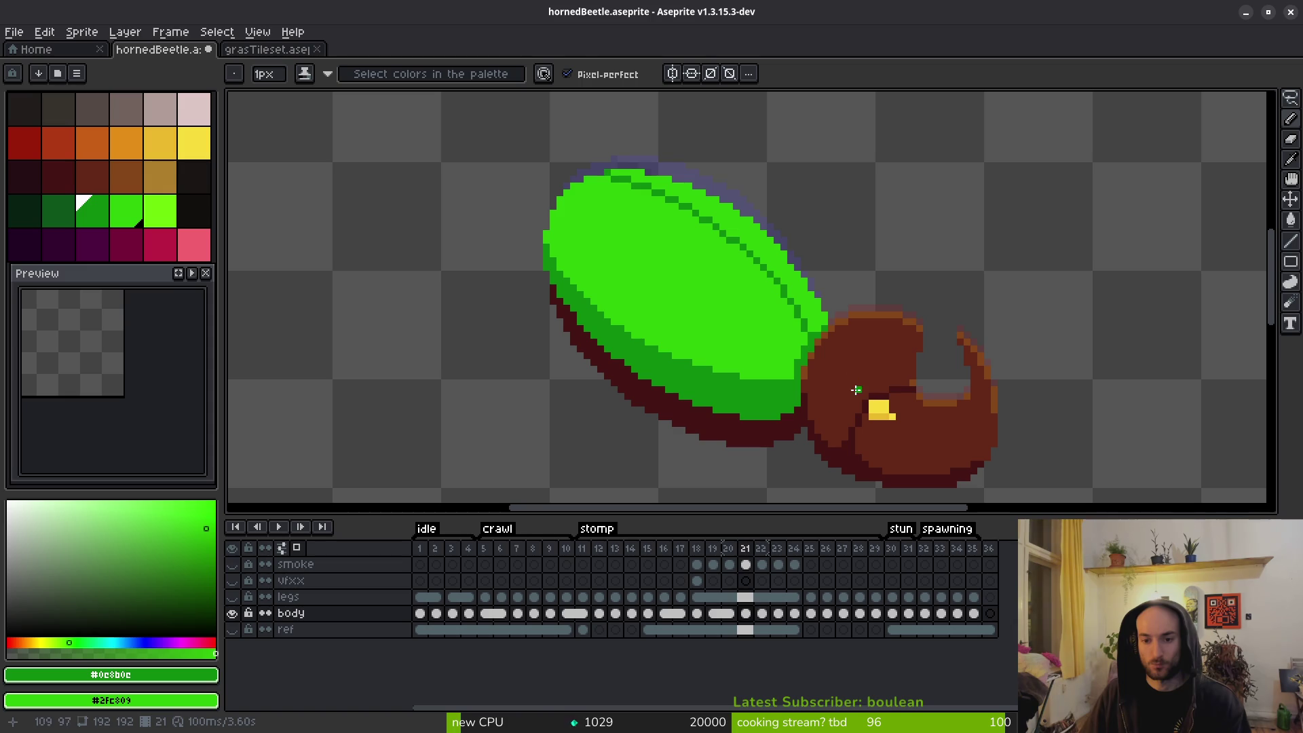
Flip back and forth between stomp frames 20 and 21 to compare the beetle's shape.
key(i)
key(Left)
key(Right)
key(Left)
key(Right)
key(Left)
key(Right)
key(b)
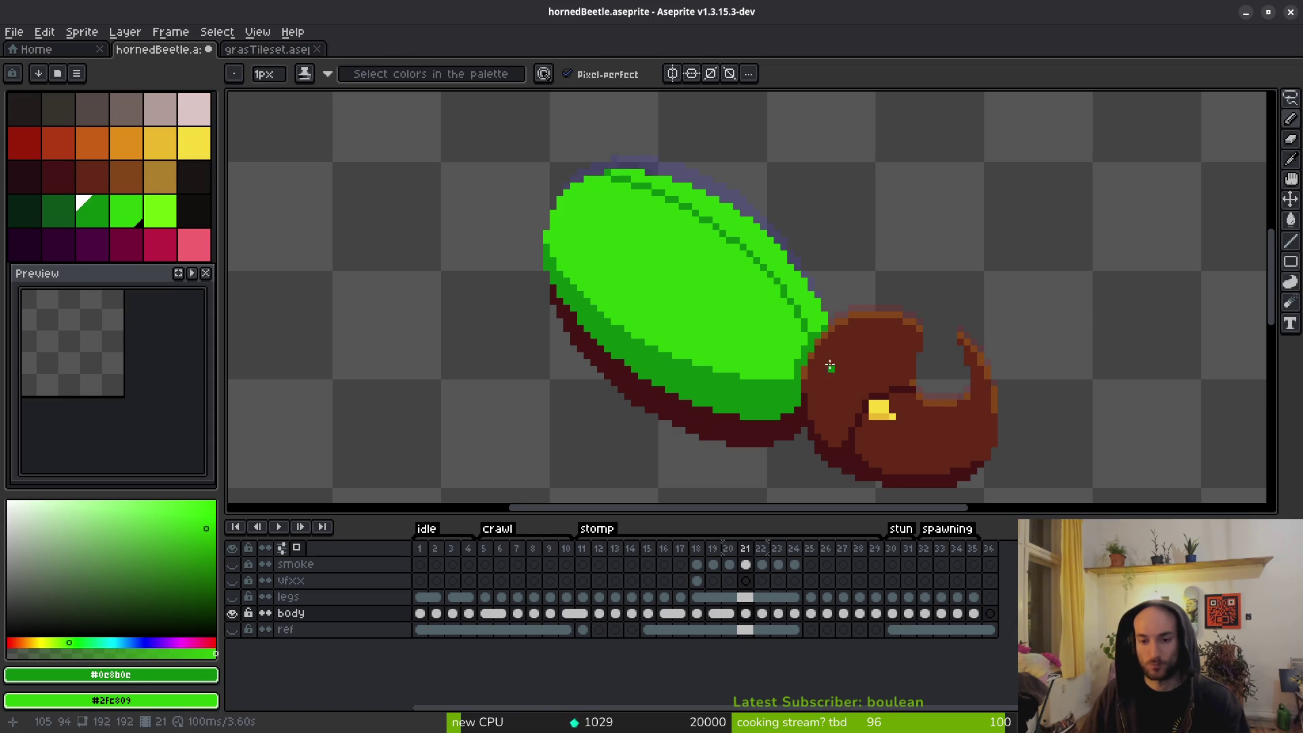
scroll(848, 372, up, 2)
key(i)
key(Left)
key(Right)
key(b)
scroll(768, 387, up, 2)
key(Left)
key(i)
key(Right)
key(b)
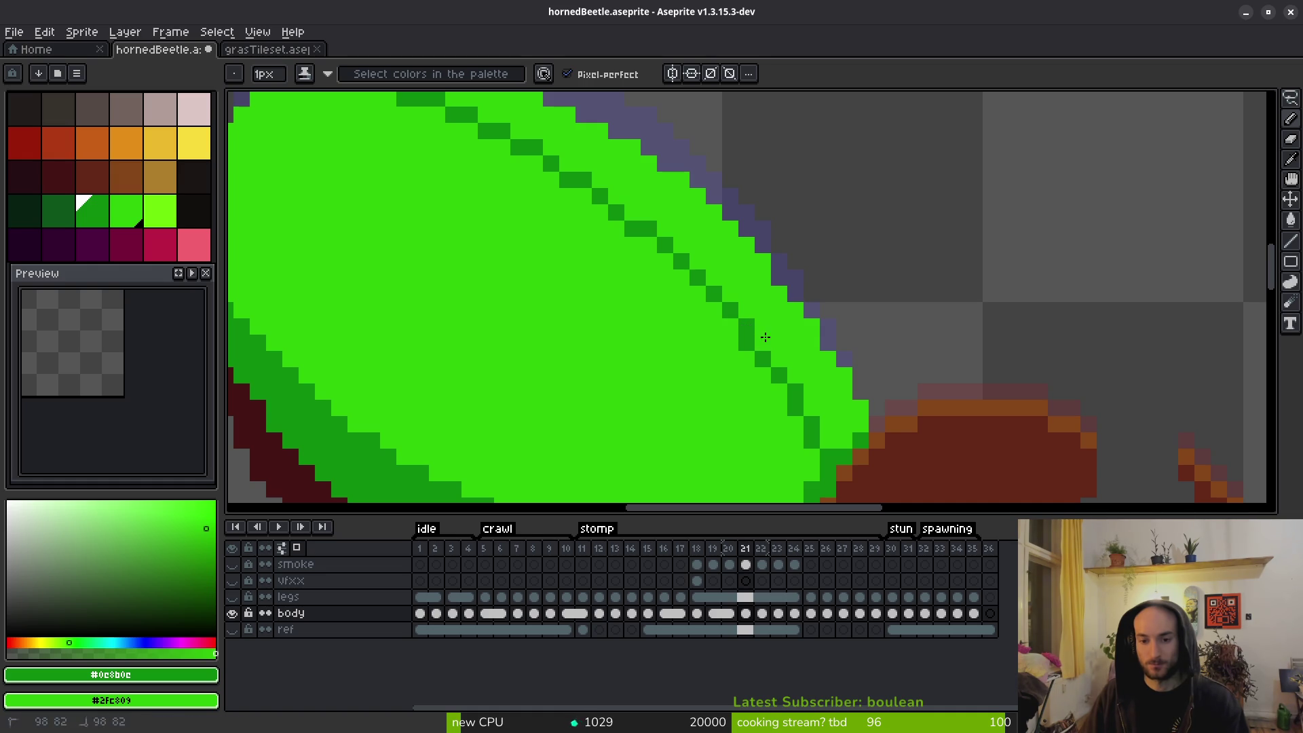
Zoom out and flip between frames to check the beetle's head.
scroll(760, 339, down, 3)
key(i)
key(Left)
key(Right)
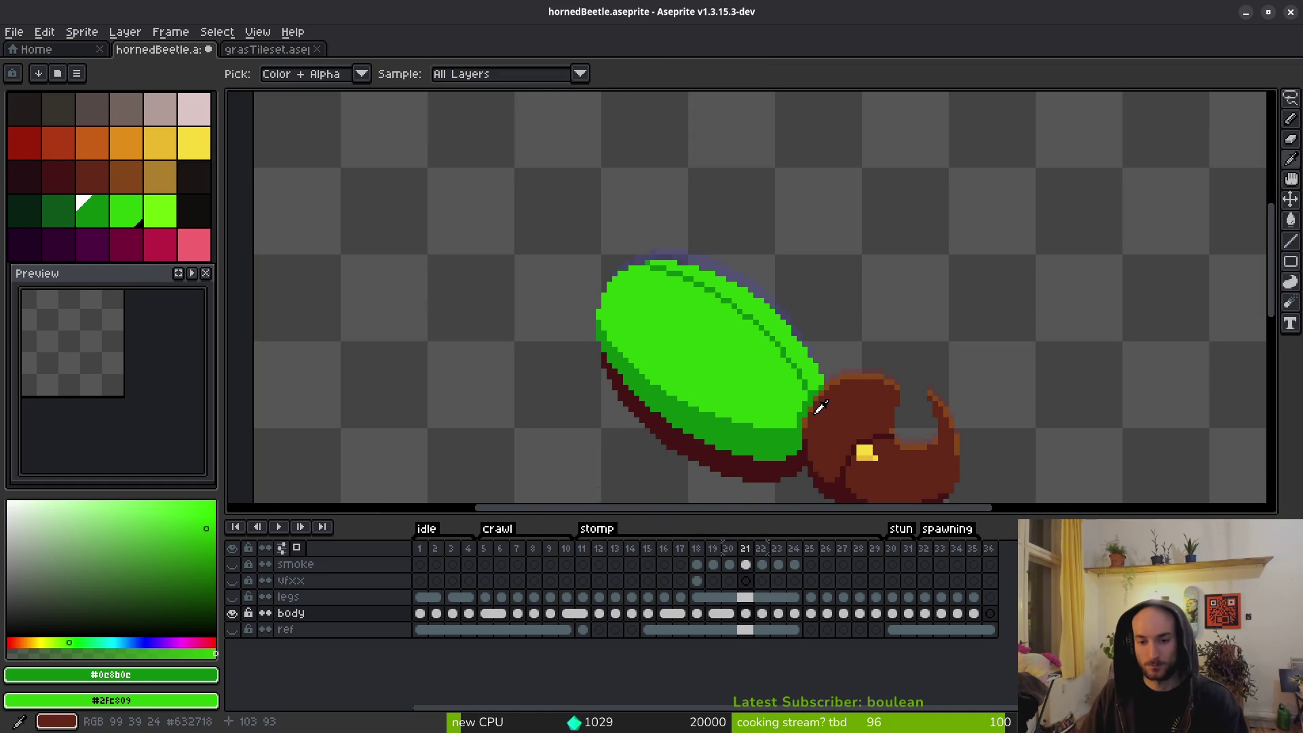
key(Left)
key(Right)
key(b)
Pan onto the shell and head, then compare frames 21 and 22, zoomed in on frame 22's shell edge.
drag(812, 411, 791, 373)
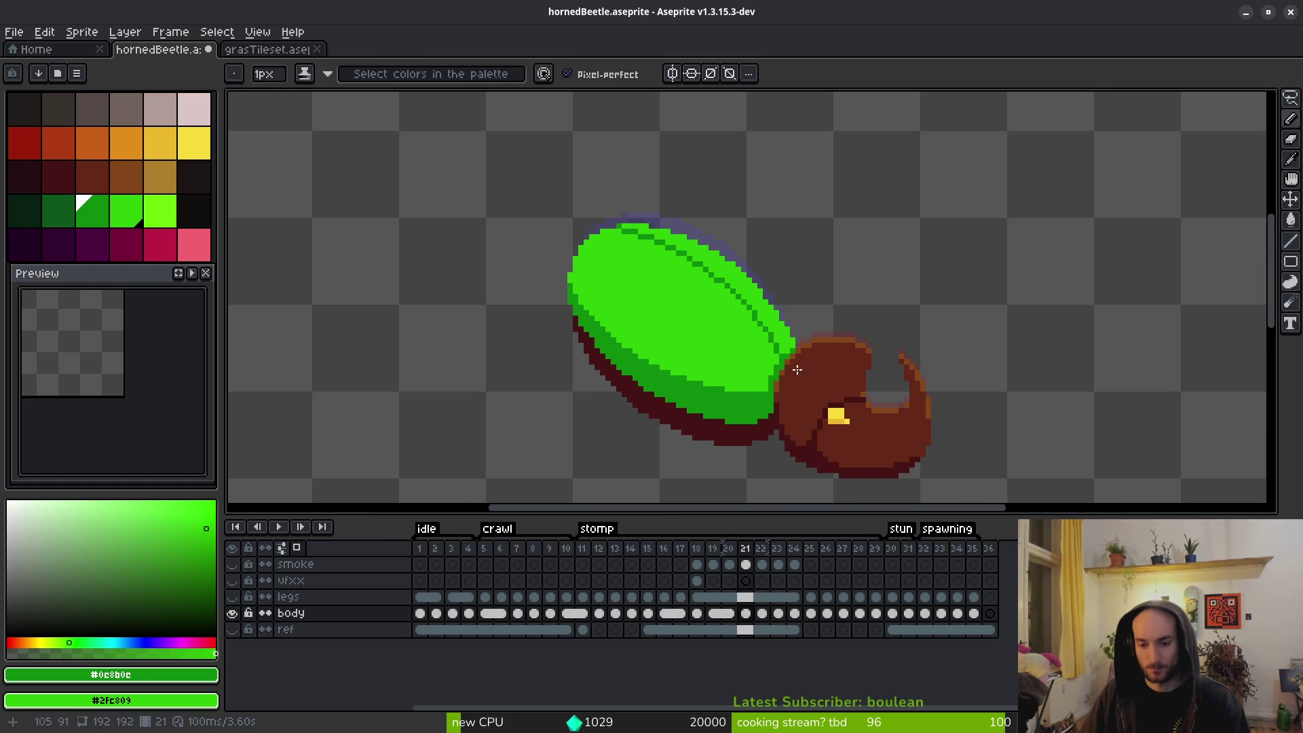
key(i)
key(Right)
key(Left)
key(Right)
key(Left)
key(Left)
key(Right)
key(Right)
key(Left)
key(Right)
key(Left)
key(Right)
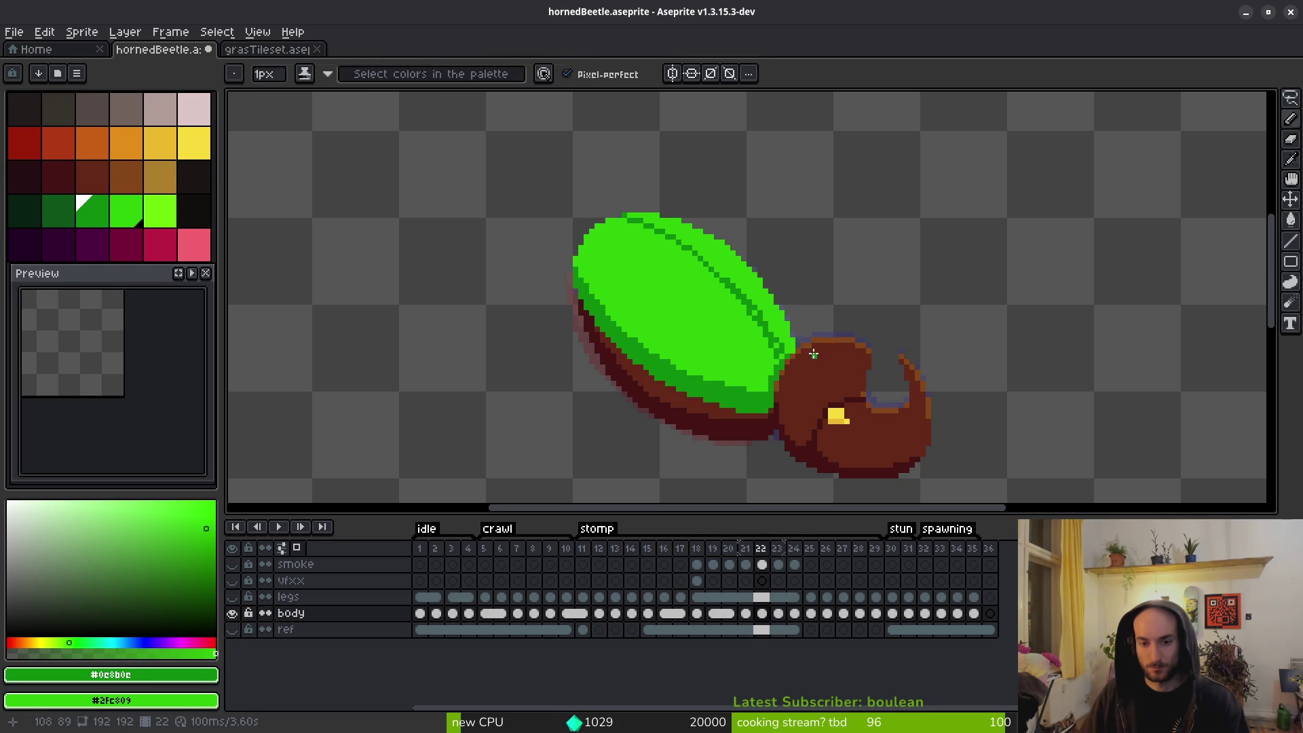
scroll(815, 343, up, 2)
key(Left)
key(Right)
key(Left)
key(Right)
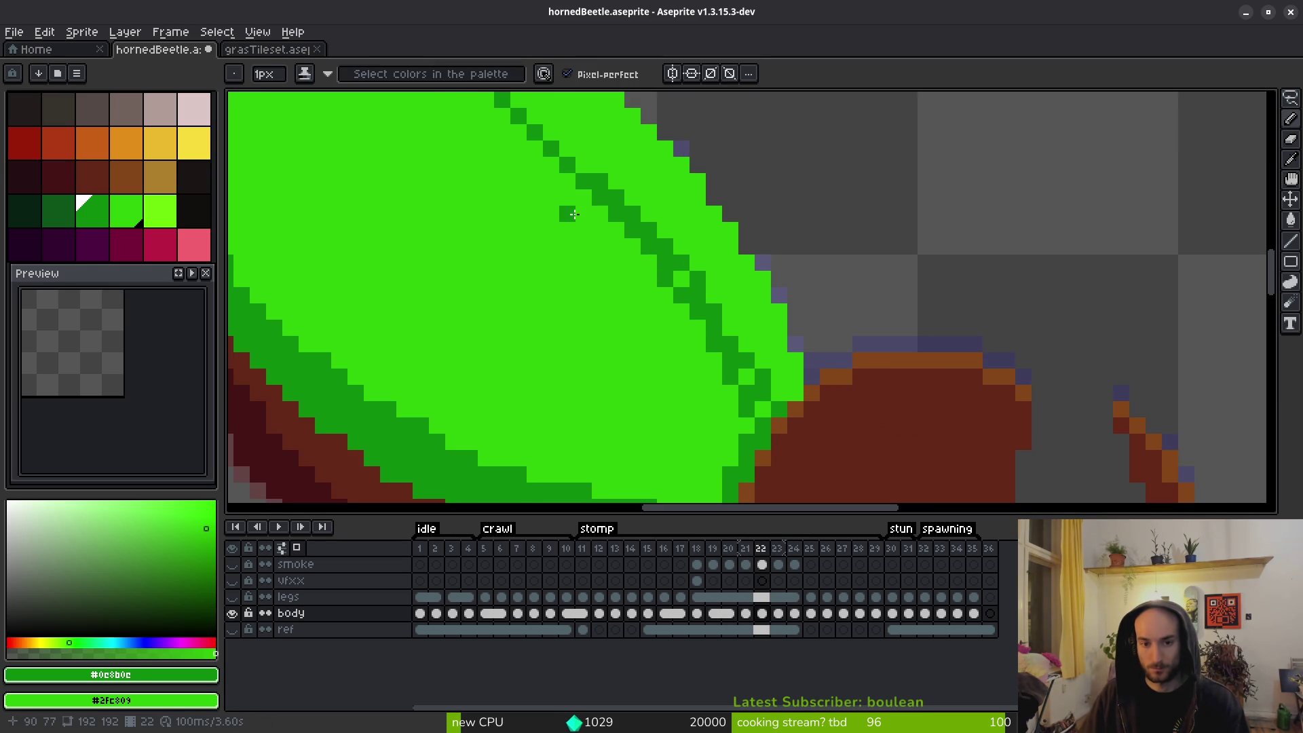
Thin frame 22's shell seam, repainting thick pixels light green and adding dark green seam pixels.
right_click(614, 213)
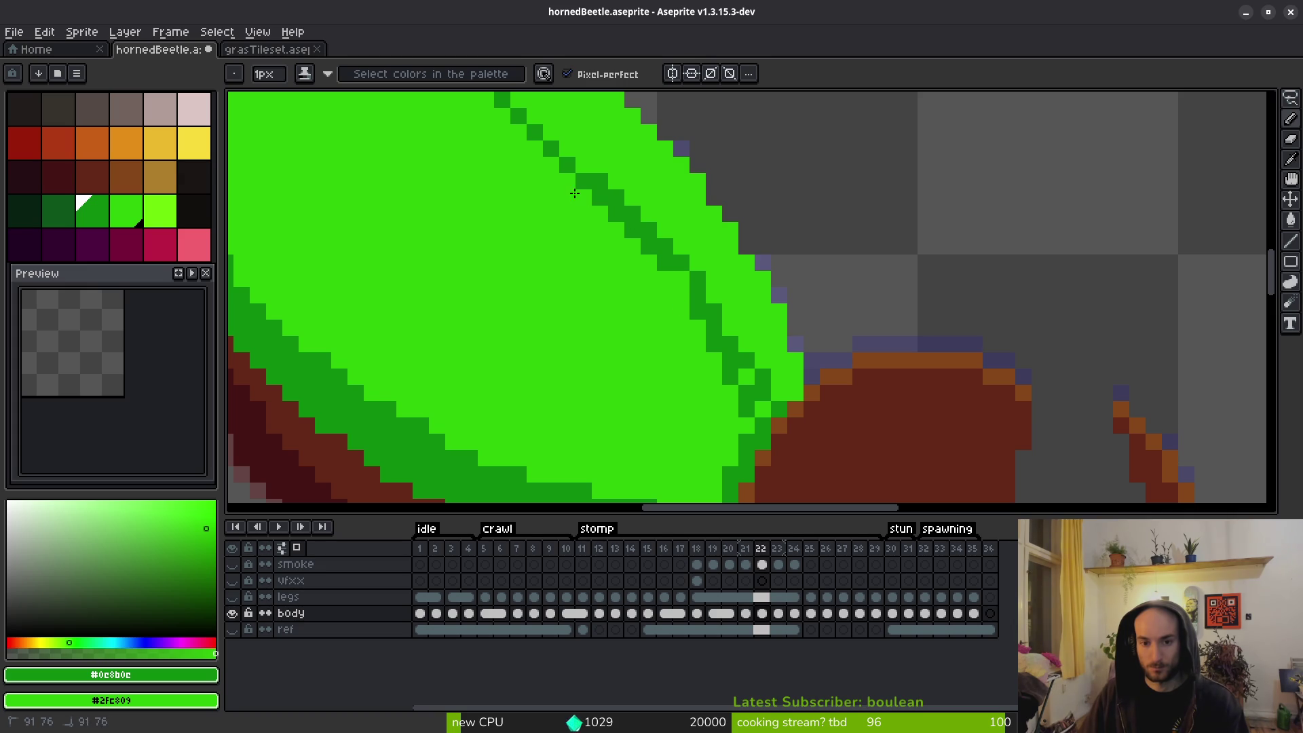
right_click(640, 231)
click(645, 255)
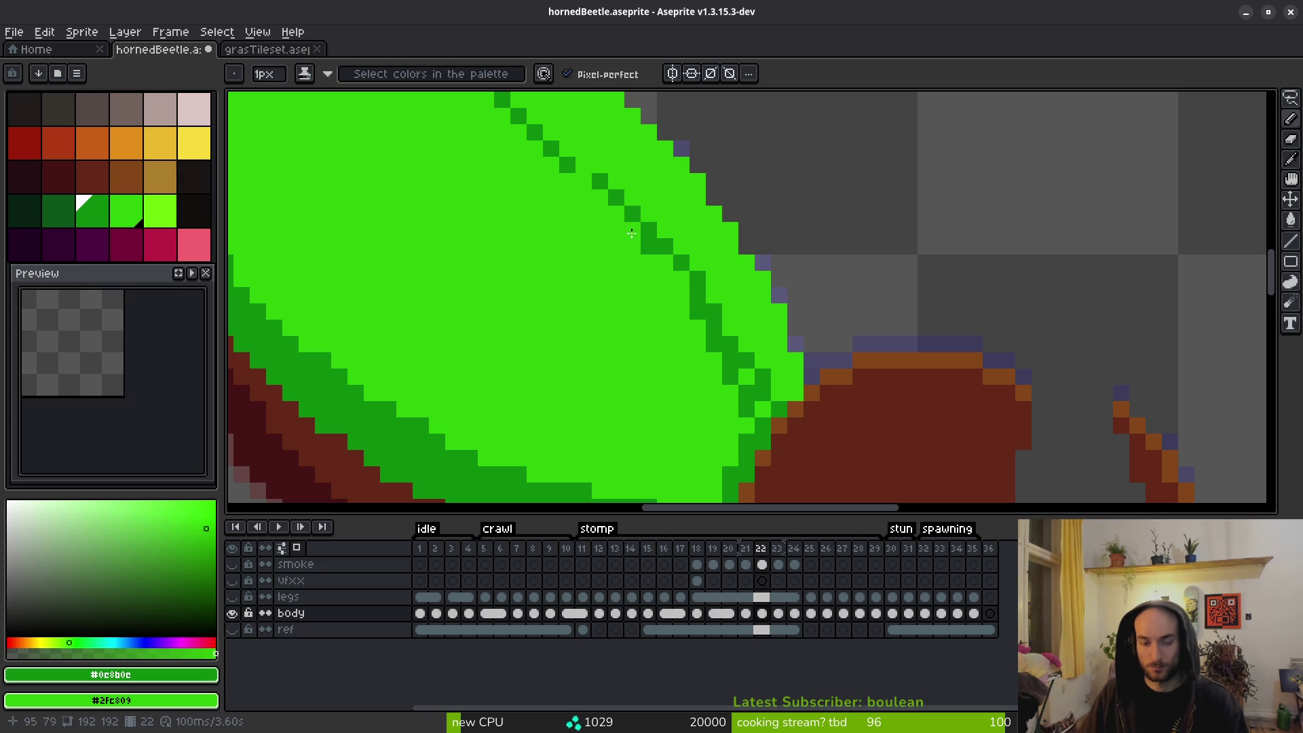
right_click(730, 352)
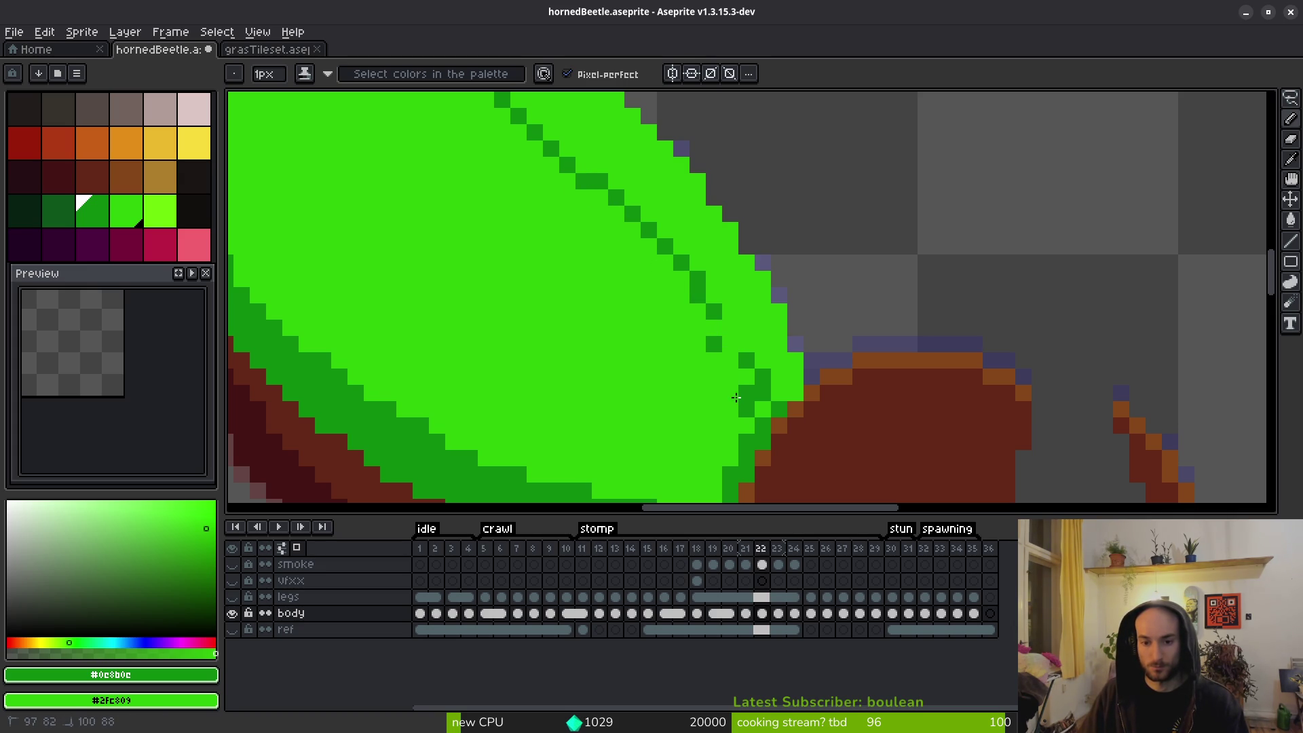
drag(725, 334, 730, 345)
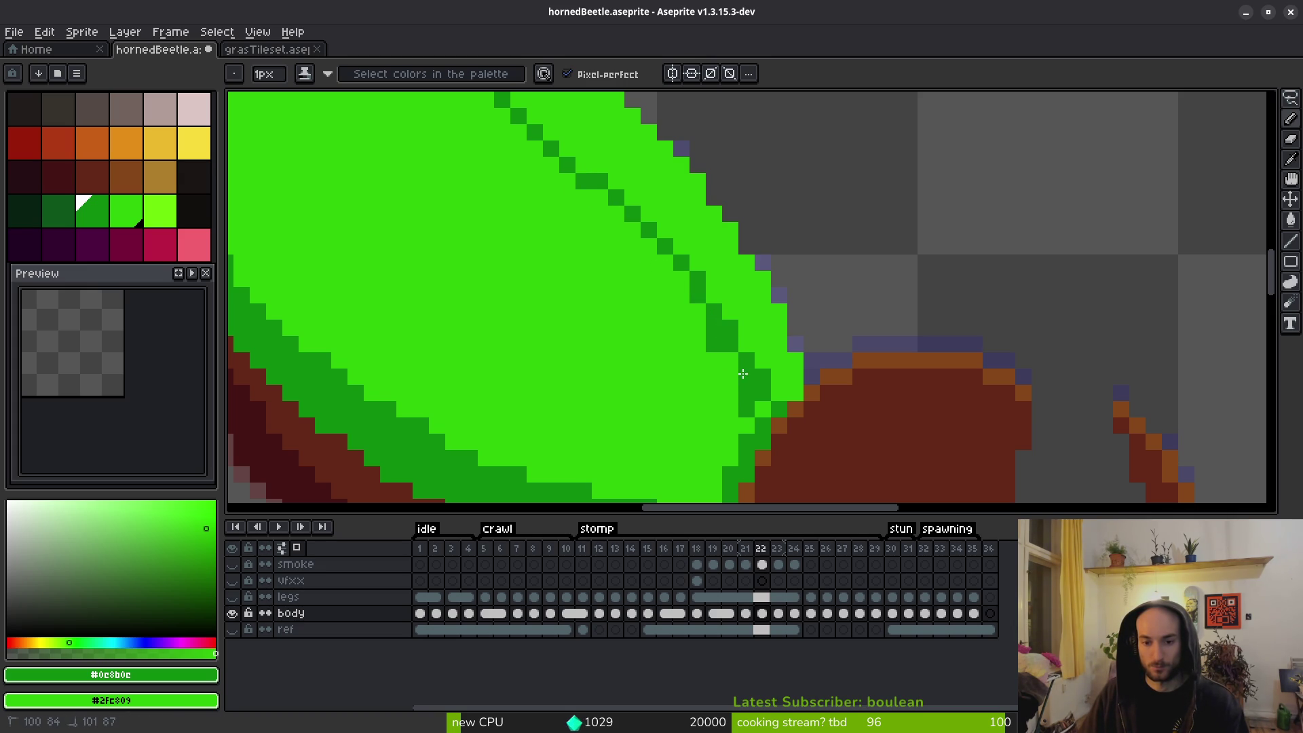
right_click(763, 376)
right_click(714, 335)
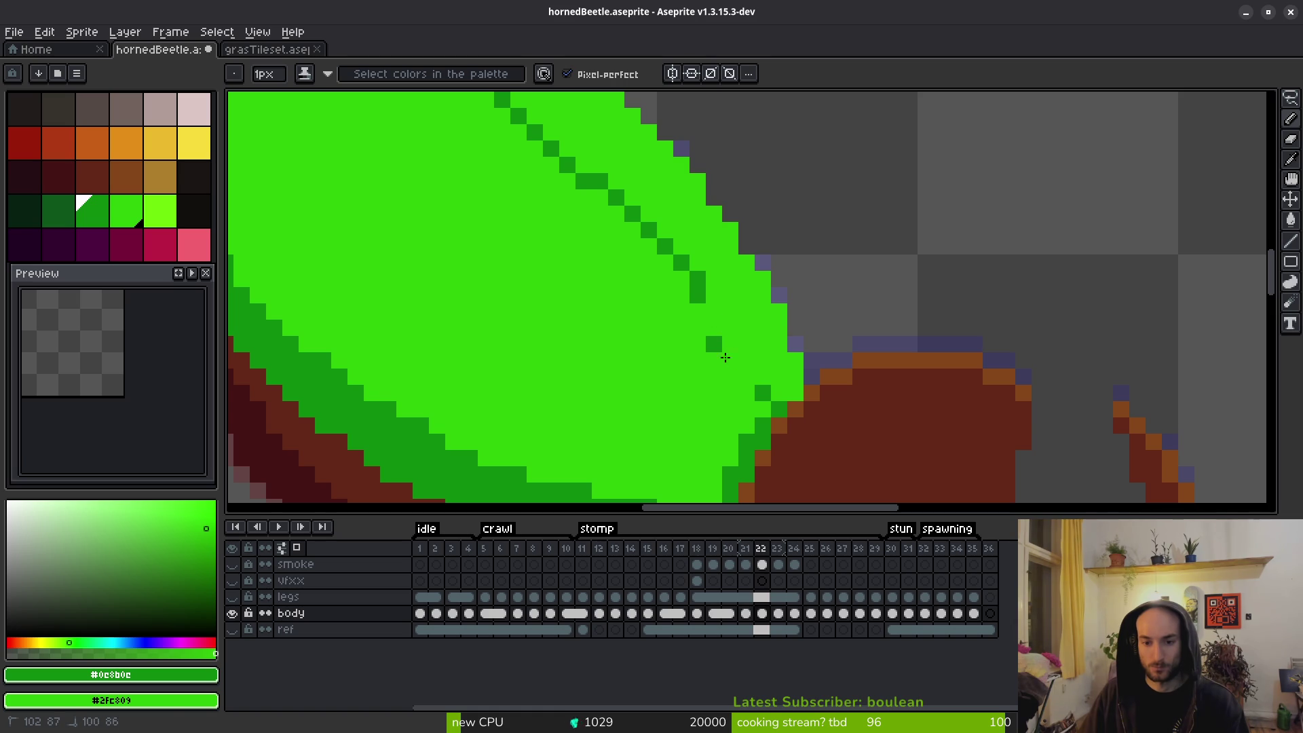
drag(747, 359, 764, 405)
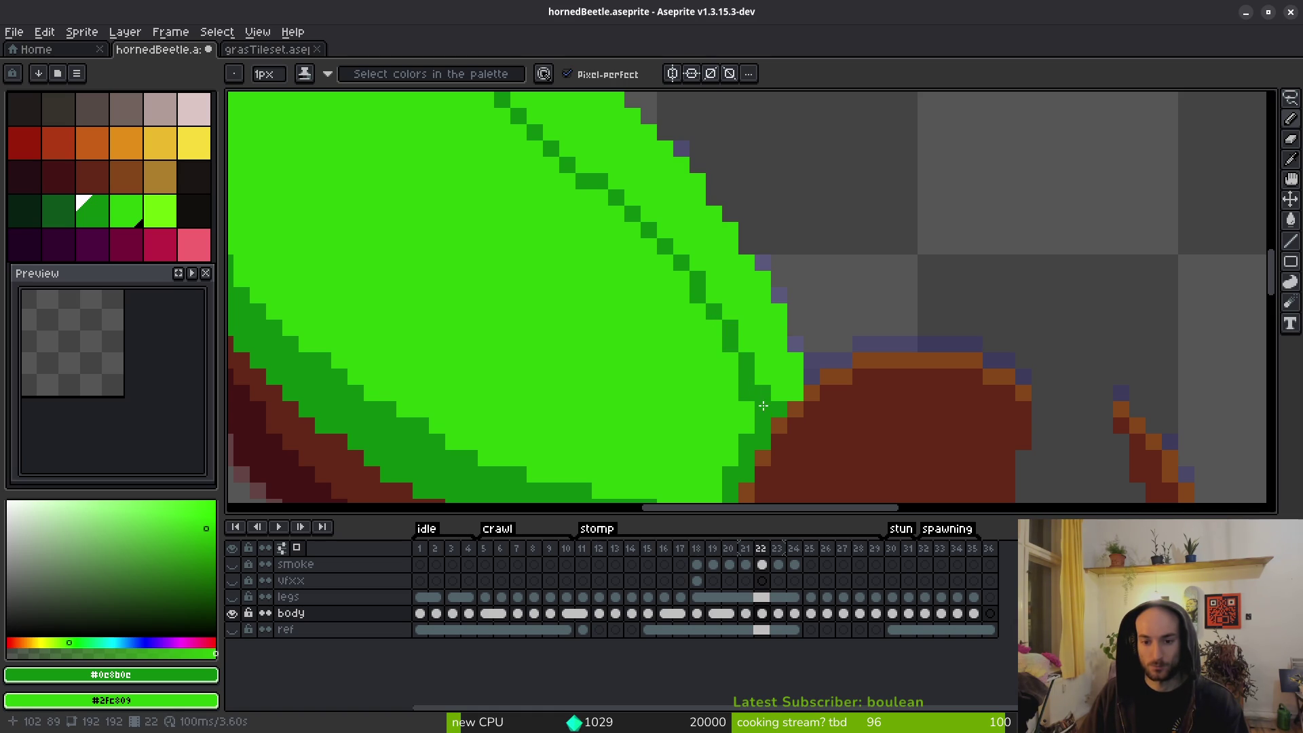
click(762, 396)
Redraw the dark green seam diagonally up the shell, thicken it near the top, and undo a stray pixel.
scroll(797, 398, down, 2)
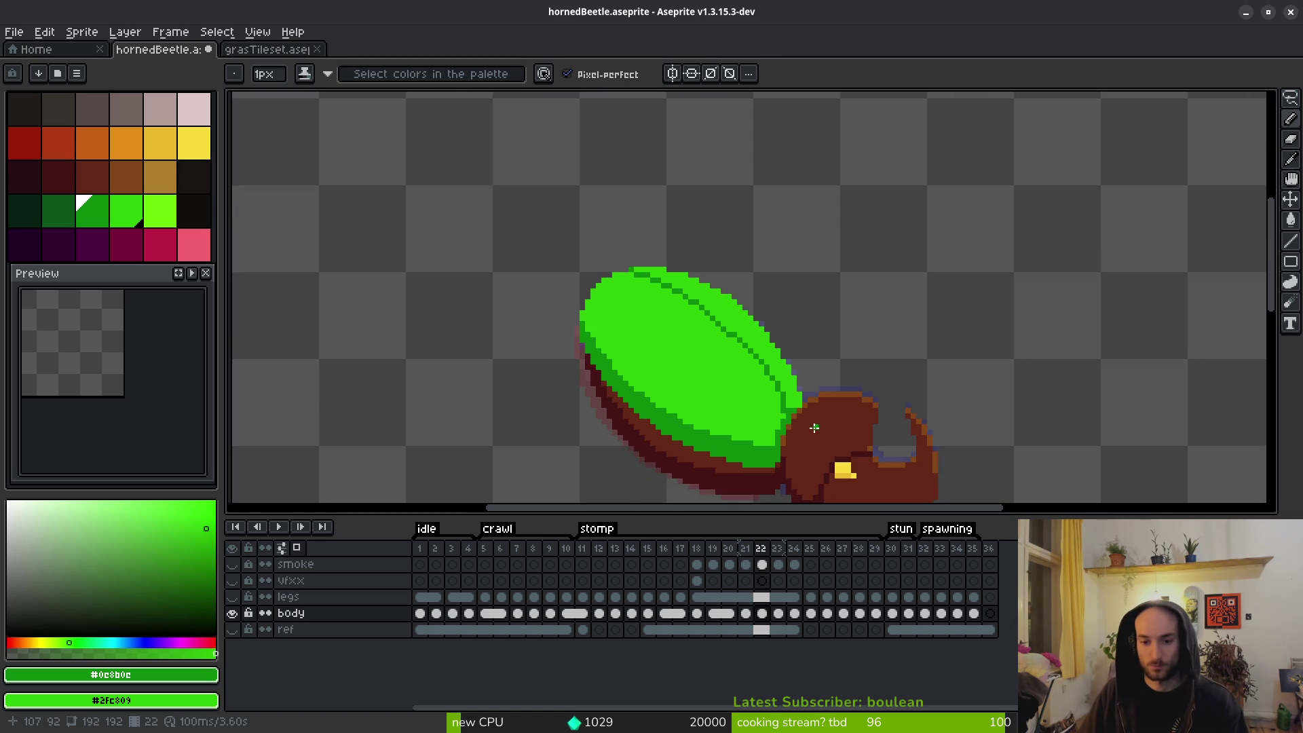
scroll(794, 400, up, 2)
right_click(794, 400)
drag(752, 376, 731, 349)
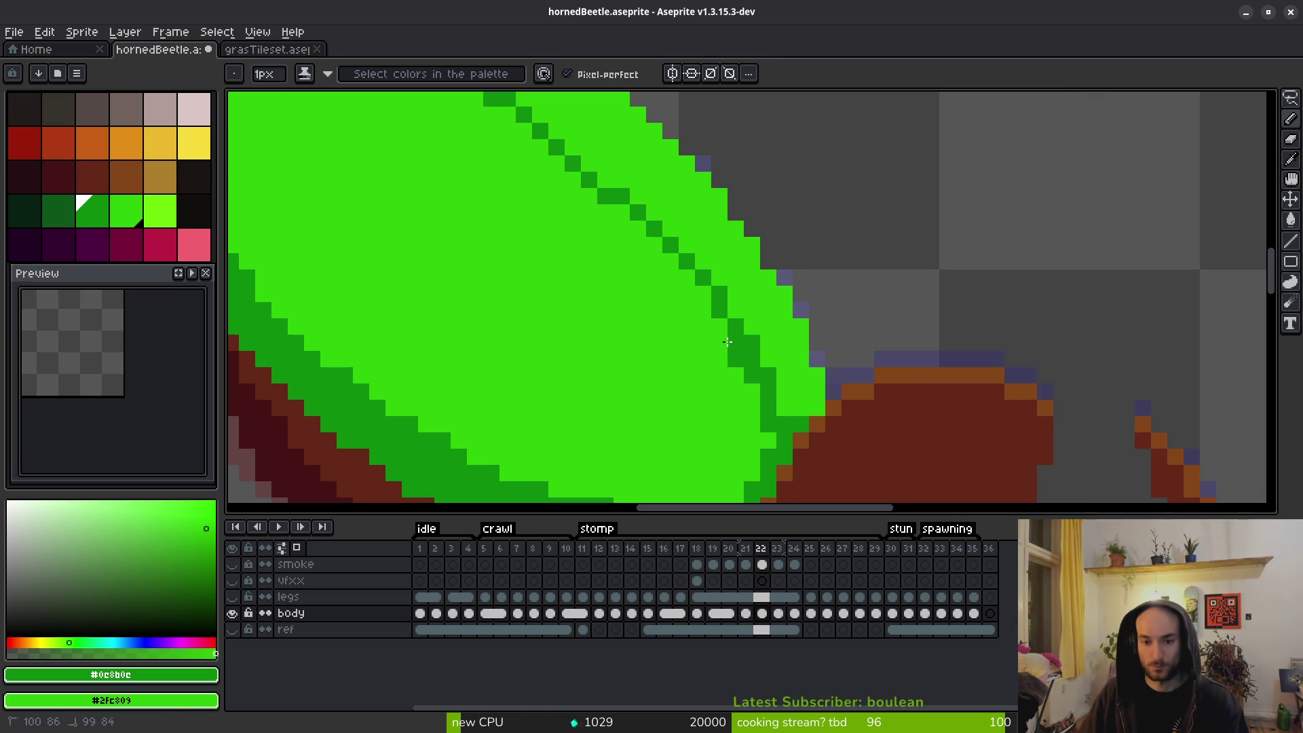
drag(677, 269, 614, 203)
drag(613, 191, 726, 337)
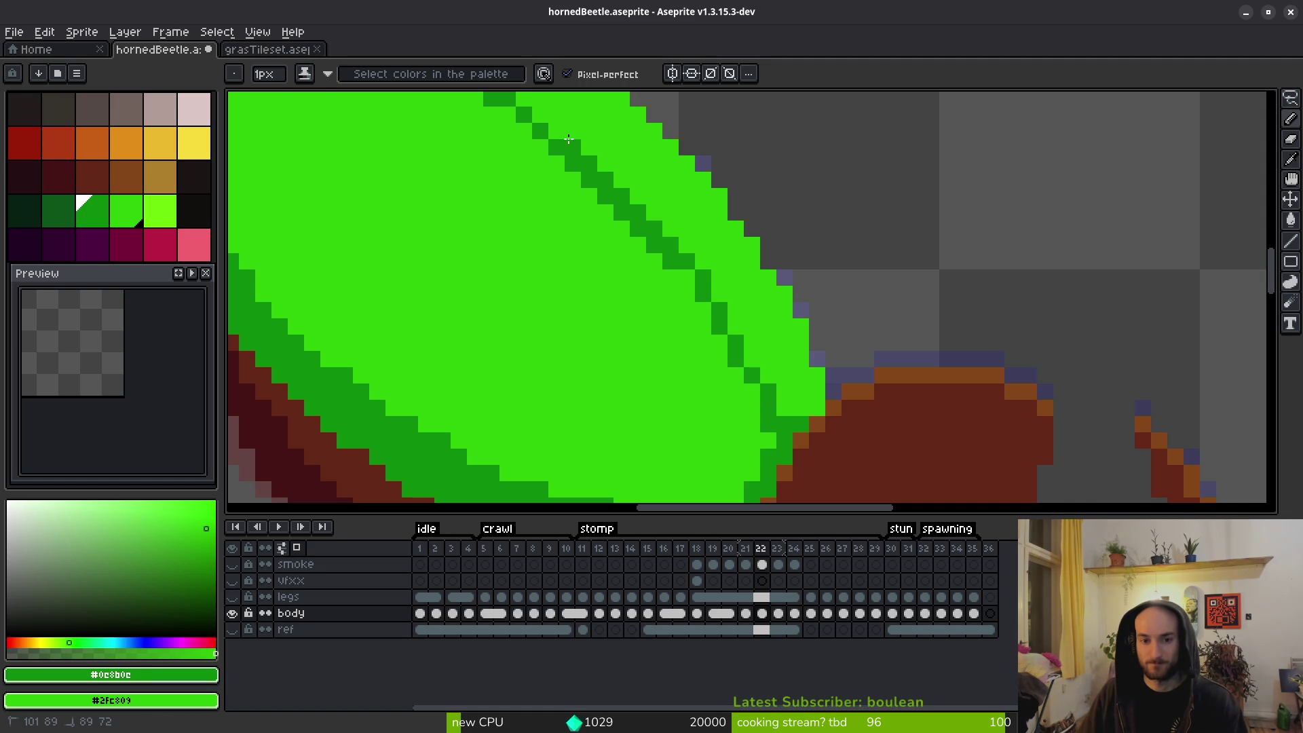
drag(575, 145, 524, 99)
click(604, 375)
key(ctrl+z)
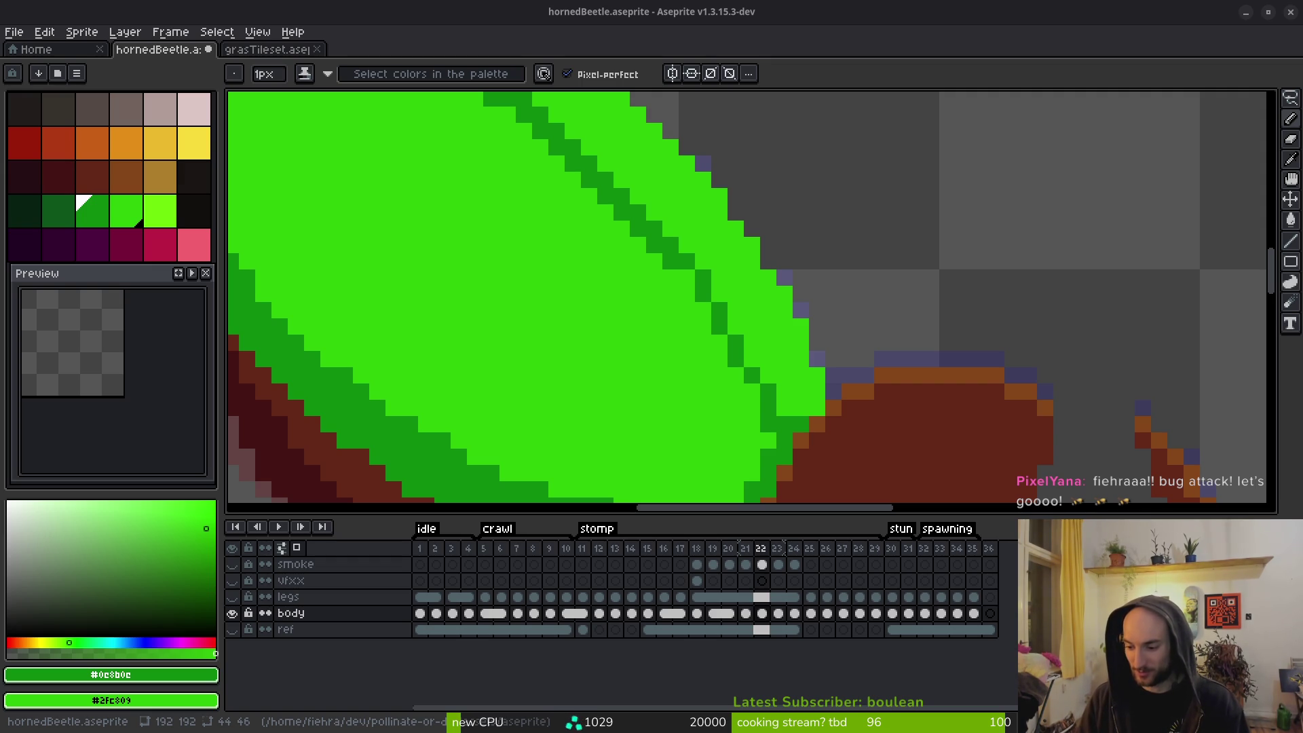
Reduce the seam staircase to a one-pixel dark green diagonal, brightening leftover pixels to bright green.
click(1143, 440)
scroll(929, 276, down, 5)
scroll(805, 378, up, 6)
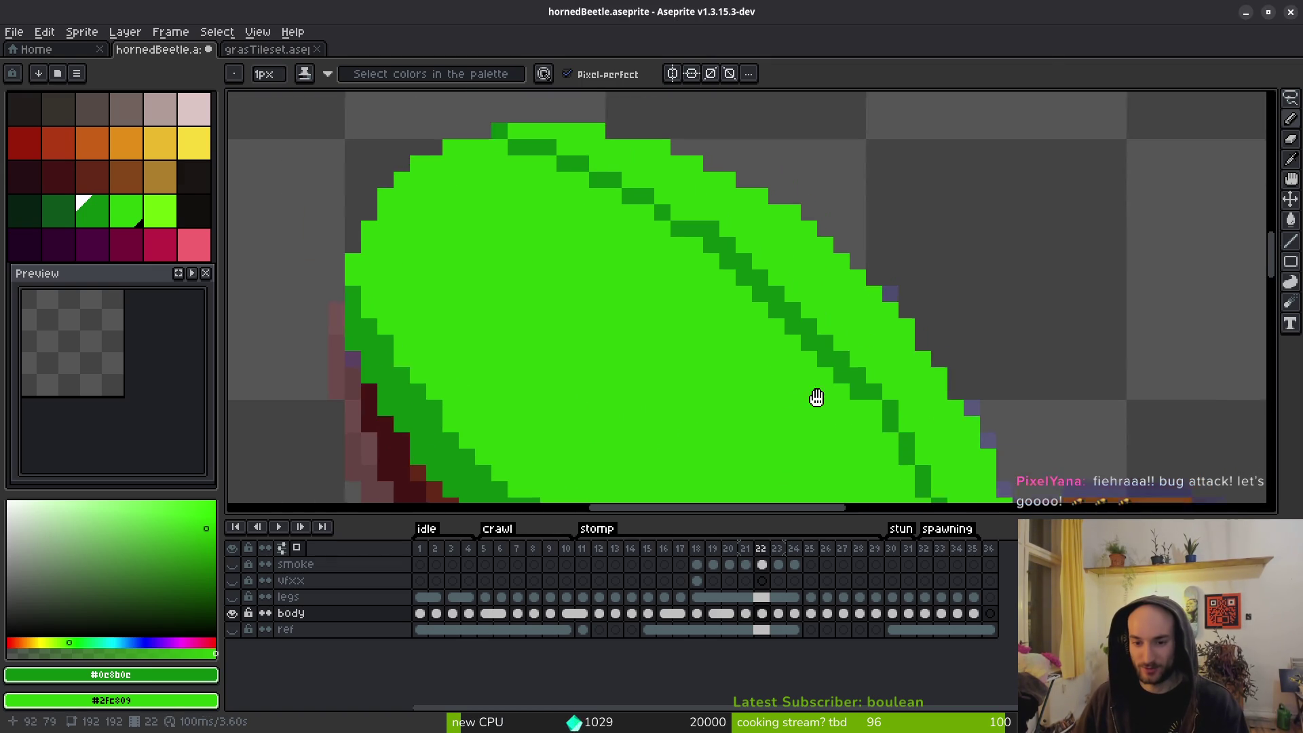
mouse_move(648, 207)
mouse_down()
mouse_move(906, 431)
mouse_move(807, 300)
mouse_move(909, 417)
mouse_up()
click(725, 272)
scroll(910, 417, down, 4)
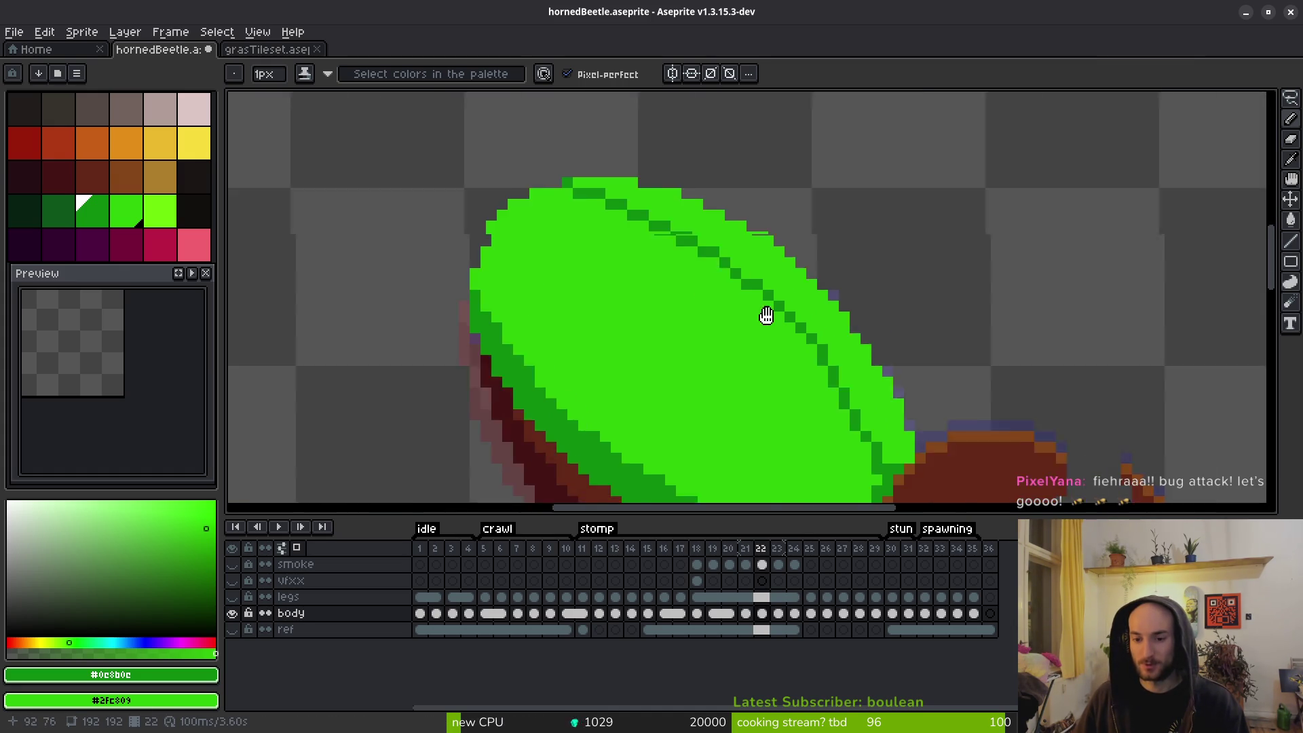
scroll(860, 383, up, 3)
drag(719, 246, 775, 380)
drag(709, 253, 774, 377)
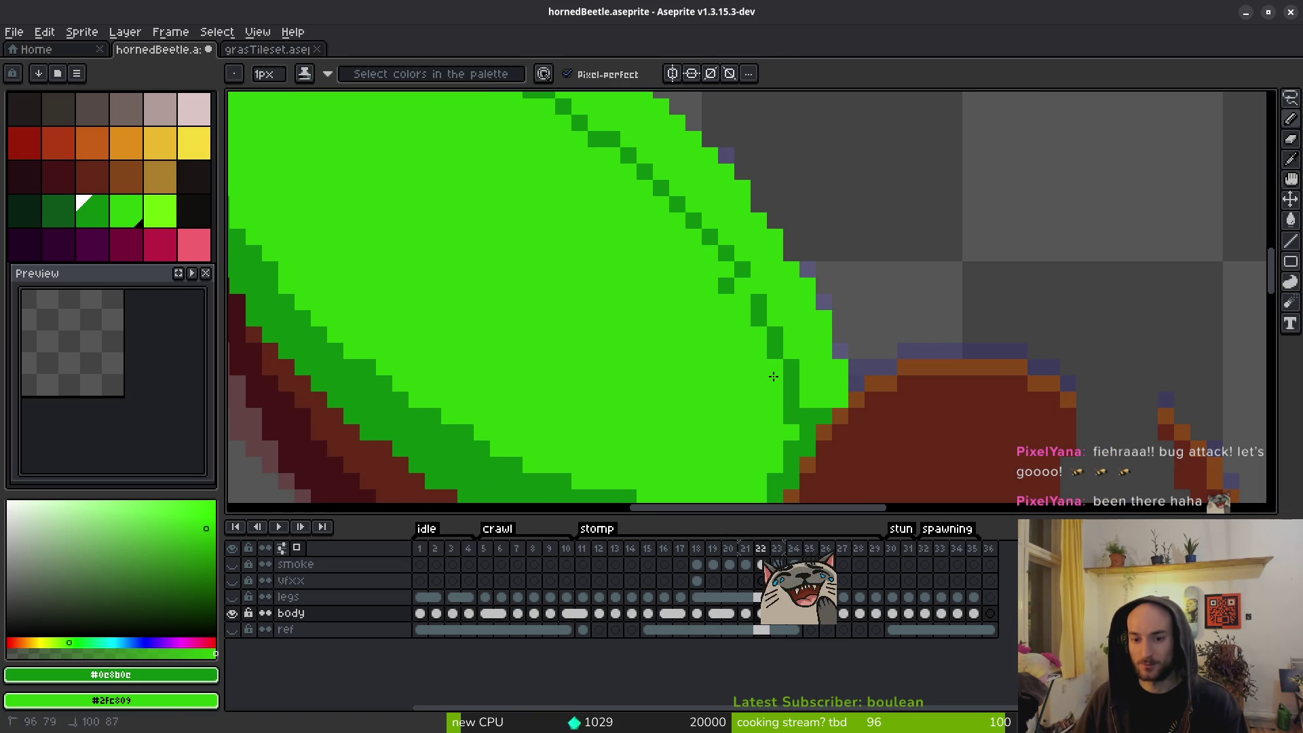
Zoom in and out to inspect the seam, then save hornedBeetle.aseprite.
scroll(832, 391, down, 4)
scroll(832, 391, up, 3)
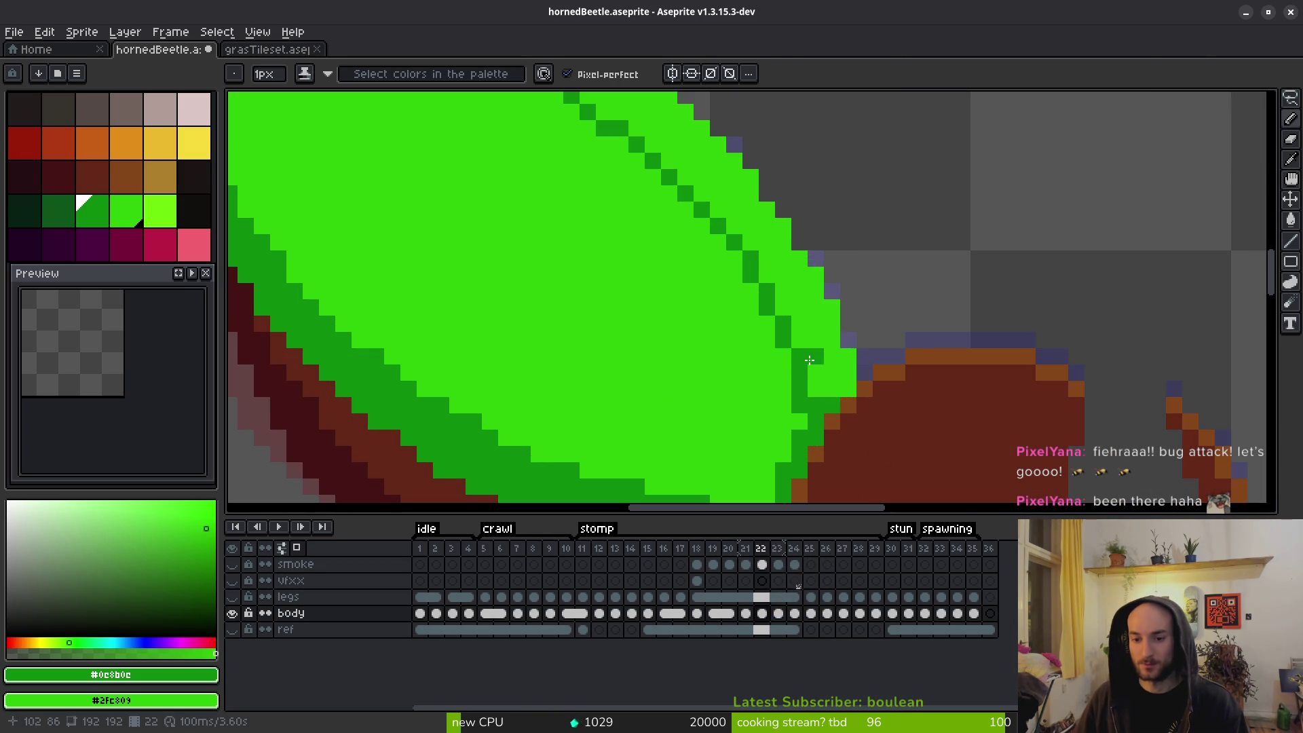
scroll(832, 359, down, 3)
scroll(812, 370, up, 3)
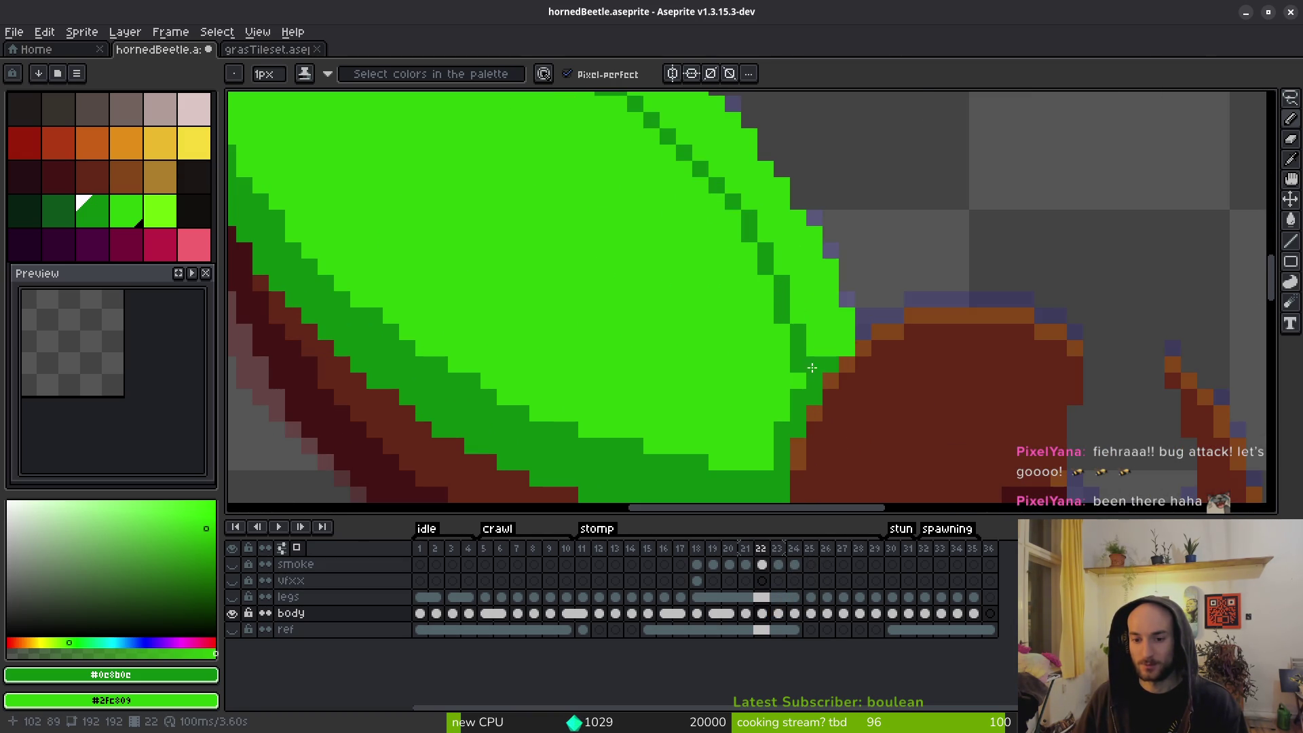
scroll(830, 333, down, 3)
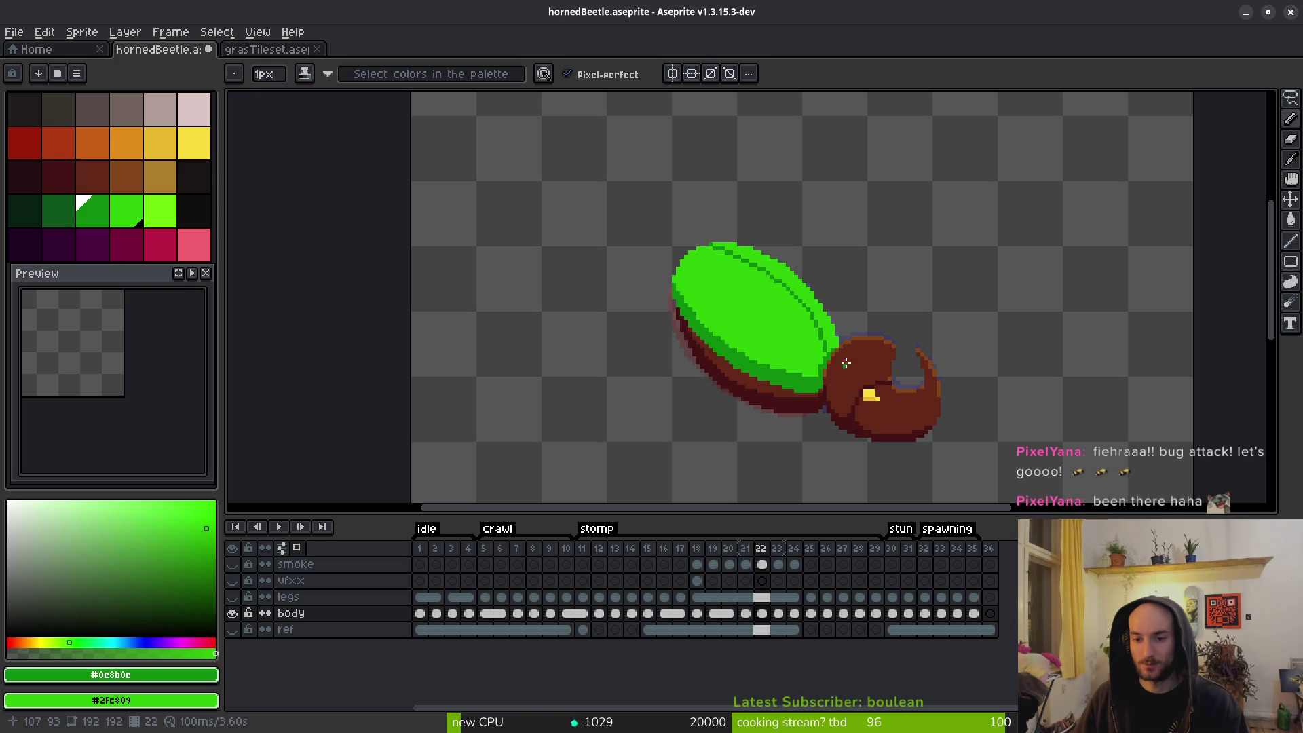
scroll(819, 314, up, 3)
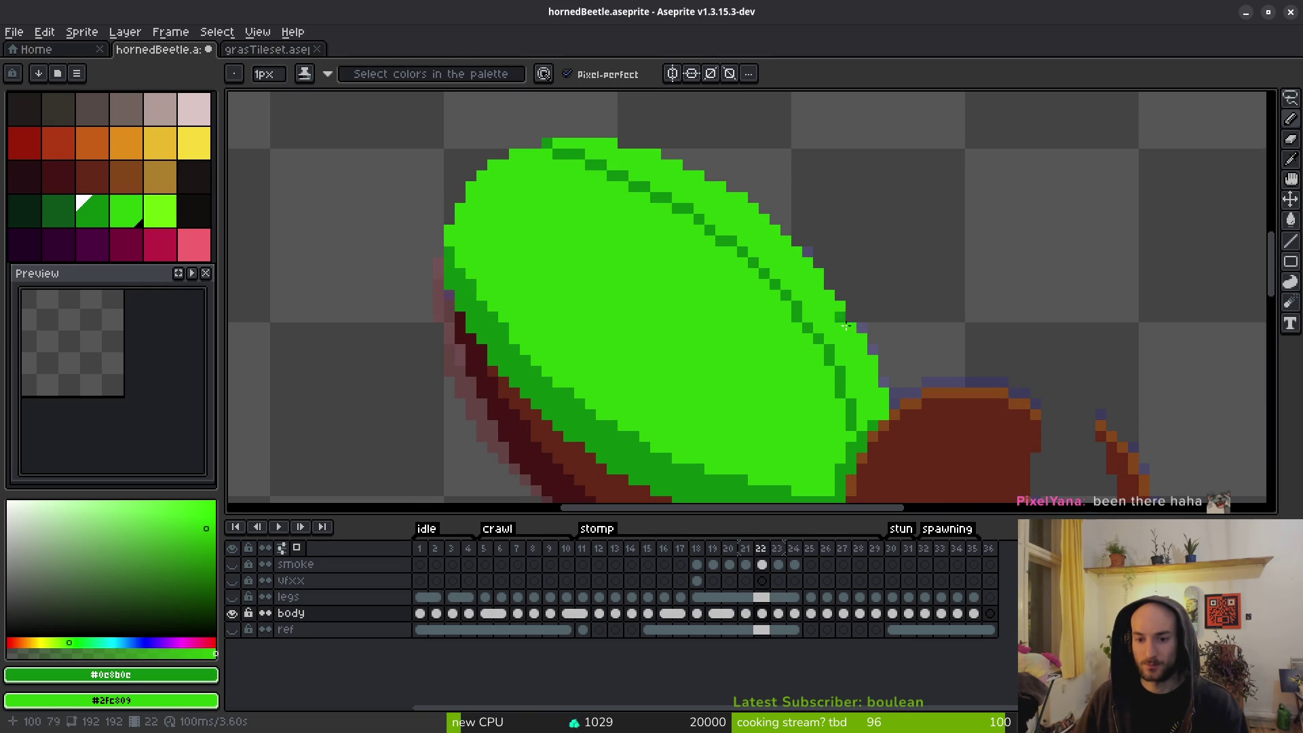
scroll(840, 315, down, 3)
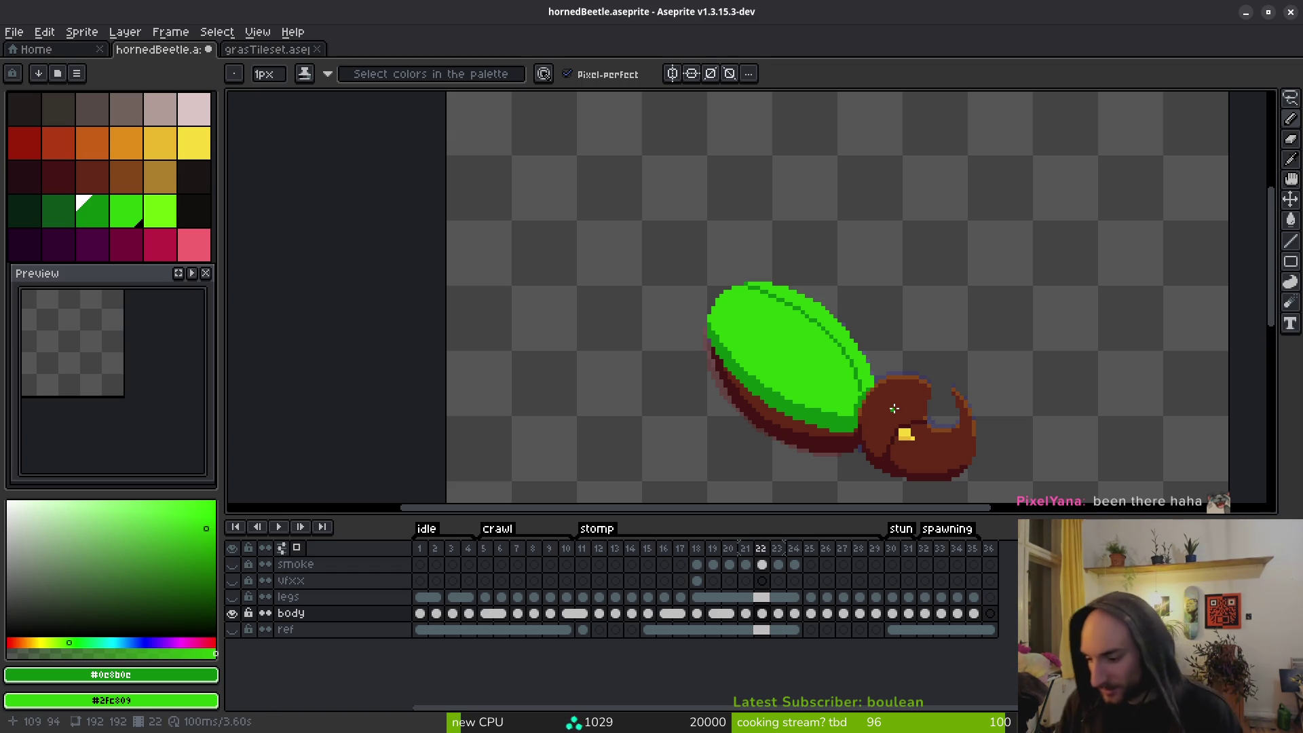
key(ctrl+s)
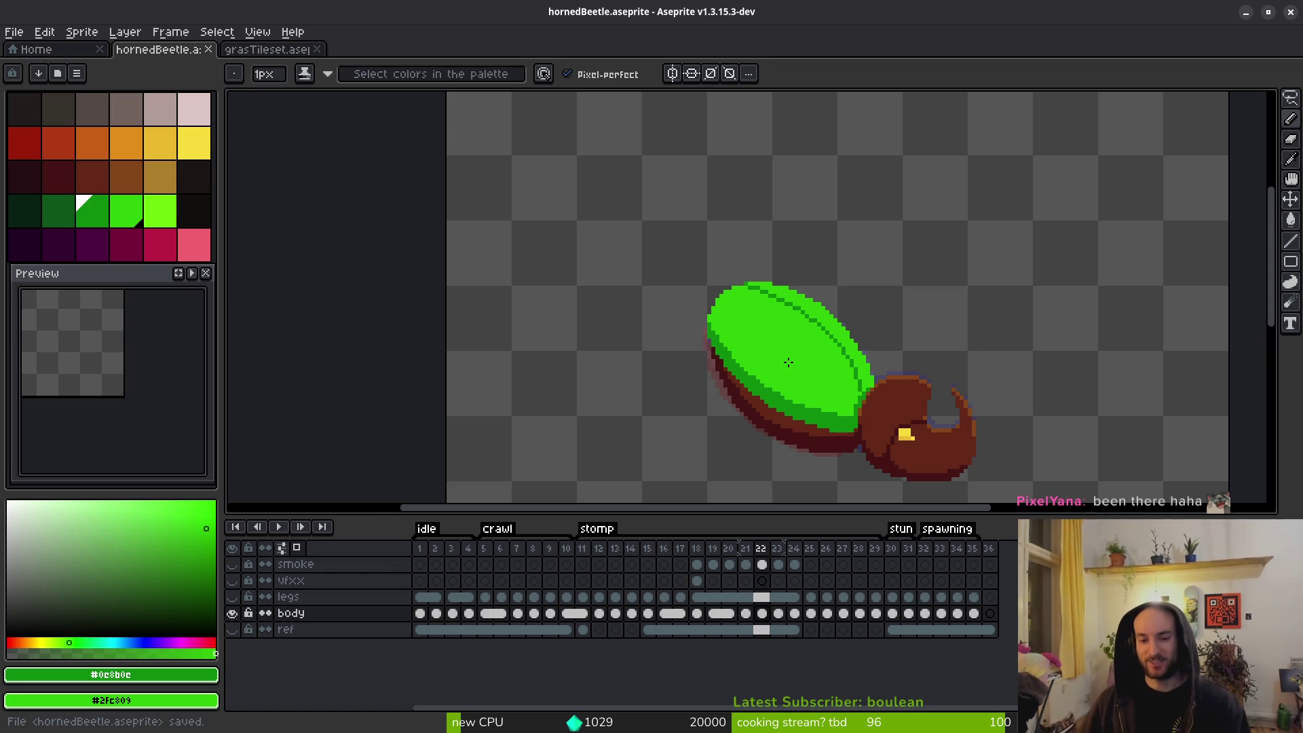
Move to frame 23 and compare its shell against frame 22.
scroll(849, 401, up, 2)
key(Right)
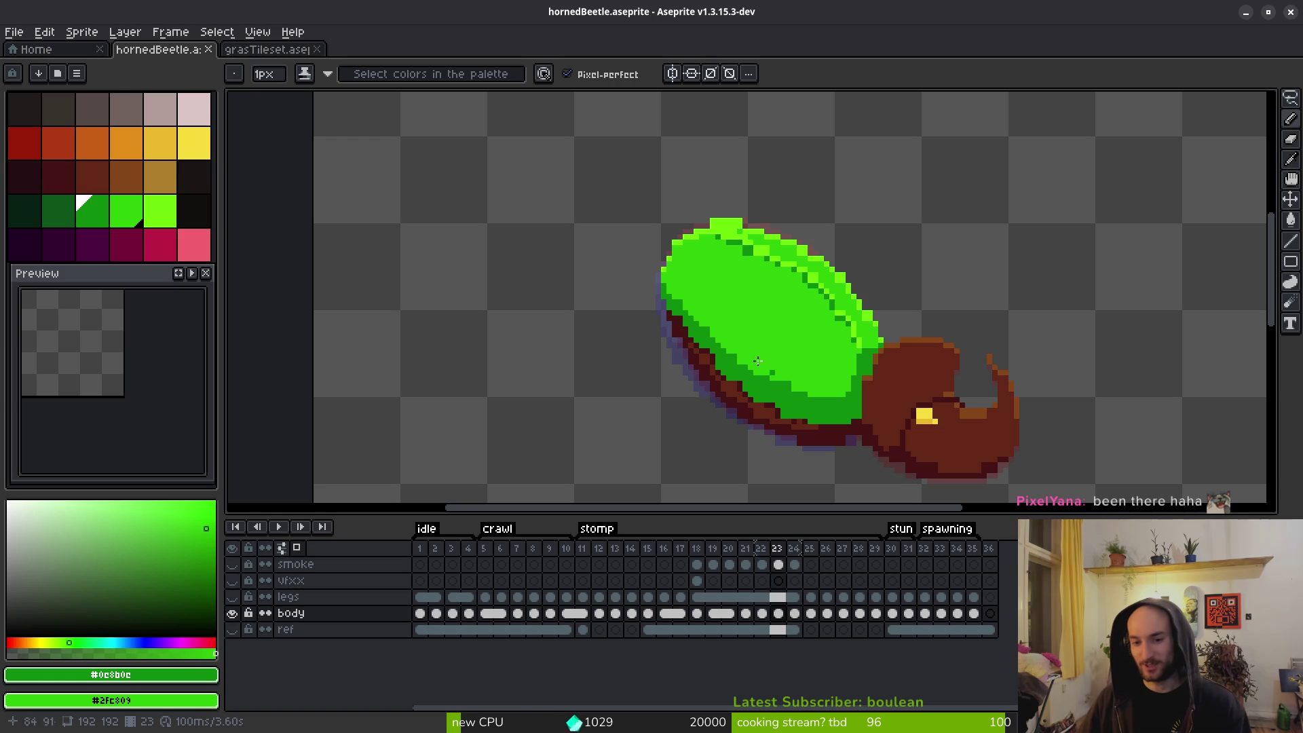
scroll(728, 369, up, 1)
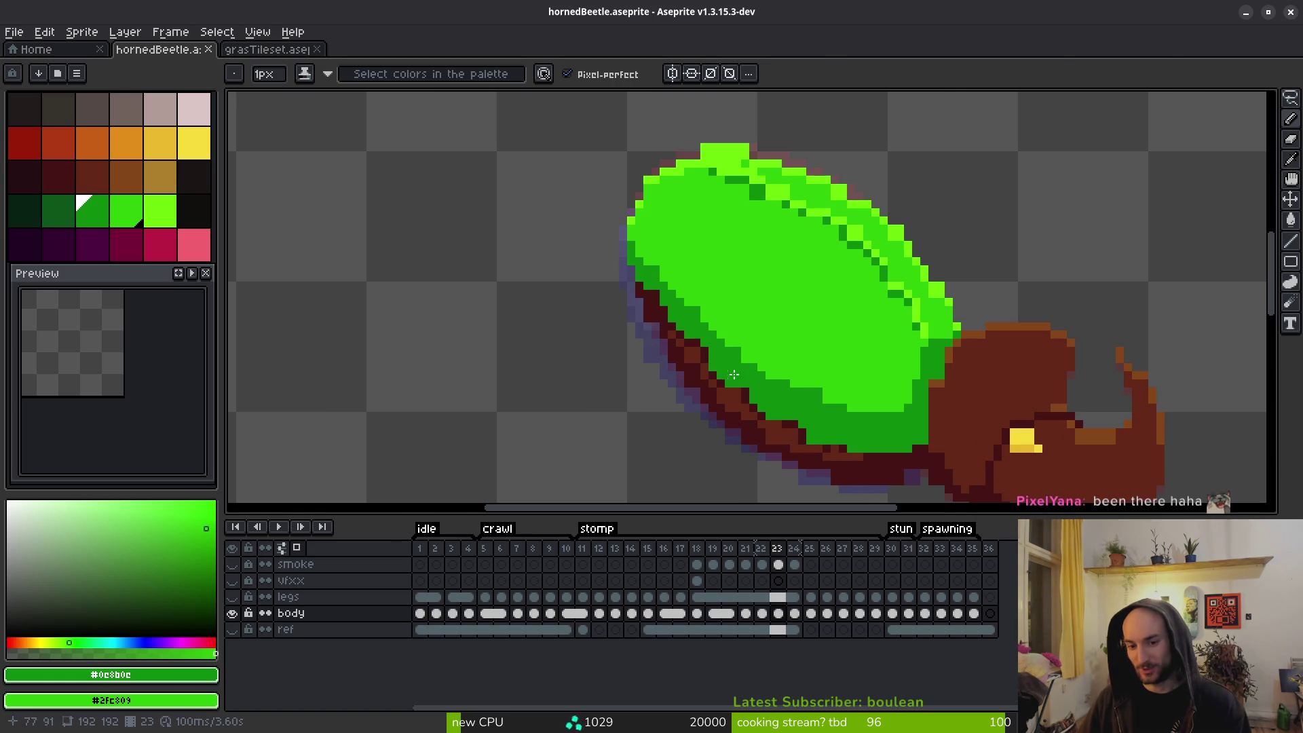
scroll(806, 420, down, 2)
scroll(805, 421, right, 4)
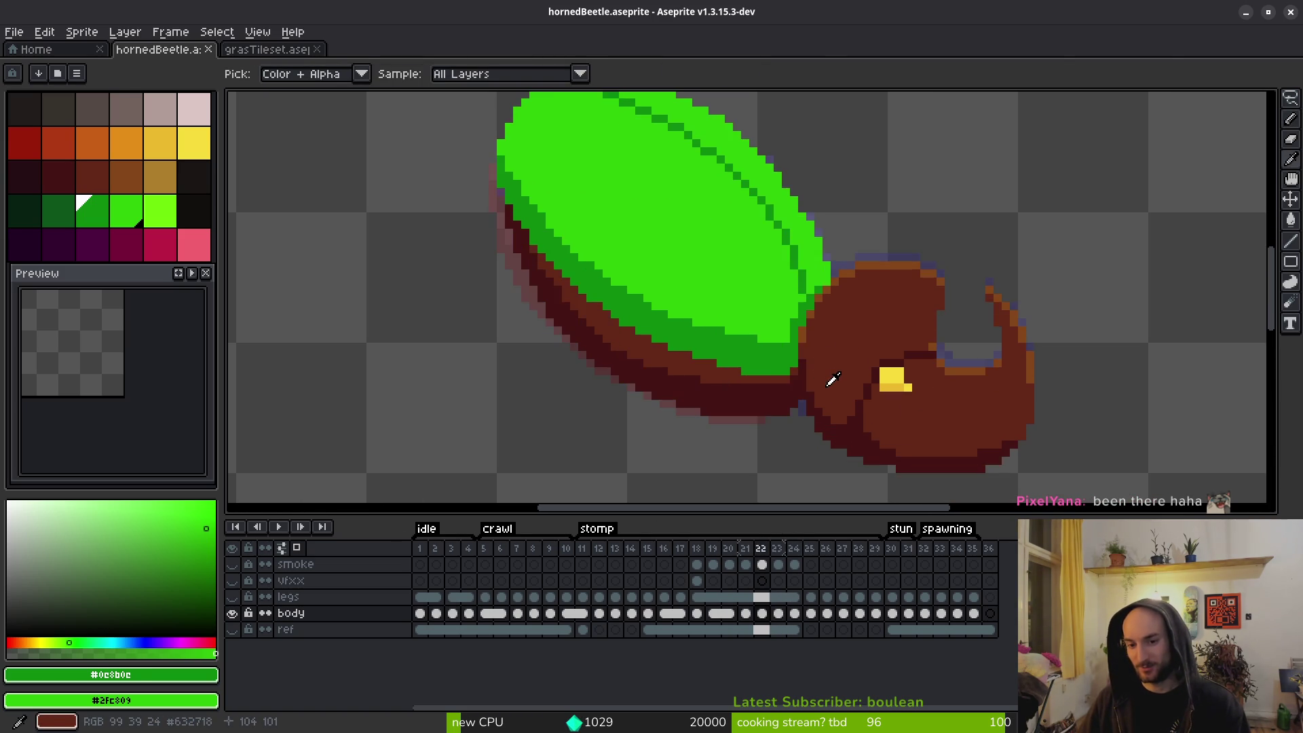
scroll(827, 381, down, 2)
key(comma)
key(period)
key(comma)
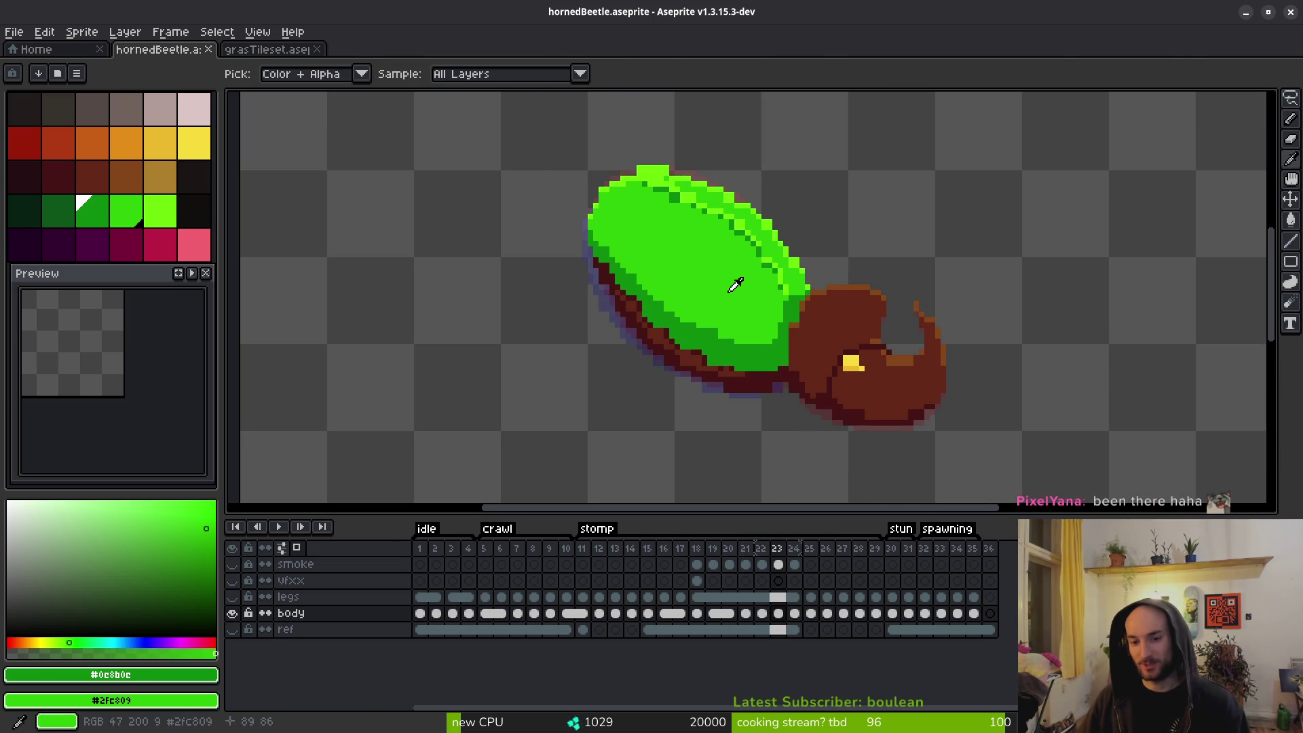
Place a green pixel on the head, then freehand-select the head and horn on frame 23.
click(820, 310)
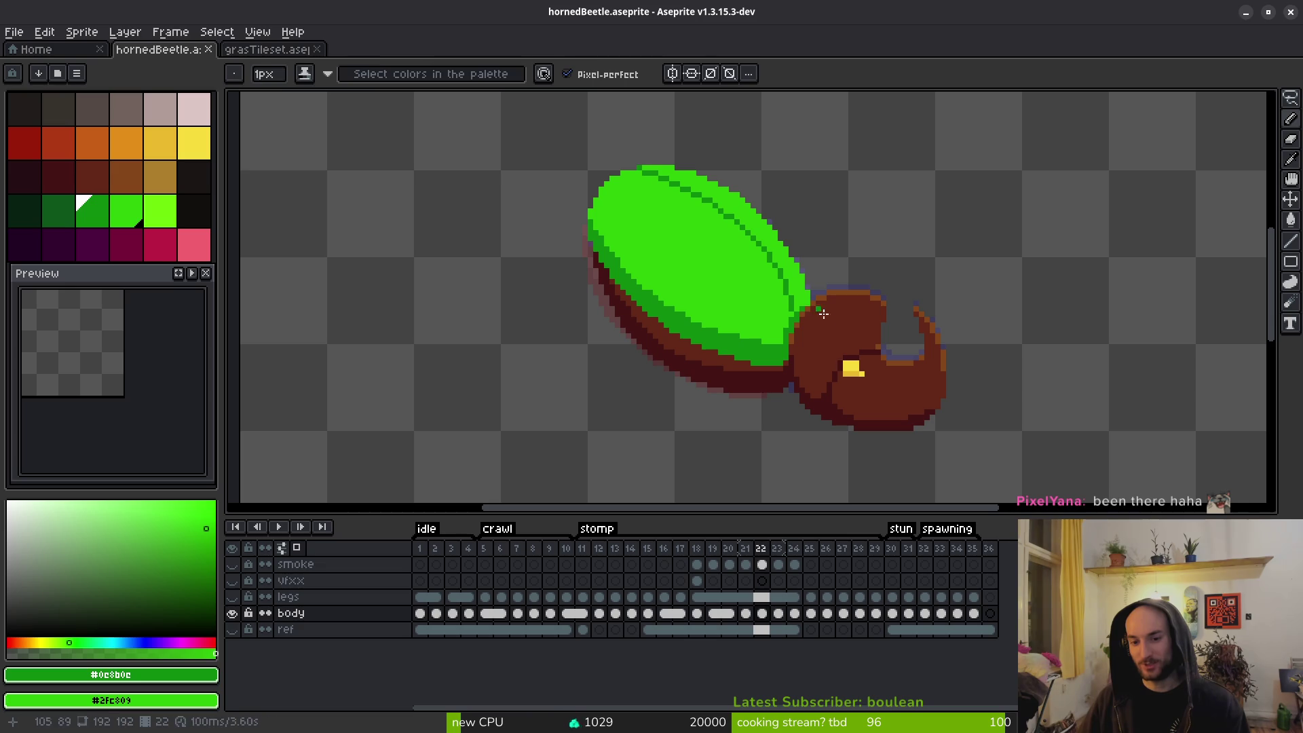
click(779, 613)
scroll(856, 325, up, 1)
key(shift+w)
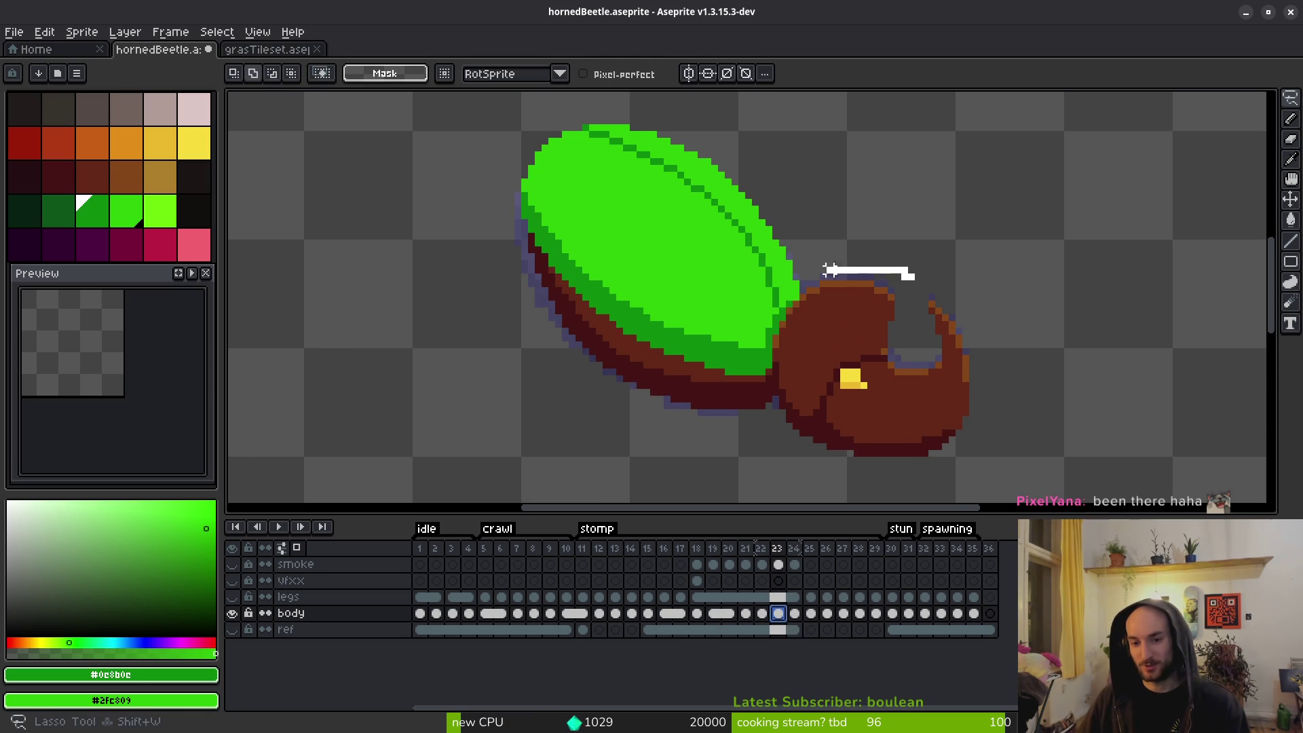
mouse_move(775, 337)
mouse_down()
mouse_move(998, 457)
mouse_move(916, 300)
mouse_up()
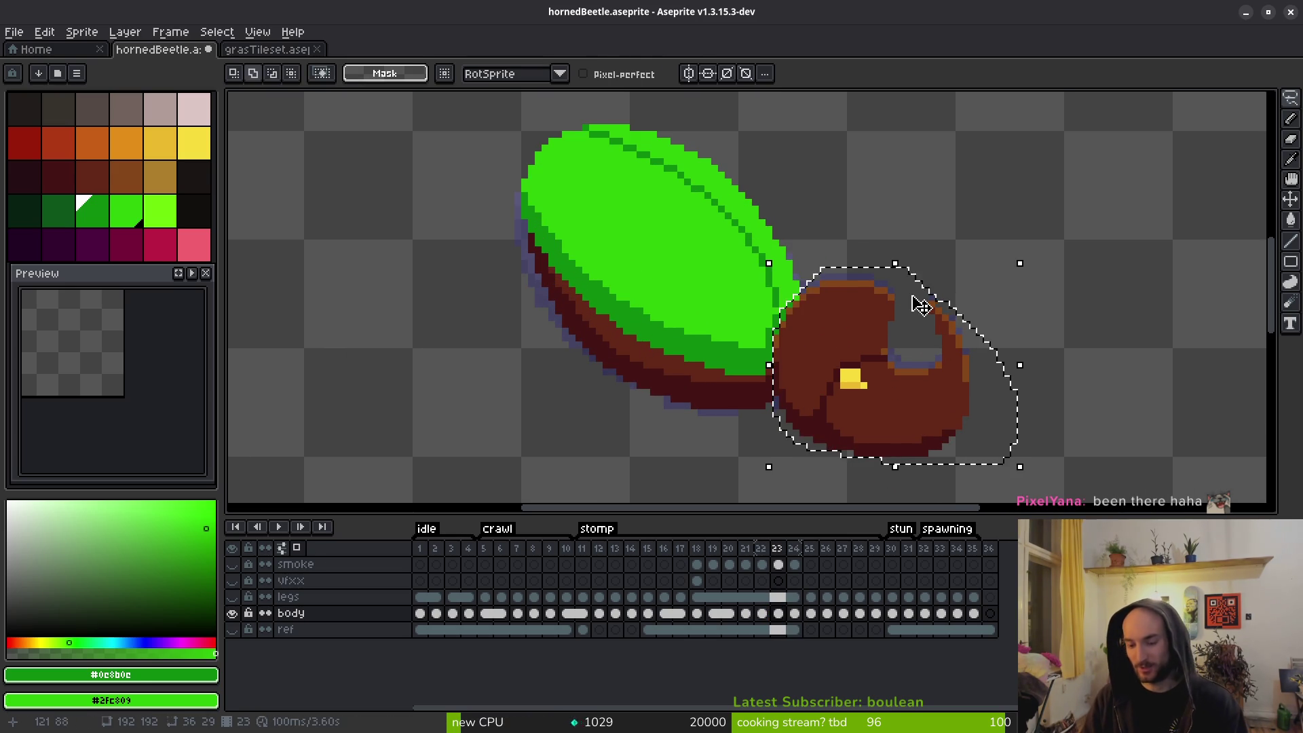
click(920, 305)
key(b)
Sample the dark brown outline and dark green shell colours, then compare frames 22 and 23.
scroll(882, 325, up, 2)
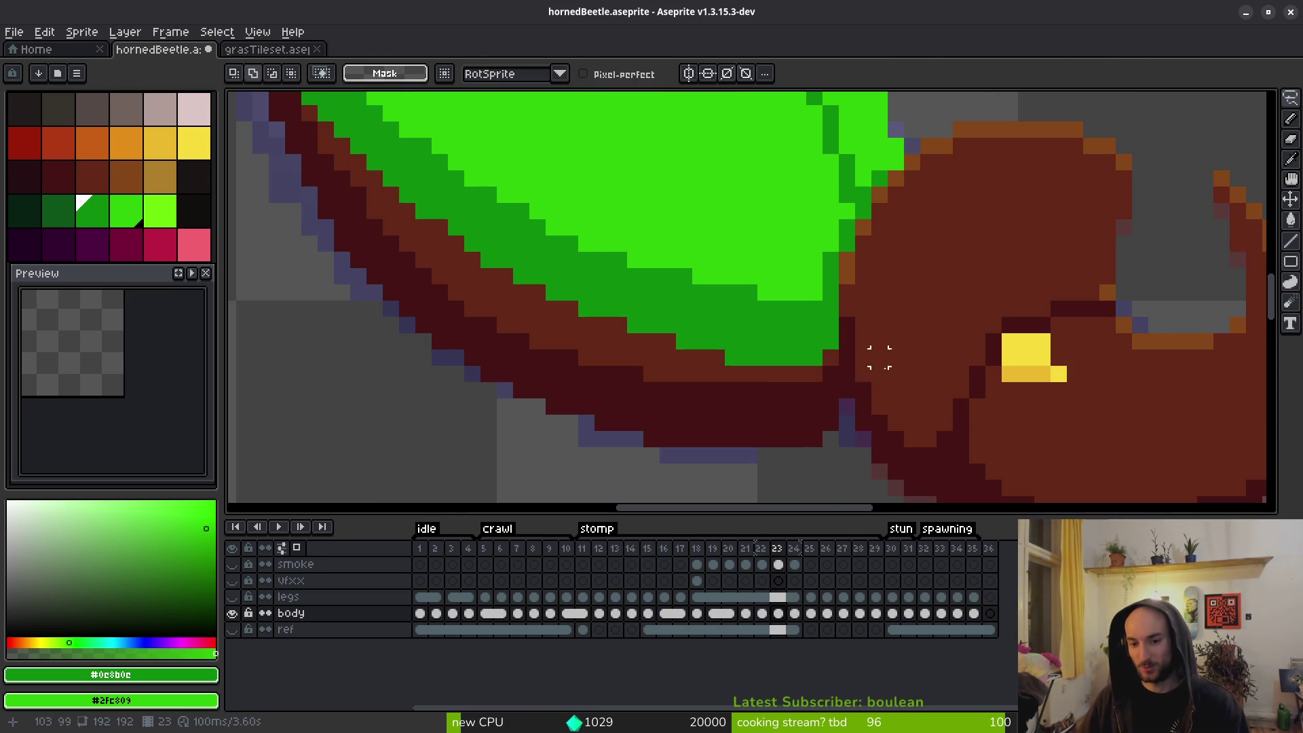
alt+click(847, 406)
scroll(828, 339, up, 2)
alt+click(814, 296)
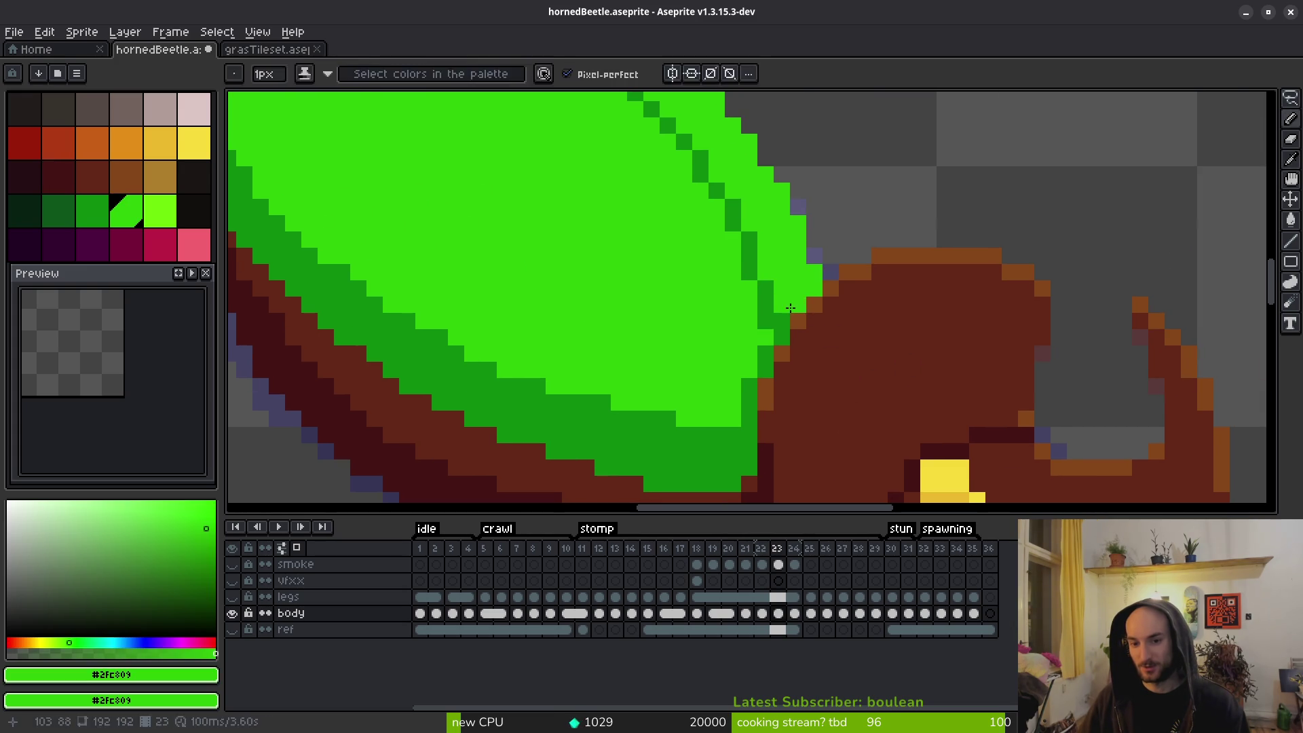
scroll(815, 296, down, 3)
key(Left)
key(Right)
key(Left)
scroll(843, 366, up, 3)
key(Right)
key(Left)
key(Right)
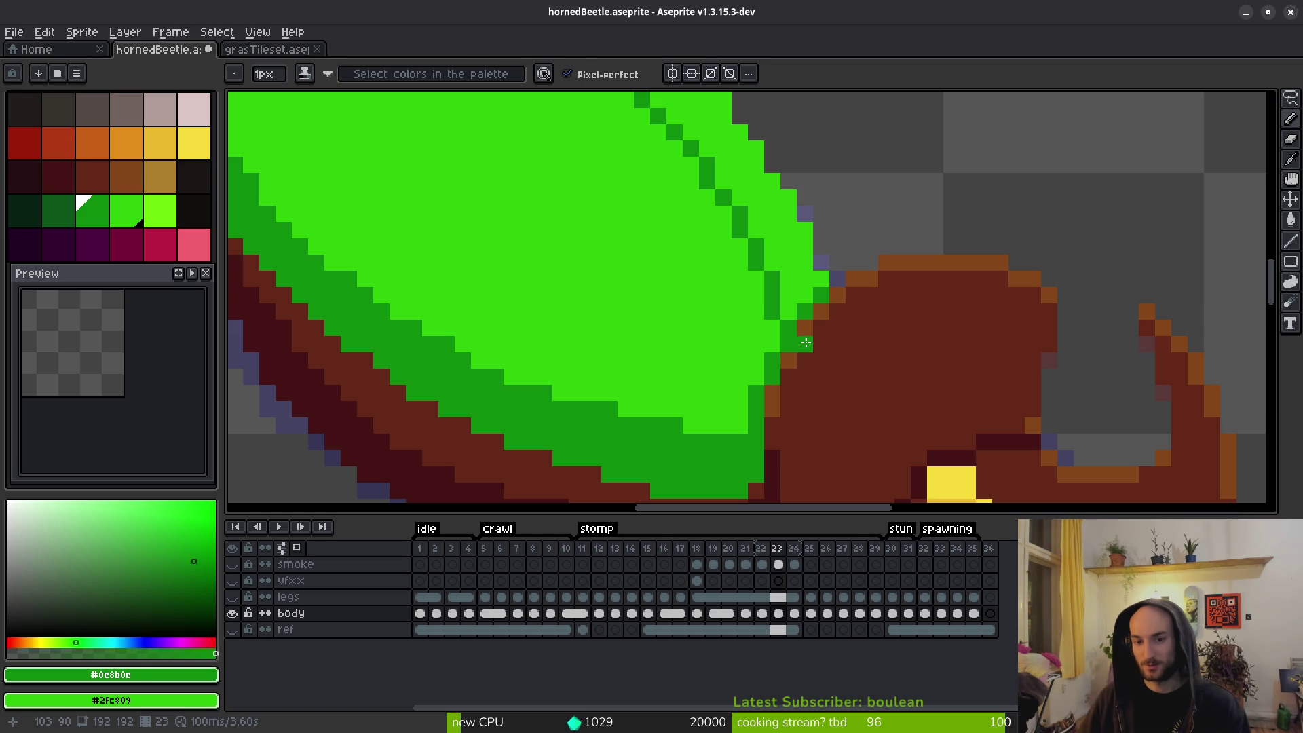
Recheck the shell–head join against frame 22 and finish on frame 21 with the Pencil.
scroll(798, 333, down, 3)
key(Left)
key(Right)
key(Left)
key(Right)
key(Left)
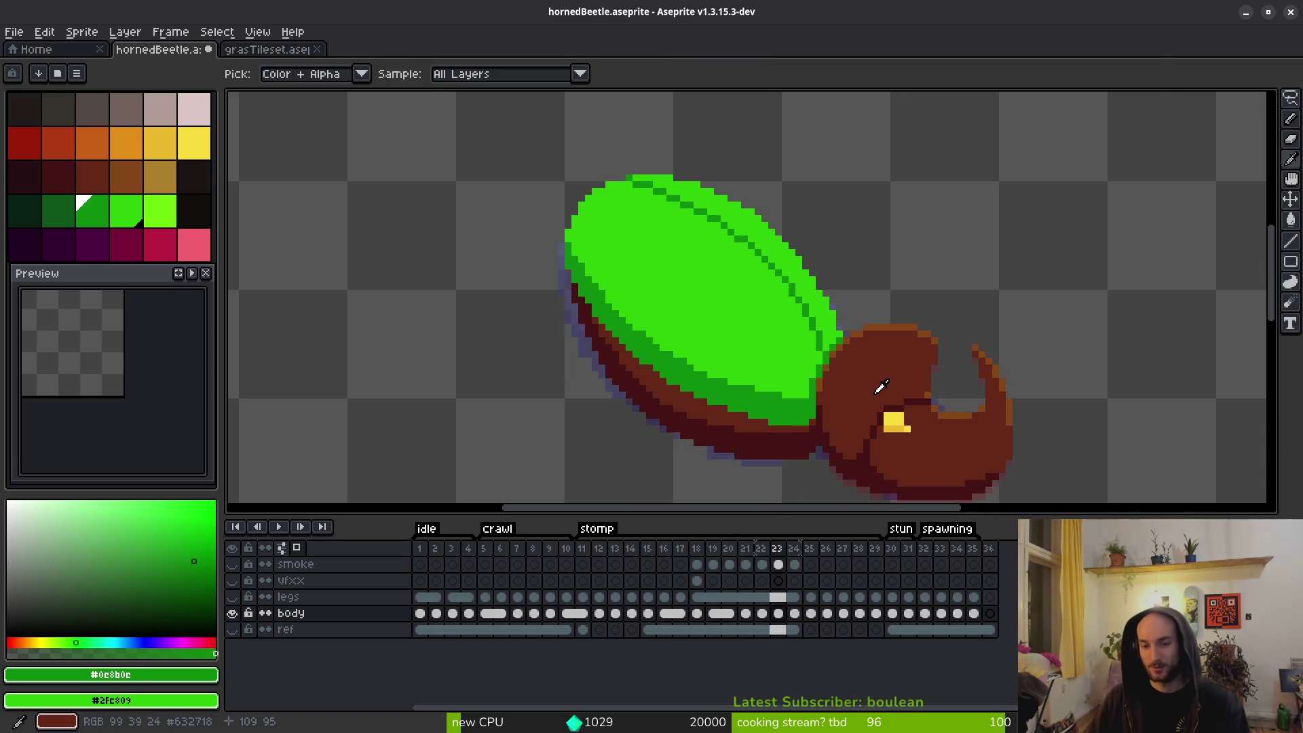
key(b)
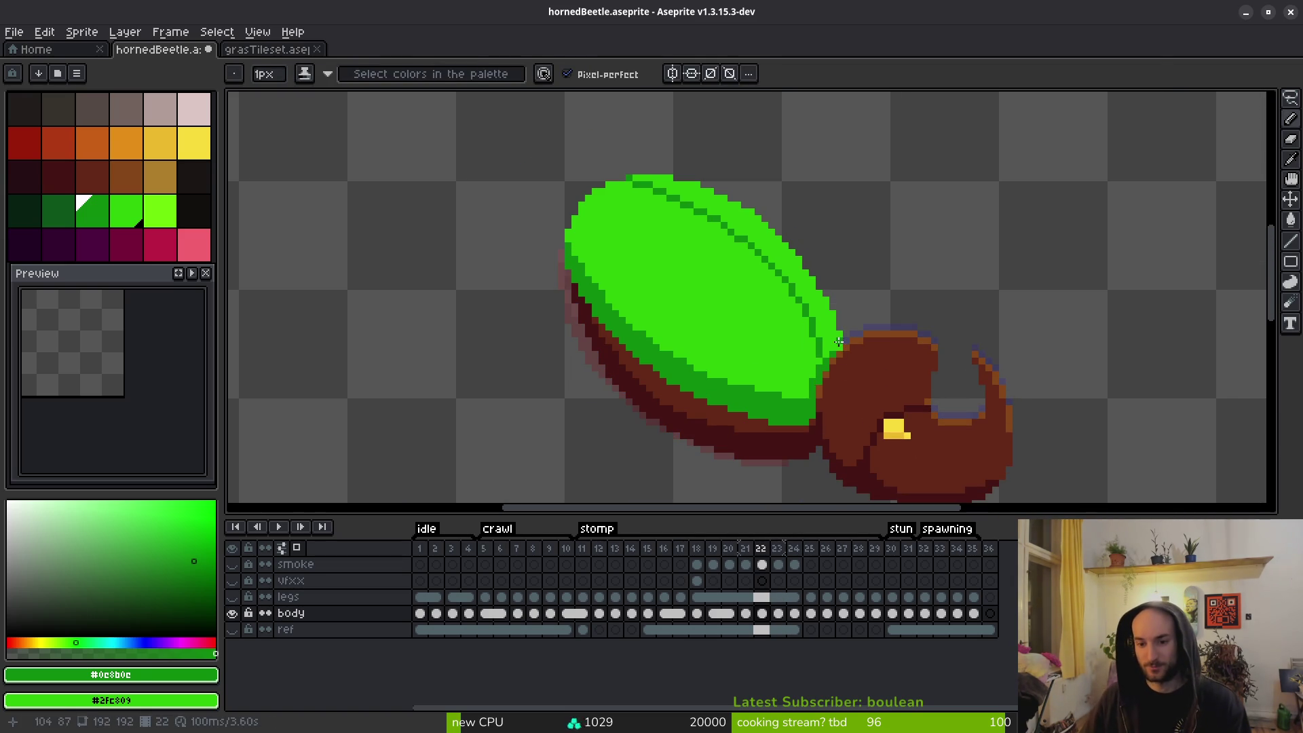
scroll(876, 350, down, 3)
key(Left)
key(Right)
key(Left)
key(Right)
key(Left)
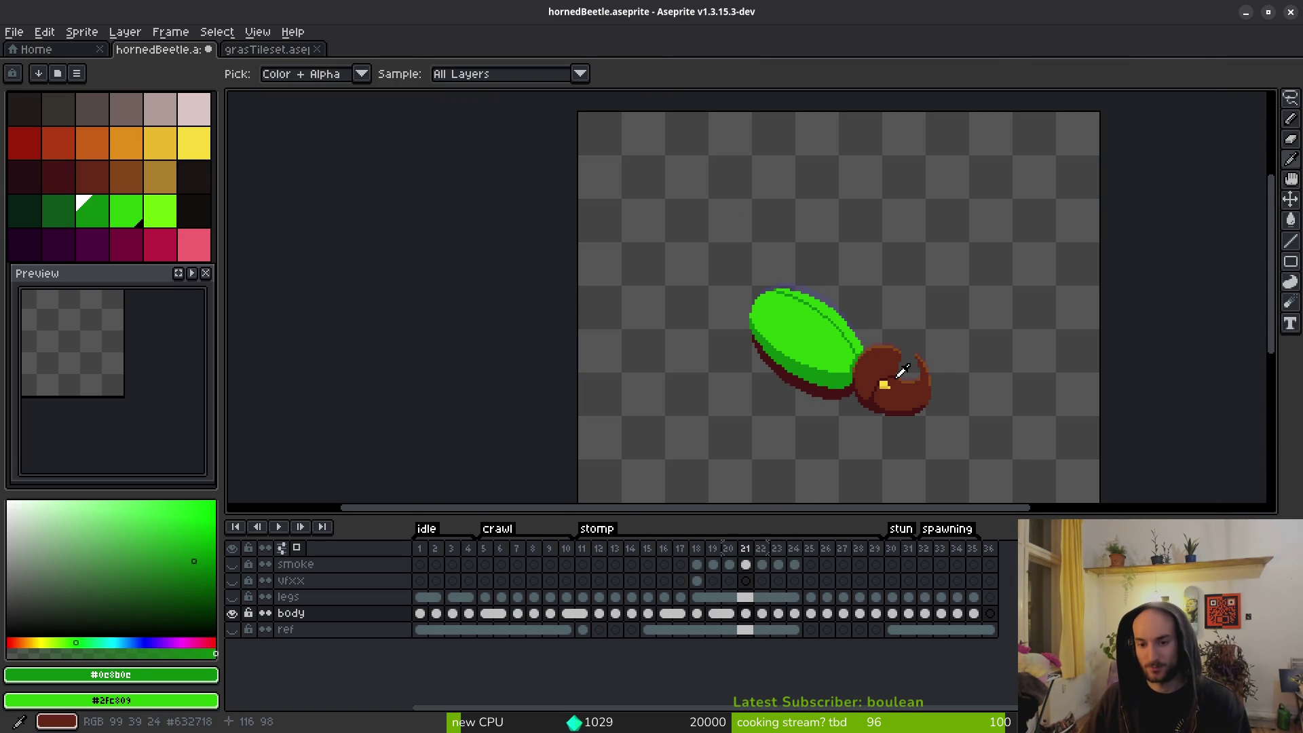
key(Right)
key(Right)
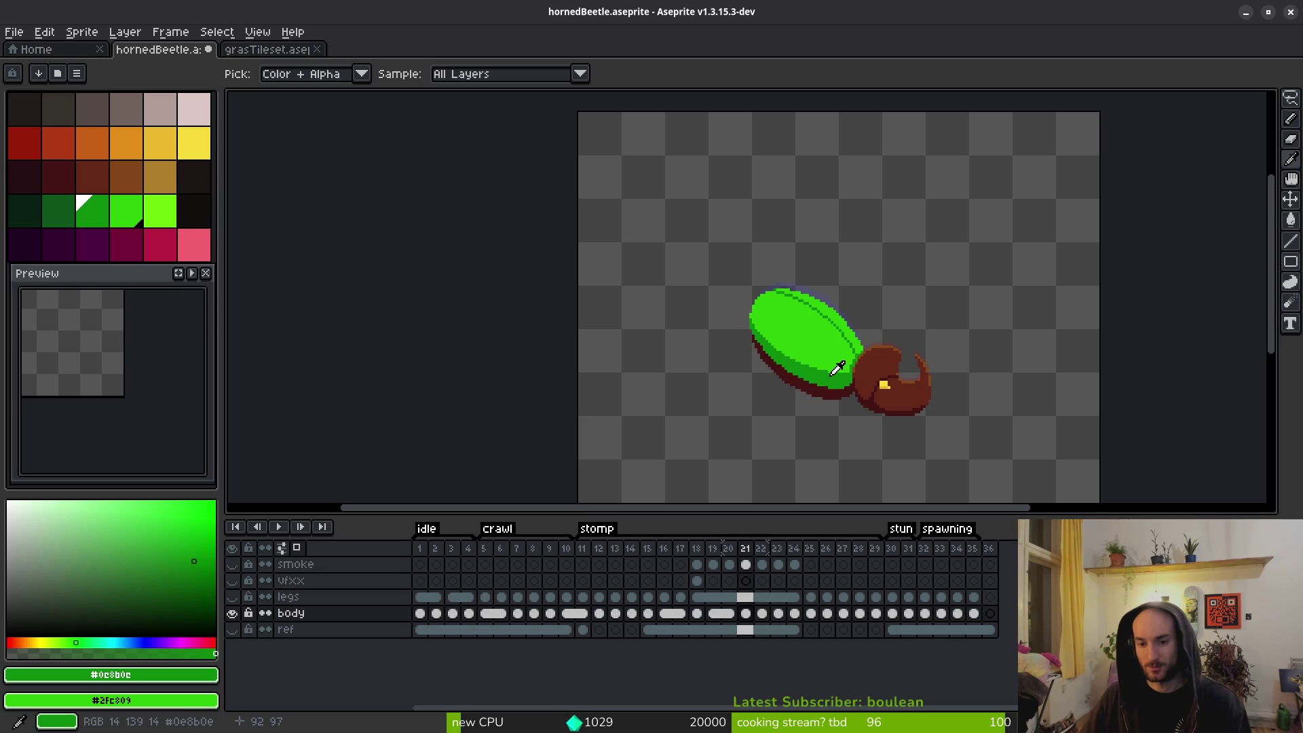
Sample the shell's dark green and bright green colours.
alt+click(828, 372)
scroll(828, 373, up, 3)
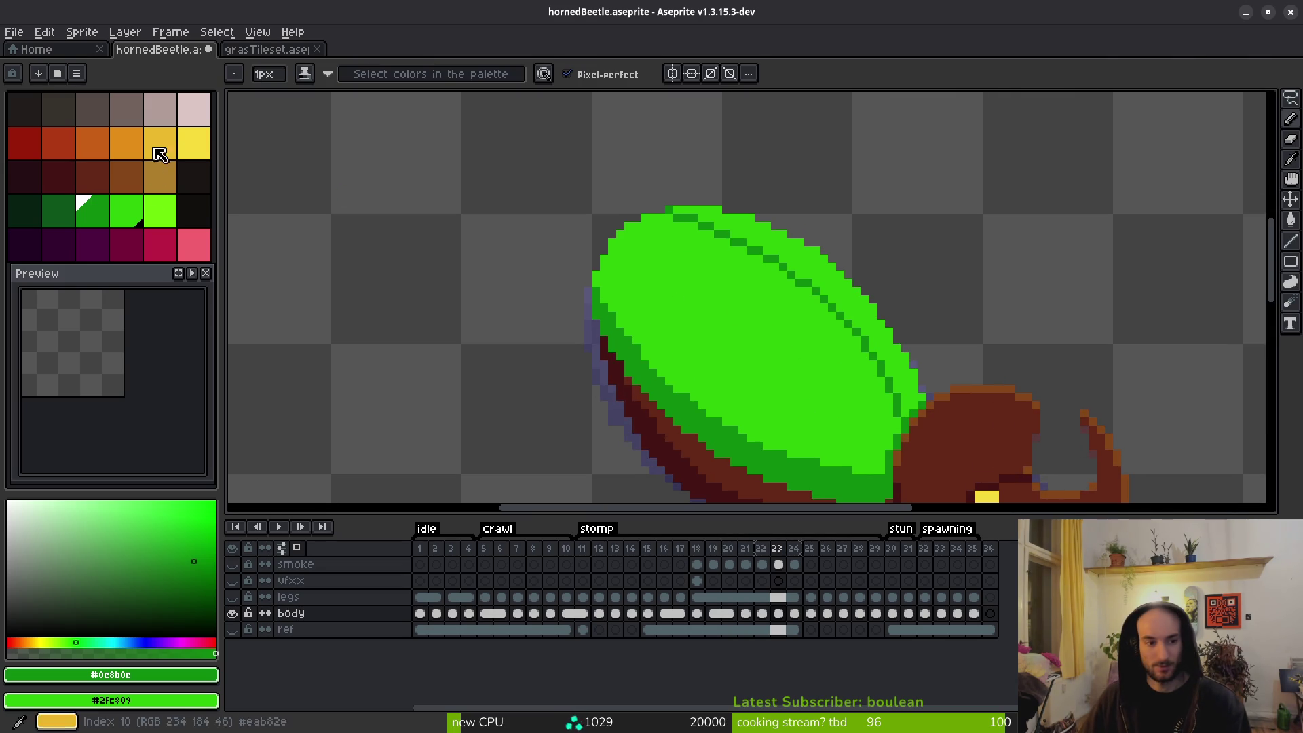
click(160, 211)
Flip between frames 23 and 24 to compare the beetle's head.
key(Left)
key(Left)
key(Left)
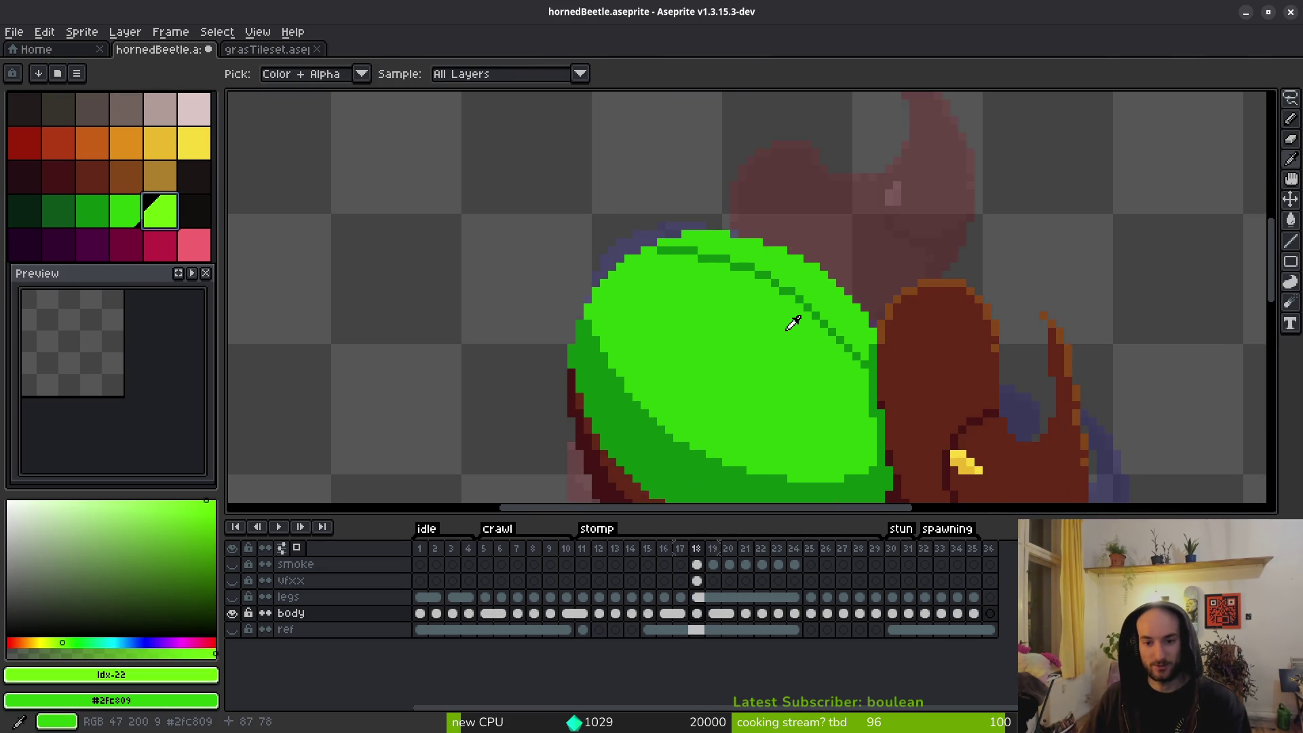
scroll(808, 339, down, 3)
key(Right)
key(Right)
key(Right)
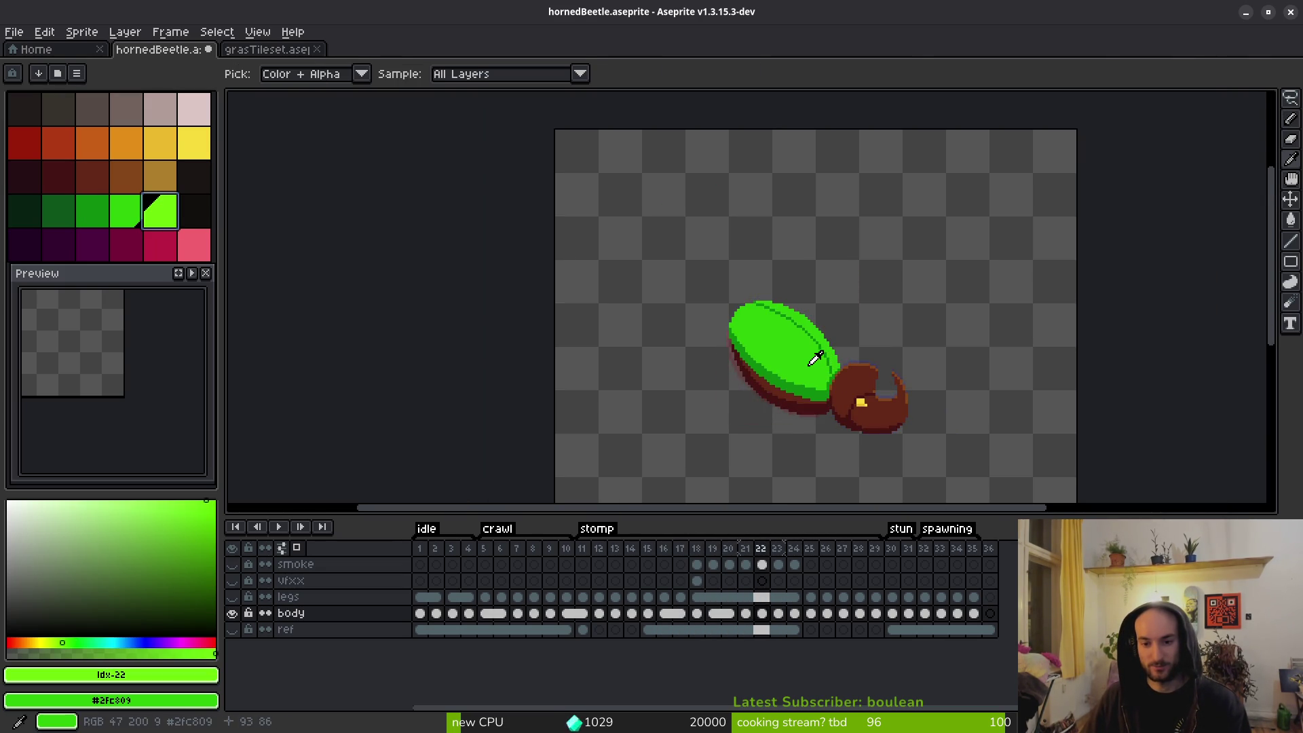
key(Left)
key(Left)
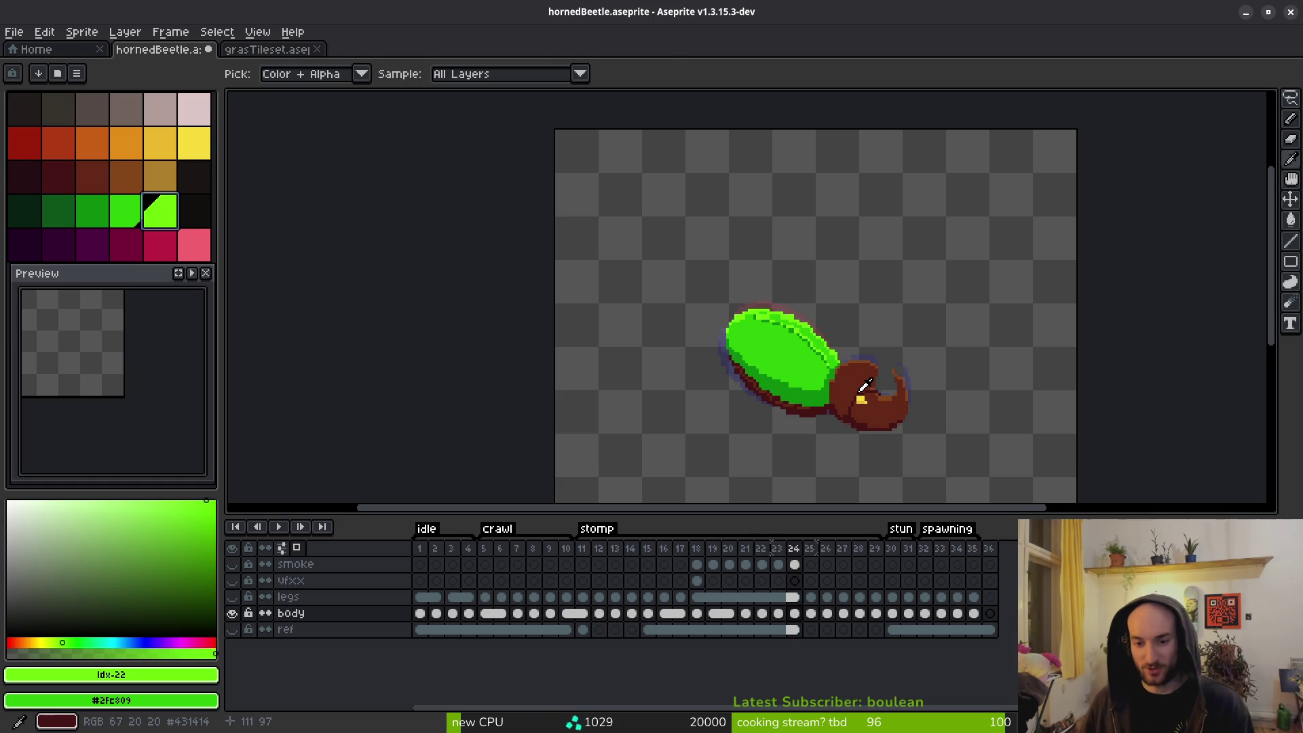
key(Right)
key(b)
scroll(807, 394, up, 3)
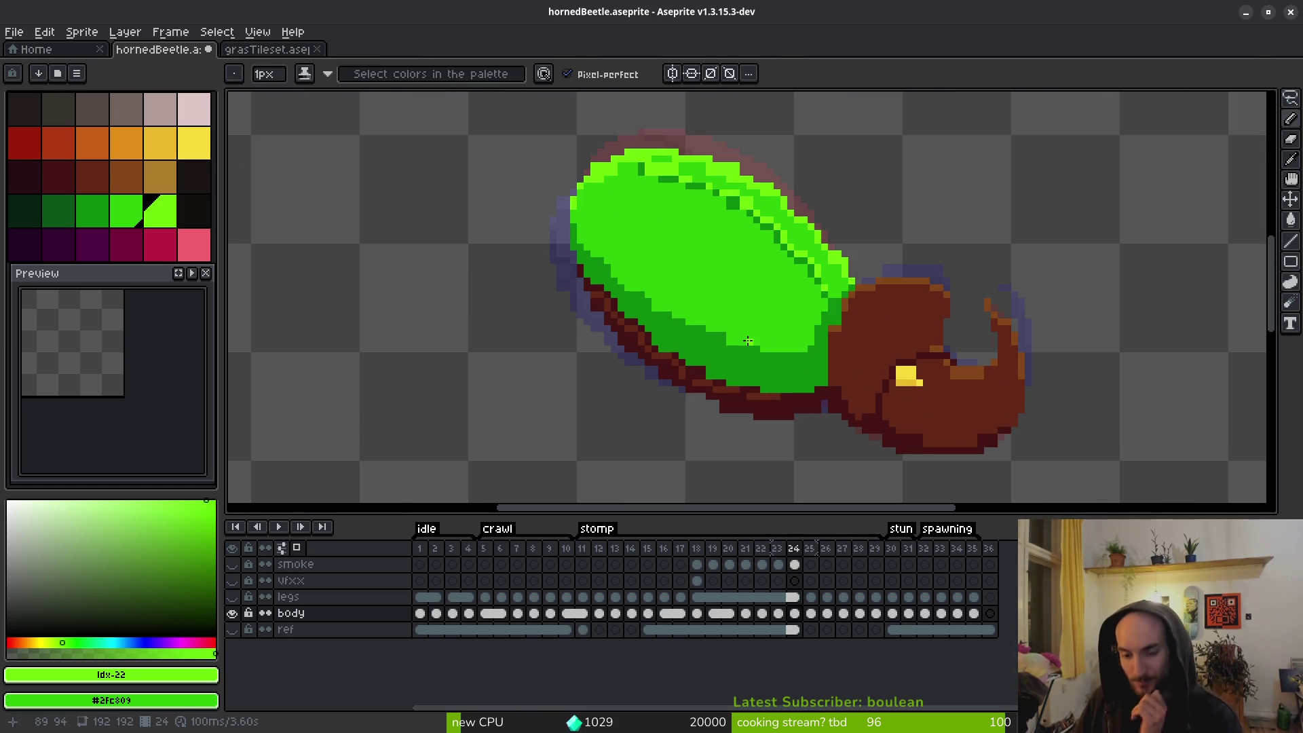
key(Left)
key(Right)
key(Left)
key(Right)
key(Left)
key(Right)
key(i)
key(Left)
key(Right)
Copy the head and horn from frame 23 and paste them over frame 24's head.
drag(727, 315, 631, 276)
key(Left)
key(b)
key(q)
mouse_move(840, 216)
mouse_down()
mouse_move(771, 218)
mouse_move(719, 320)
mouse_move(931, 262)
mouse_move(831, 202)
mouse_up()
key(ctrl+c)
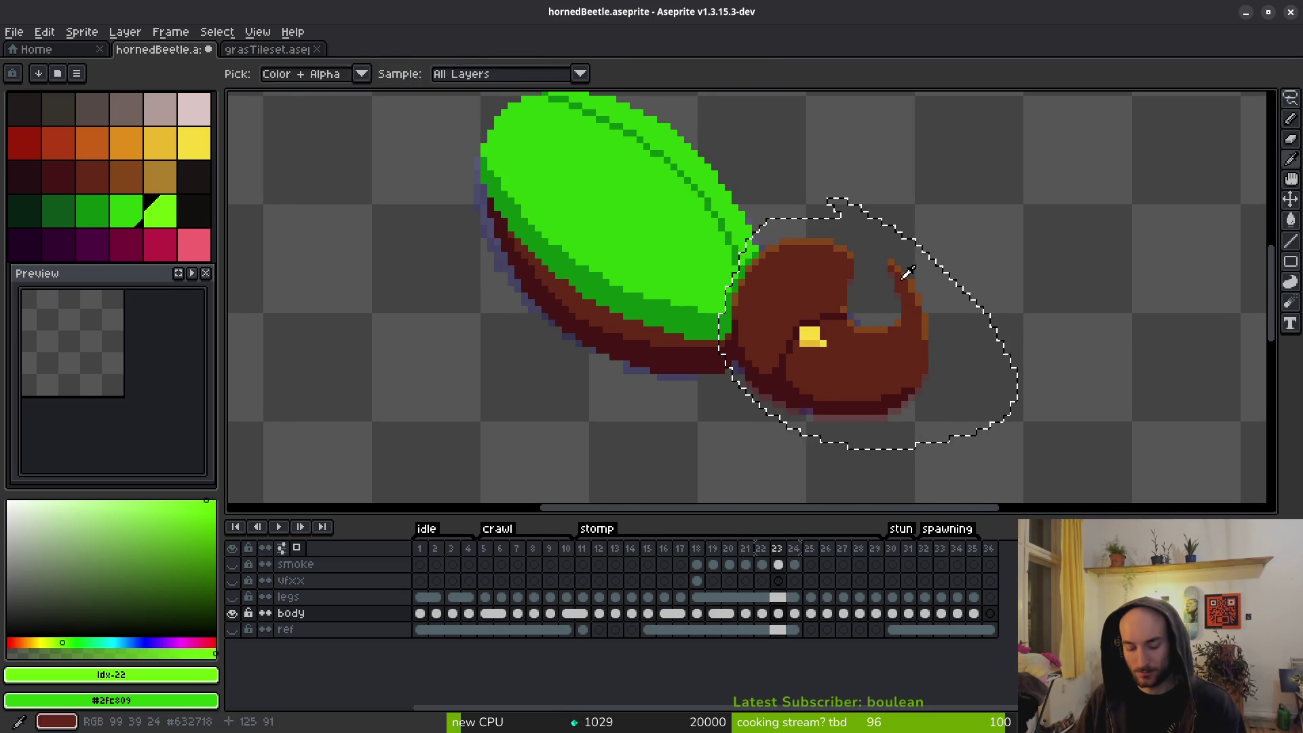
key(Right)
key(Delete)
key(ctrl+v)
key(Return)
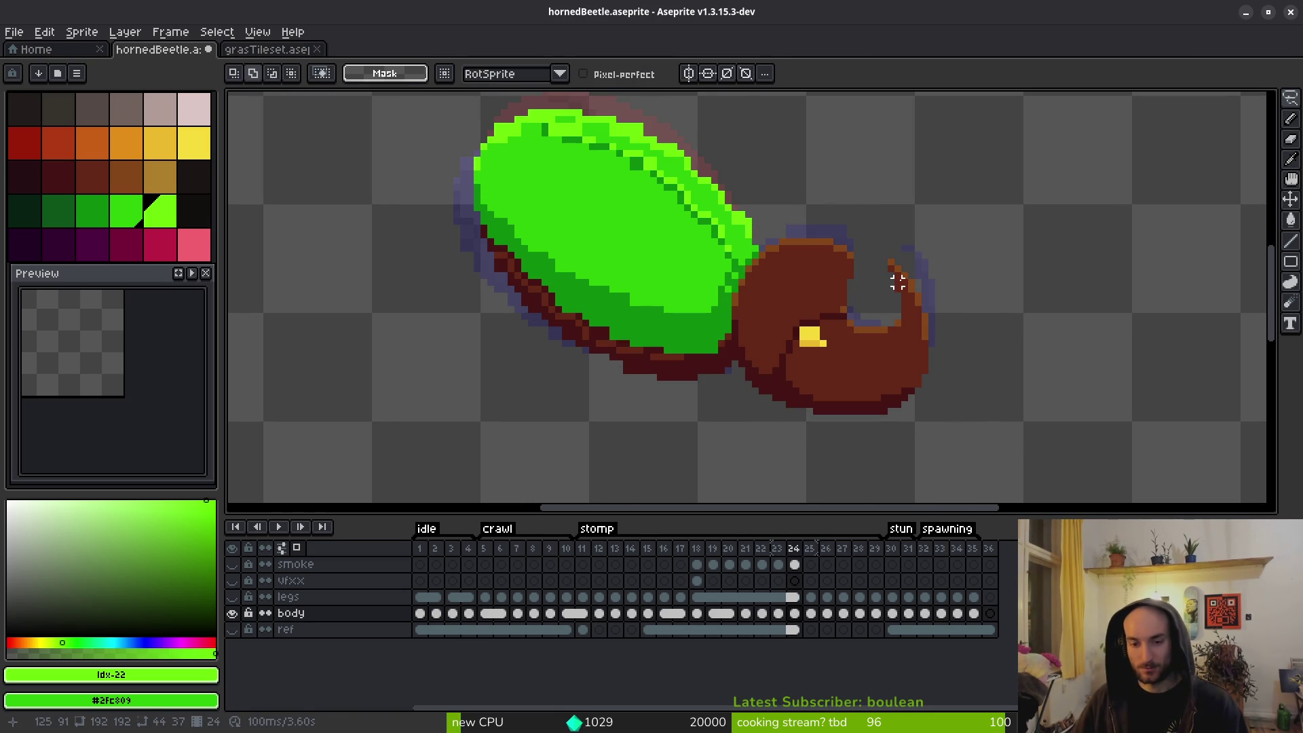
Replace frame 24's highlight green #6cff0a with the main shell green #2fc809.
key(i)
key(Left)
mouse_move(885, 243)
mouse_down()
mouse_move(948, 268)
mouse_move(1003, 332)
mouse_up()
key(Right)
key(Left)
key(Right)
key(q)
scroll(893, 293, up, 1)
alt+click(866, 253)
key(shift+r)
key(Return)
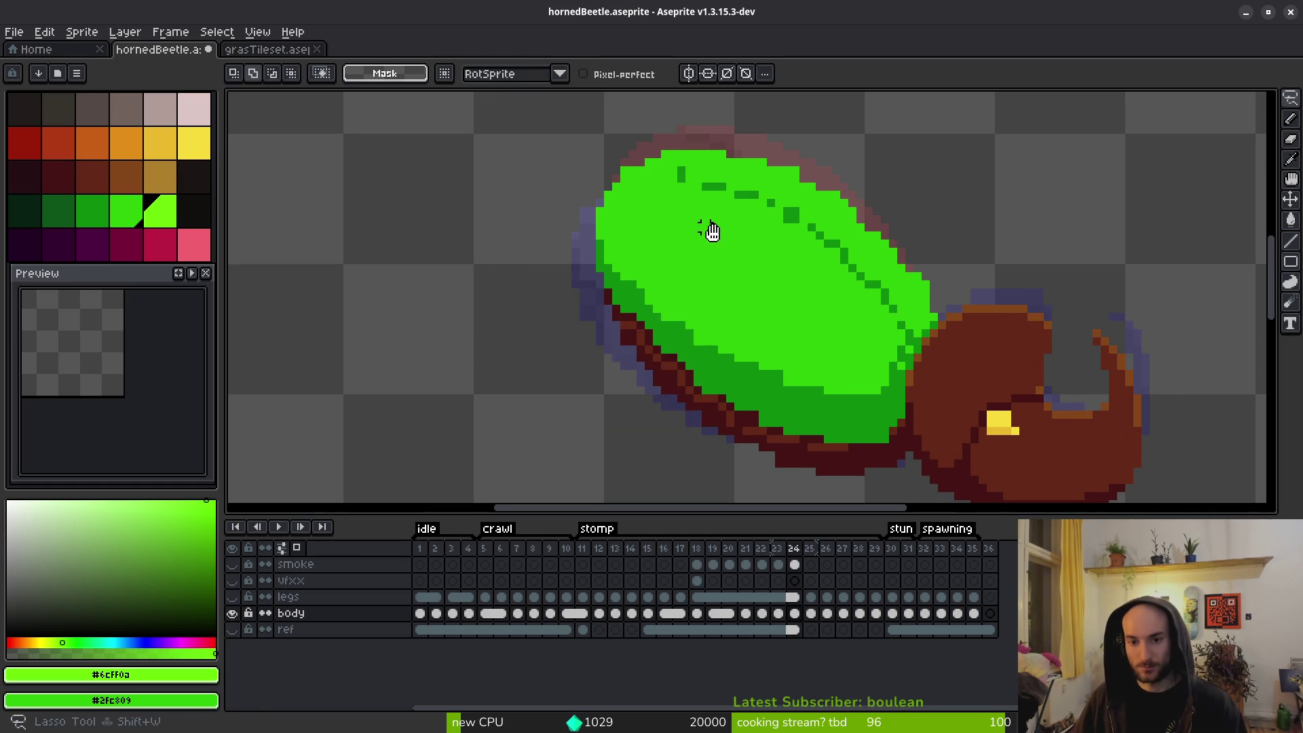
scroll(699, 224, up, 1)
alt+click(1007, 355)
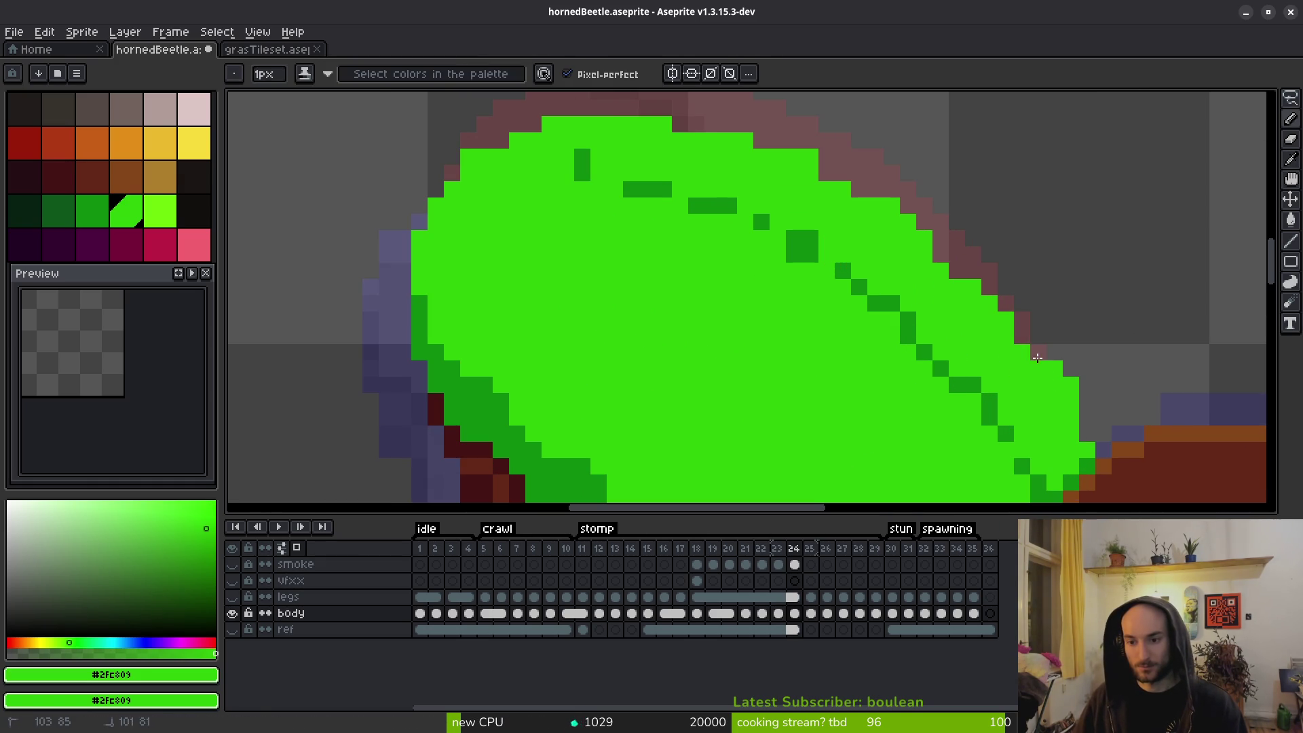
Erase stray pixels along the shell's edges and repaint two pixels bright green.
key(e)
mouse_move(613, 107)
mouse_down()
mouse_move(791, 154)
mouse_move(975, 285)
mouse_move(1089, 434)
mouse_up()
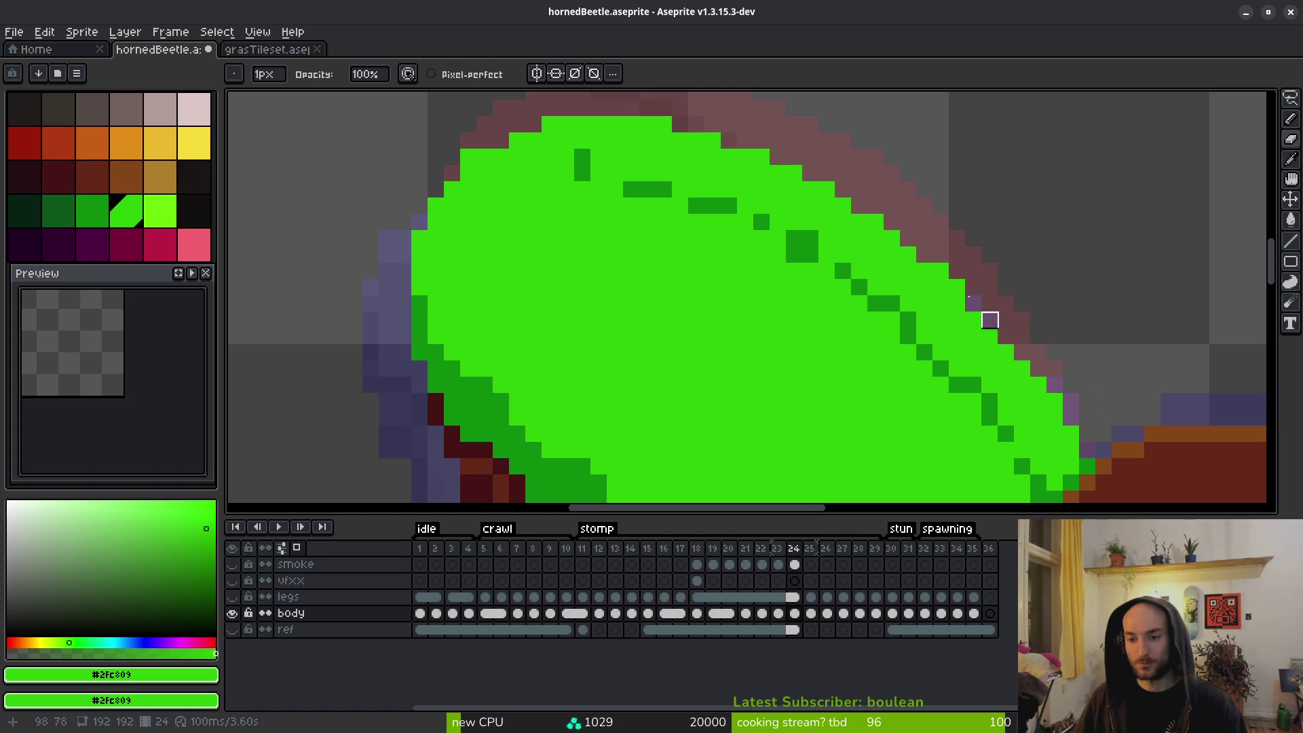
key(b)
click(991, 321)
click(861, 288)
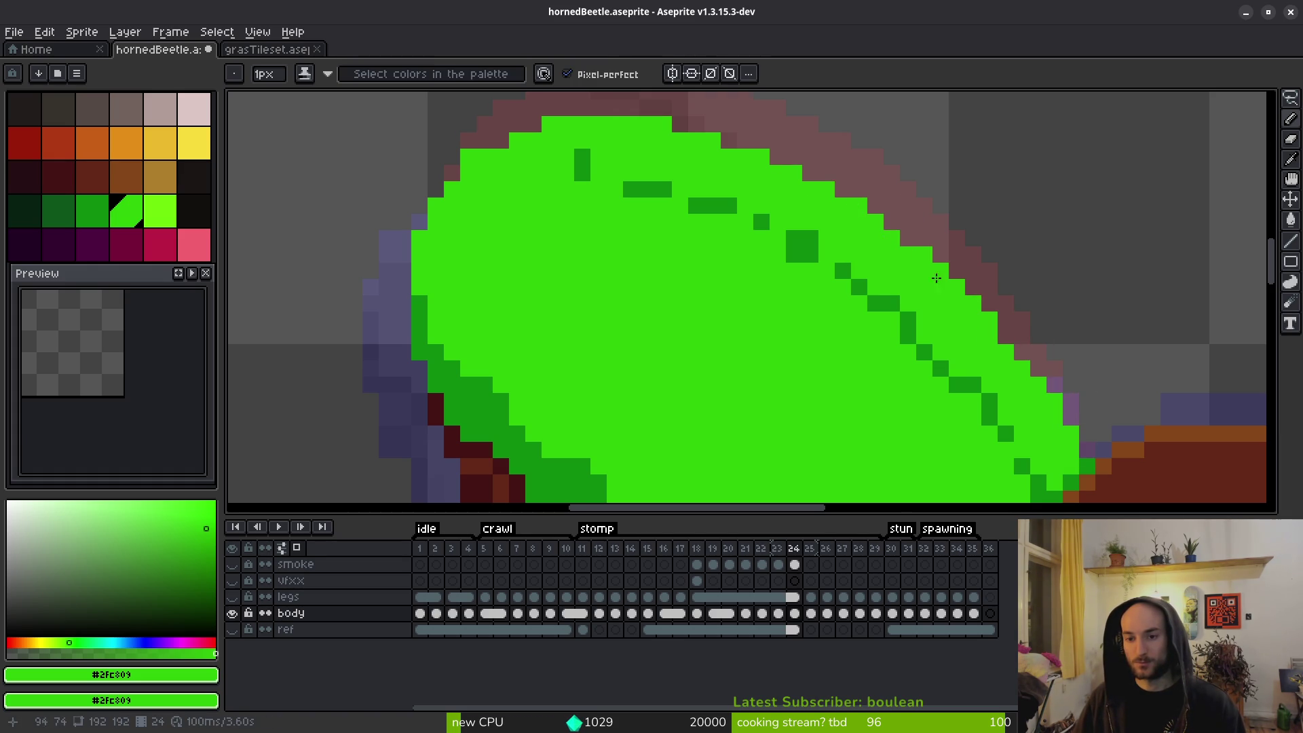
scroll(928, 247, down, 5)
scroll(976, 264, up, 4)
key(e)
drag(955, 285, 868, 208)
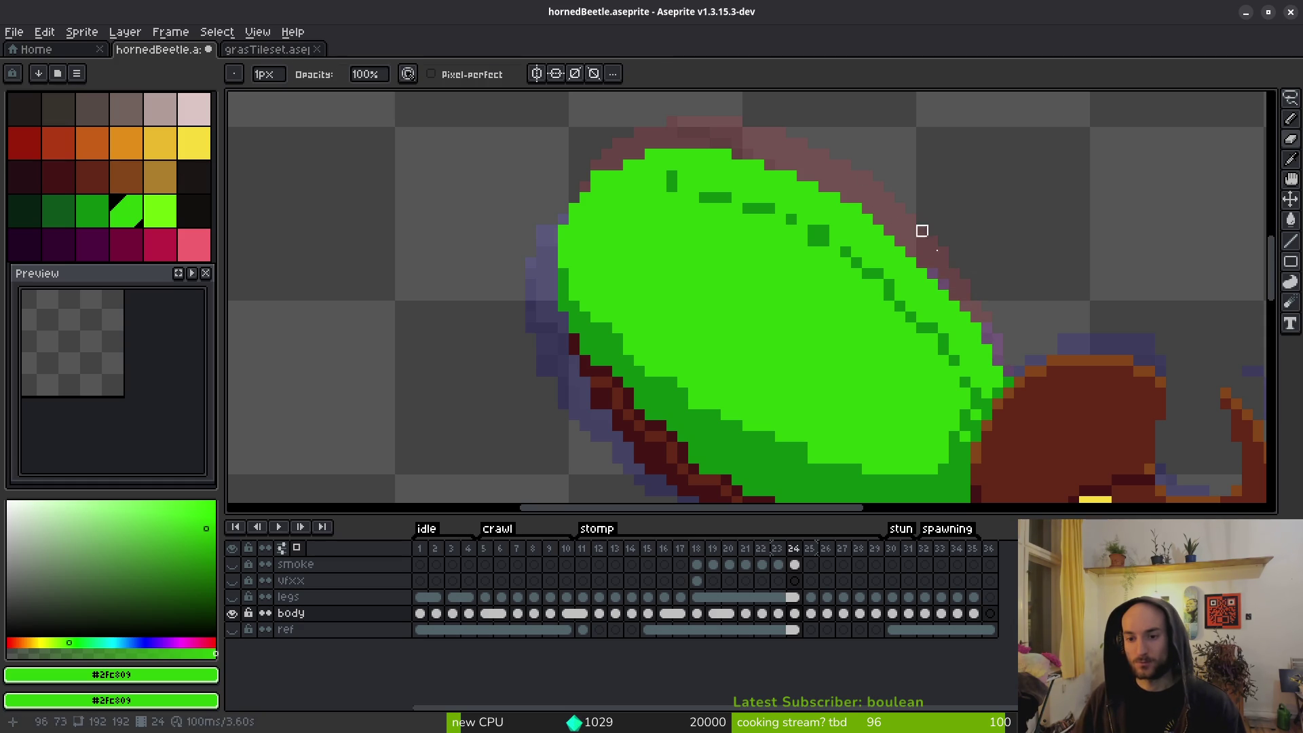
Turn off onion skinning and add a dark green pixel to the shell.
scroll(965, 286, down, 3)
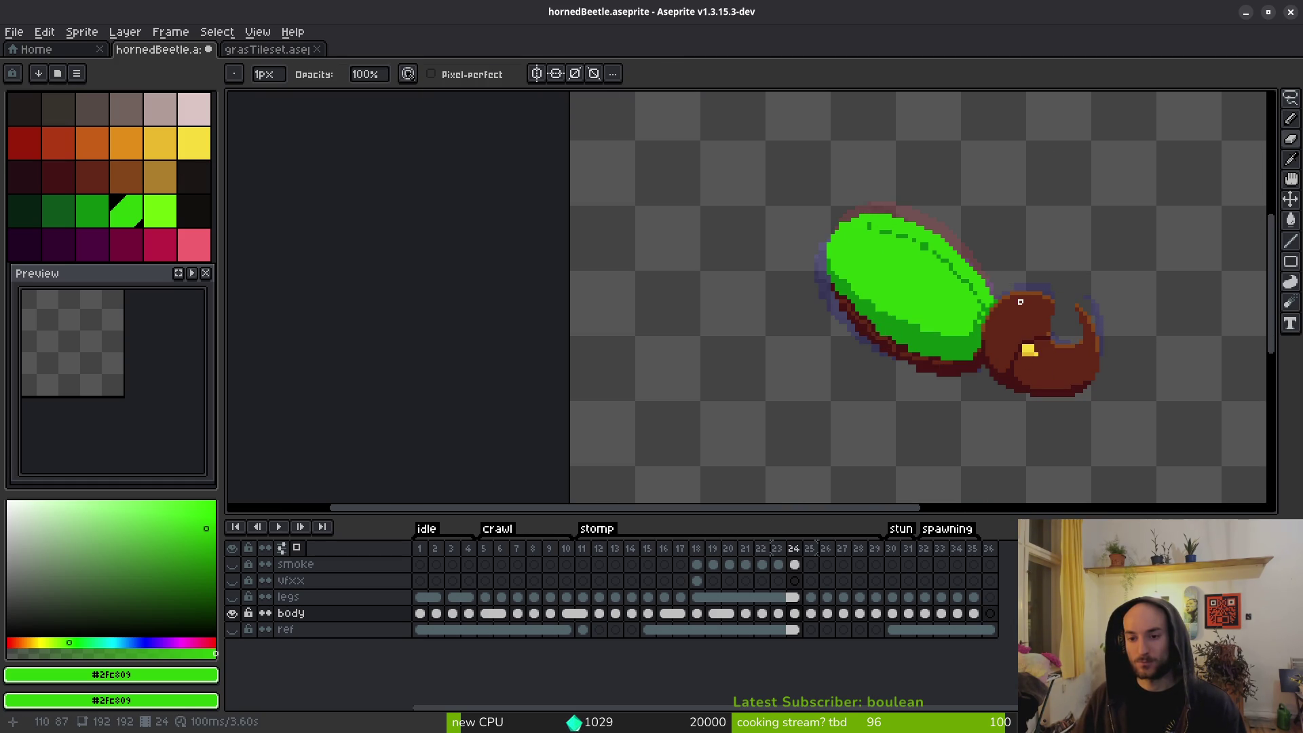
scroll(971, 286, up, 5)
key(b)
scroll(1051, 308, down, 3)
scroll(984, 272, up, 3)
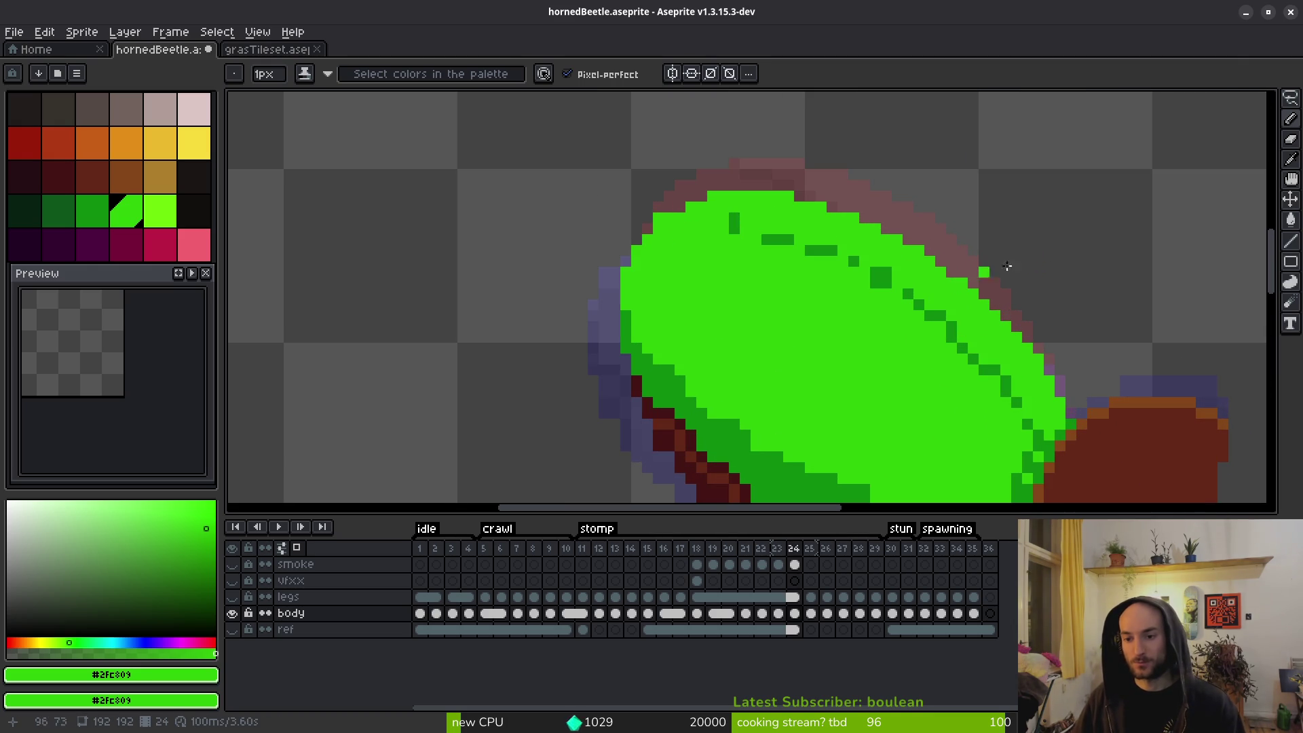
scroll(980, 273, down, 3)
scroll(985, 235, up, 4)
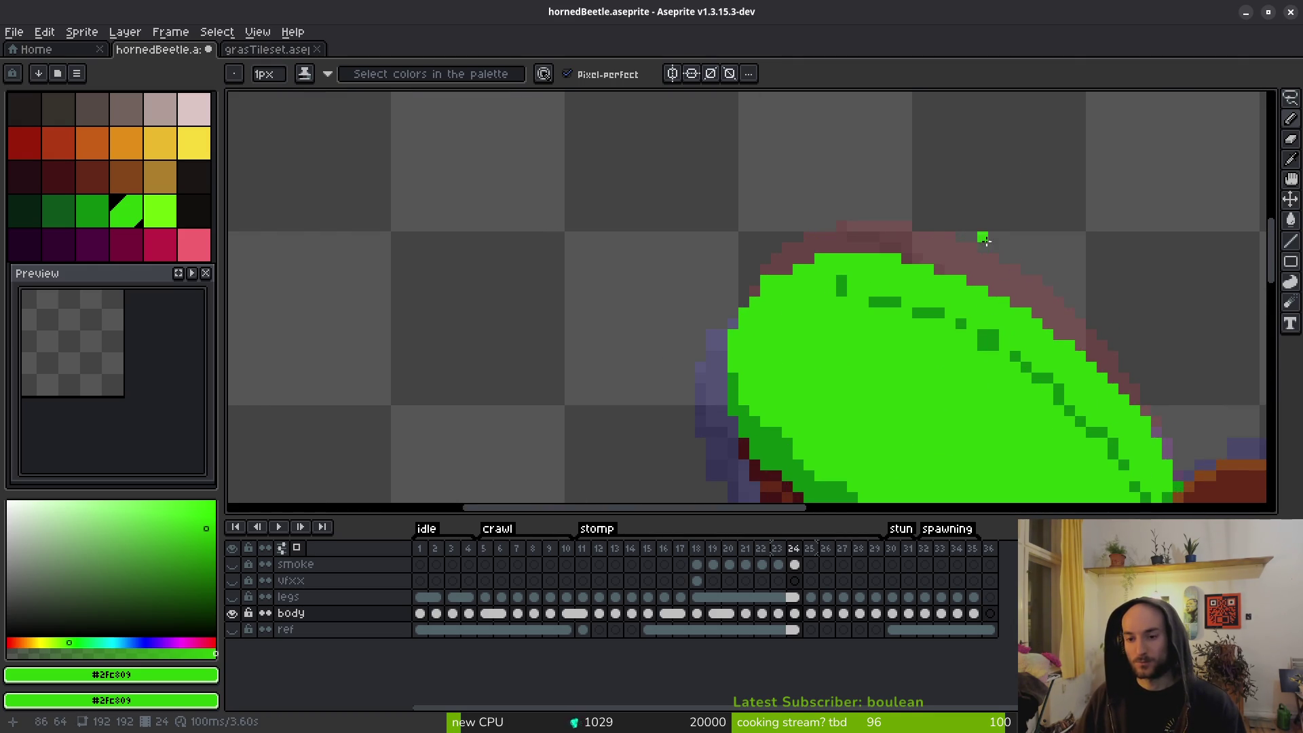
click(296, 548)
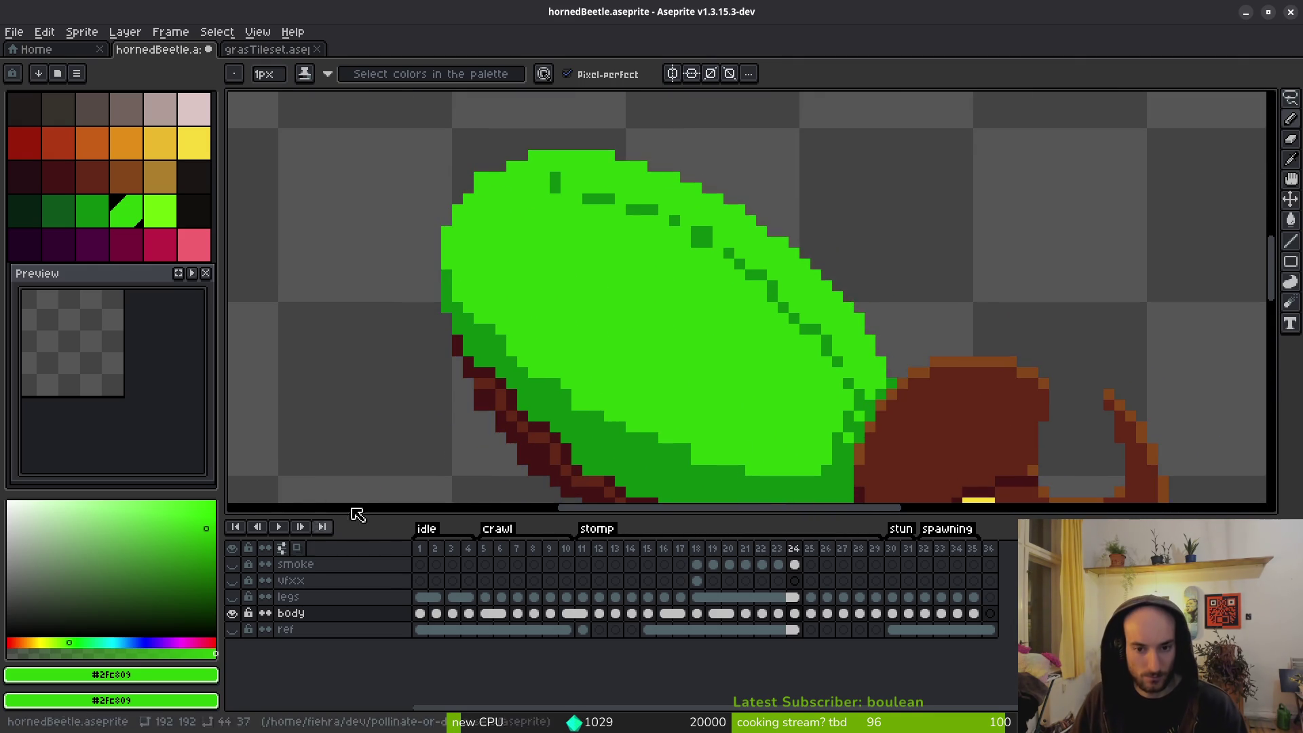
scroll(632, 286, down, 3)
scroll(632, 286, up, 3)
scroll(632, 286, up, 2)
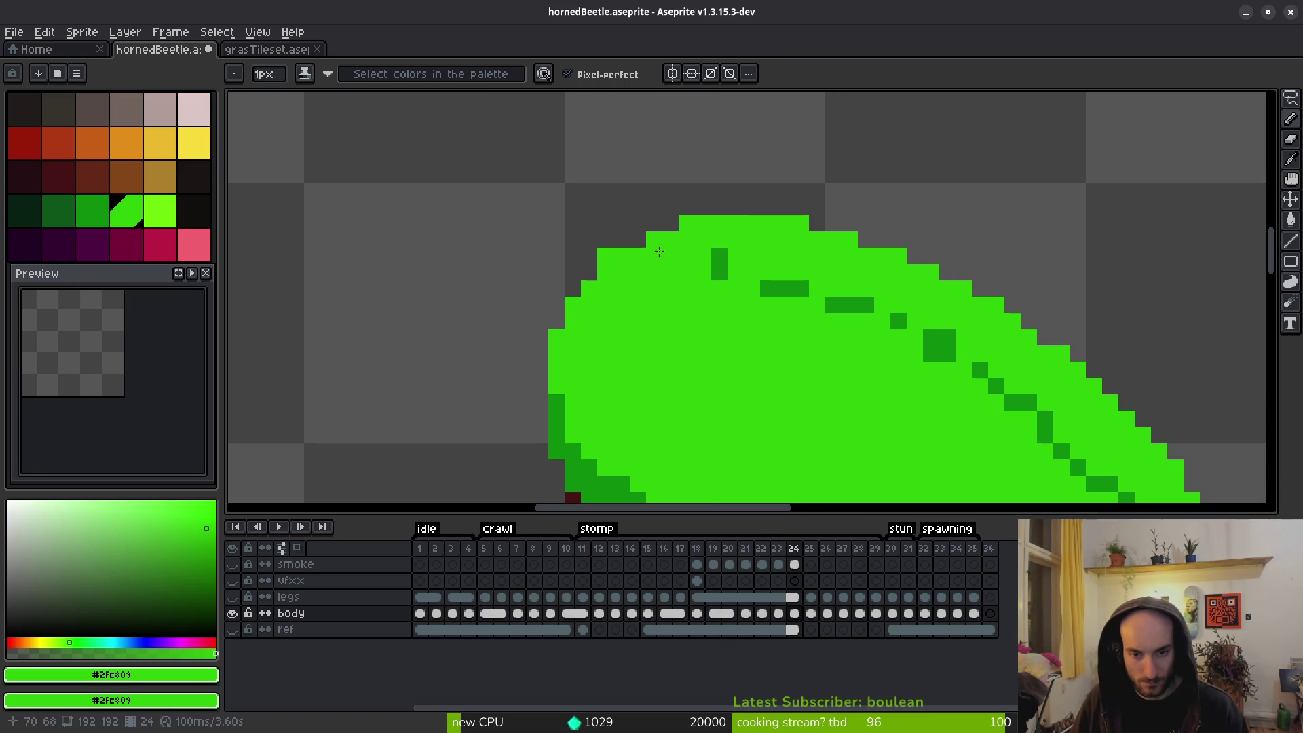
mouse_move(653, 322)
mouse_down()
mouse_move(631, 276)
mouse_move(641, 284)
mouse_up()
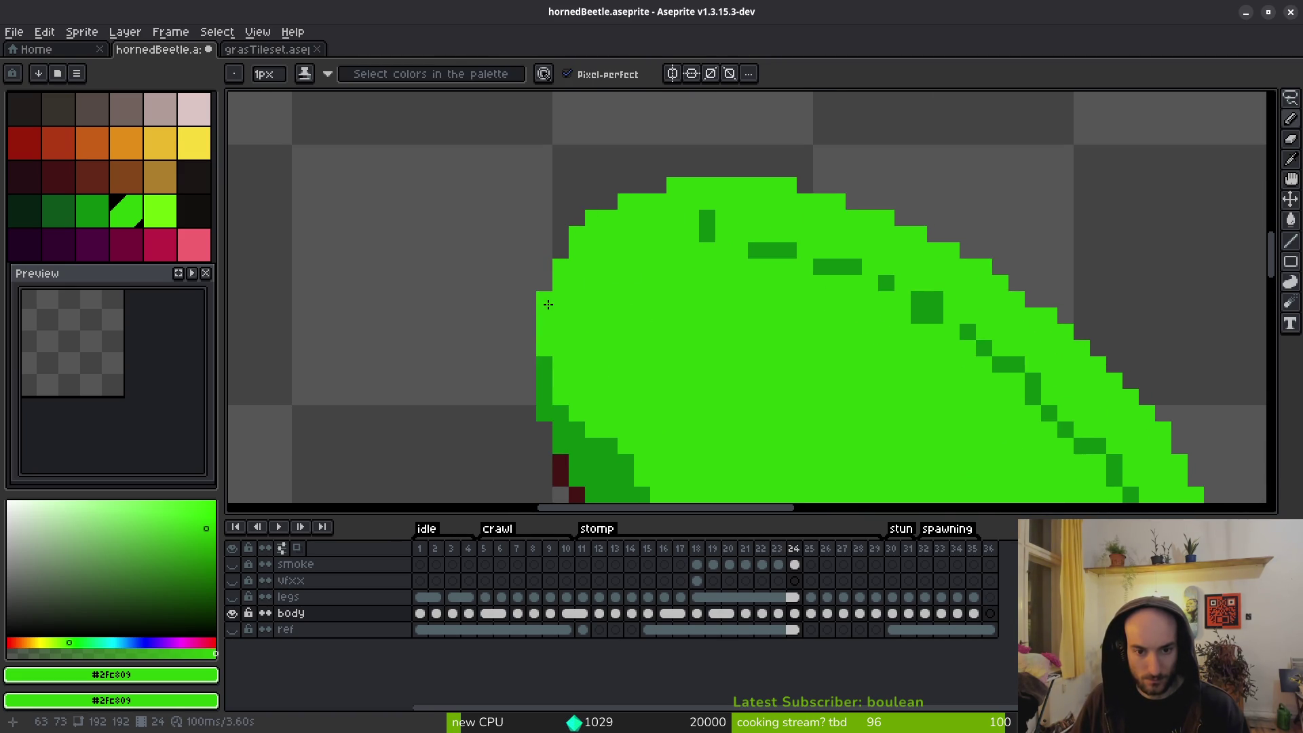
scroll(563, 258, down, 3)
scroll(653, 310, up, 2)
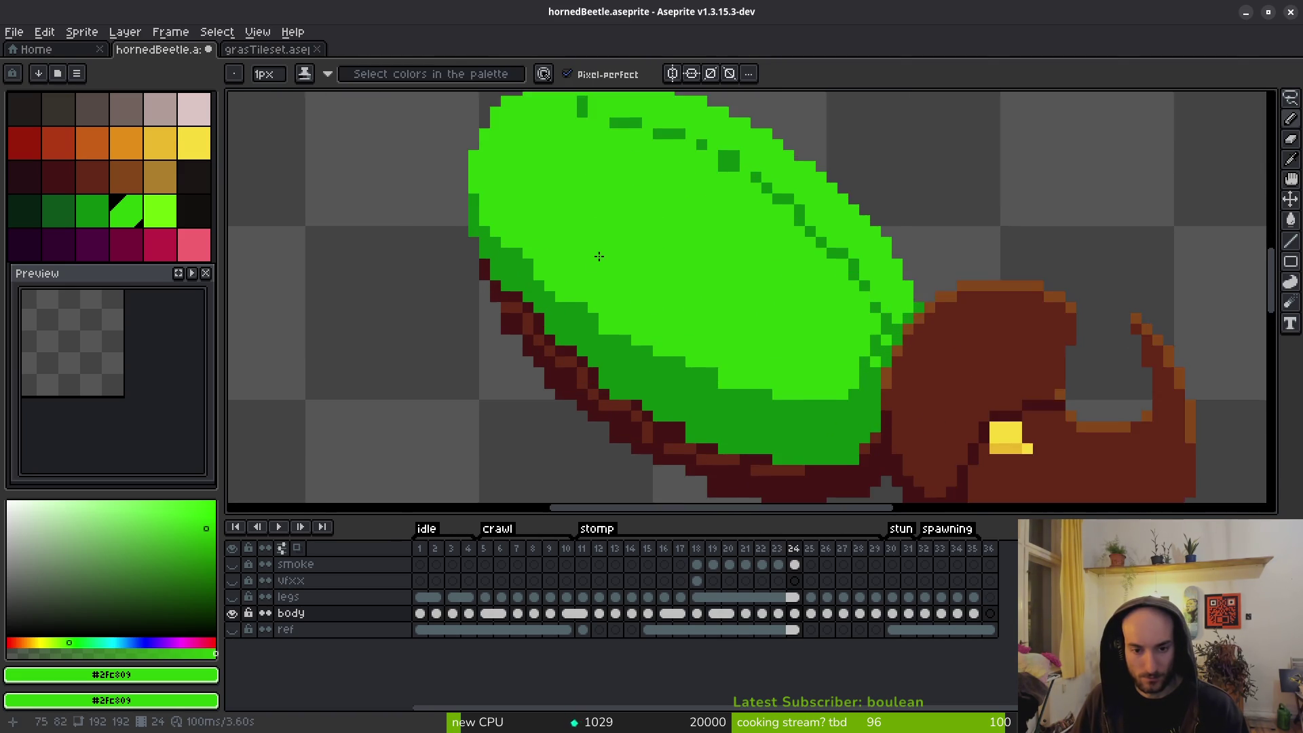
scroll(468, 223, up, 3)
alt+click(495, 210)
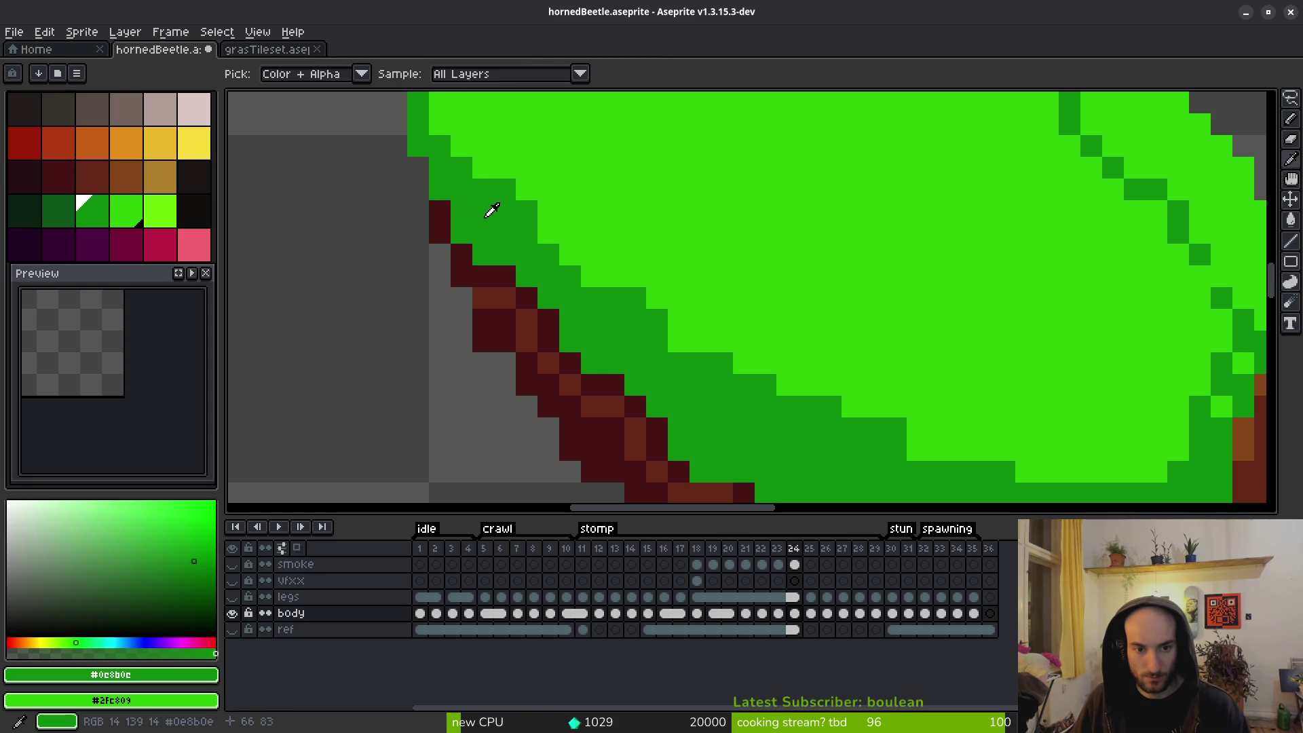
scroll(591, 262, down, 2)
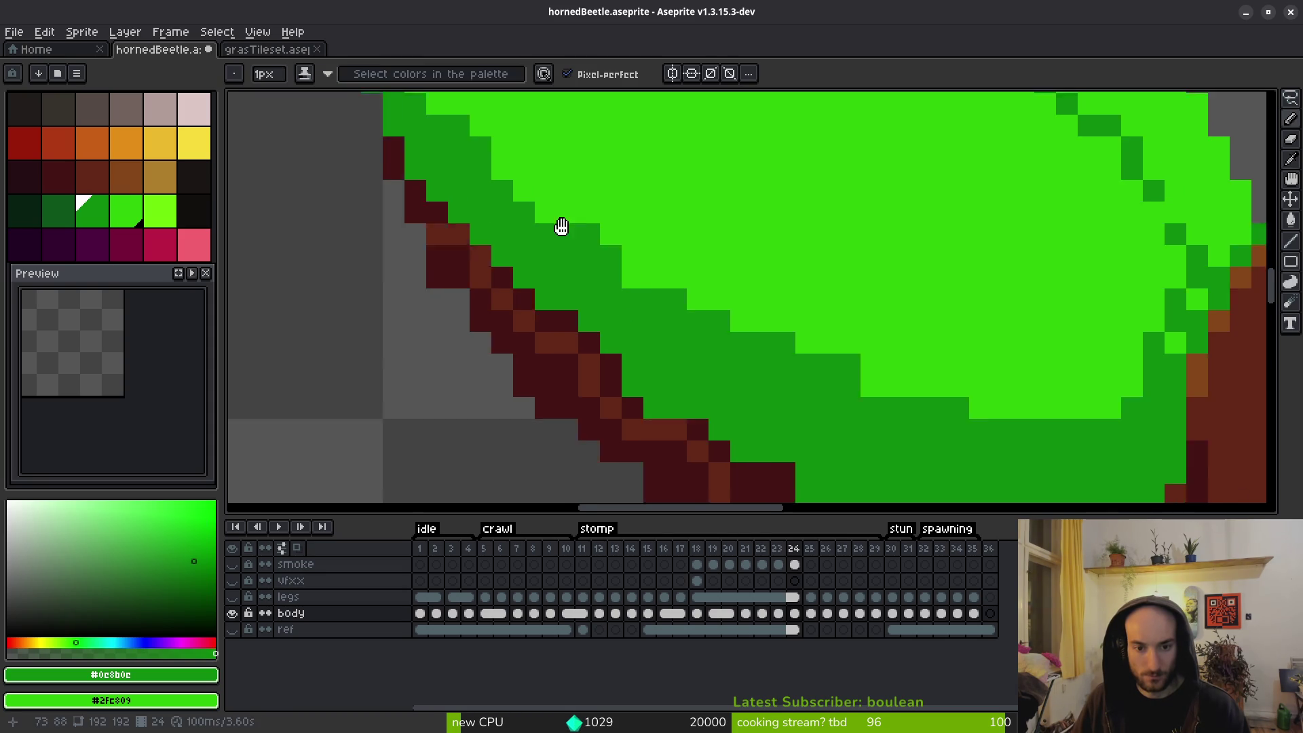
click(665, 377)
Draw a dark red #431414 line along the shell's lower edge.
scroll(873, 364, down, 3)
scroll(873, 364, right, 4)
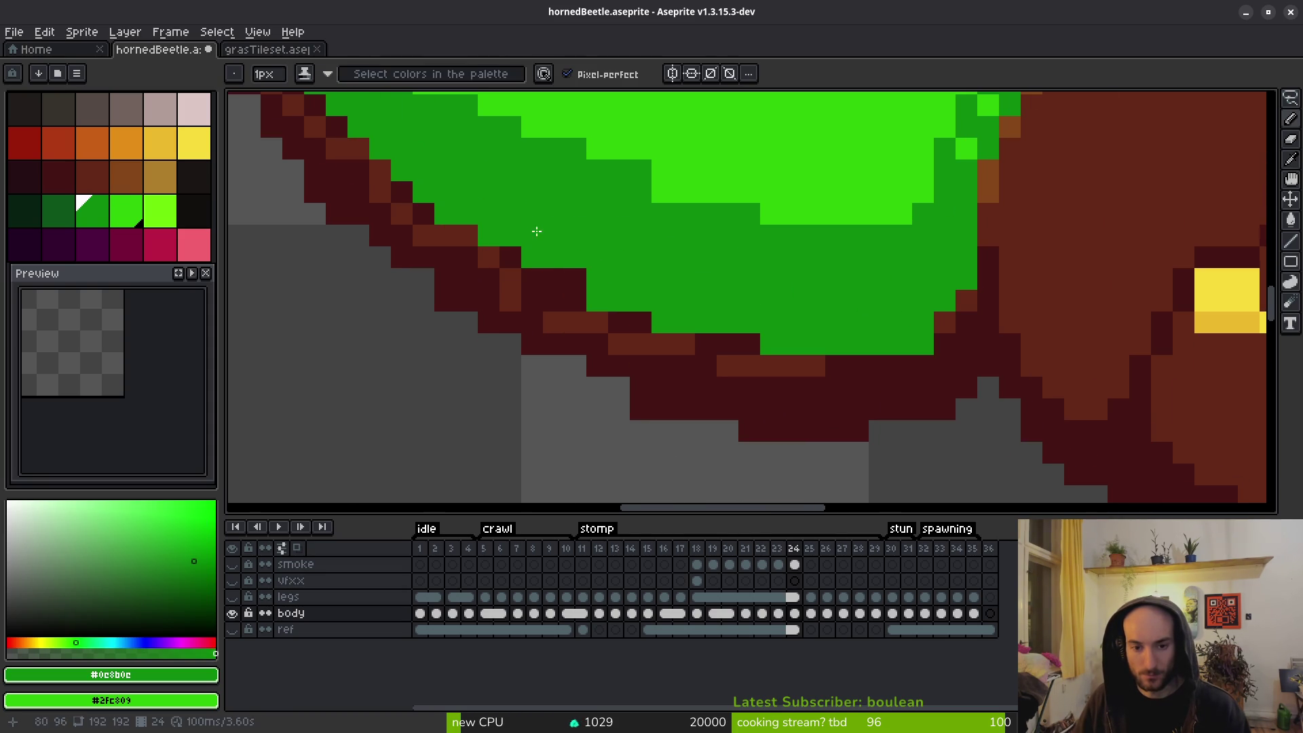
alt+click(996, 285)
mouse_move(997, 284)
mouse_down()
mouse_move(893, 352)
mouse_move(919, 329)
mouse_move(855, 346)
mouse_move(588, 308)
mouse_move(393, 195)
mouse_move(356, 157)
mouse_move(658, 288)
mouse_move(885, 331)
mouse_move(573, 294)
mouse_up()
scroll(742, 350, down, 3)
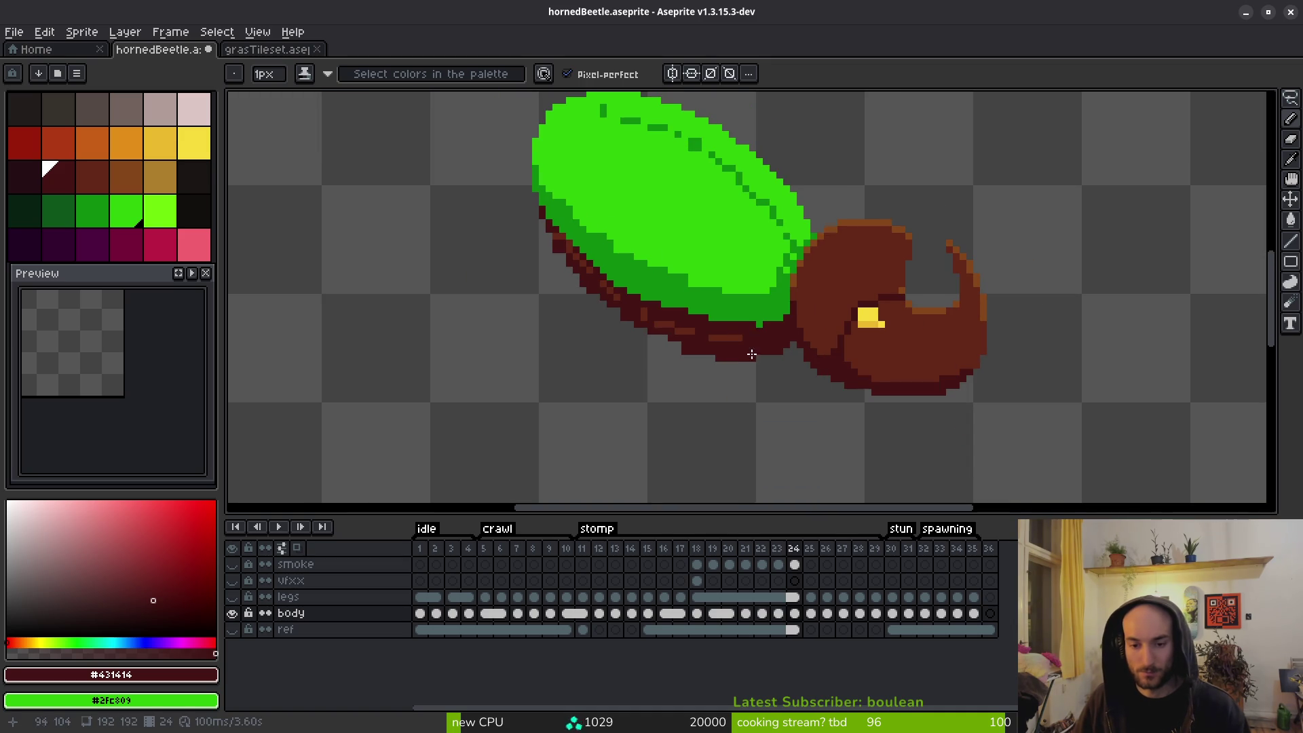
Toggle the new outline stroke with undo and redo to compare before and after.
key(ctrl+z)
key(ctrl+y)
key(ctrl+z)
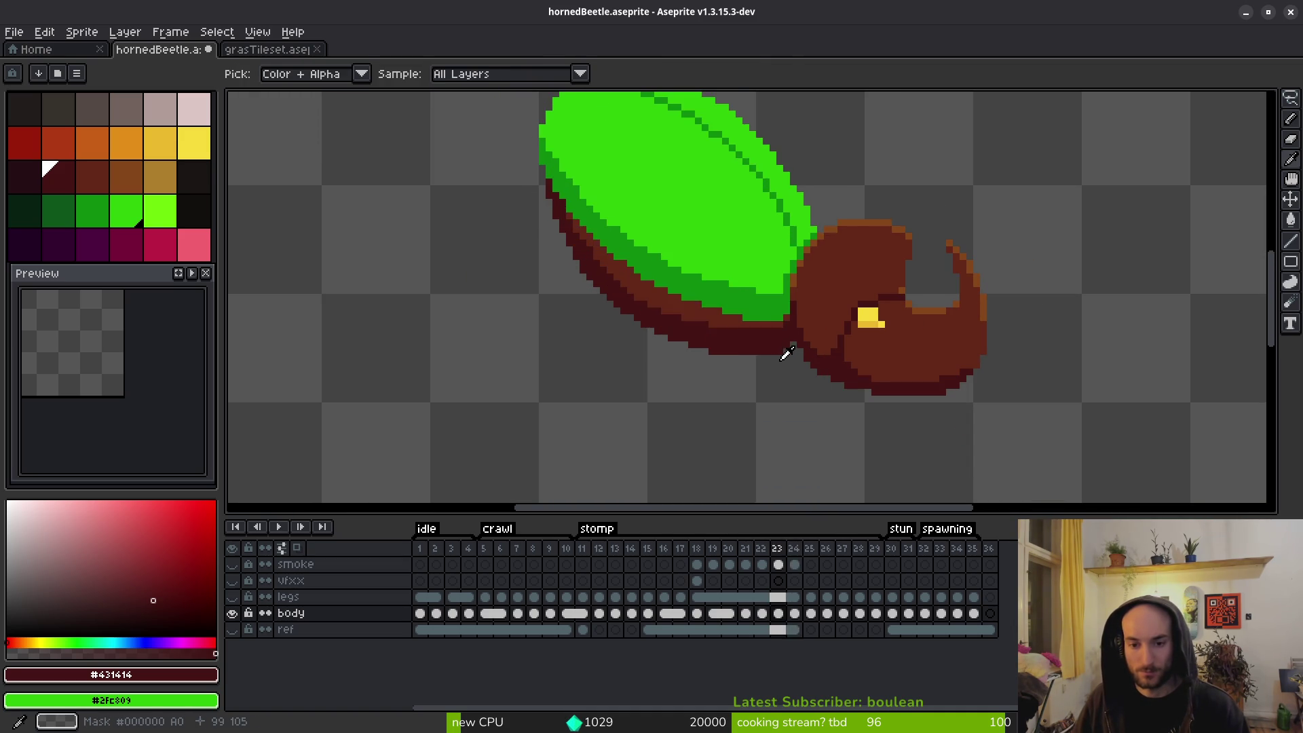
key(ctrl+y)
scroll(769, 339, up, 3)
key(ctrl+y)
key(ctrl+z)
scroll(765, 324, down, 3)
Step through frames 23–27 to compare the shell, settling back on frame 24.
key(Left)
key(Right)
key(Right)
key(Right)
key(Left)
key(Right)
key(Right)
key(Left)
key(Left)
key(Left)
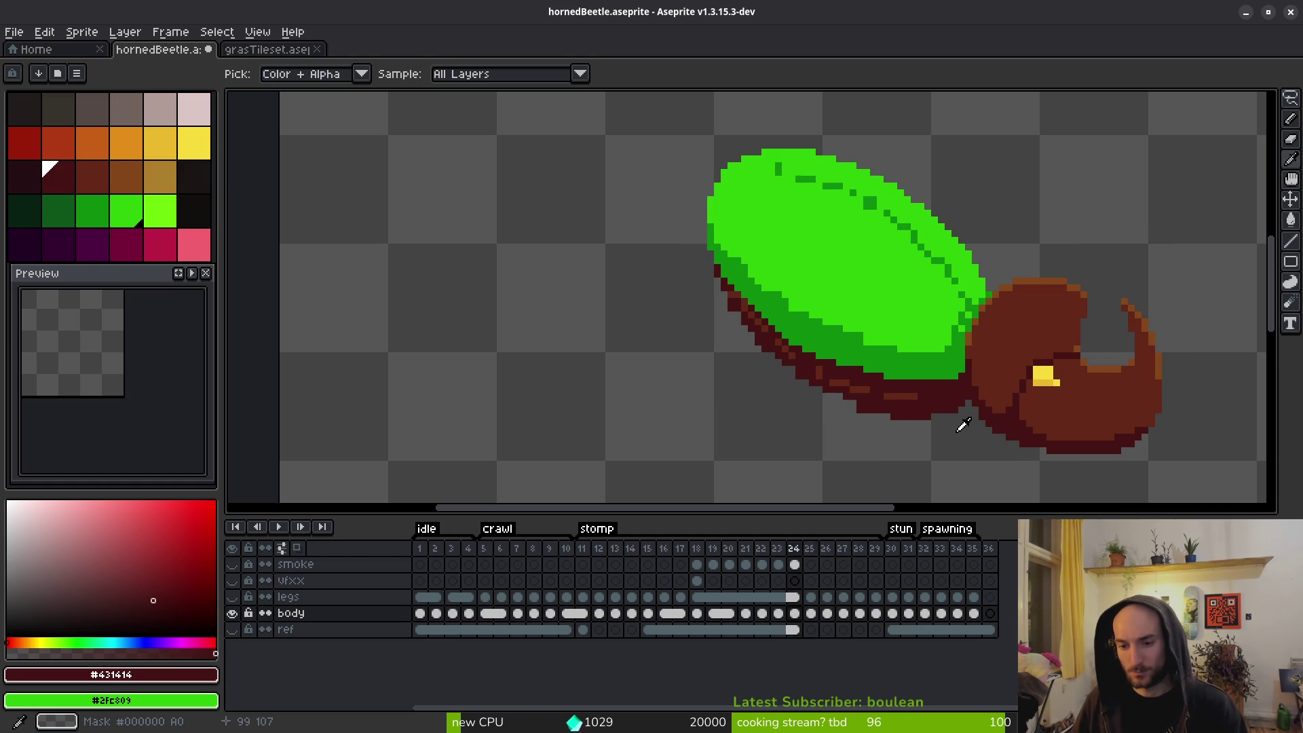
key(Right)
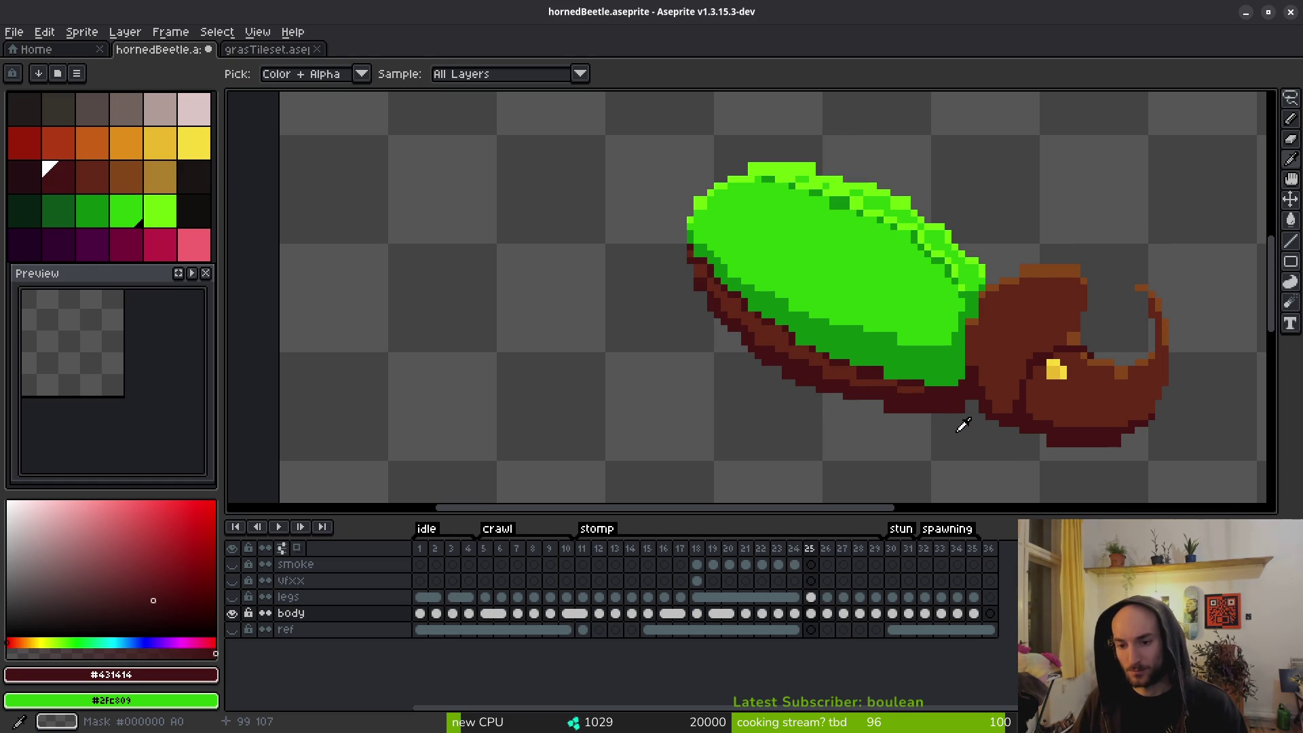
key(Left)
scroll(1032, 415, up, 1)
key(Left)
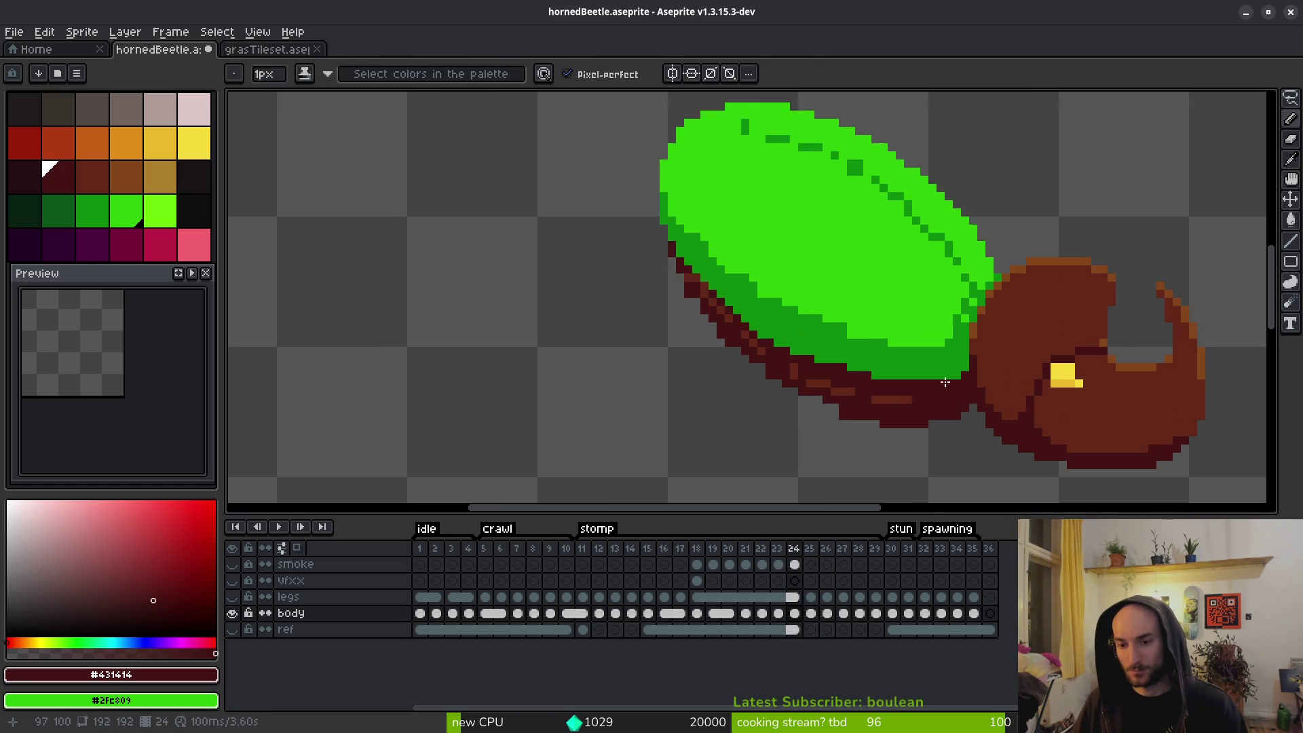
key(Right)
key(Right)
key(Left)
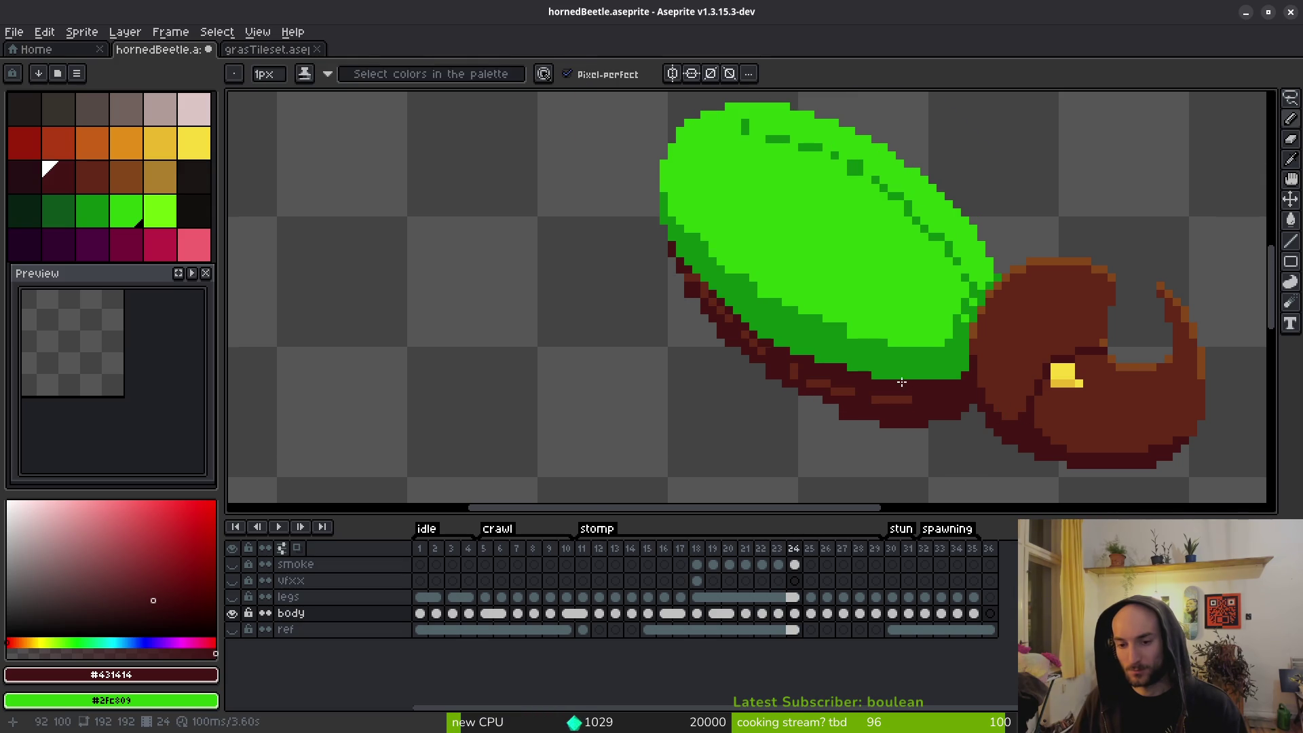
scroll(944, 381, up, 3)
scroll(1105, 348, down, 1)
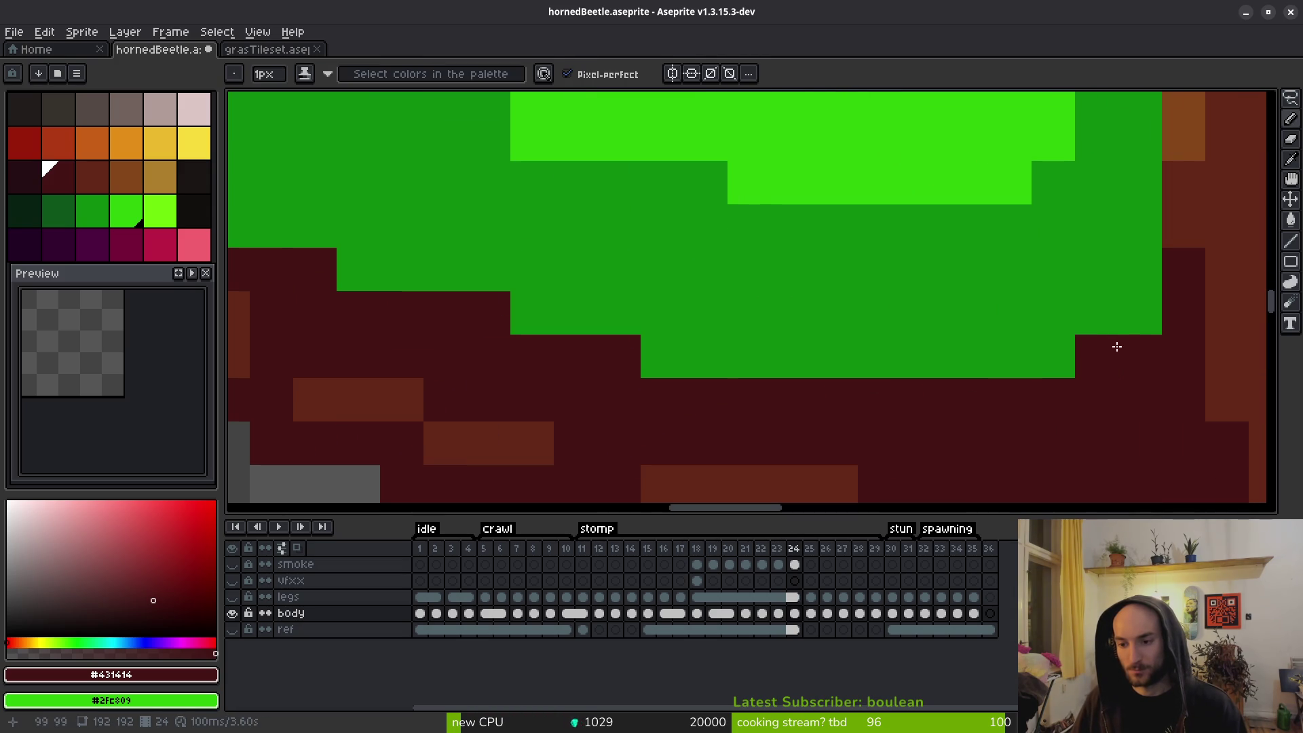
scroll(1141, 418, down, 1)
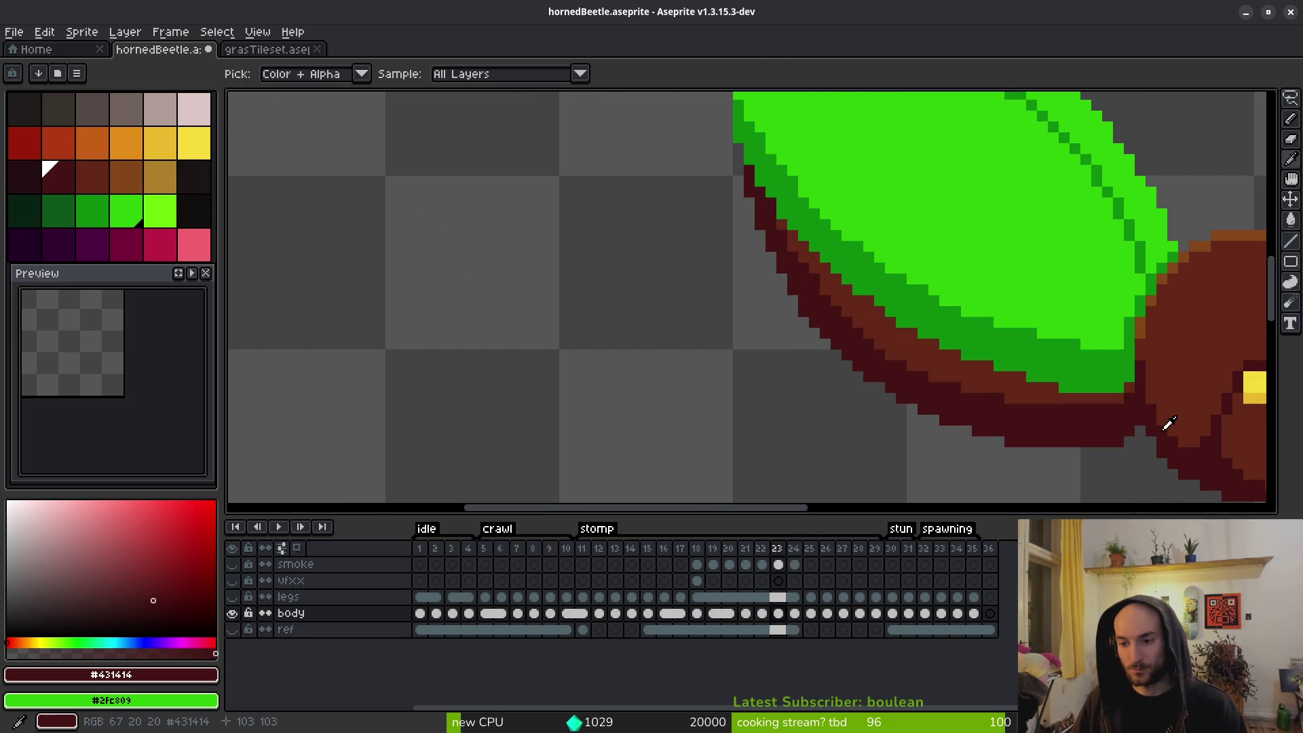
scroll(1112, 400, up, 1)
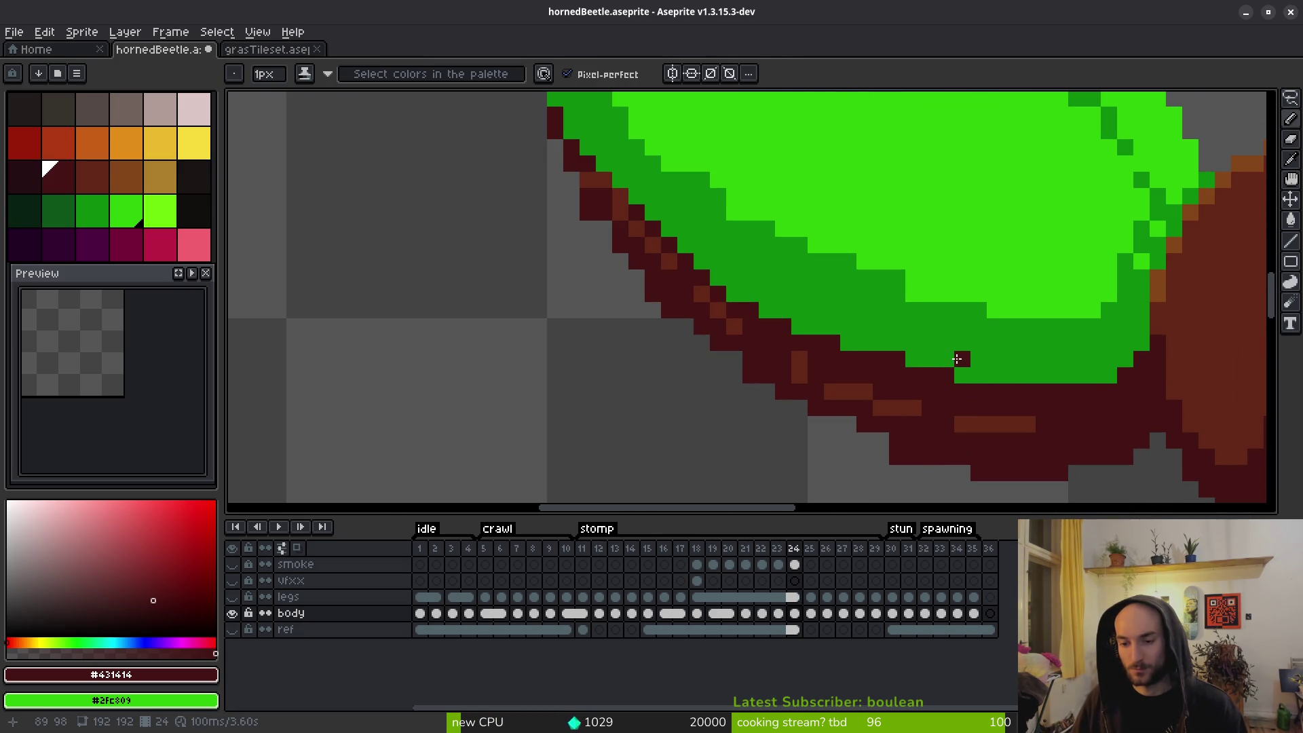
scroll(963, 363, up, 1)
Turn the stray green pixel on frame 24's shell edge dark red.
click(980, 381)
scroll(923, 386, down, 4)
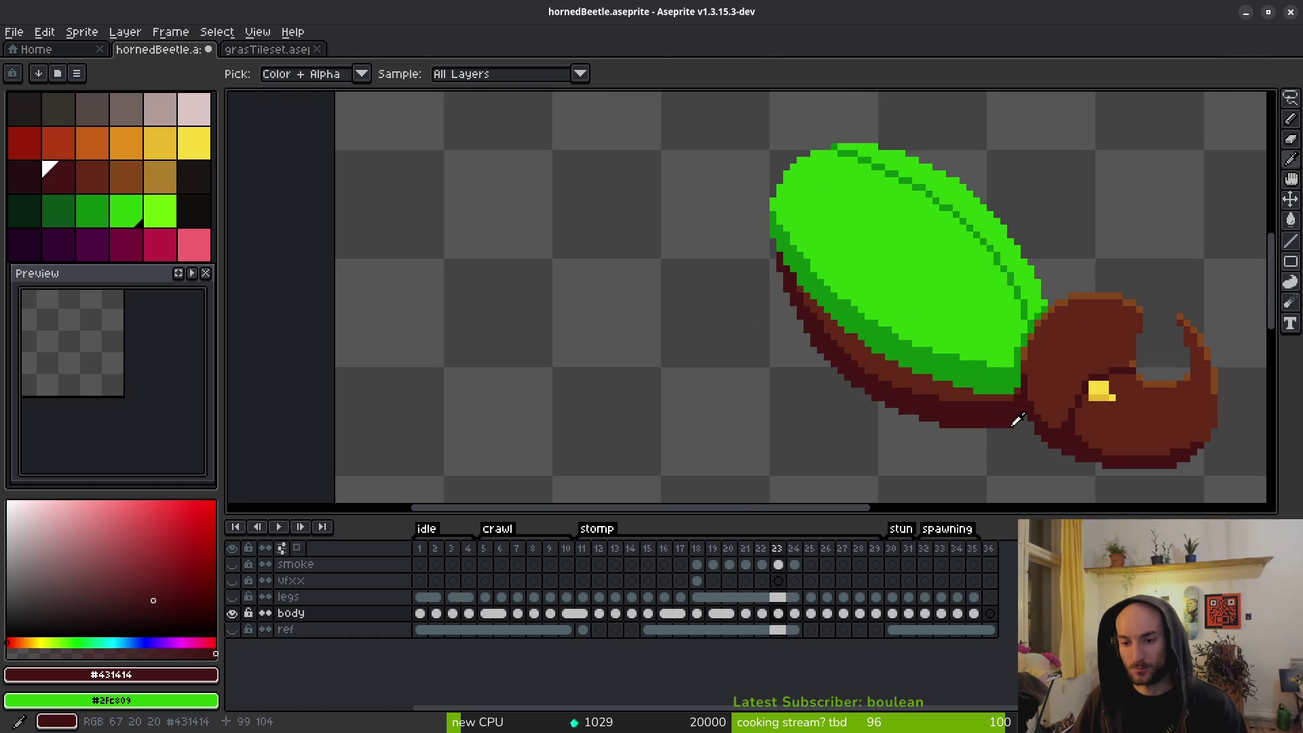
scroll(855, 366, up, 1)
scroll(760, 320, up, 2)
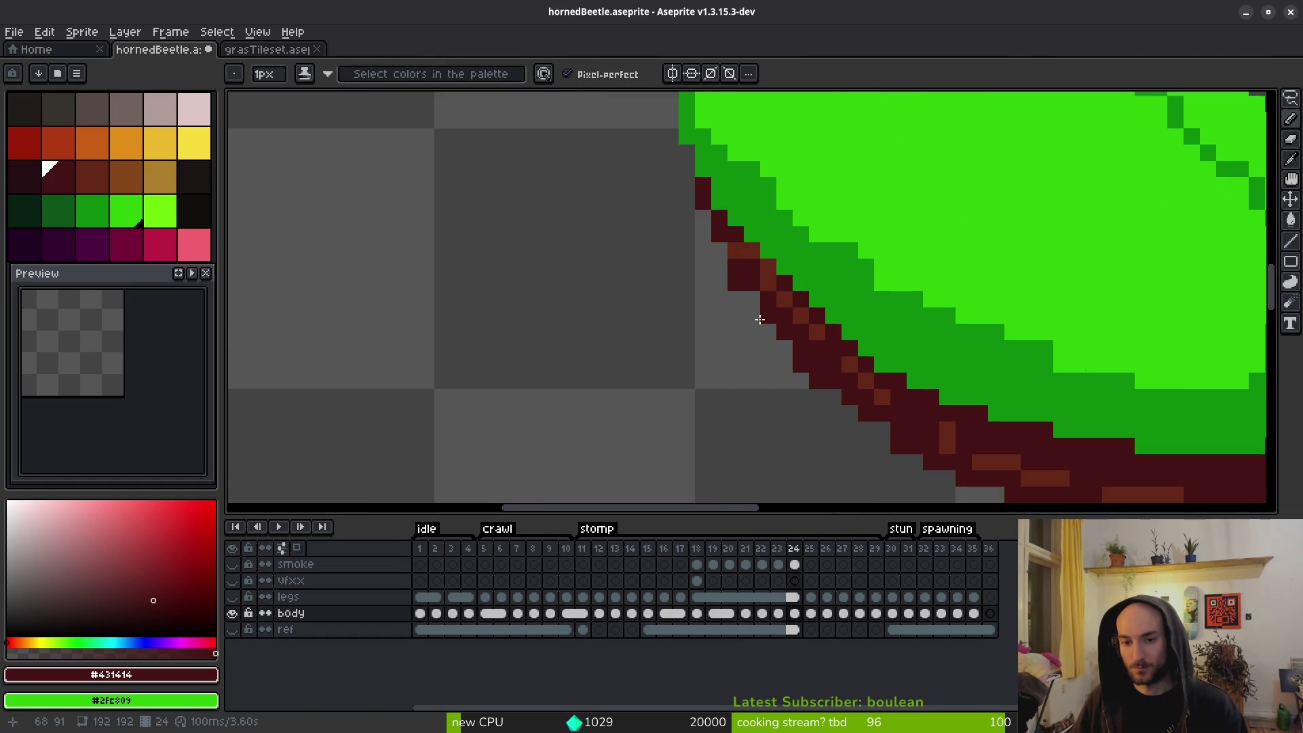
scroll(742, 263, up, 2)
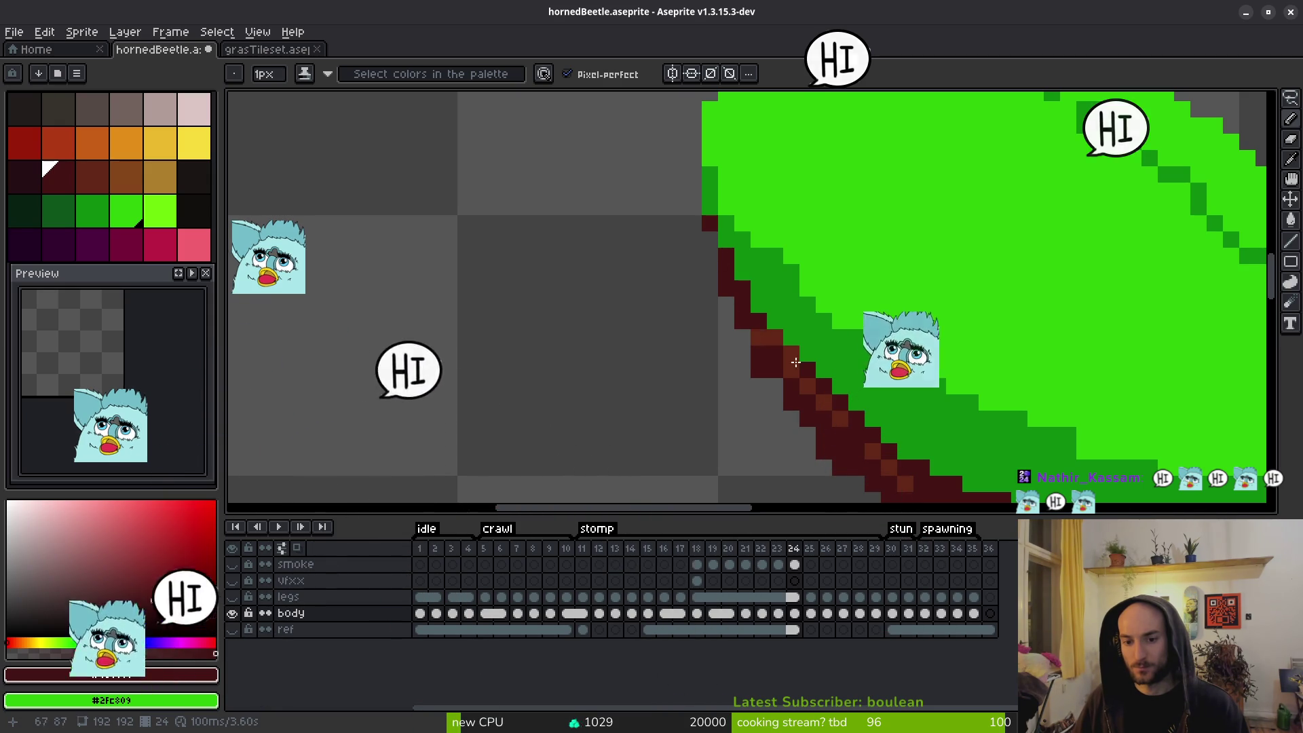
Add two dark red pixels to frame 24's shell outline.
scroll(755, 326, down, 4)
scroll(823, 308, up, 4)
click(535, 191)
click(660, 328)
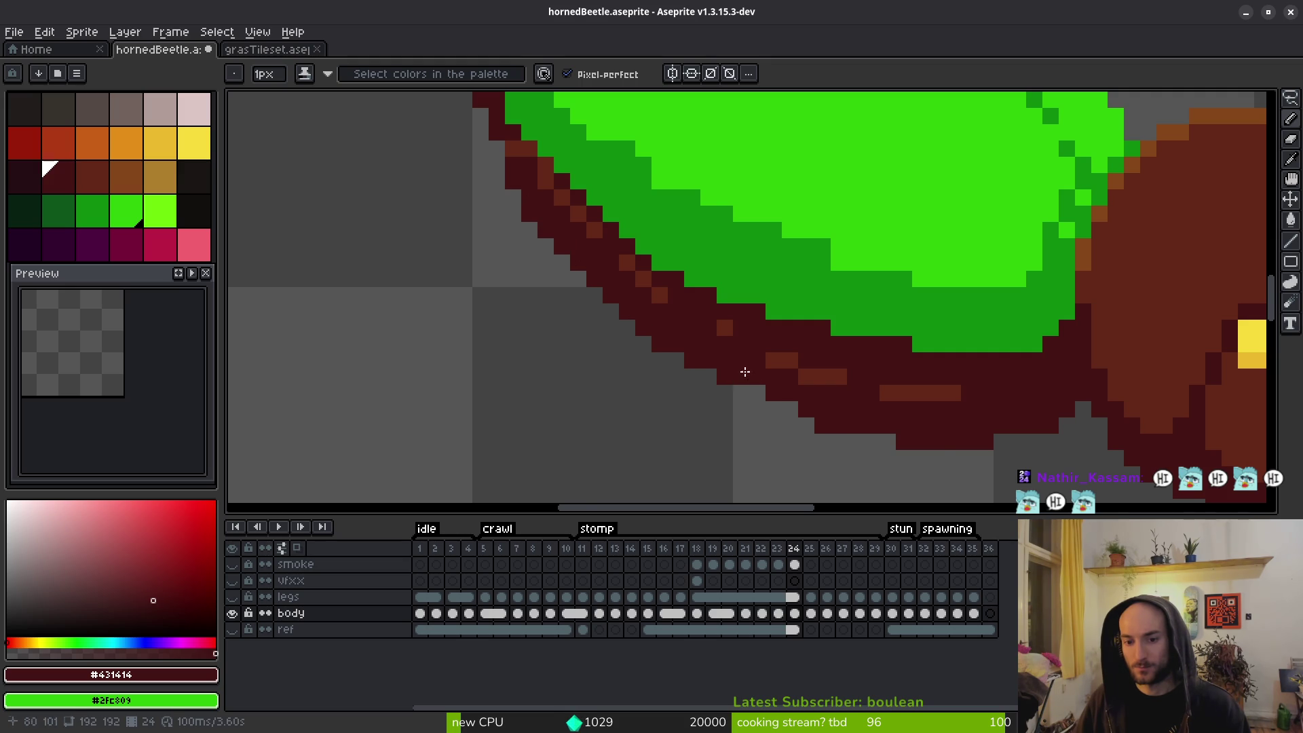
scroll(746, 372, right, 4)
scroll(745, 372, down, 1)
Erase and redraw the old bottom outline pixels, then darken shading pixels along it.
key(e)
mouse_move(685, 372)
mouse_down()
mouse_move(913, 421)
mouse_move(760, 405)
mouse_move(637, 355)
mouse_up()
key(b)
key(e)
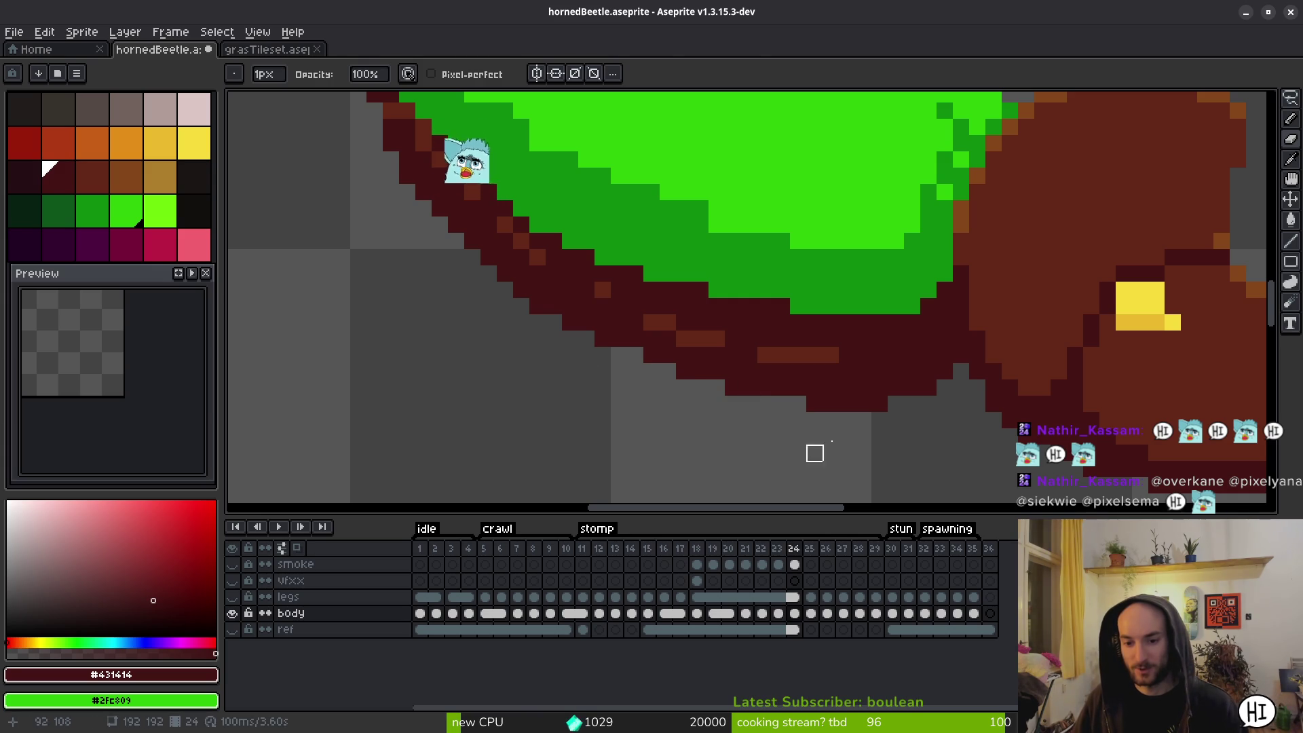
key(b)
scroll(804, 375, down, 2)
scroll(732, 348, up, 3)
key(e)
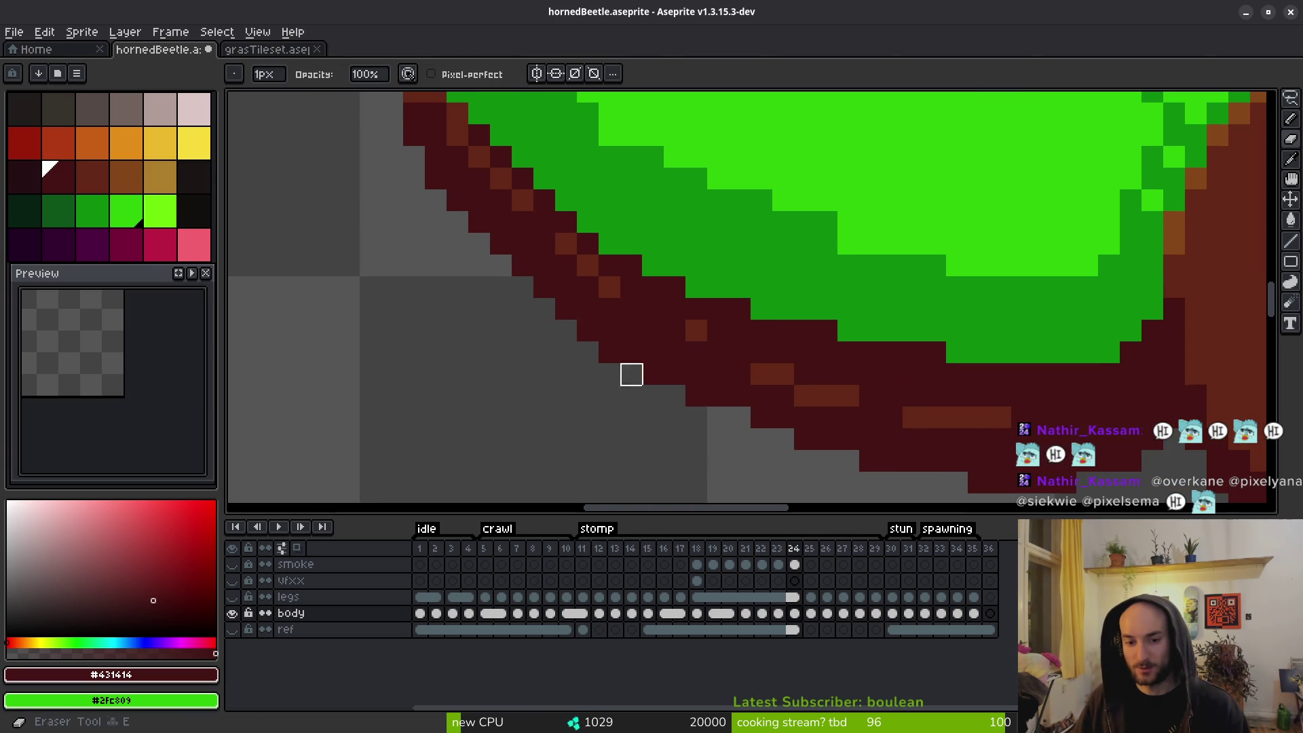
scroll(752, 390, down, 4)
scroll(703, 356, up, 4)
key(b)
click(695, 342)
mouse_move(729, 372)
mouse_down()
mouse_move(732, 388)
mouse_move(683, 337)
mouse_up()
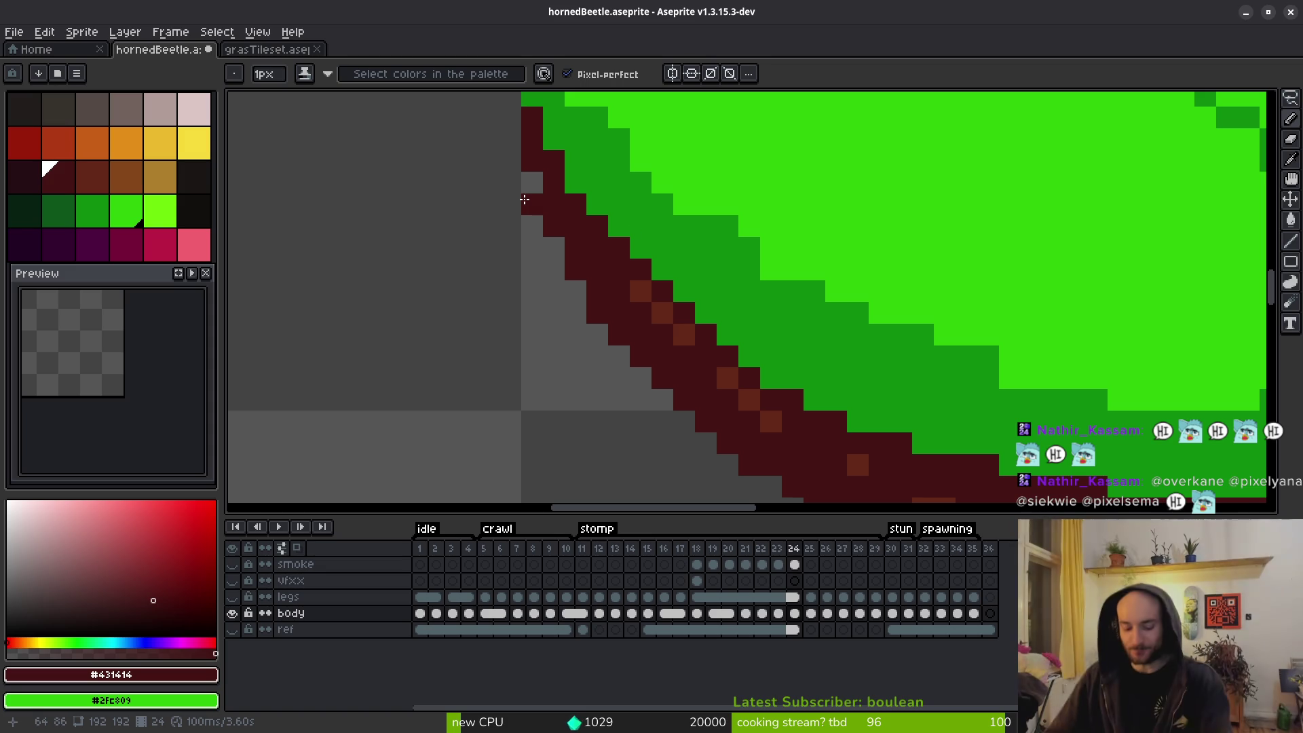
Add #431414 maroon pixels to thicken the outline along the green shell's edge.
click(620, 116)
scroll(762, 373, down, 3)
scroll(495, 330, up, 4)
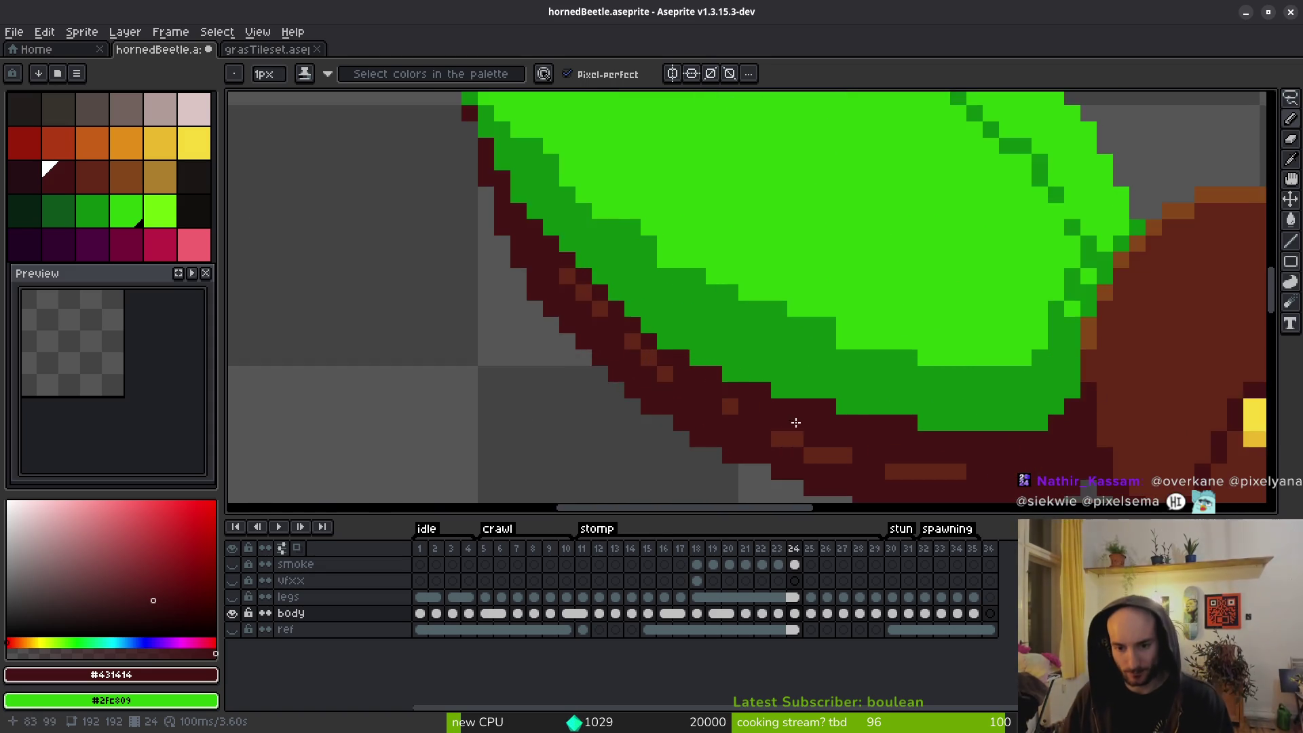
click(560, 290)
drag(723, 357, 614, 331)
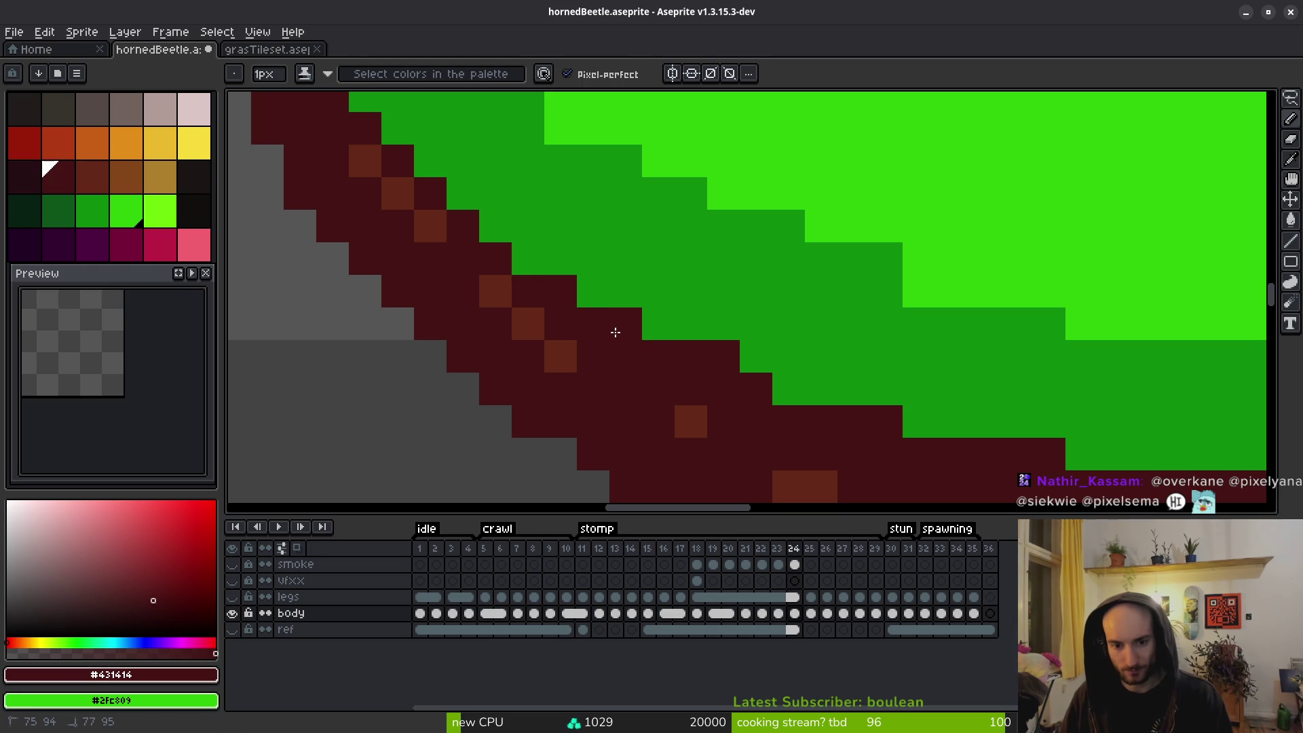
drag(788, 389, 847, 393)
On the shell's lower-left edge, paint the two stray brown outline pixels maroon.
drag(1056, 461, 728, 345)
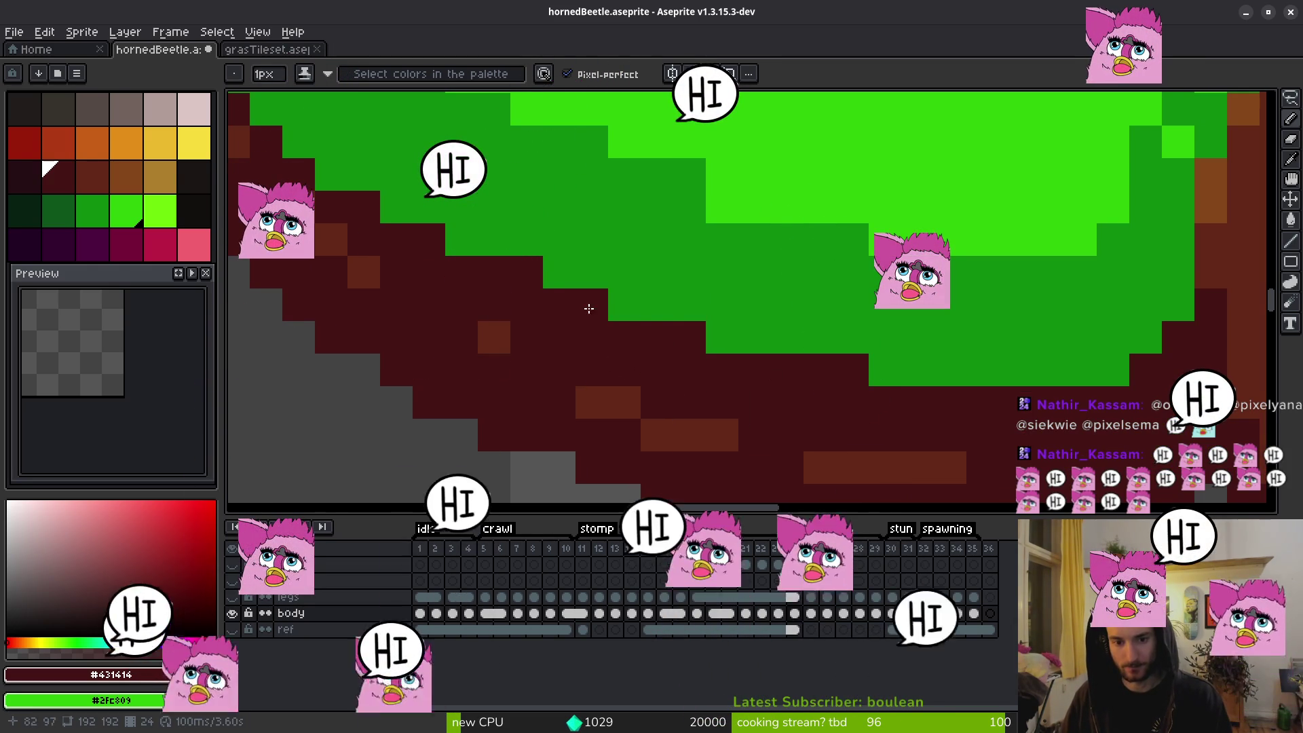
scroll(878, 373, down, 3)
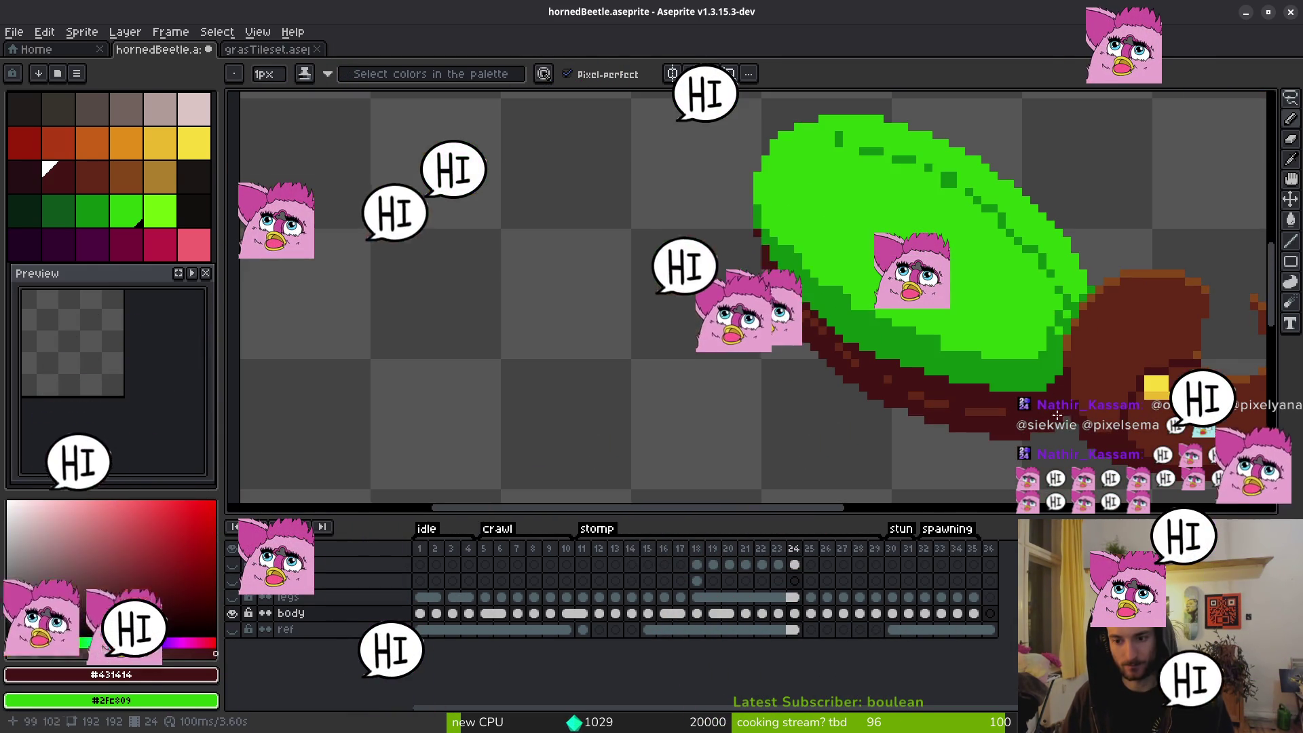
scroll(716, 309, up, 3)
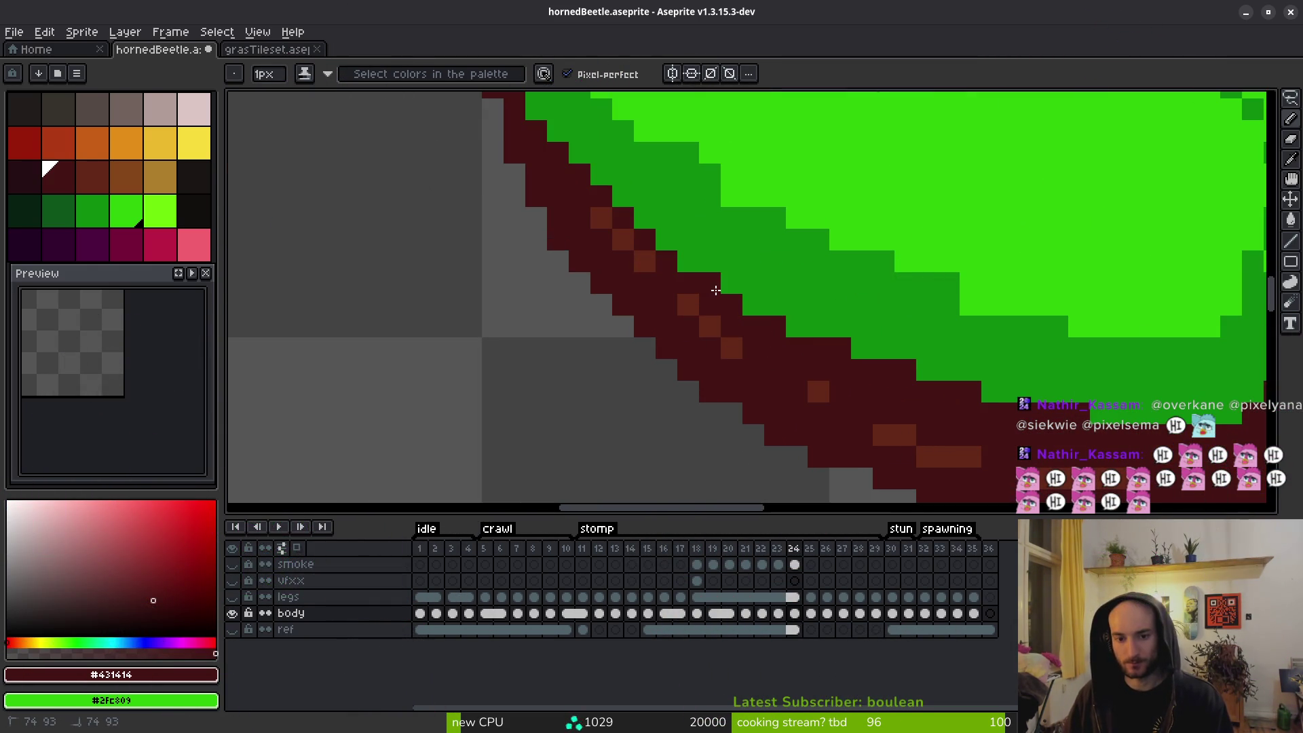
scroll(716, 291, down, 3)
scroll(862, 407, up, 3)
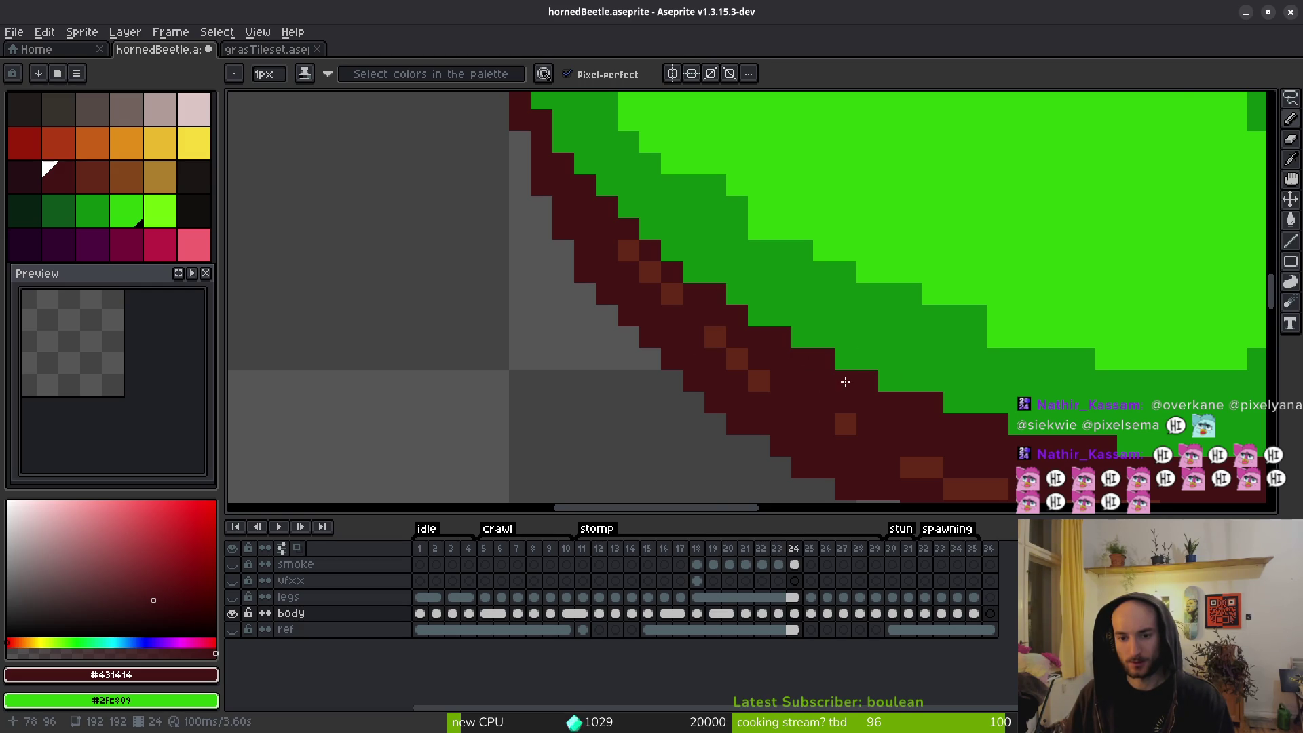
scroll(834, 382, down, 2)
scroll(936, 433, up, 3)
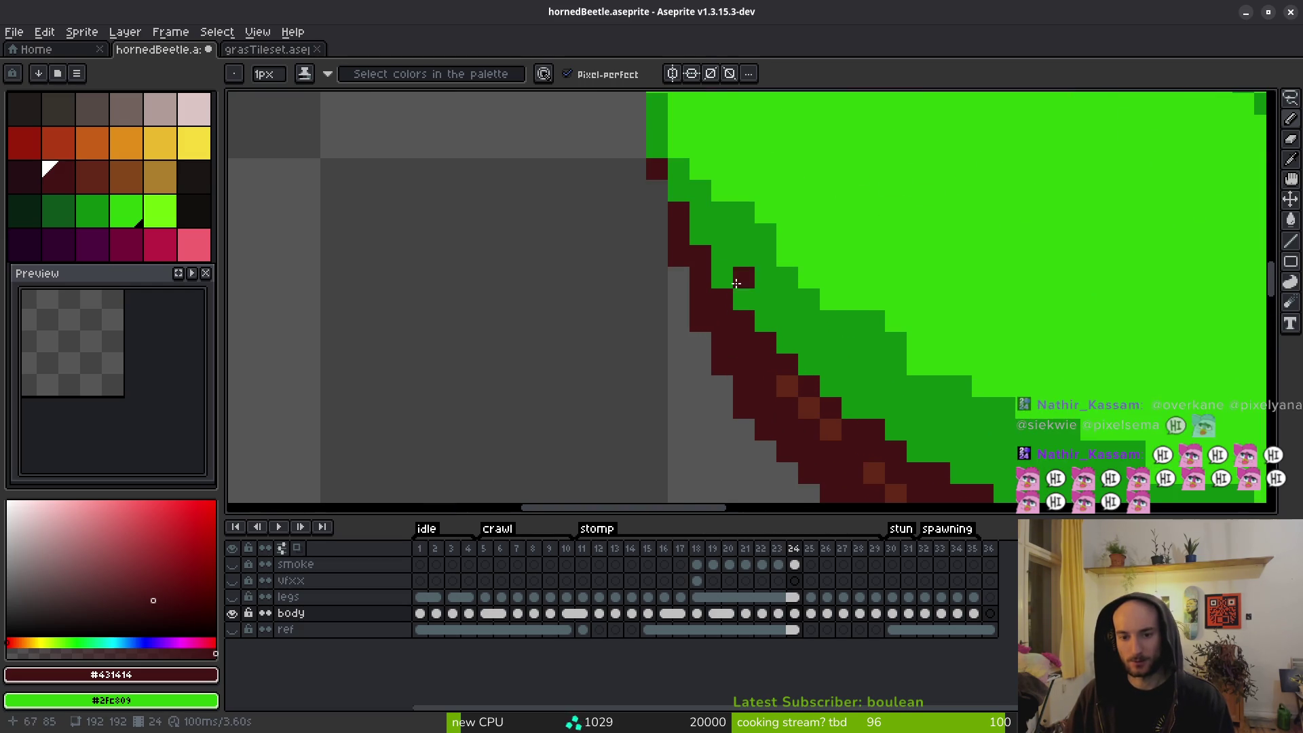
scroll(837, 368, down, 1)
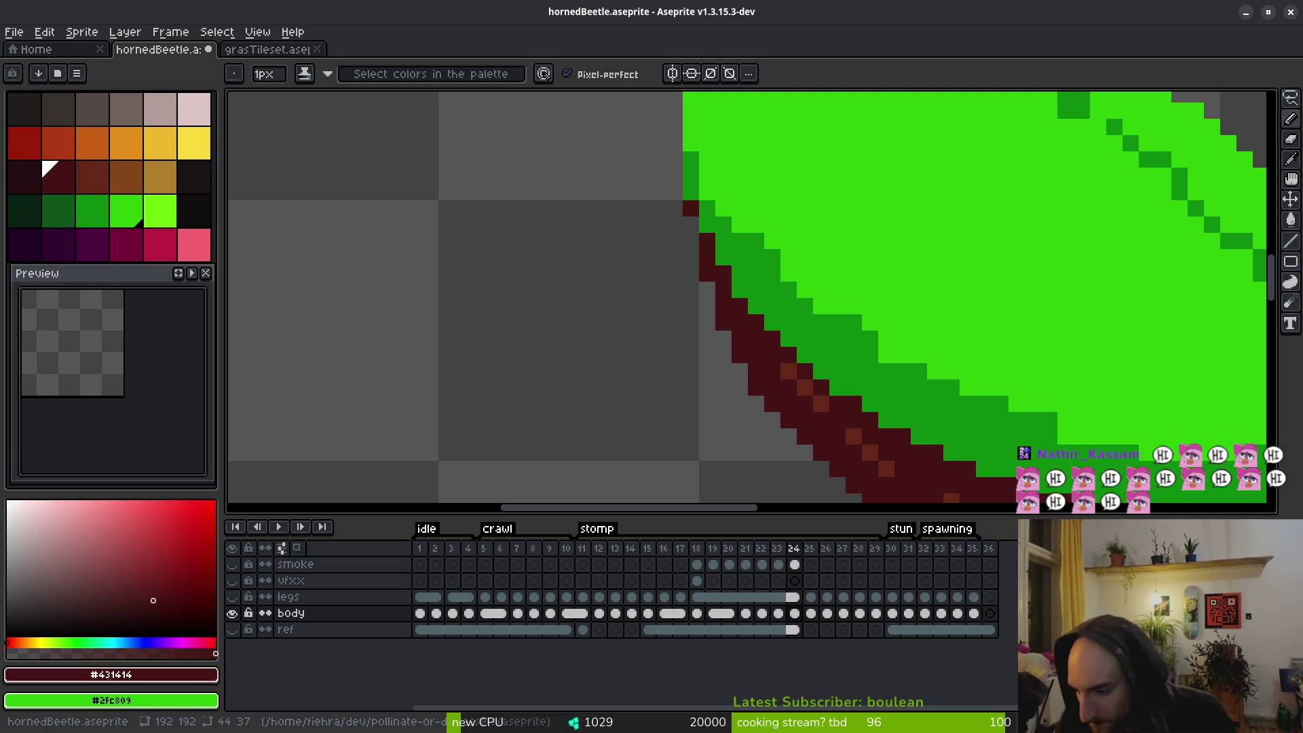
scroll(871, 341, down, 4)
scroll(871, 341, up, 3)
scroll(871, 341, up, 1)
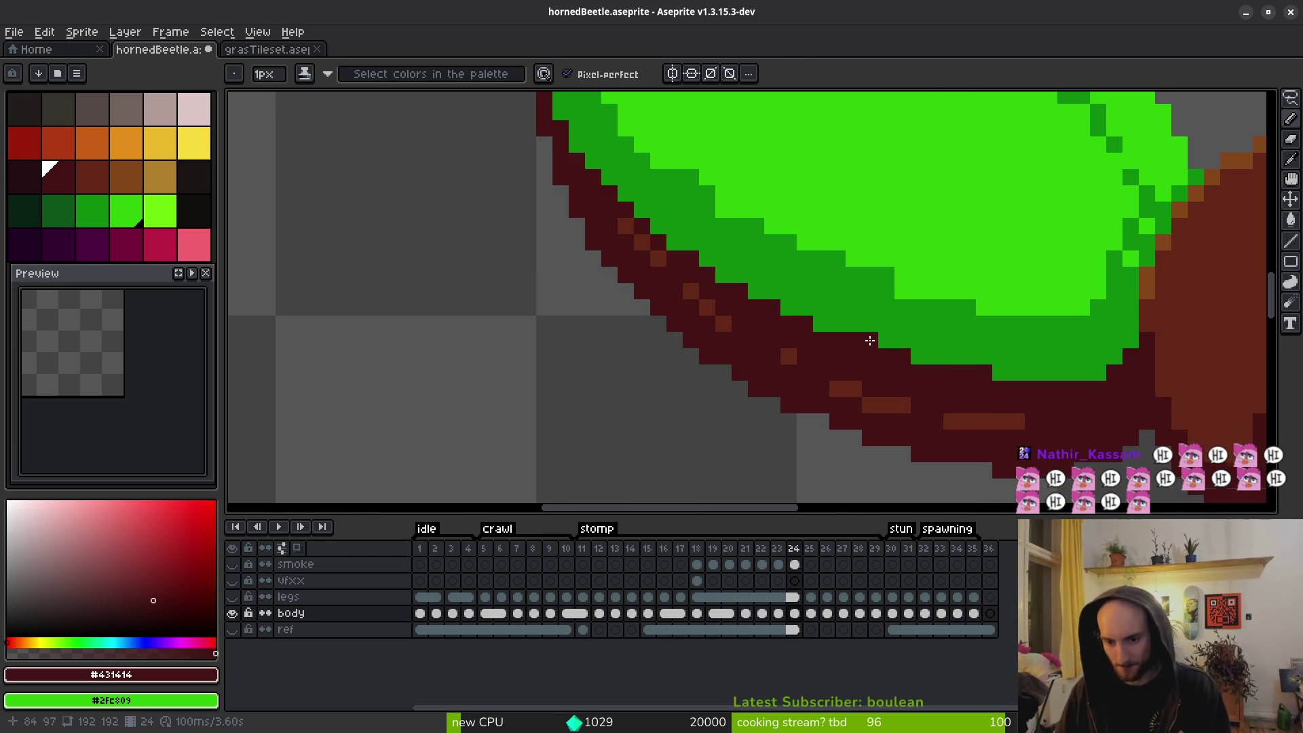
drag(668, 269, 690, 292)
scroll(874, 404, down, 5)
scroll(760, 291, up, 3)
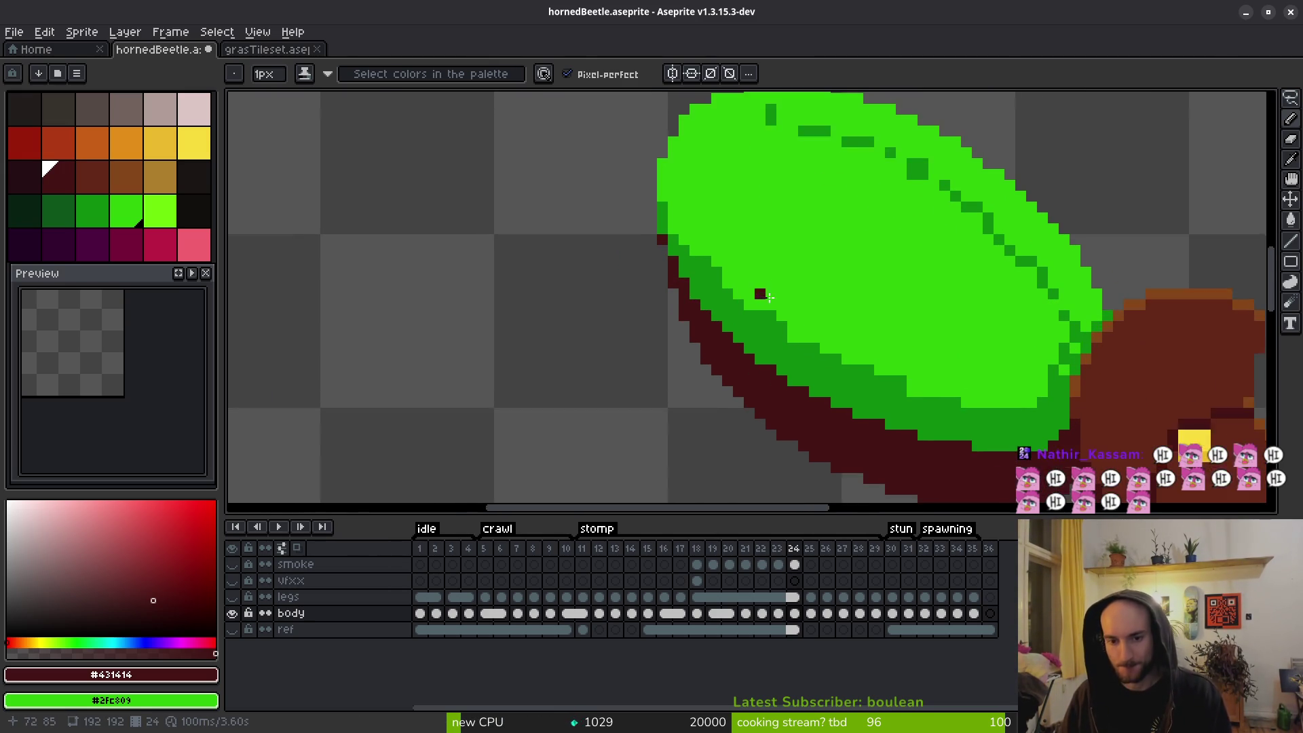
Repaint the dark-green step pixels in the shell shading with the shell's bright green.
alt+click(774, 268)
scroll(757, 316, up, 3)
mouse_move(773, 320)
mouse_down()
mouse_move(795, 341)
mouse_move(787, 195)
mouse_up()
alt+click(686, 294)
click(697, 206)
alt+click(785, 297)
click(819, 374)
drag(981, 318, 756, 250)
drag(679, 292, 811, 342)
drag(889, 373, 934, 390)
Paint dark green along the shell's lower edge and turn the stray dark edge pixels bright green.
alt+click(608, 277)
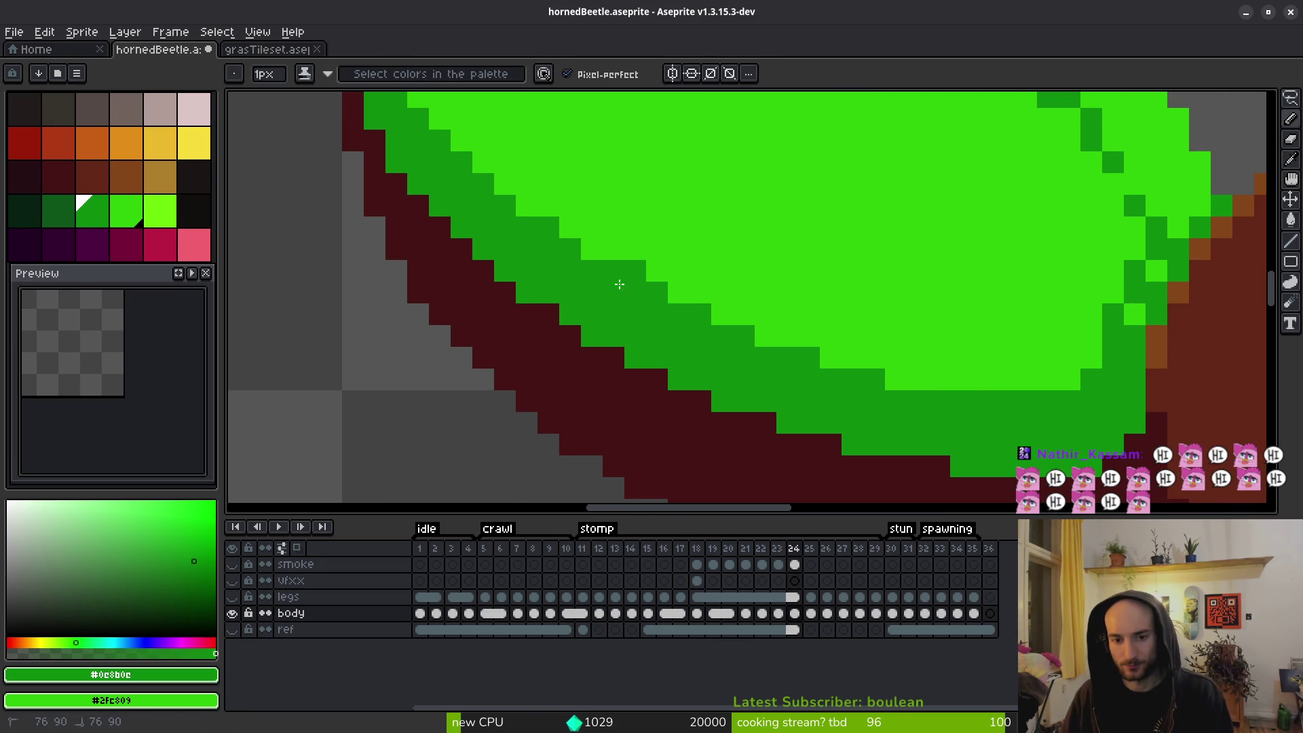
mouse_move(730, 339)
mouse_down()
mouse_move(1038, 381)
mouse_move(1048, 357)
mouse_move(781, 340)
mouse_up()
alt+click(1049, 356)
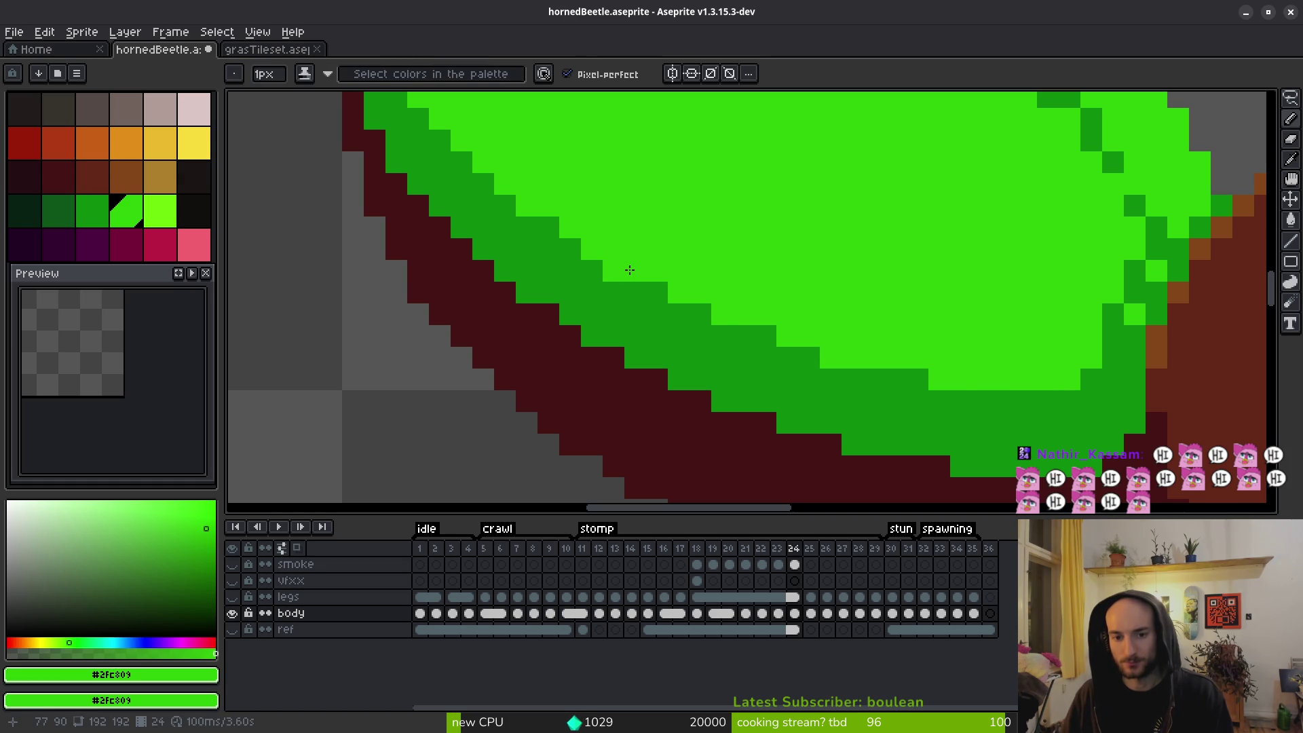
alt+click(617, 294)
scroll(834, 391, down, 3)
scroll(835, 391, up, 2)
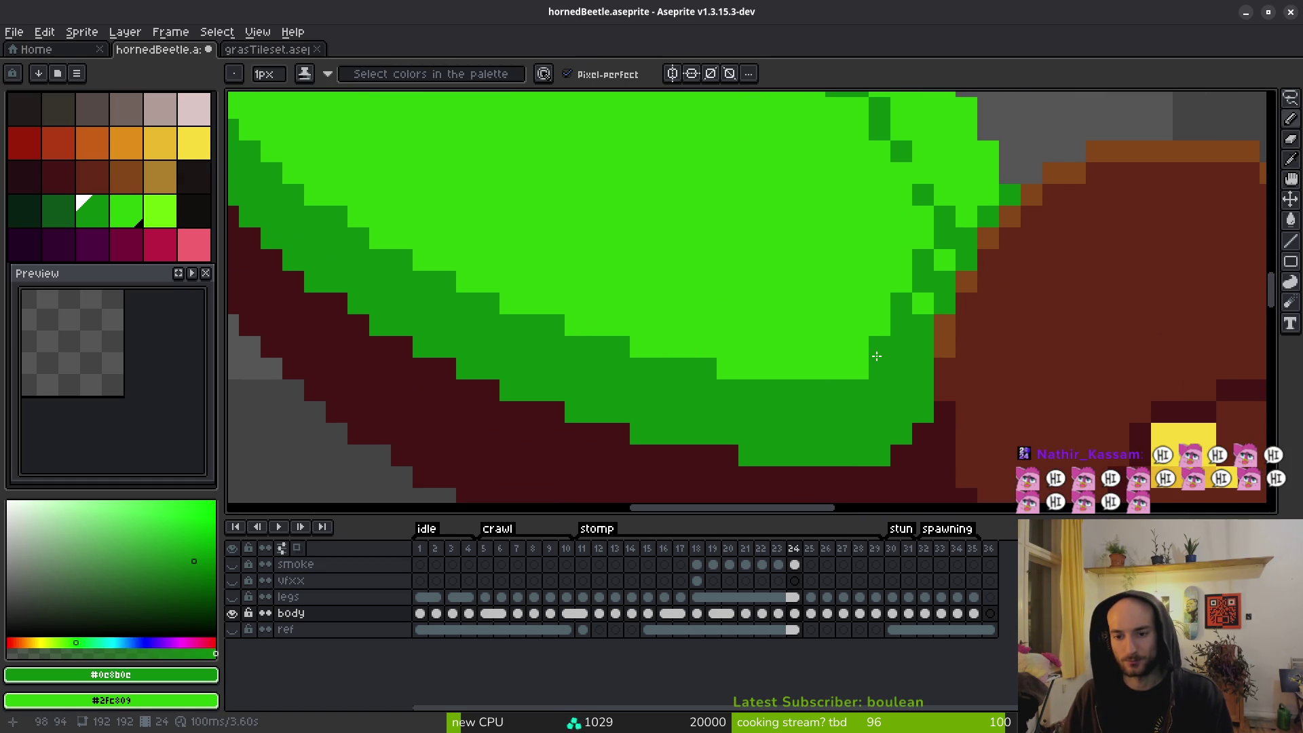
scroll(861, 370, up, 2)
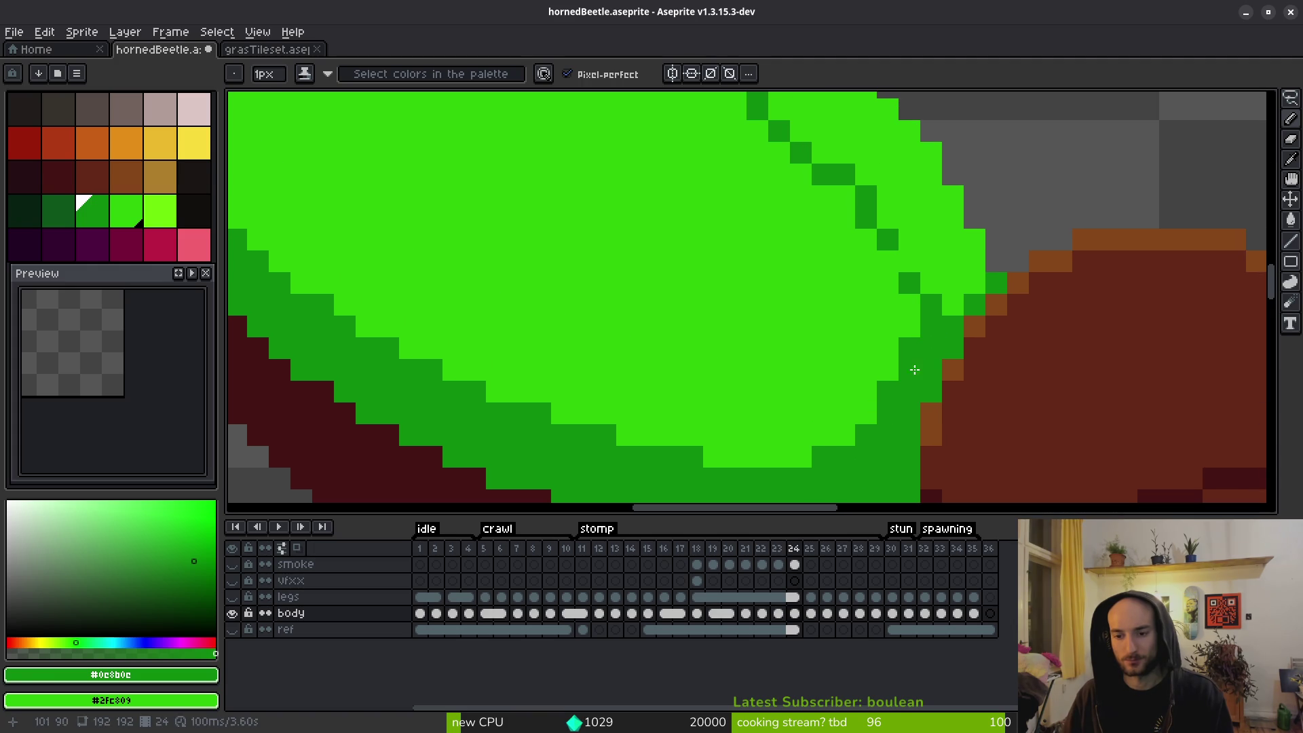
mouse_move(907, 332)
mouse_down()
mouse_move(856, 457)
mouse_move(809, 453)
mouse_up()
Draw a dark-green seam along the shell's top, undoing the misplaced stroke and placing pixels individually.
scroll(890, 390, down, 5)
scroll(951, 367, up, 5)
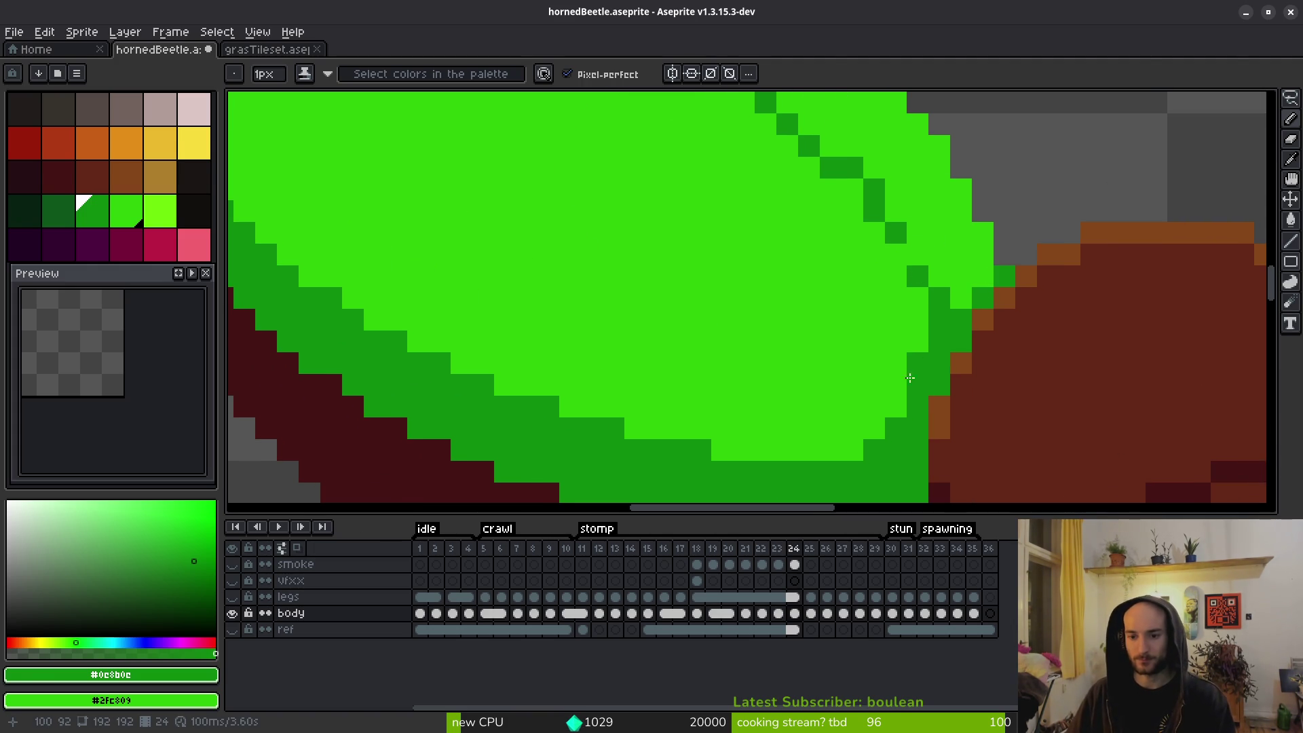
scroll(910, 279, down, 3)
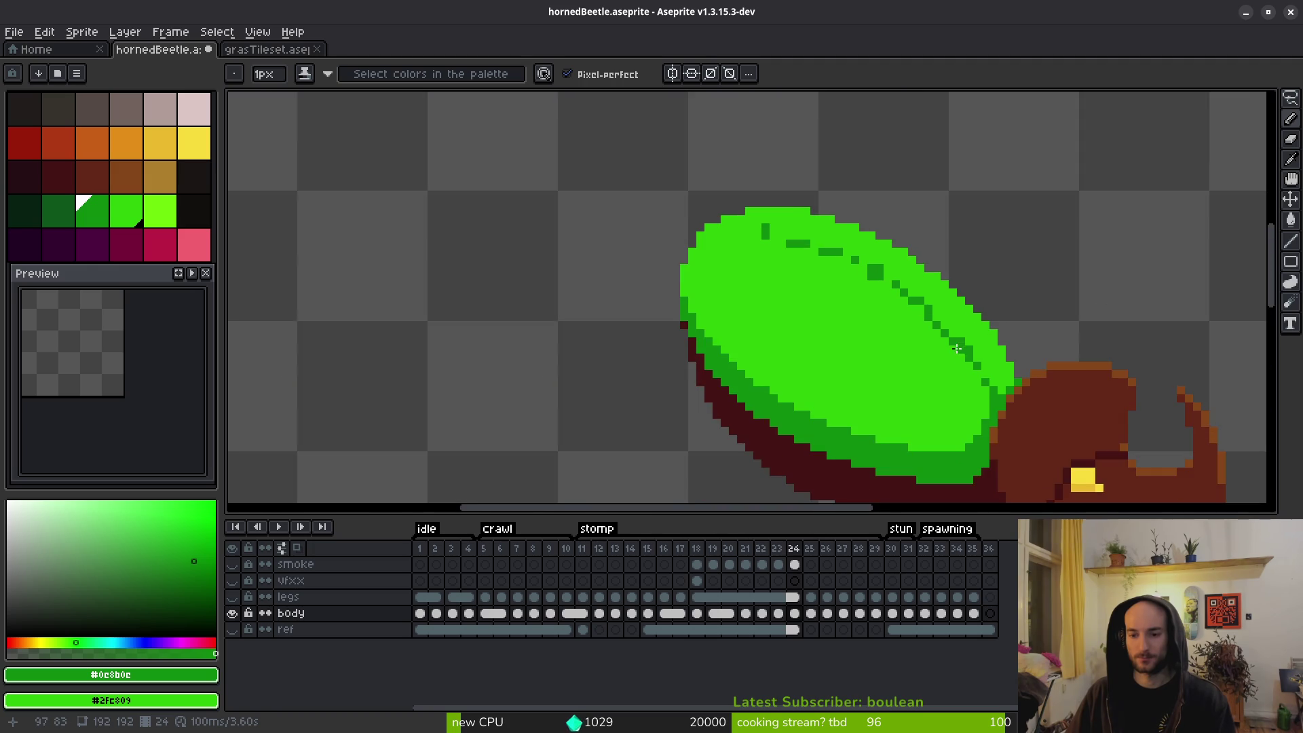
scroll(902, 284, up, 2)
mouse_move(698, 204)
mouse_down()
mouse_move(759, 212)
mouse_move(758, 201)
mouse_up()
key(ctrl+z)
click(704, 194)
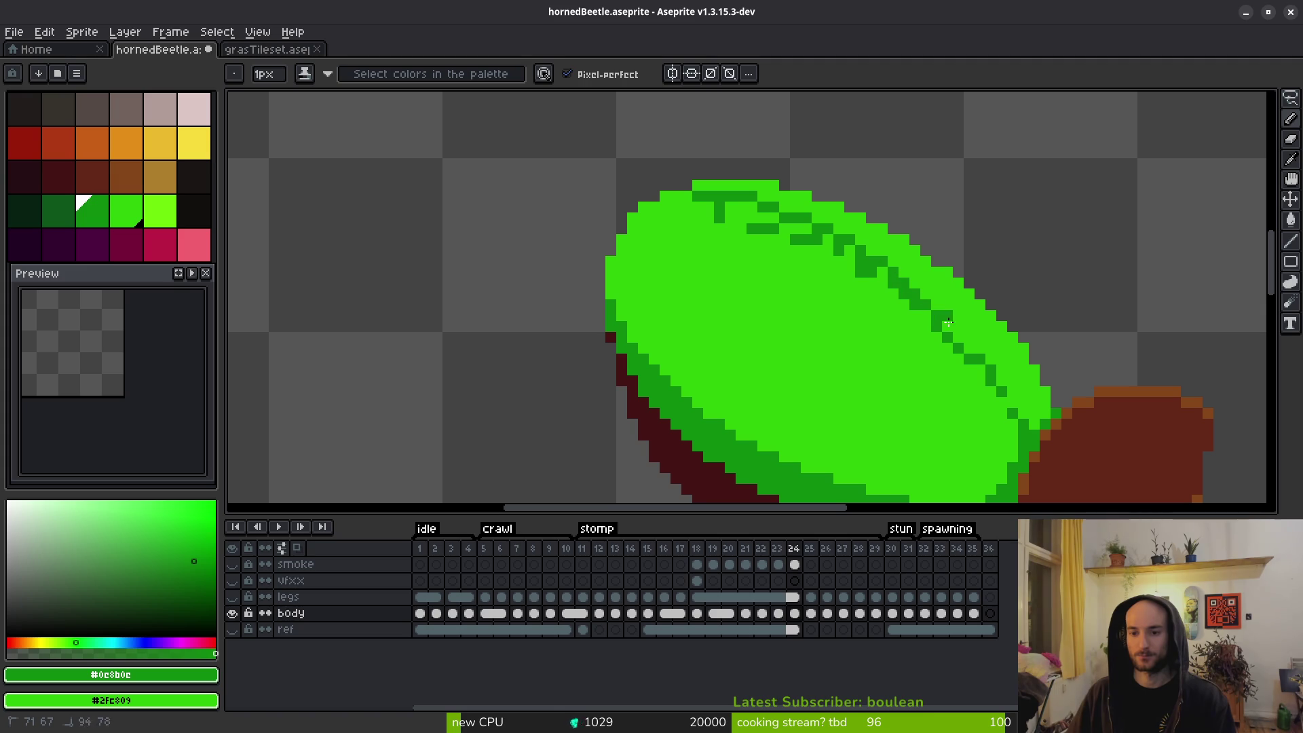
Compare frame 24's seam with frames 25 and 26, then return to frame 24 for drawing.
scroll(1014, 413, down, 3)
key(i)
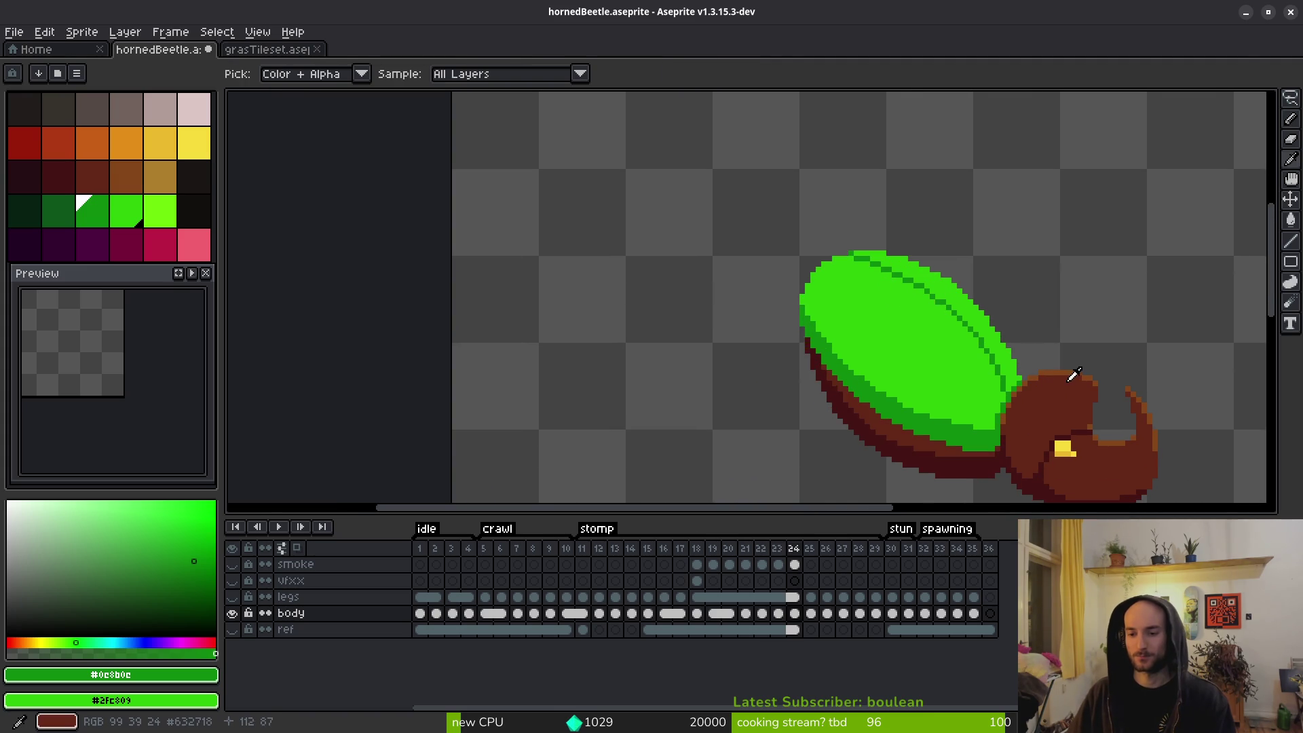
key(Right)
key(Right)
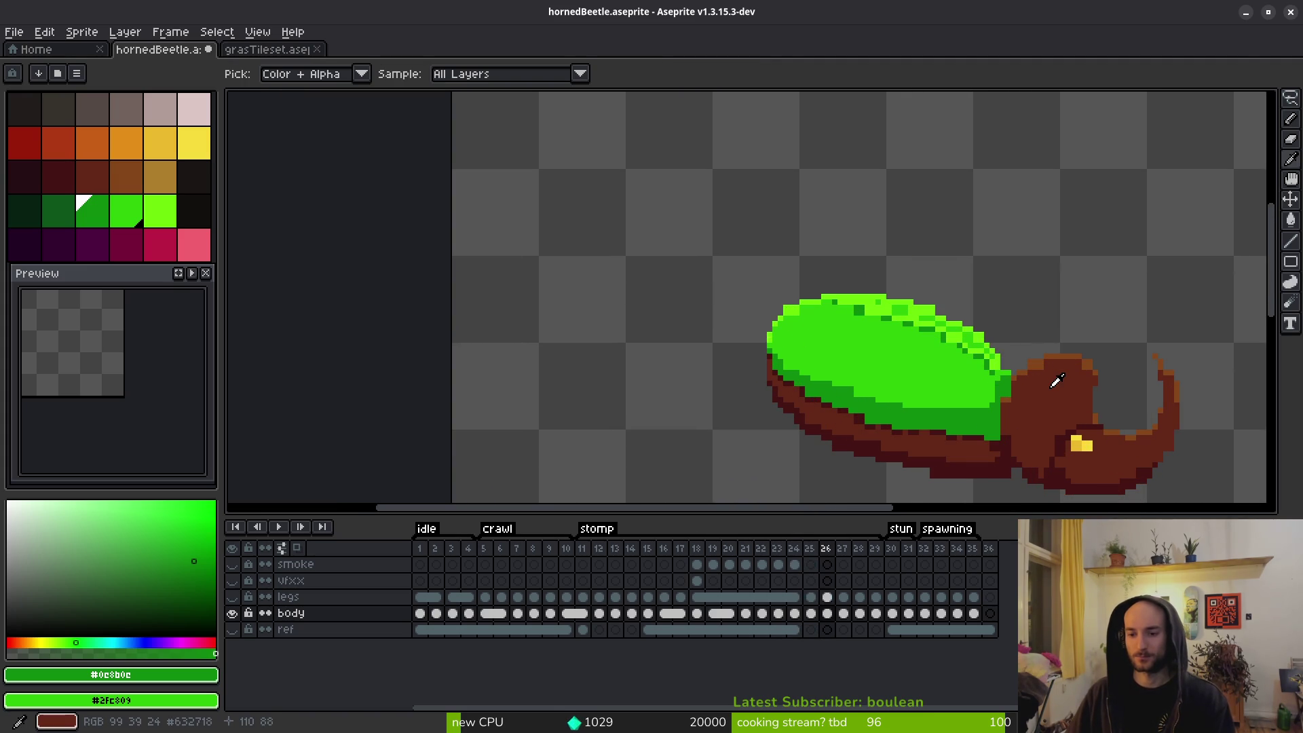
key(Left)
key(Left)
key(Right)
key(Right)
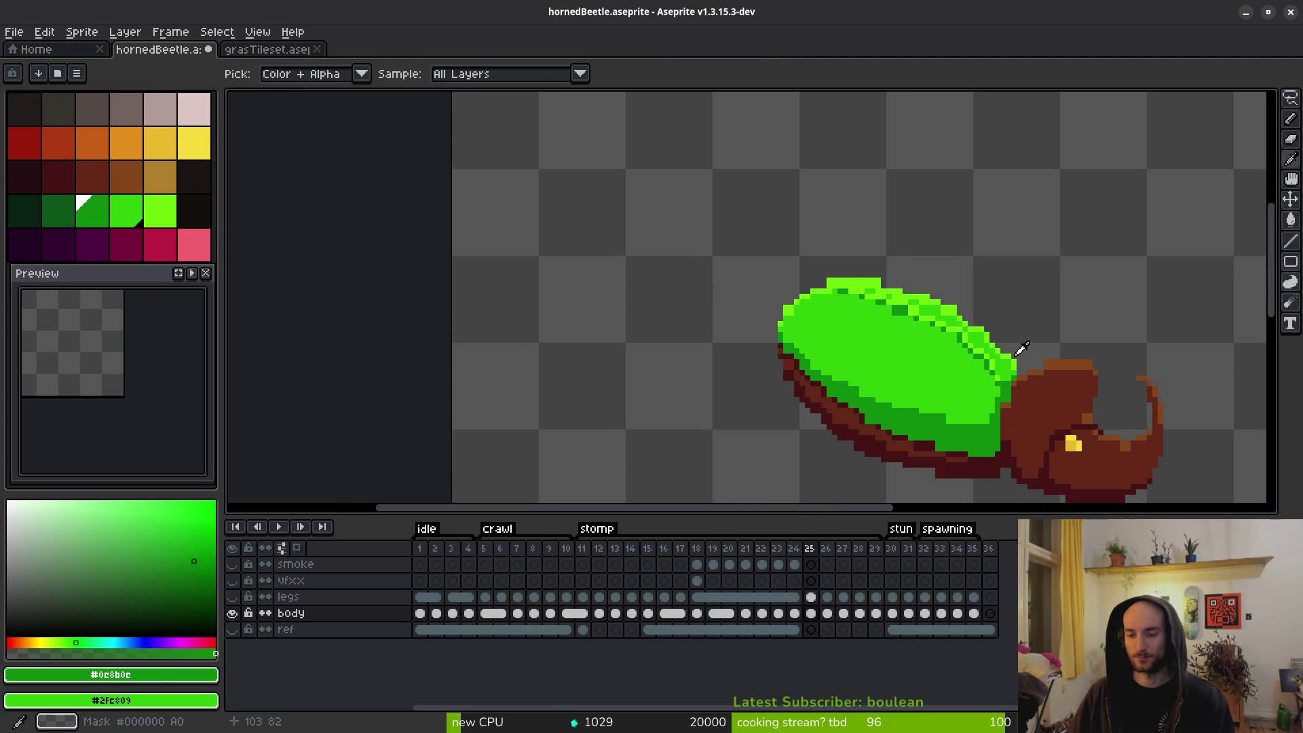
key(Left)
key(Left)
key(Right)
key(Left)
key(b)
Thin the seam to a one-pixel dark-green diagonal, covering stray pixels with light green.
scroll(1021, 353, up, 4)
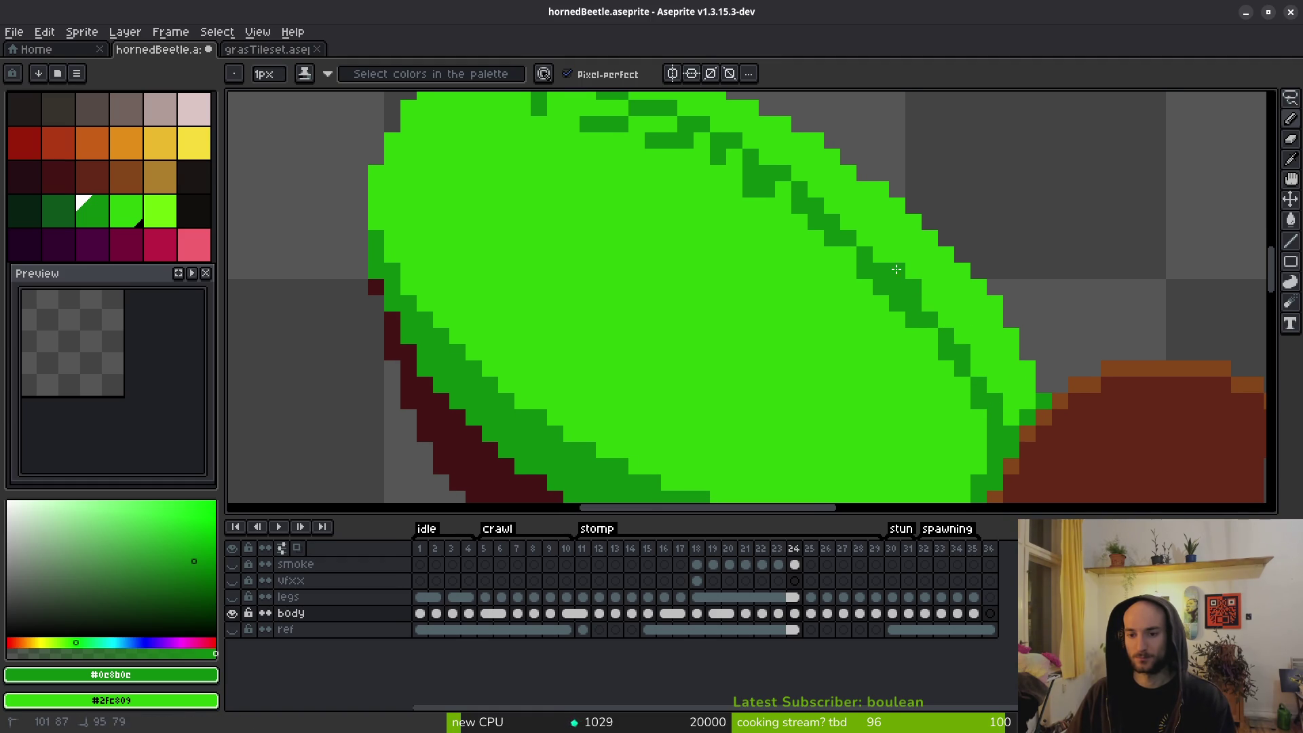
drag(818, 198, 755, 182)
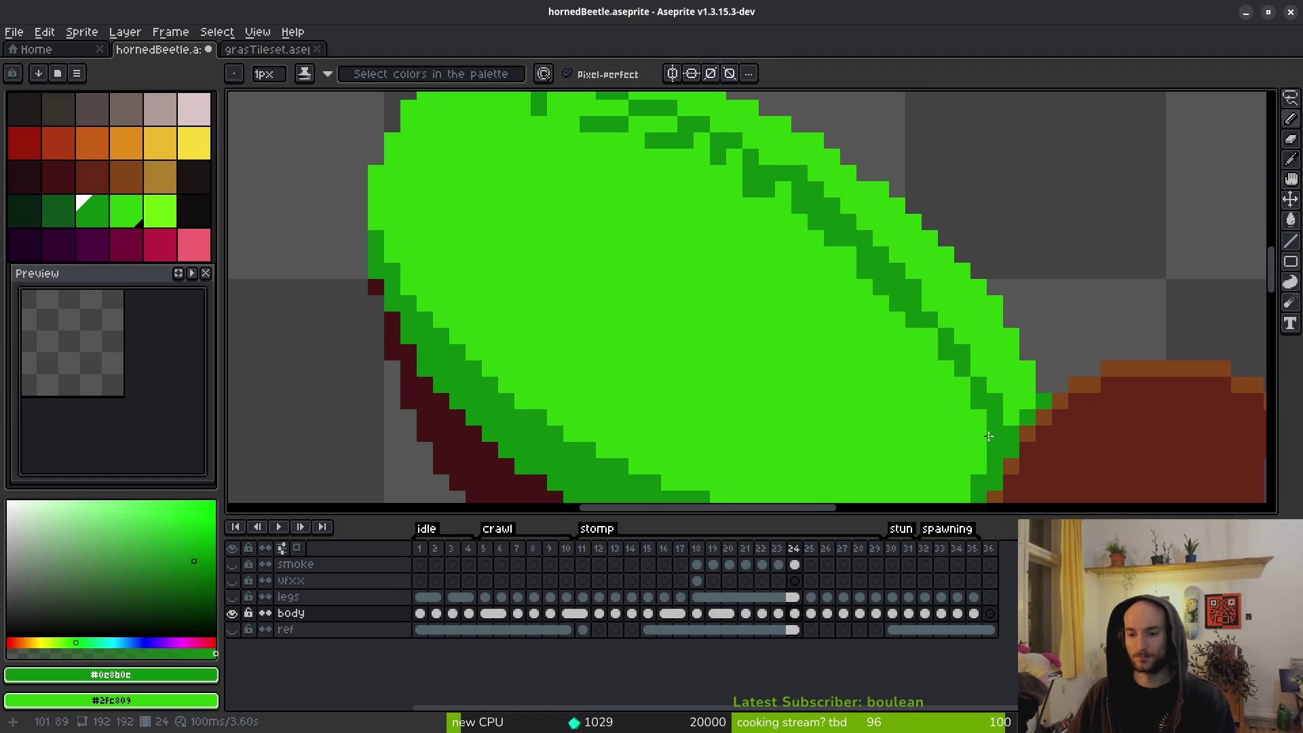
mouse_move(848, 265)
mouse_down()
mouse_move(927, 319)
mouse_move(767, 157)
mouse_up()
right_click(750, 189)
click(734, 207)
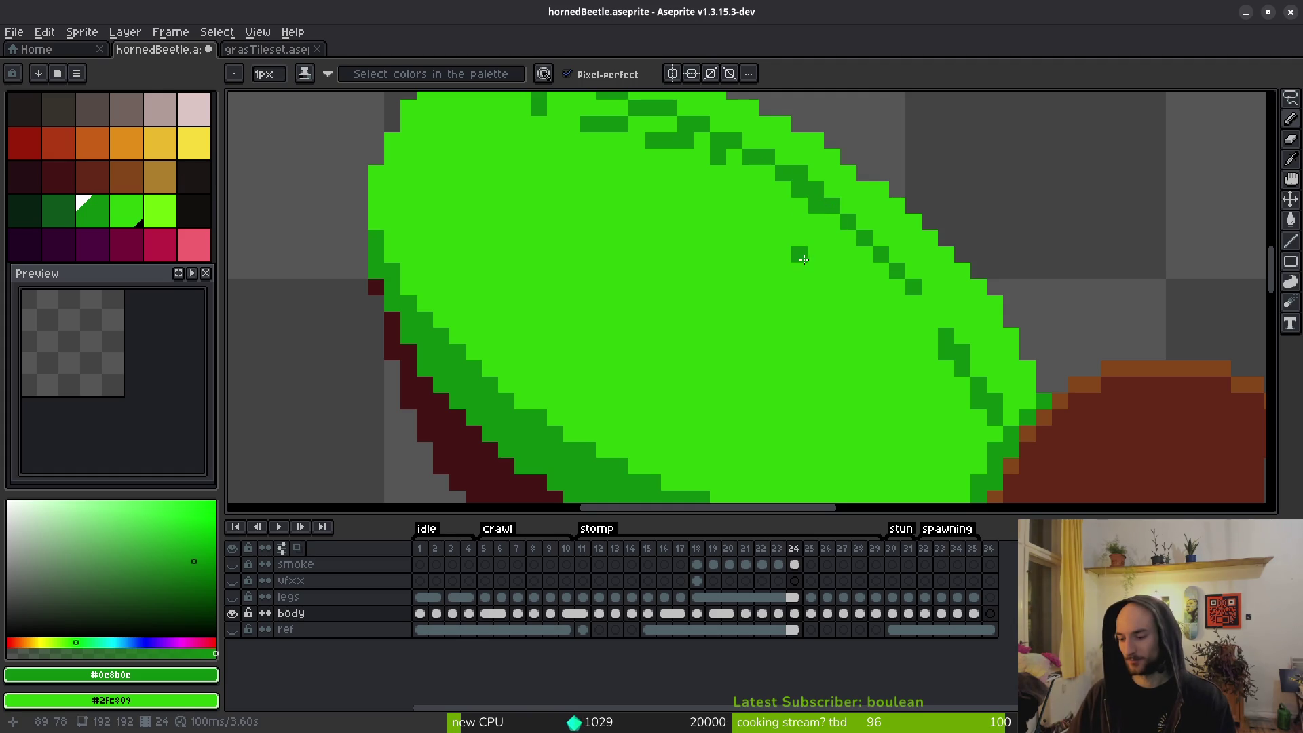
scroll(849, 299, down, 2)
scroll(934, 287, up, 2)
mouse_move(976, 290)
mouse_down()
mouse_move(784, 239)
mouse_move(835, 202)
mouse_up()
click(824, 222)
Add a dark outline pixel to the shell's lower edge.
scroll(934, 287, down, 1)
scroll(950, 334, up, 1)
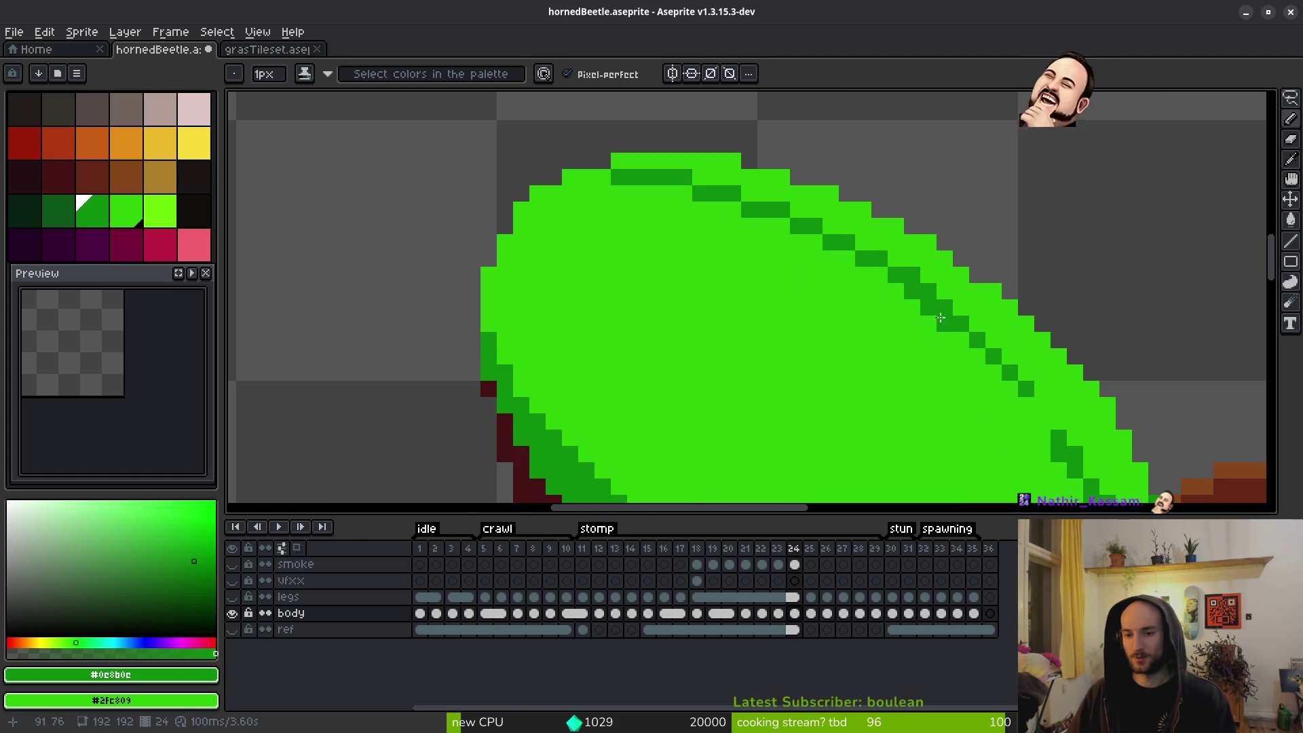
scroll(771, 373, up, 1)
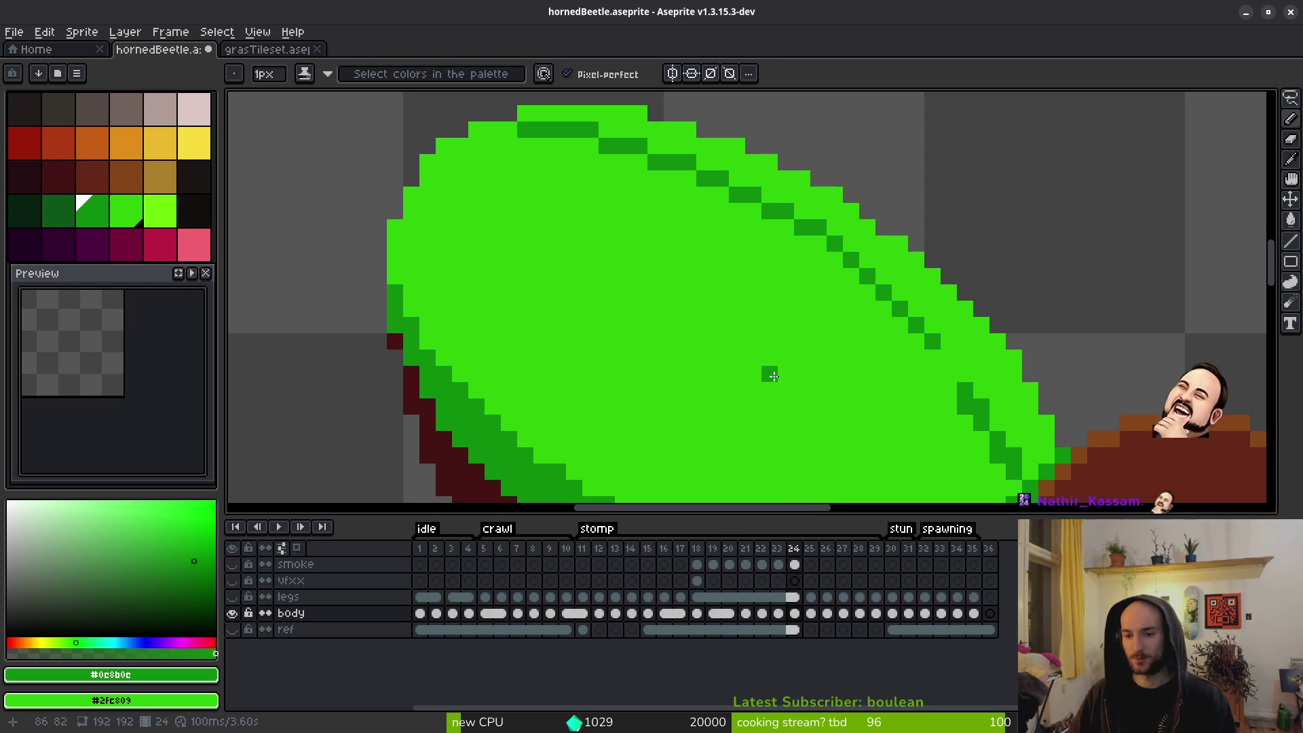
scroll(914, 336, up, 1)
scroll(1001, 442, down, 1)
scroll(989, 400, down, 1)
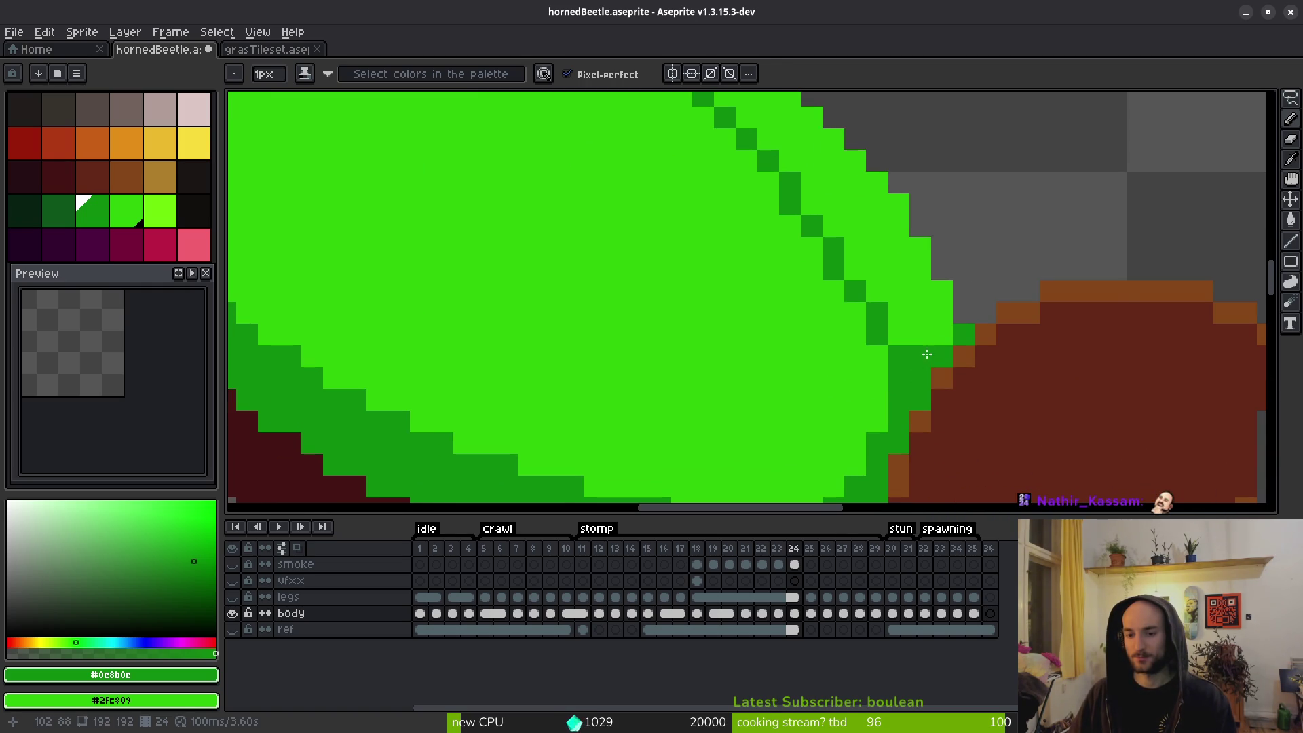
scroll(949, 404, down, 3)
scroll(904, 319, up, 3)
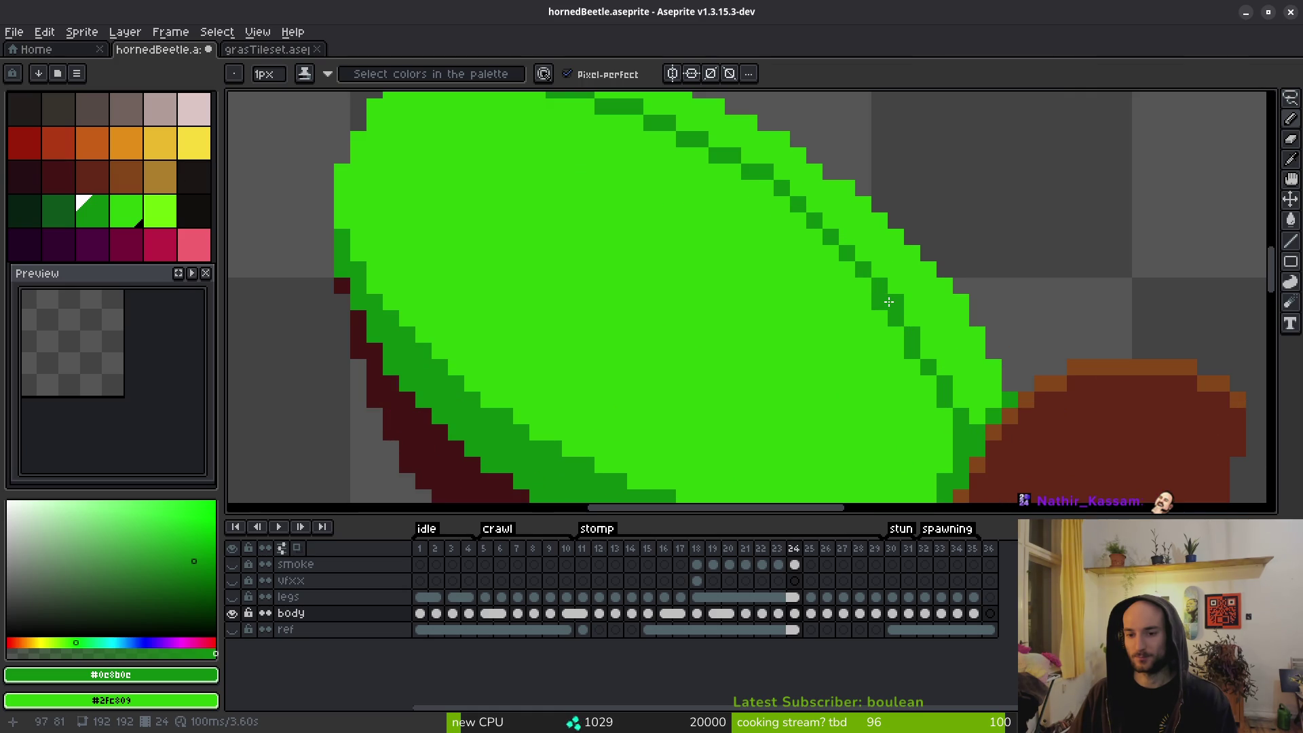
scroll(988, 415, down, 3)
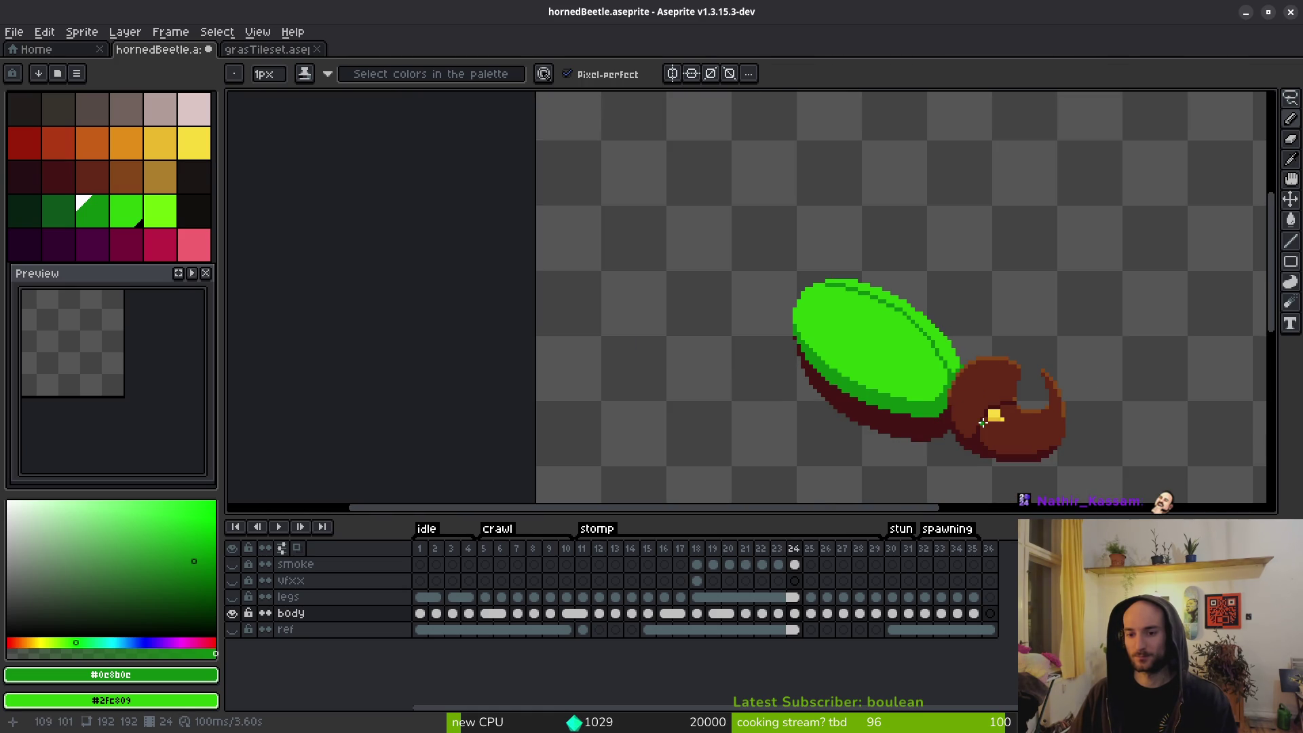
scroll(953, 336, up, 3)
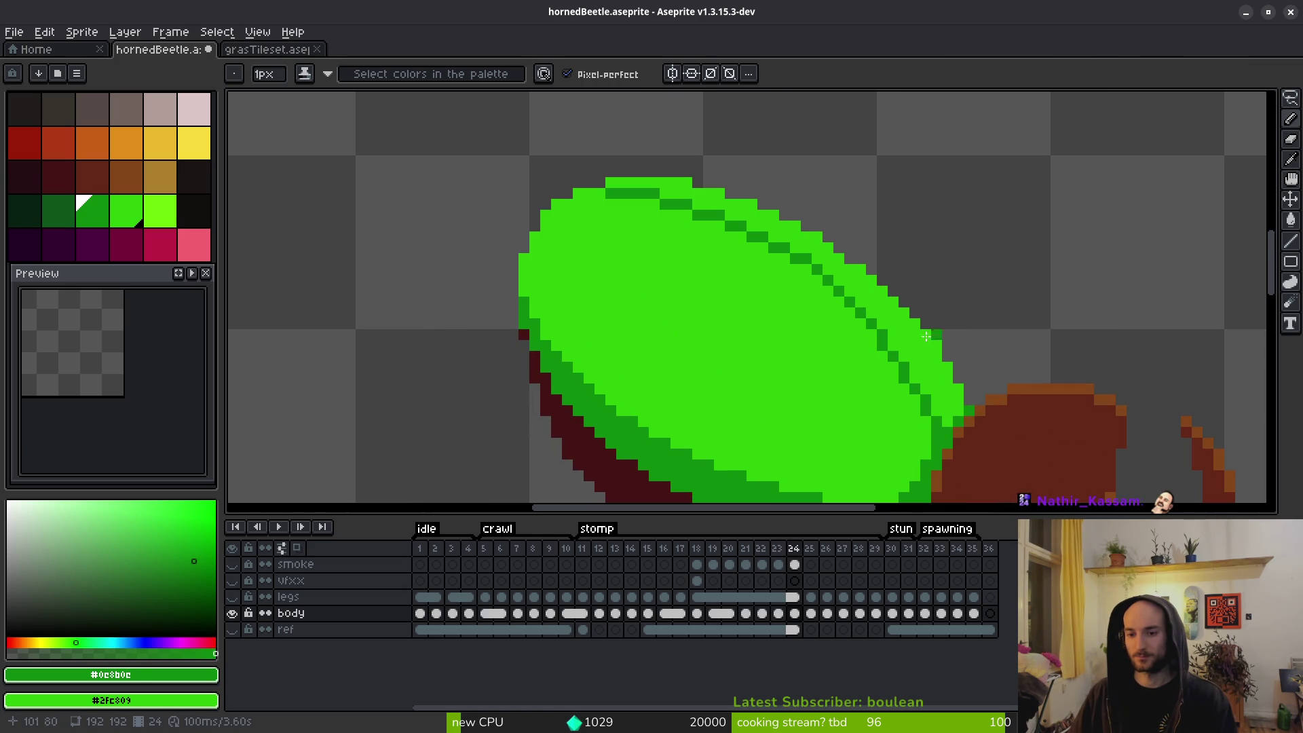
scroll(860, 391, down, 3)
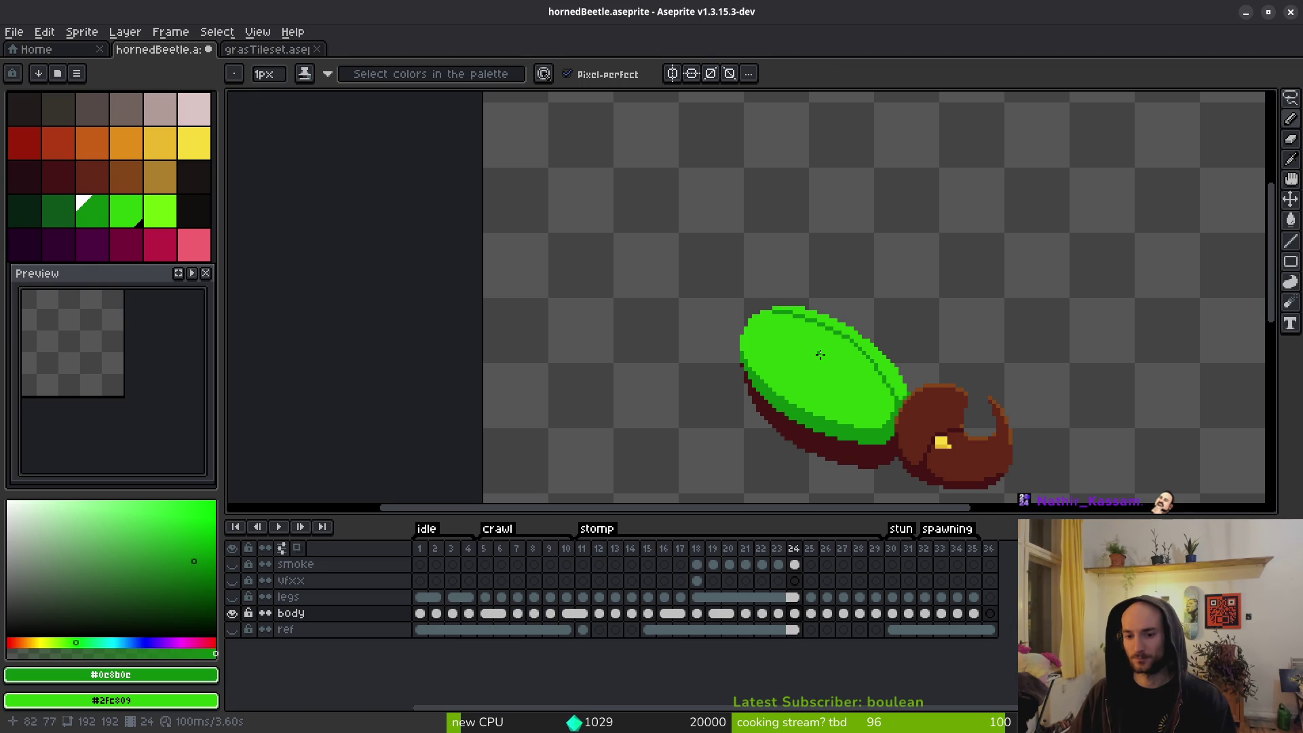
scroll(868, 381, up, 3)
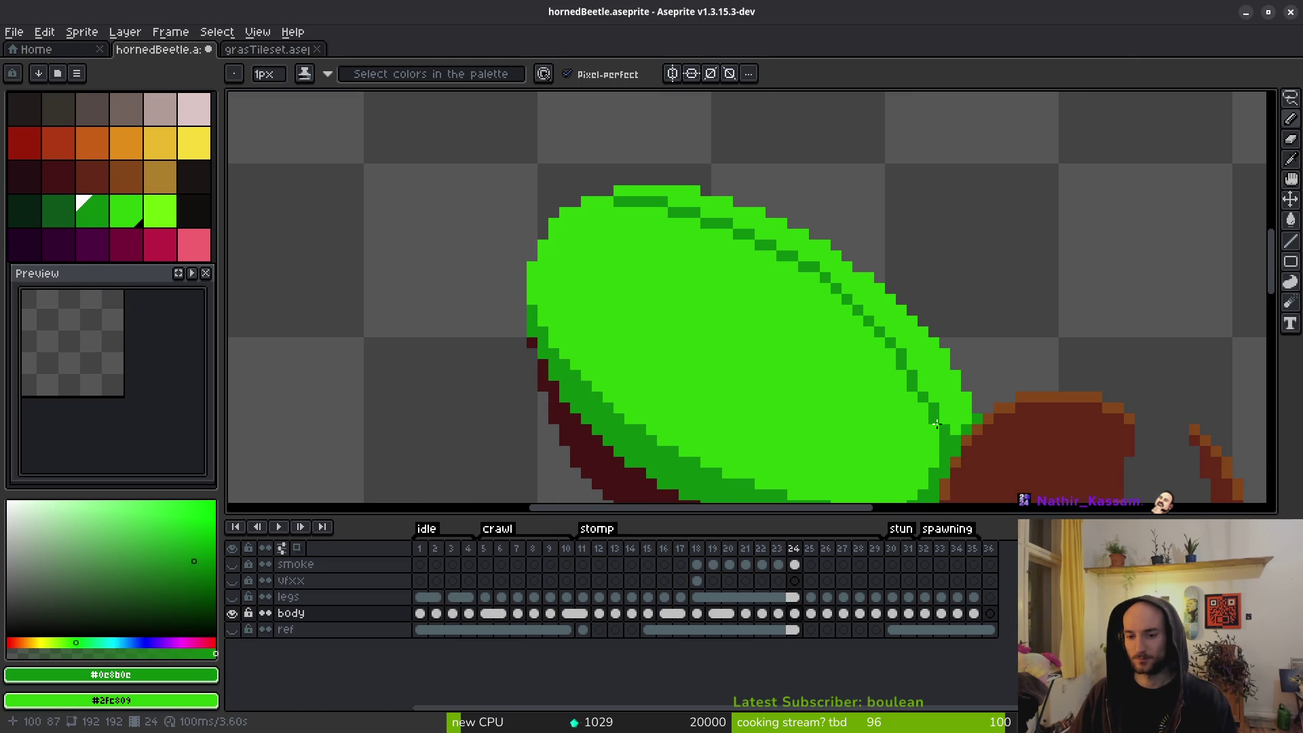
scroll(903, 431, down, 4)
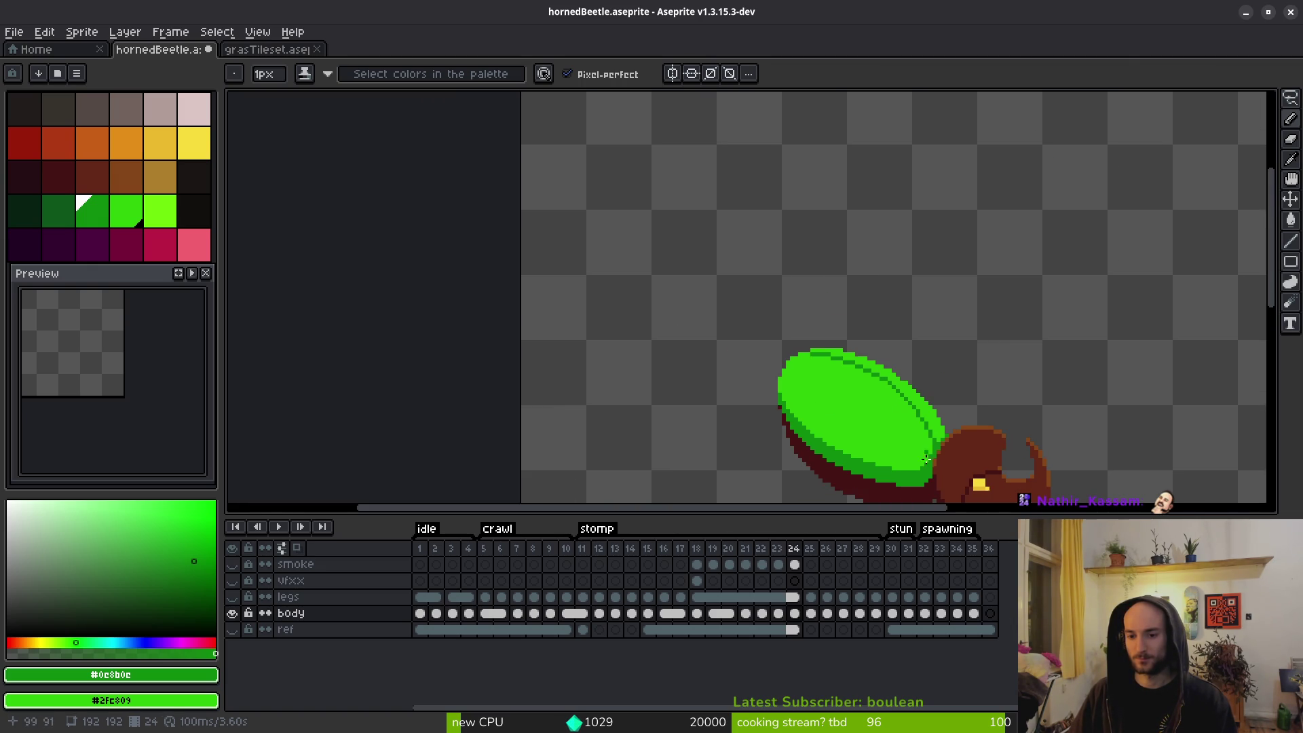
scroll(903, 435, up, 5)
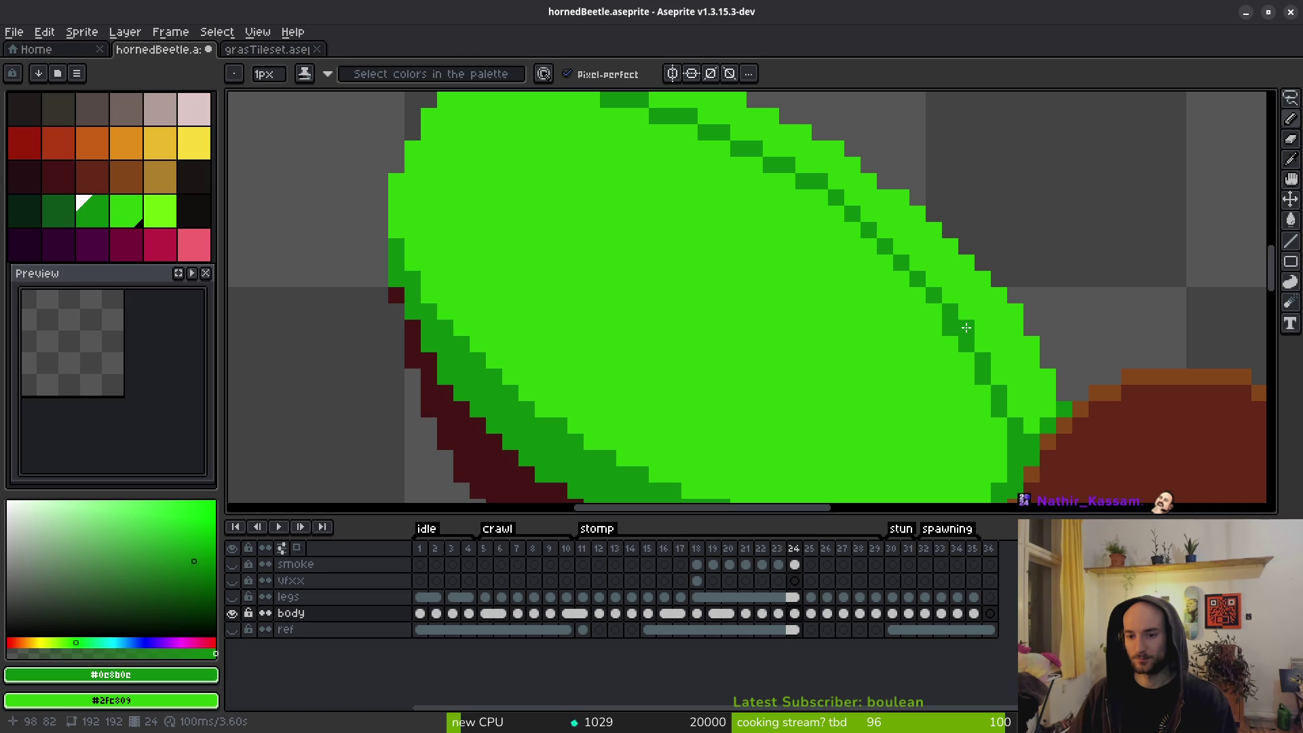
scroll(943, 430, down, 3)
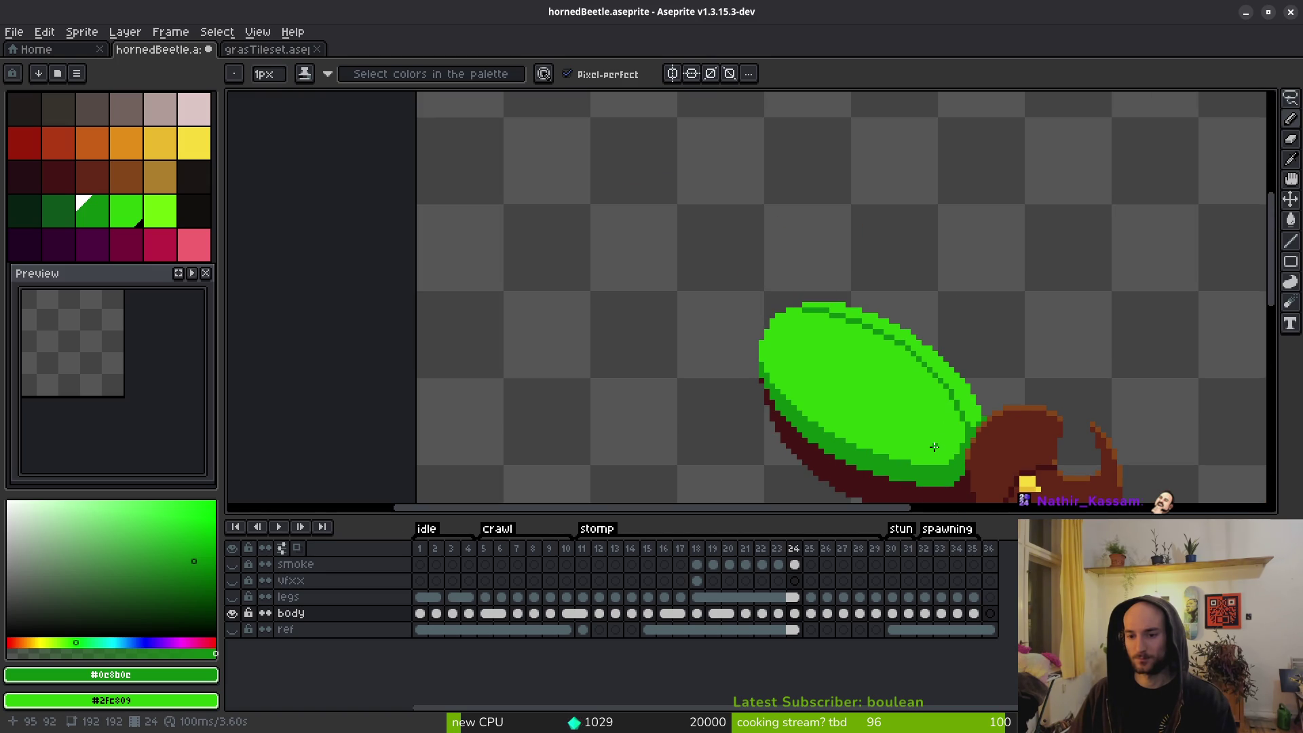
scroll(941, 441, up, 2)
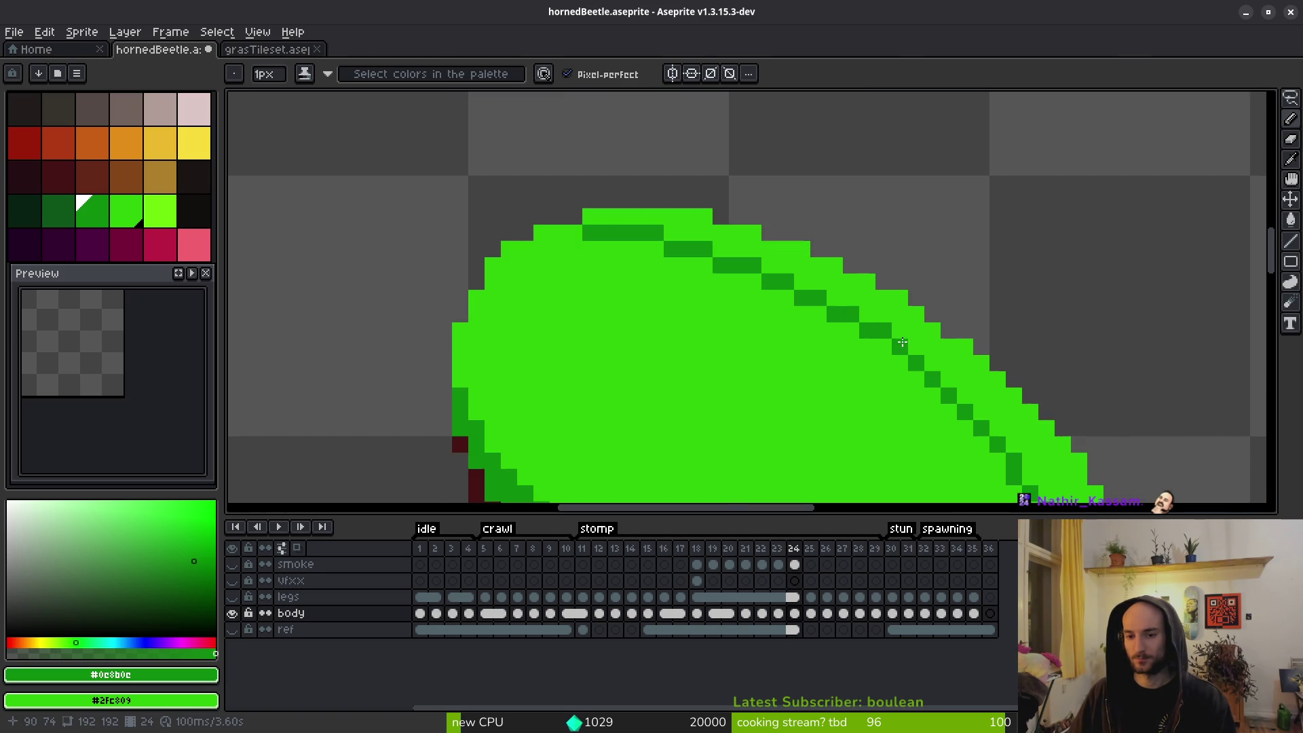
scroll(923, 397, down, 2)
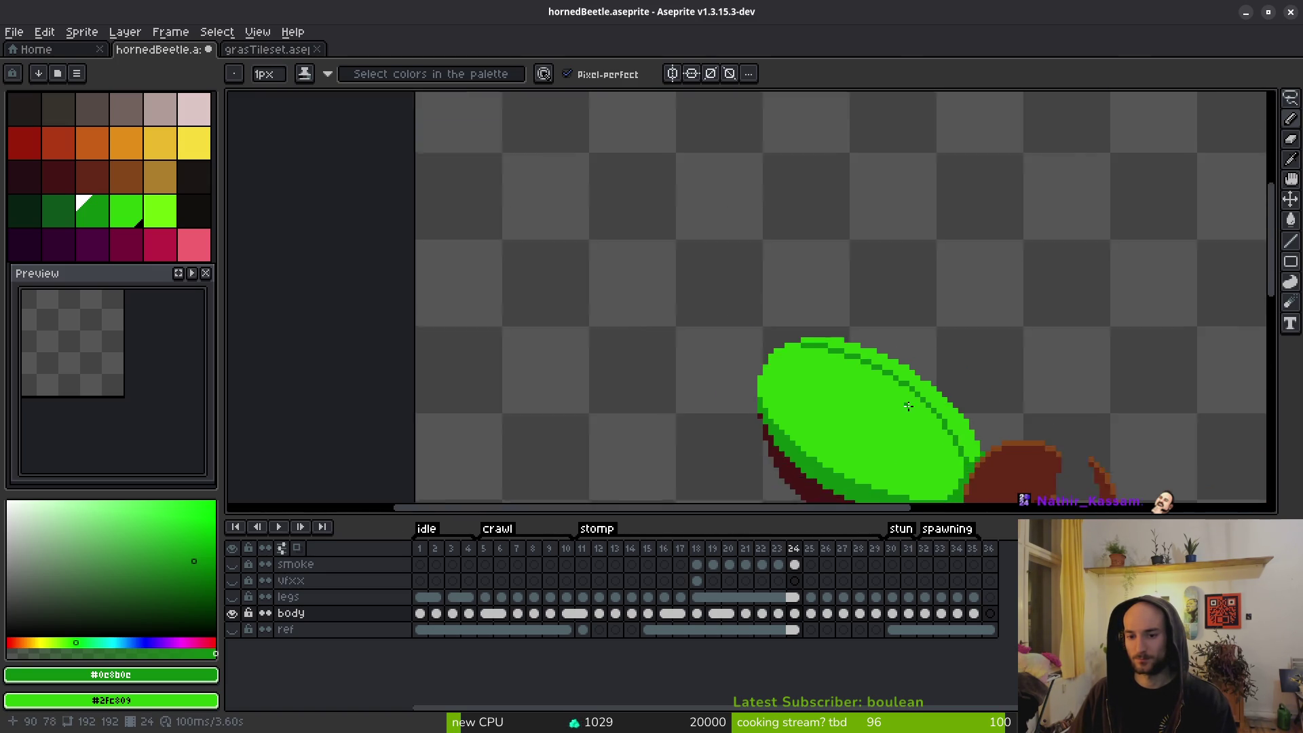
click(906, 427)
scroll(911, 366, up, 2)
scroll(943, 441, down, 2)
scroll(809, 355, up, 2)
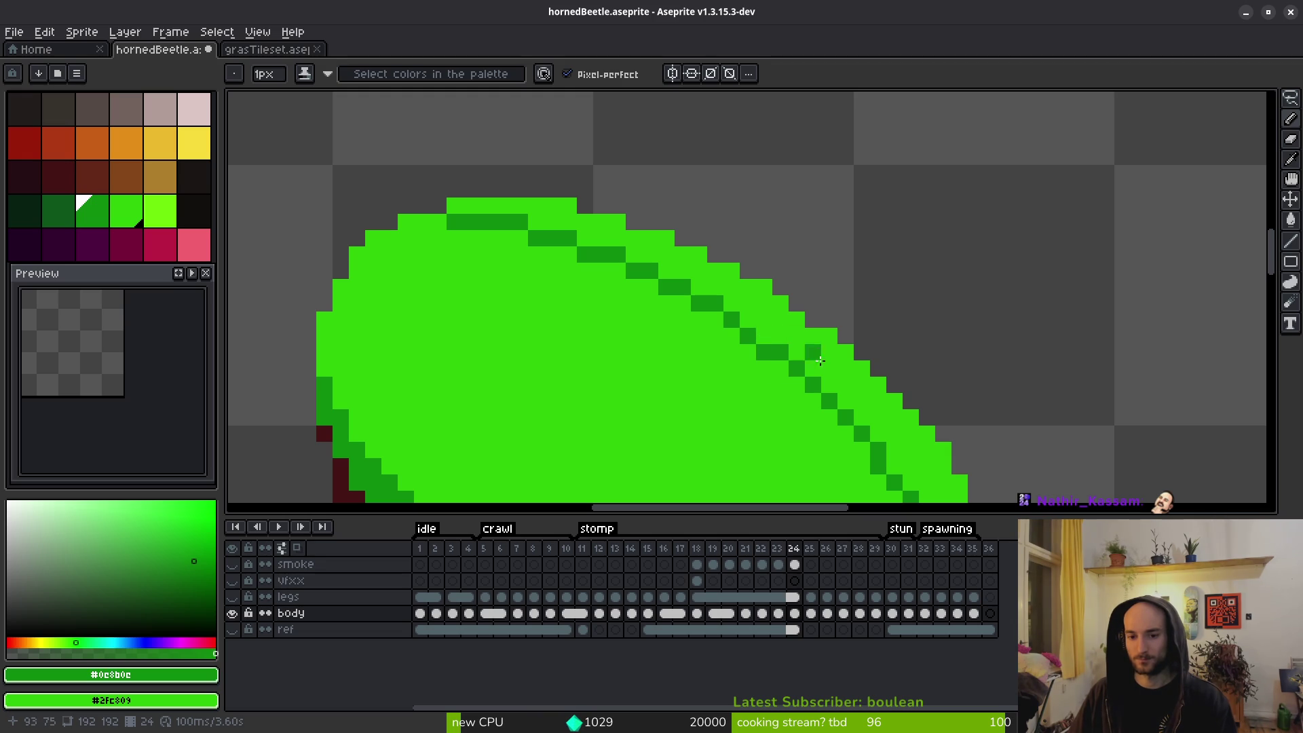
scroll(803, 356, down, 3)
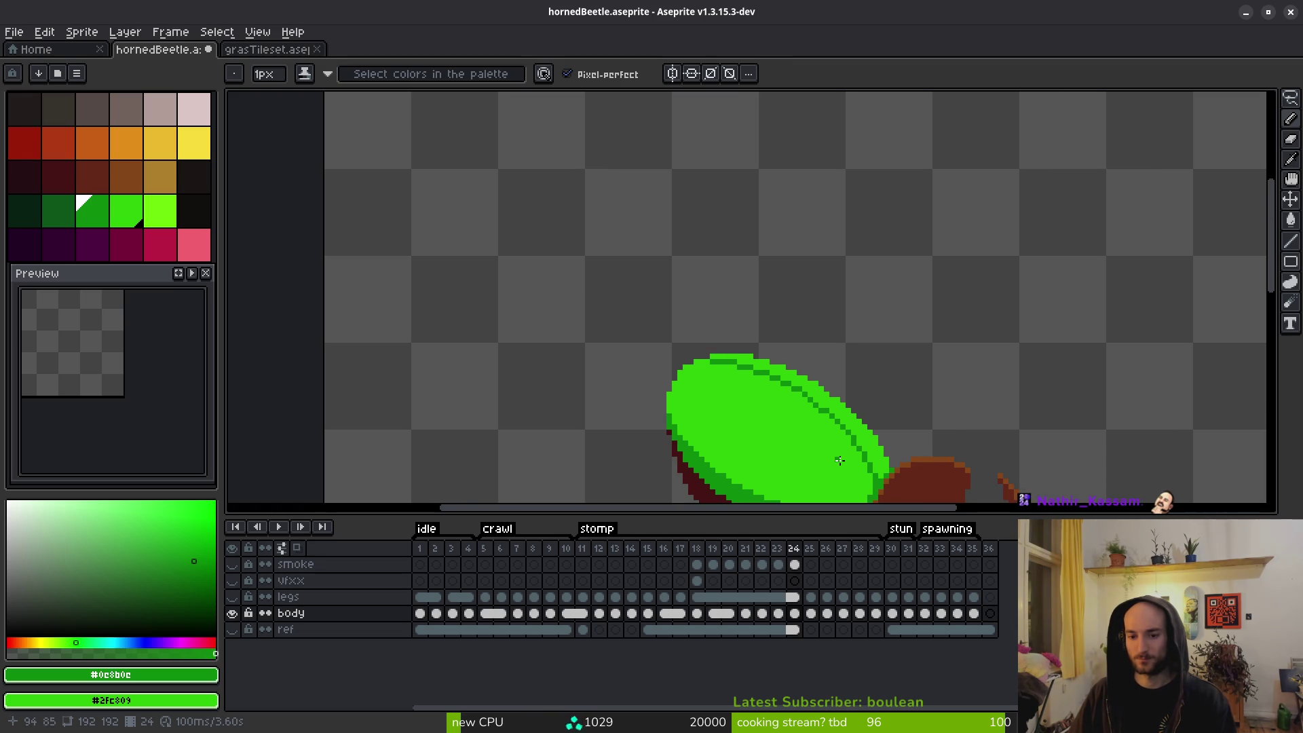
scroll(849, 462, down, 3)
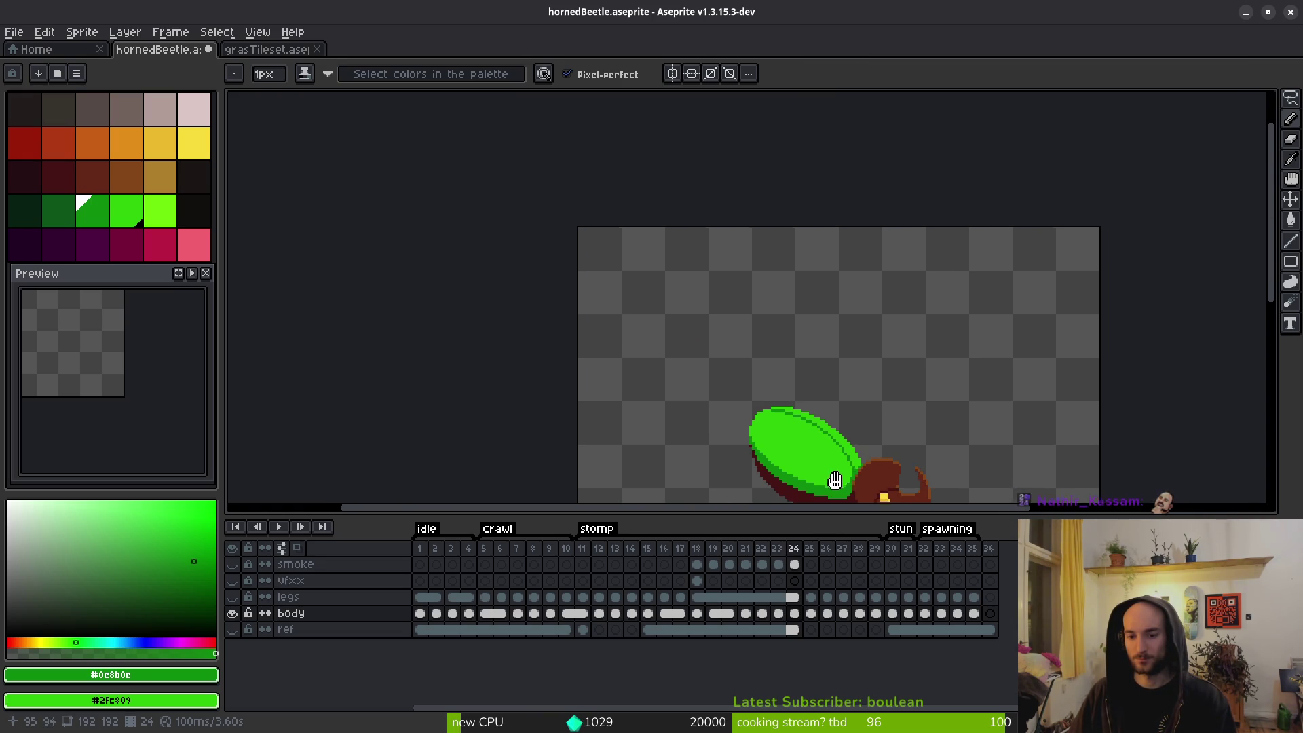
Save hornedBeetle.aseprite with the view showing the whole beetle.
drag(832, 462, 809, 397)
key(ctrl+s)
scroll(833, 425, up, 2)
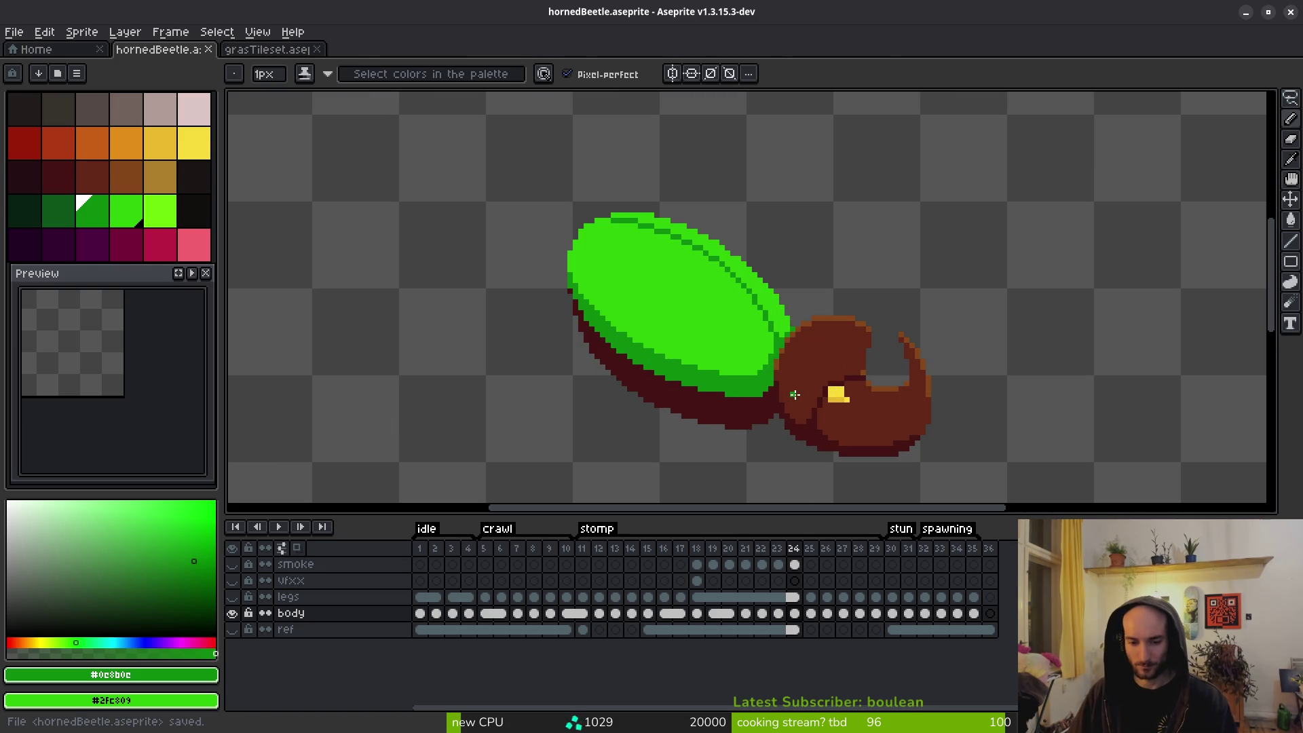
Flip back and forth through the stomp frames to compare beetle poses, settling on frame 20.
key(i)
key(comma)
key(period)
key(comma)
key(period)
key(period)
key(period)
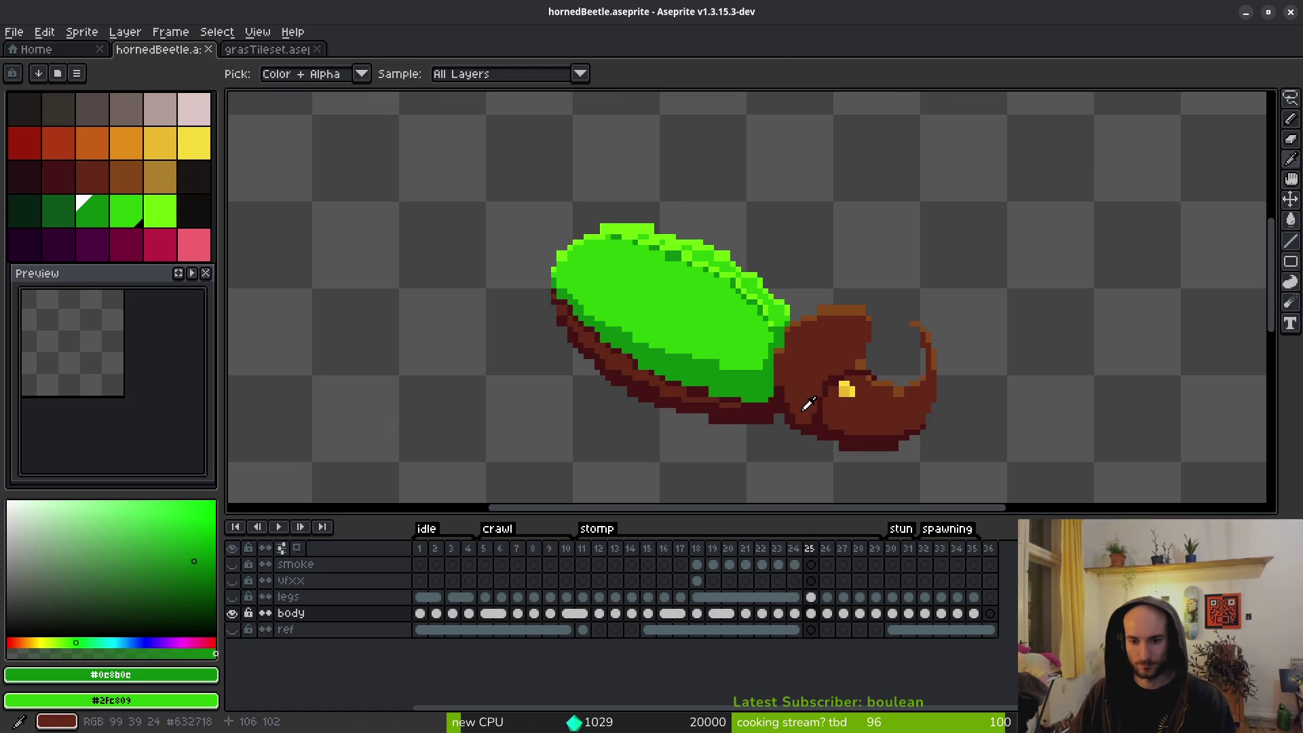
key(comma)
key(comma)
key(comma)
key(comma)
key(period)
key(comma)
key(period)
key(comma)
key(comma)
key(comma)
key(comma)
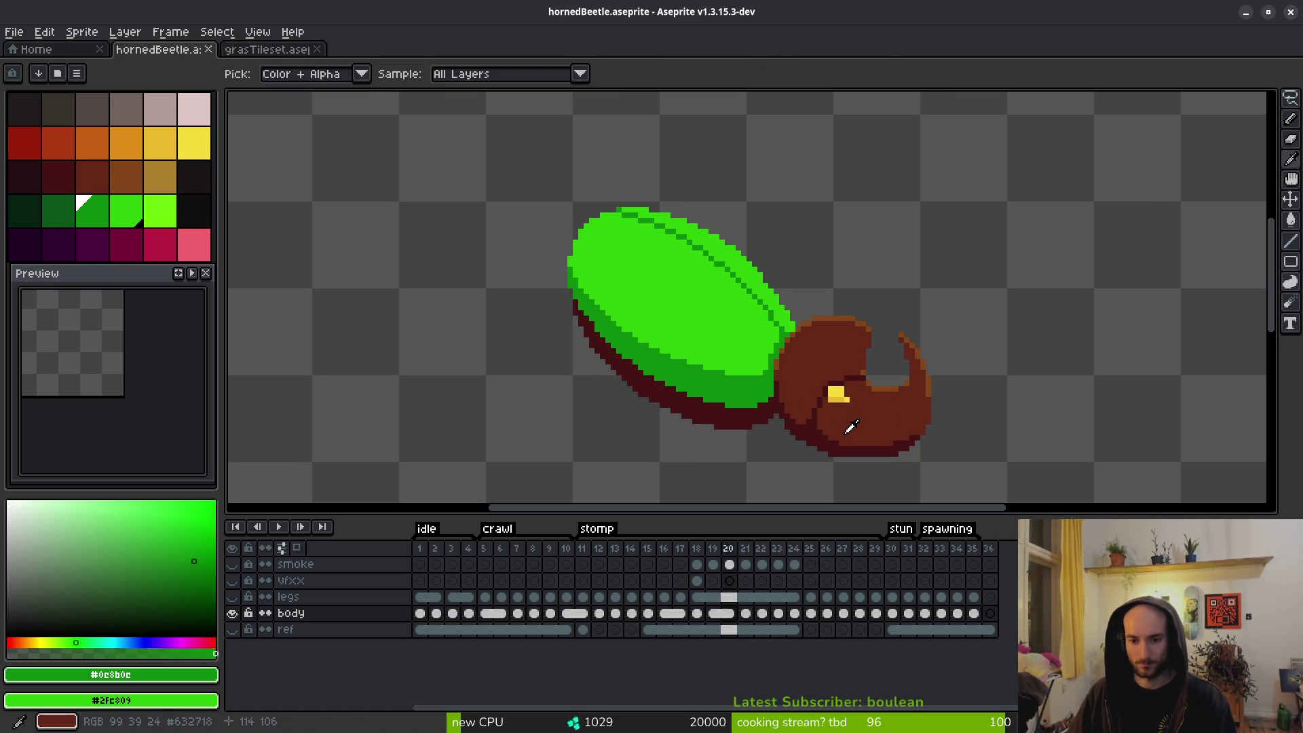
key(period)
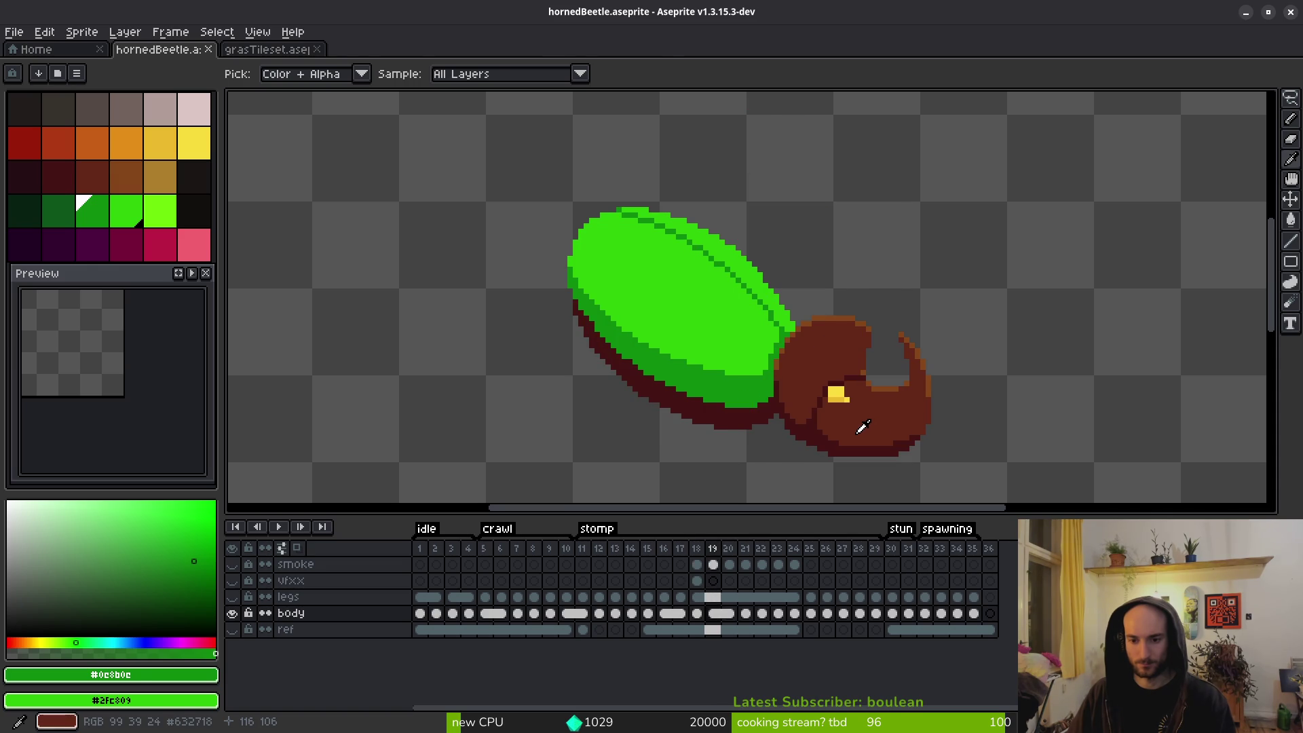
On frame 20, undo a stray green pixel, shade two eye pixels darker yellow, and brown the eye's bottom row.
key(b)
scroll(869, 408, up, 8)
click(872, 401)
key(ctrl+z)
key(i)
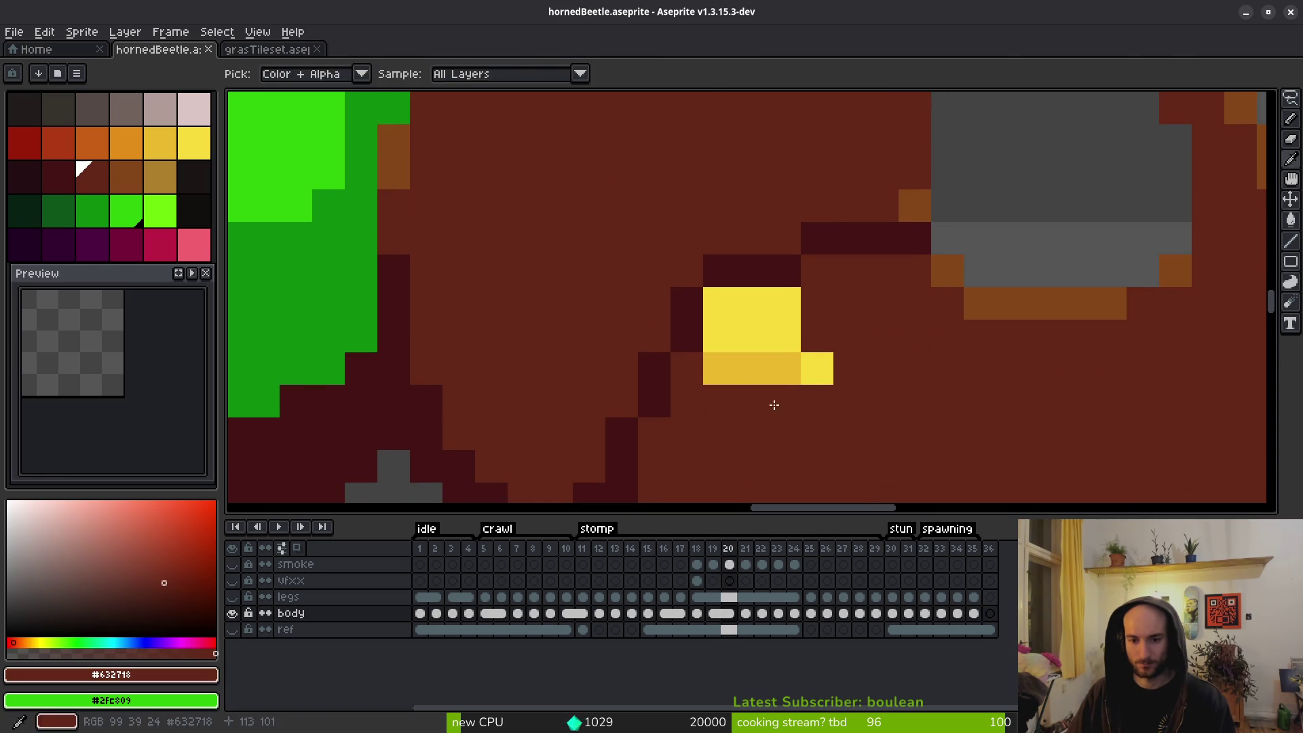
click(739, 330)
right_click(735, 359)
key(b)
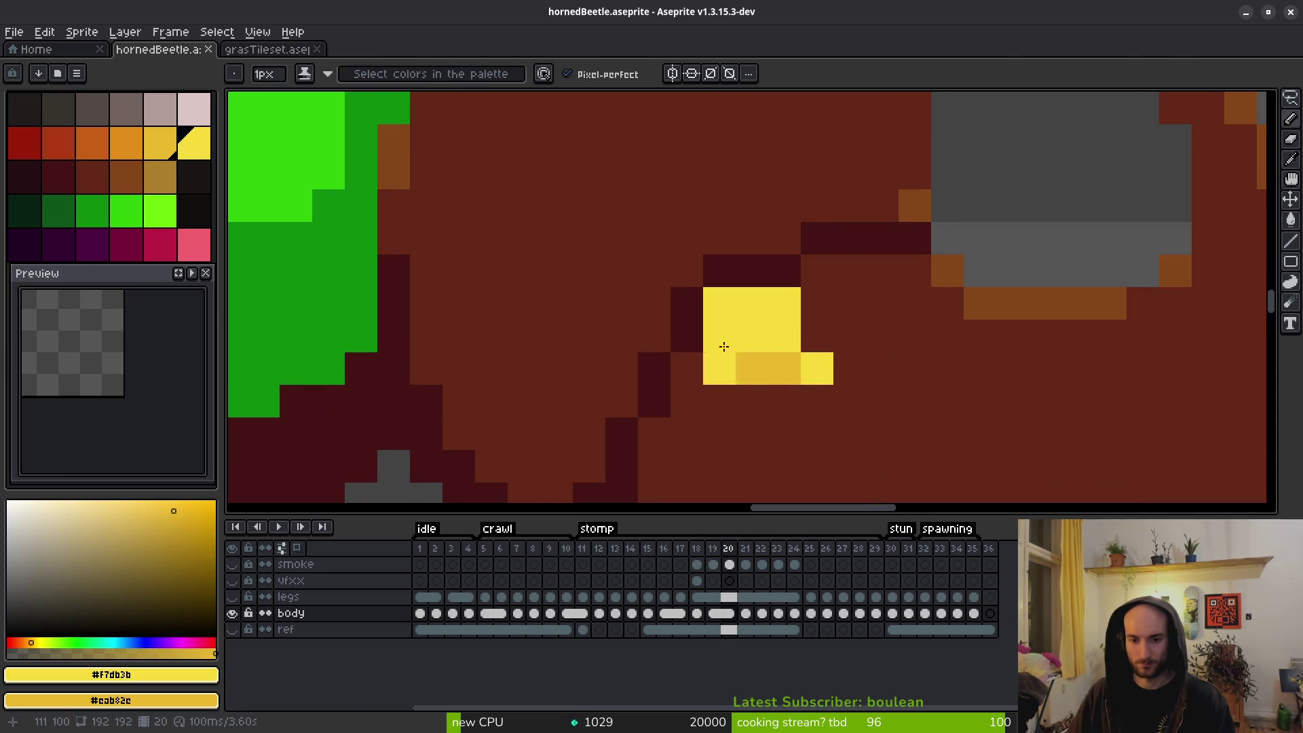
right_click(732, 338)
right_click(756, 324)
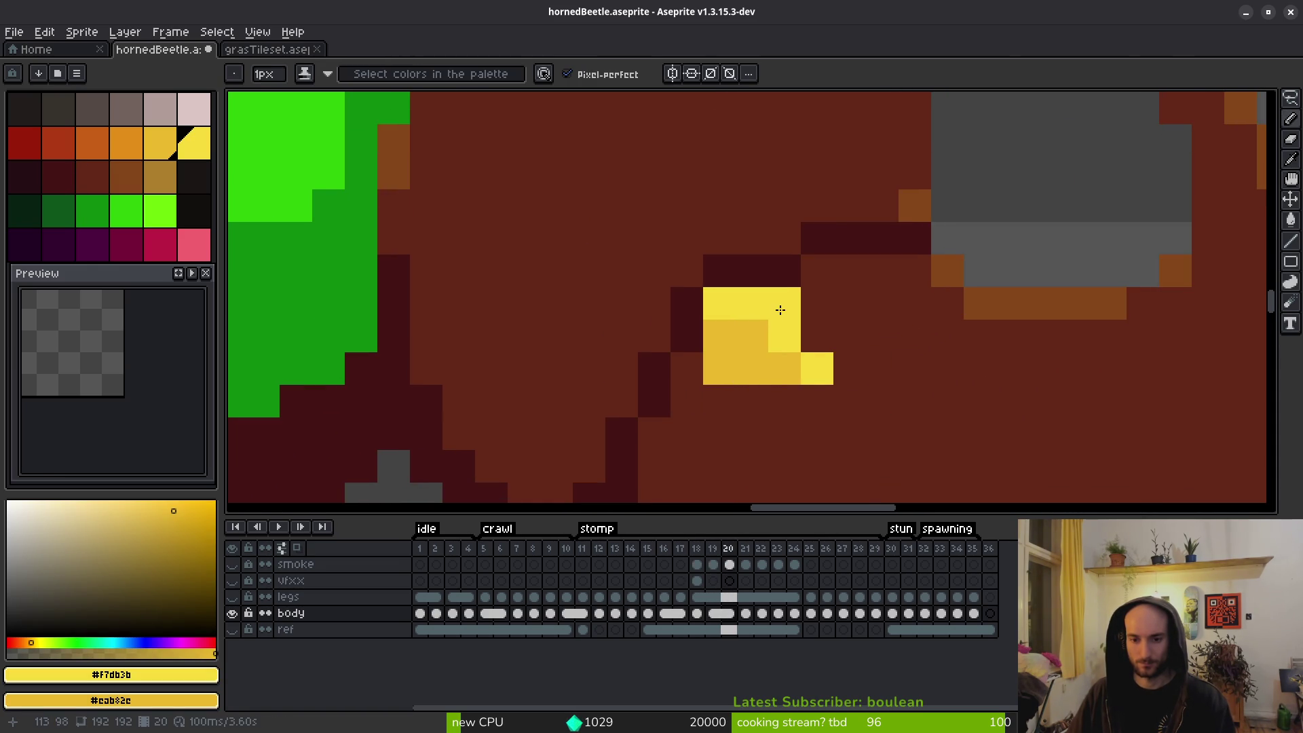
alt+click(818, 309)
mouse_move(819, 366)
mouse_down()
mouse_move(821, 355)
mouse_move(751, 378)
mouse_move(720, 370)
mouse_up()
scroll(876, 414, down, 3)
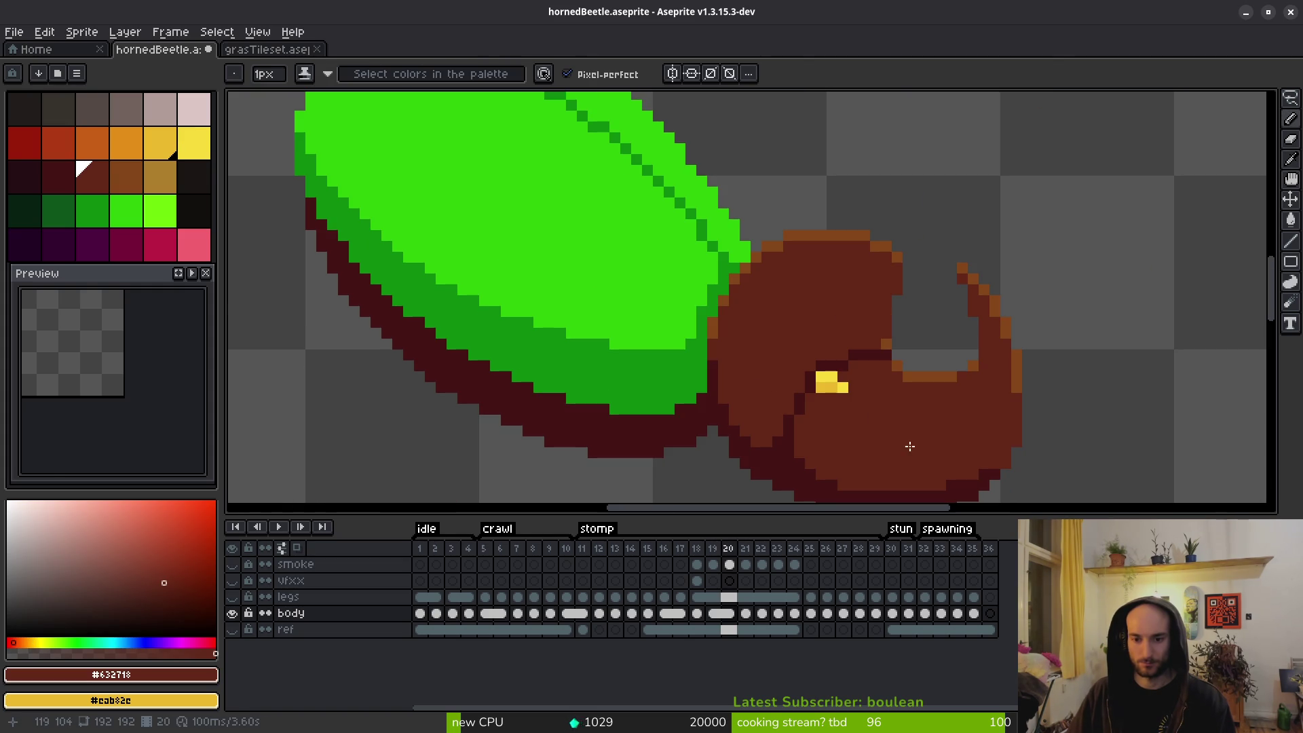
On the next frame, brown the eye's bottom row and top-right pixel, then shade its bottom darker yellow.
key(period)
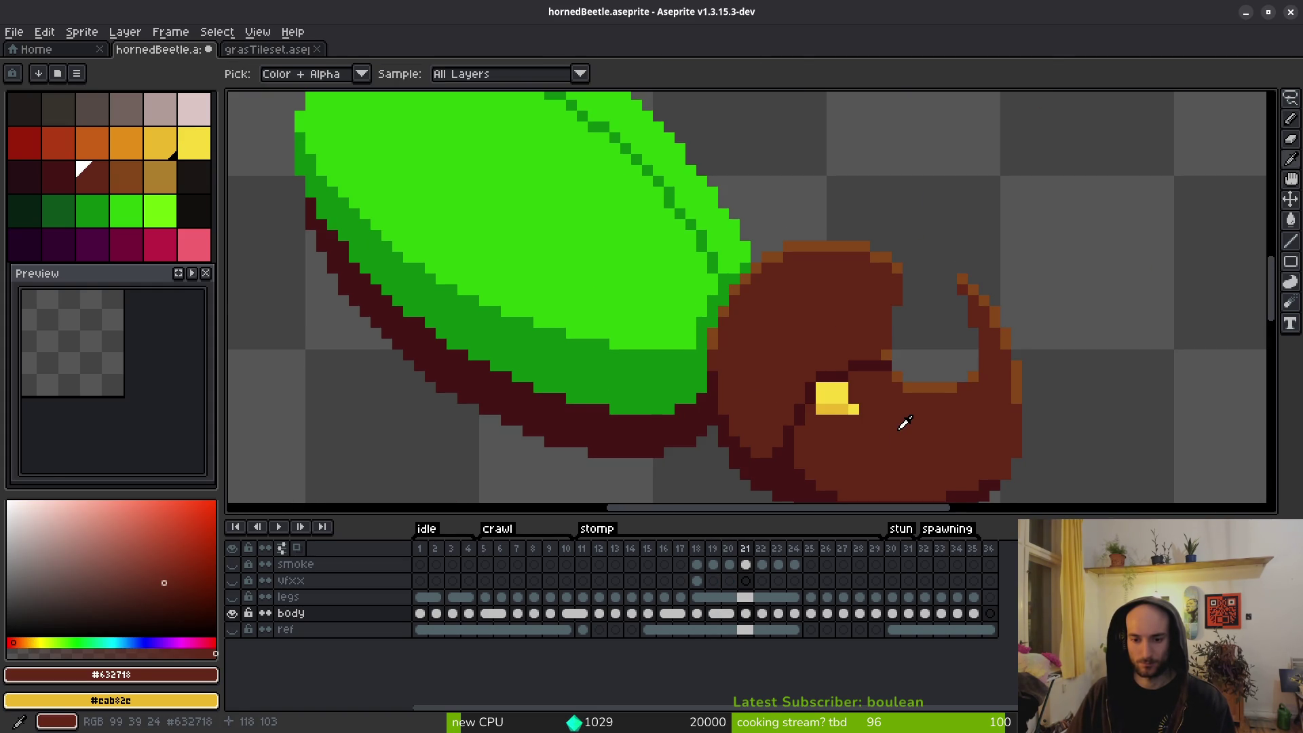
scroll(867, 422, up, 3)
drag(753, 364, 814, 364)
click(784, 299)
key(alt)
right_click(719, 332)
right_click(752, 333)
scroll(817, 401, down, 3)
key(alt)
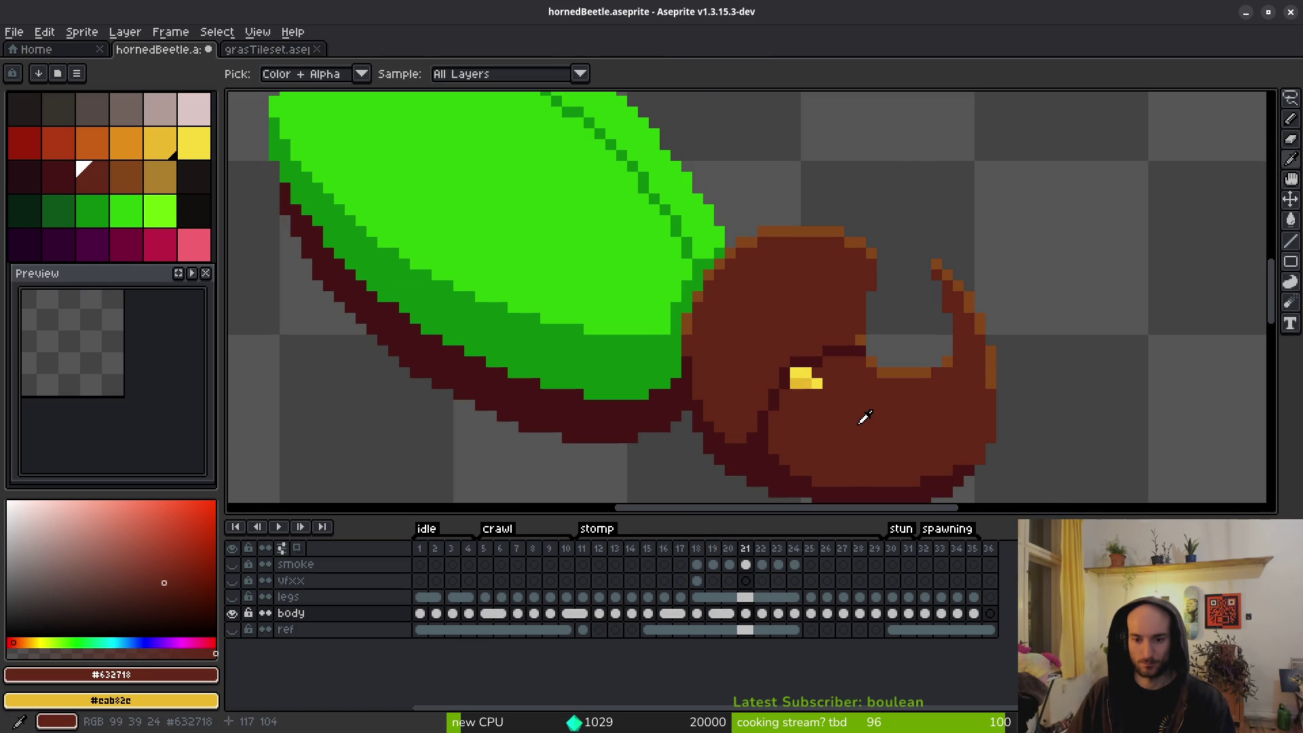
Shade an eye pixel darker yellow on frame 25, then check frame 26.
key(Right)
scroll(801, 394, up, 3)
key(Right)
key(Right)
key(Right)
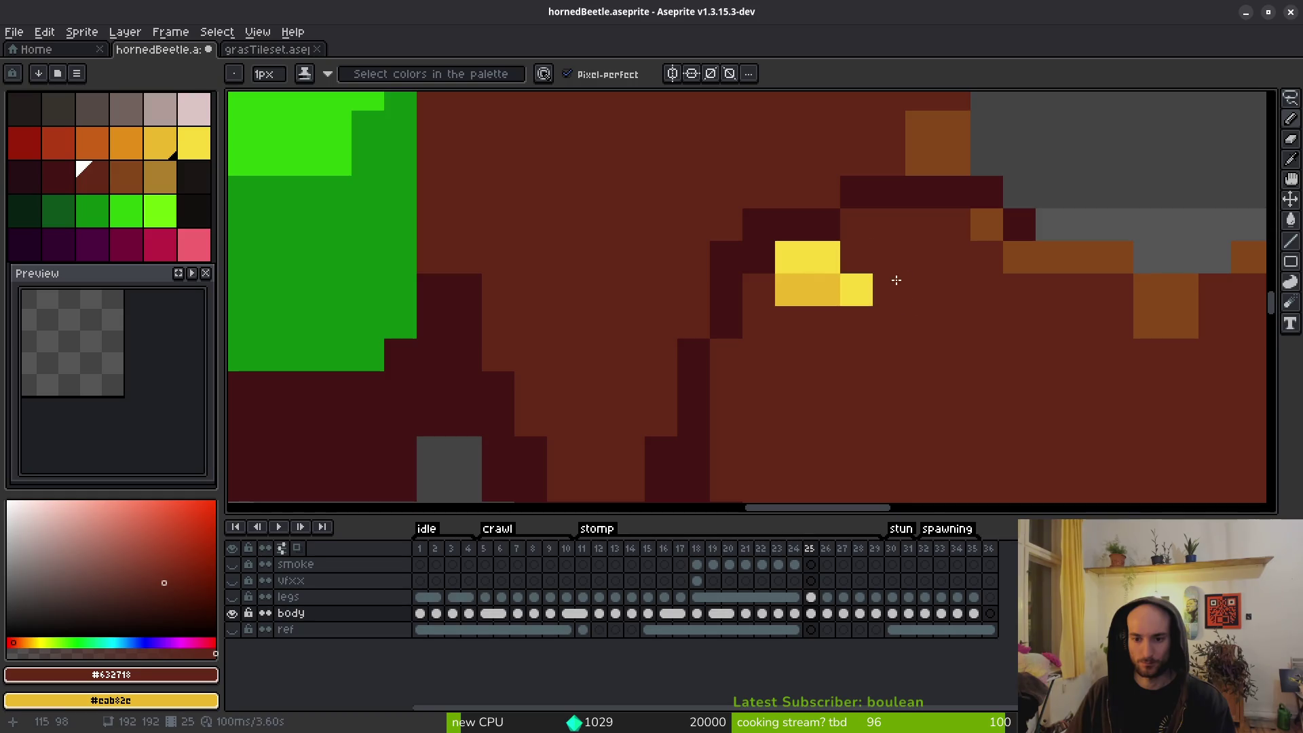
right_click(894, 277)
scroll(968, 358, down, 3)
key(alt)
key(Right)
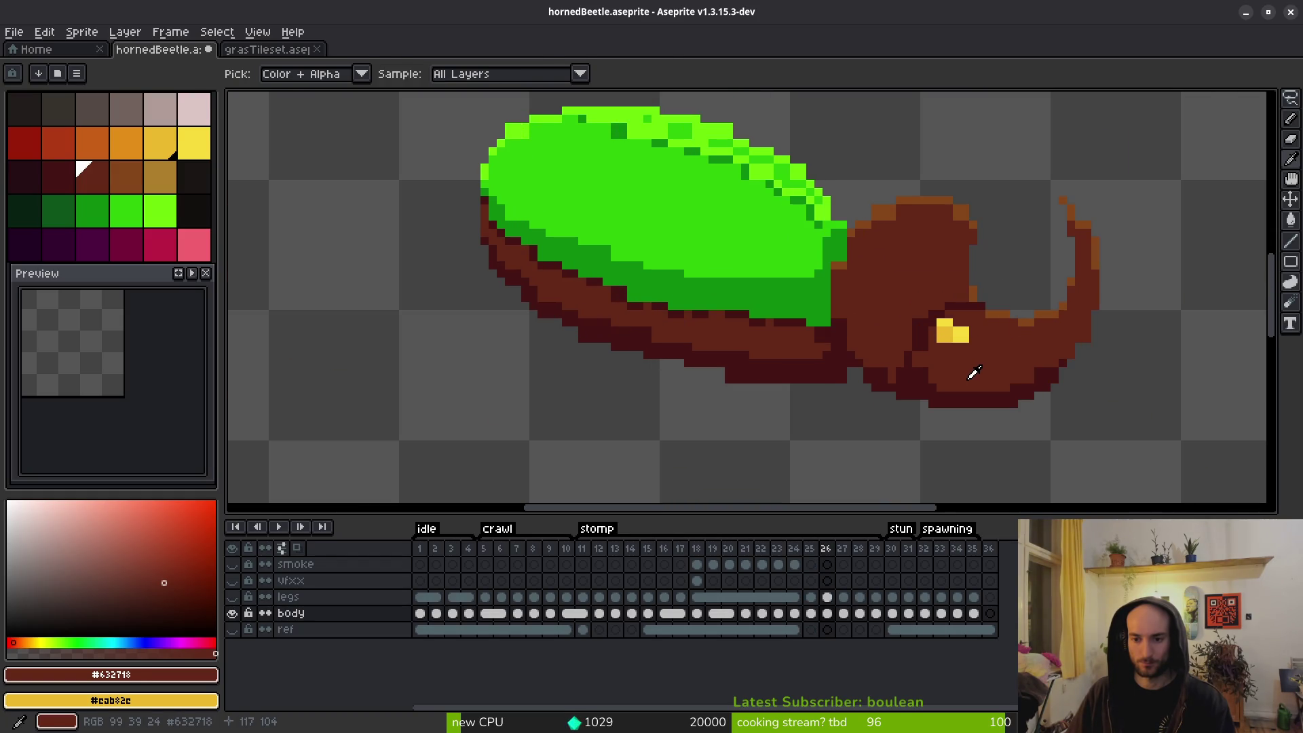
scroll(974, 372, up, 4)
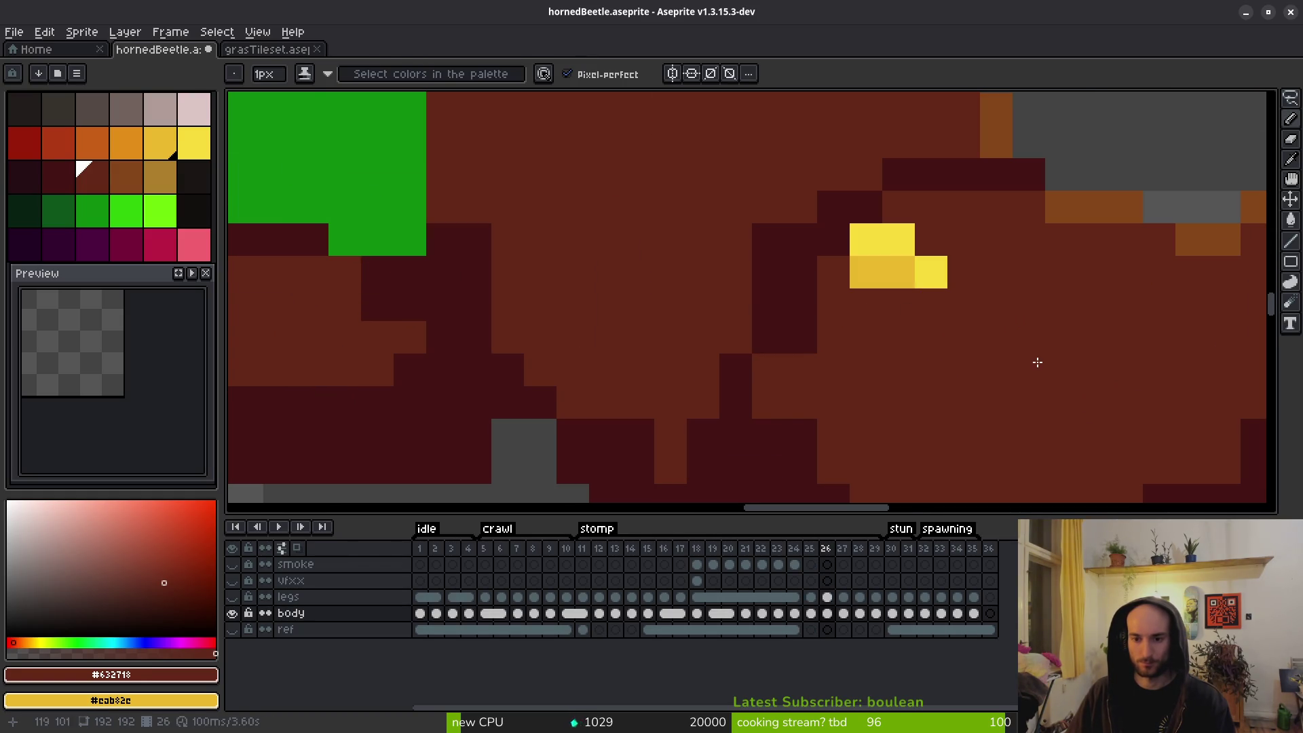
scroll(1036, 360, down, 4)
Sample the eye's bright yellow on frame 27 and move to frame 28.
key(period)
scroll(1025, 343, up, 4)
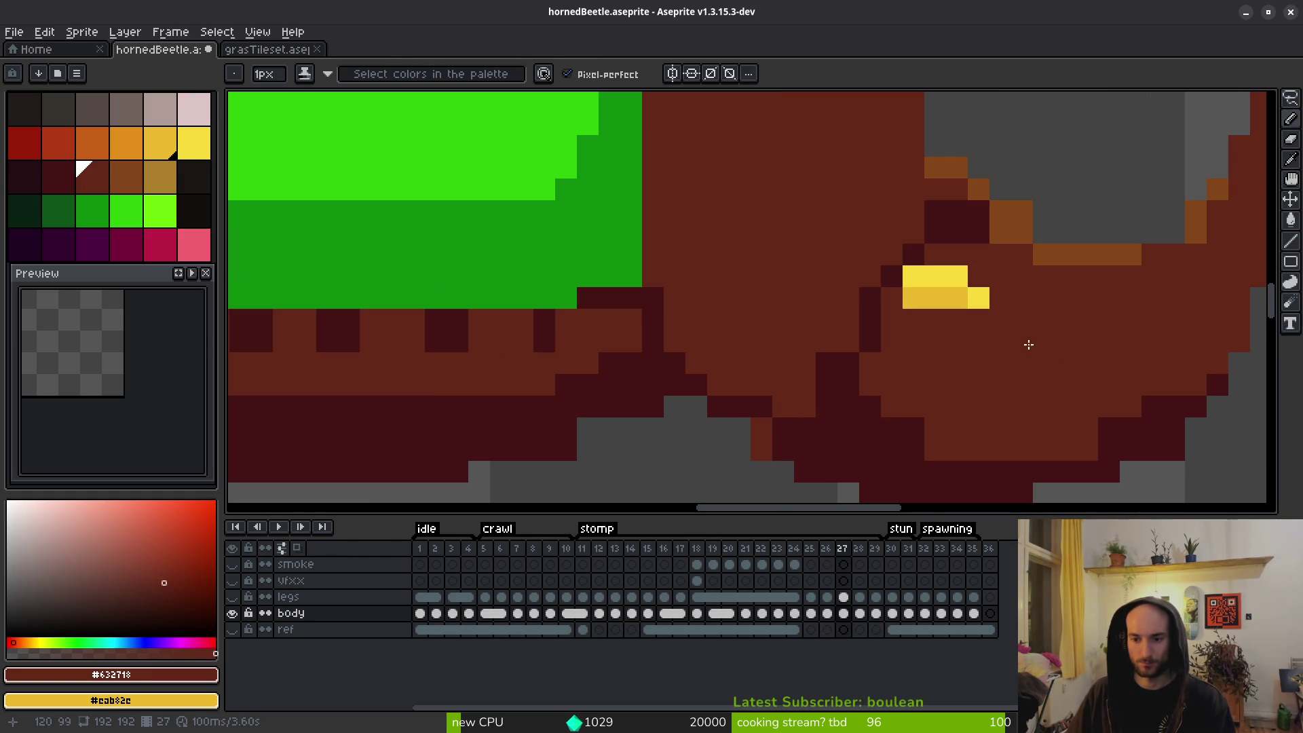
alt+click(947, 275)
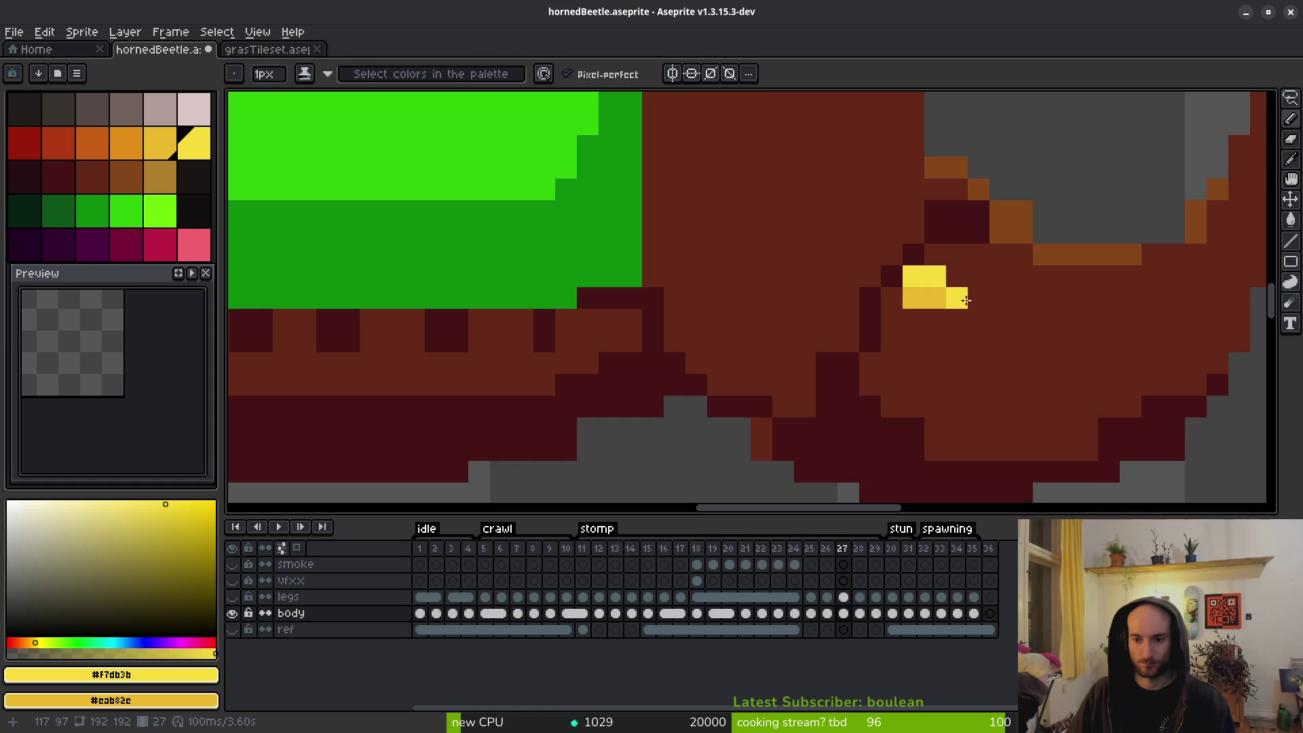
scroll(954, 294, down, 4)
key(period)
scroll(1053, 363, up, 3)
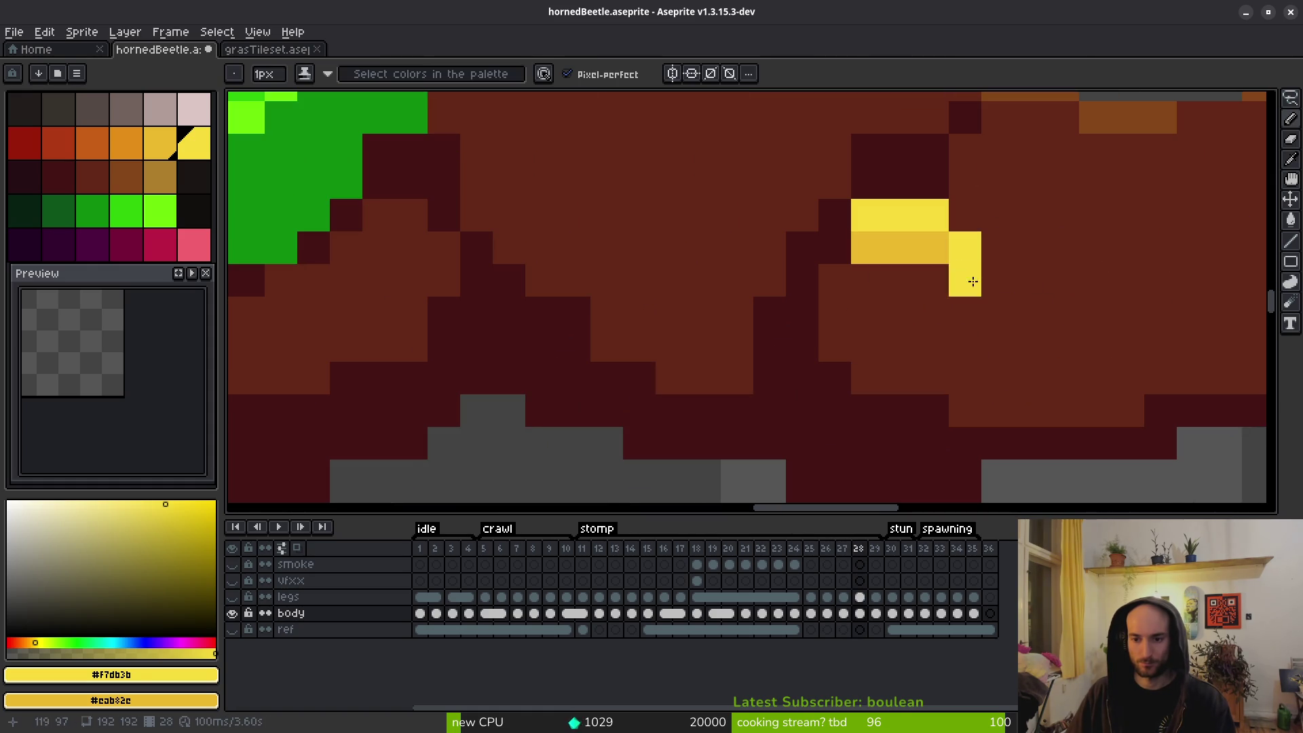
scroll(1009, 195, down, 3)
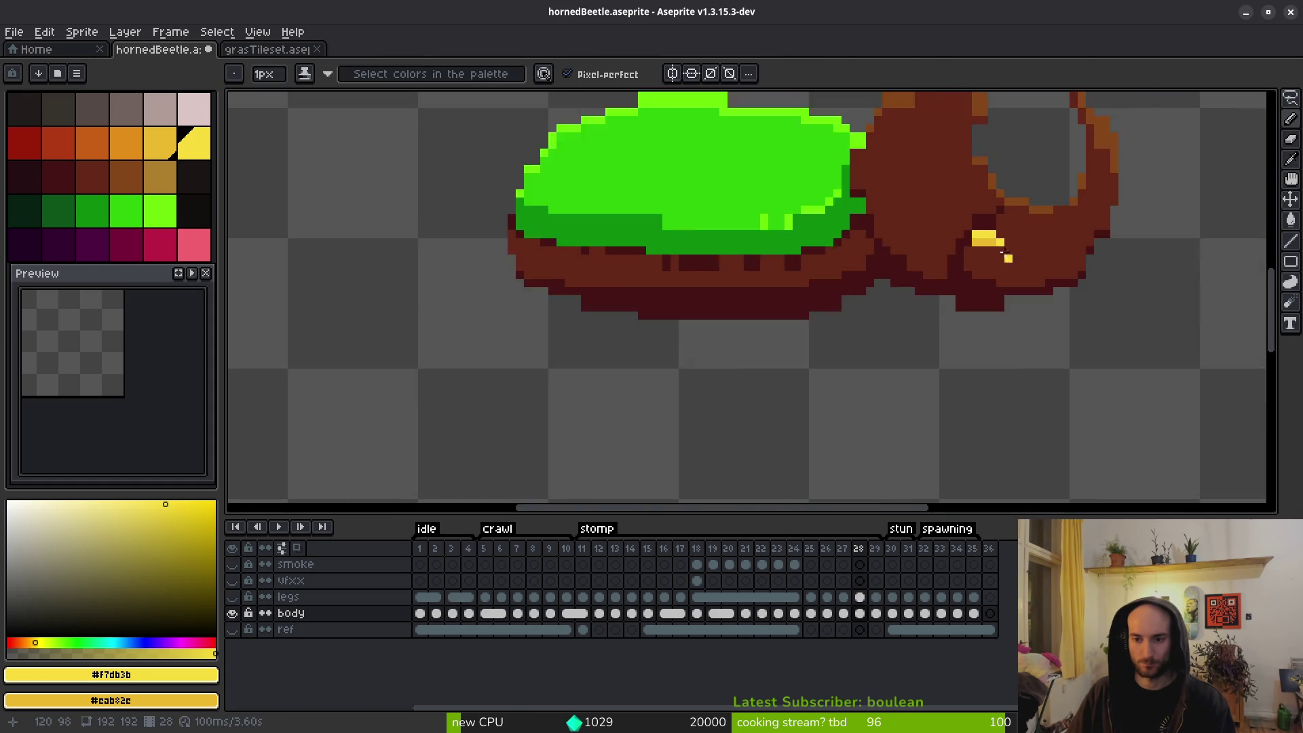
scroll(934, 181, up, 3)
On frame 28, add yellow eye pixels above-right, shade two darker yellow, and brown the lower-left pixels.
drag(932, 157, 992, 191)
right_click(930, 184)
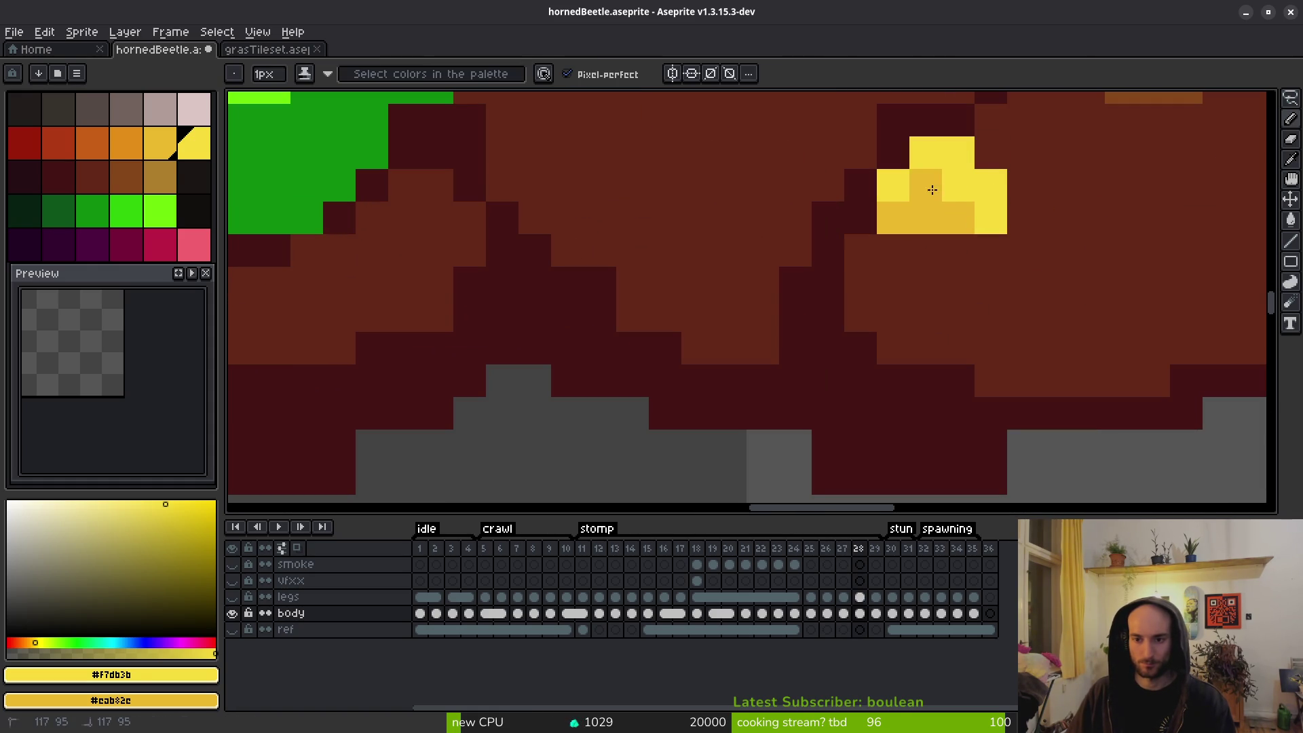
right_click(957, 185)
key(alt)
alt+click(1051, 216)
drag(997, 217, 897, 213)
scroll(1057, 271, down, 3)
scroll(1061, 311, down, 1)
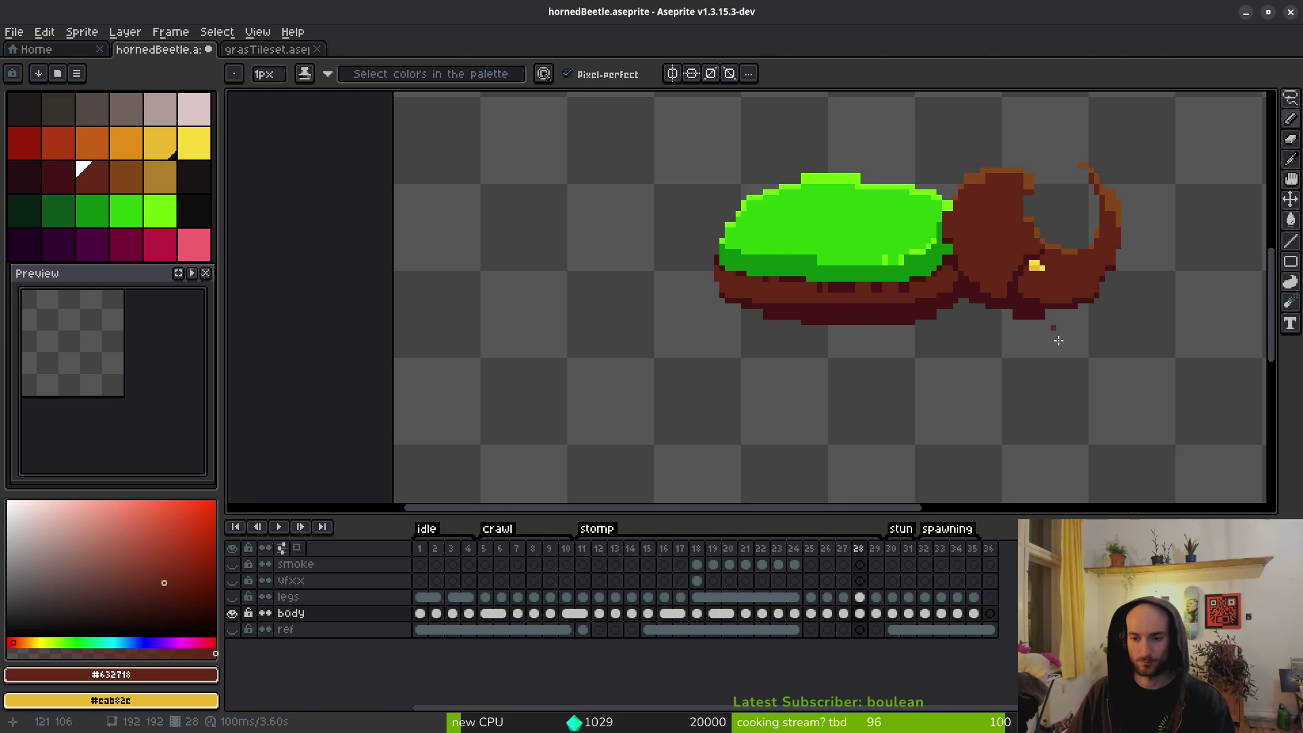
Flip between frames 27, 28 and 29 to compare the eye, ending on frame 28.
key(Left)
key(Right)
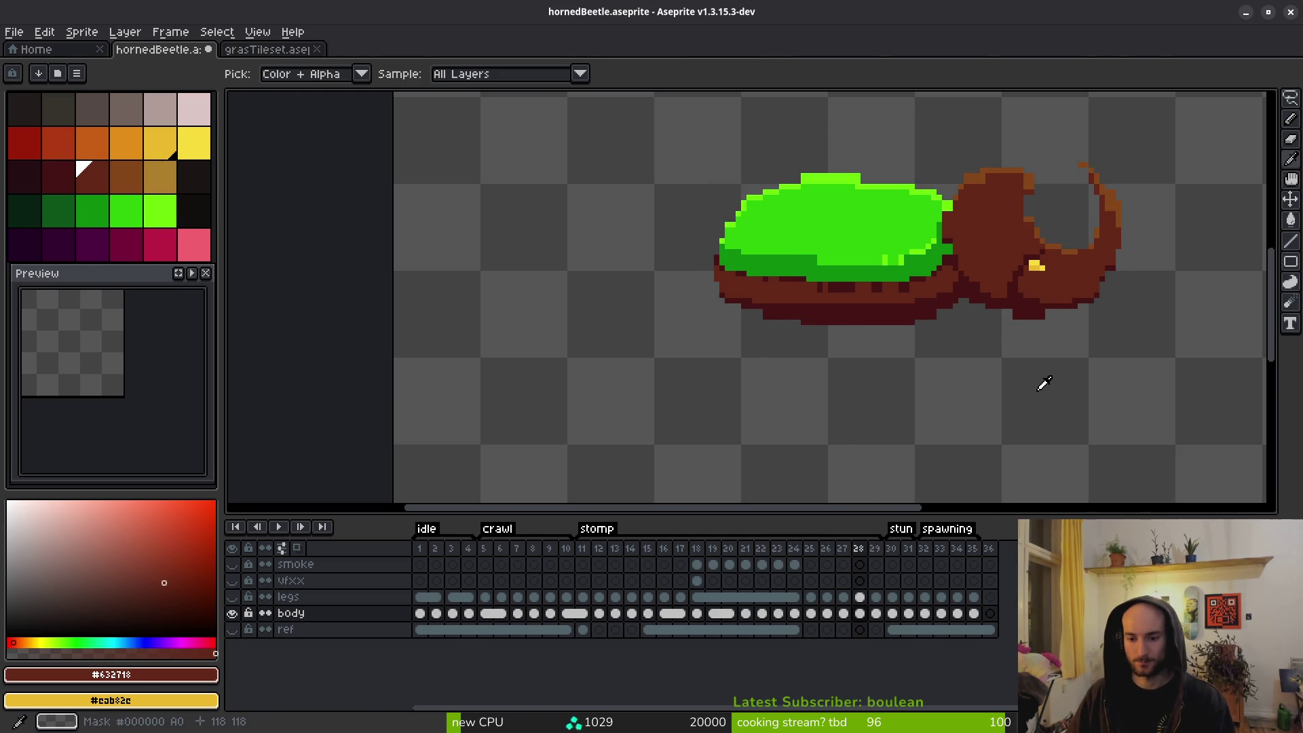
key(Right)
key(Left)
key(Right)
key(Left)
key(Right)
key(Left)
key(b)
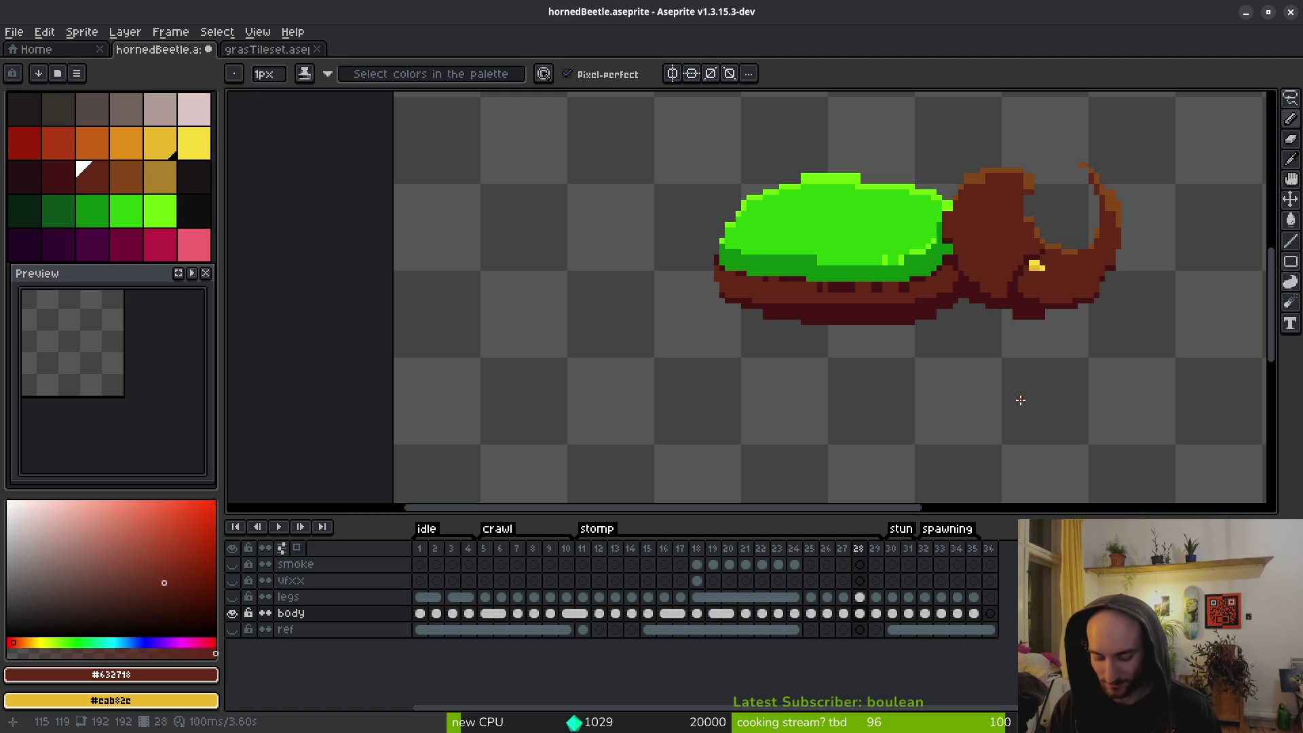
Paint a dark pixel below the beetle, then step back to frame 25.
click(1016, 398)
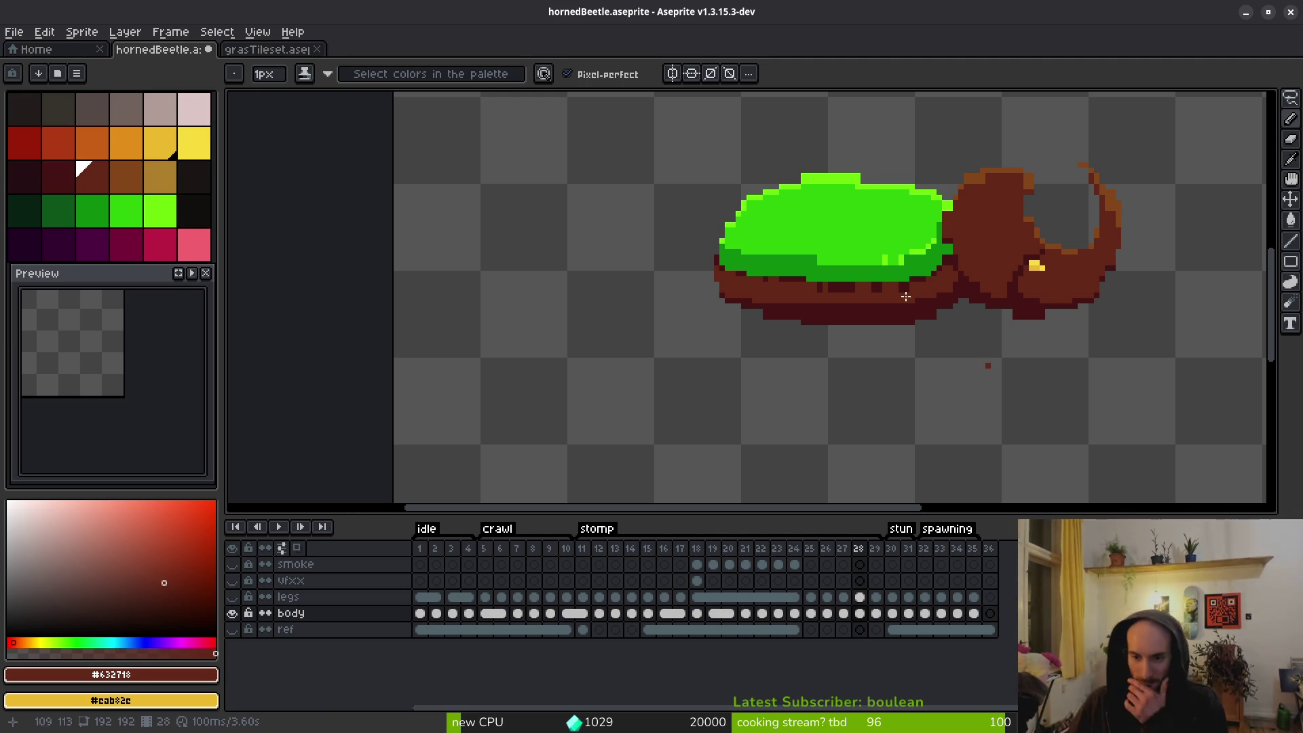
scroll(773, 369, down, 2)
key(Left)
key(alt)
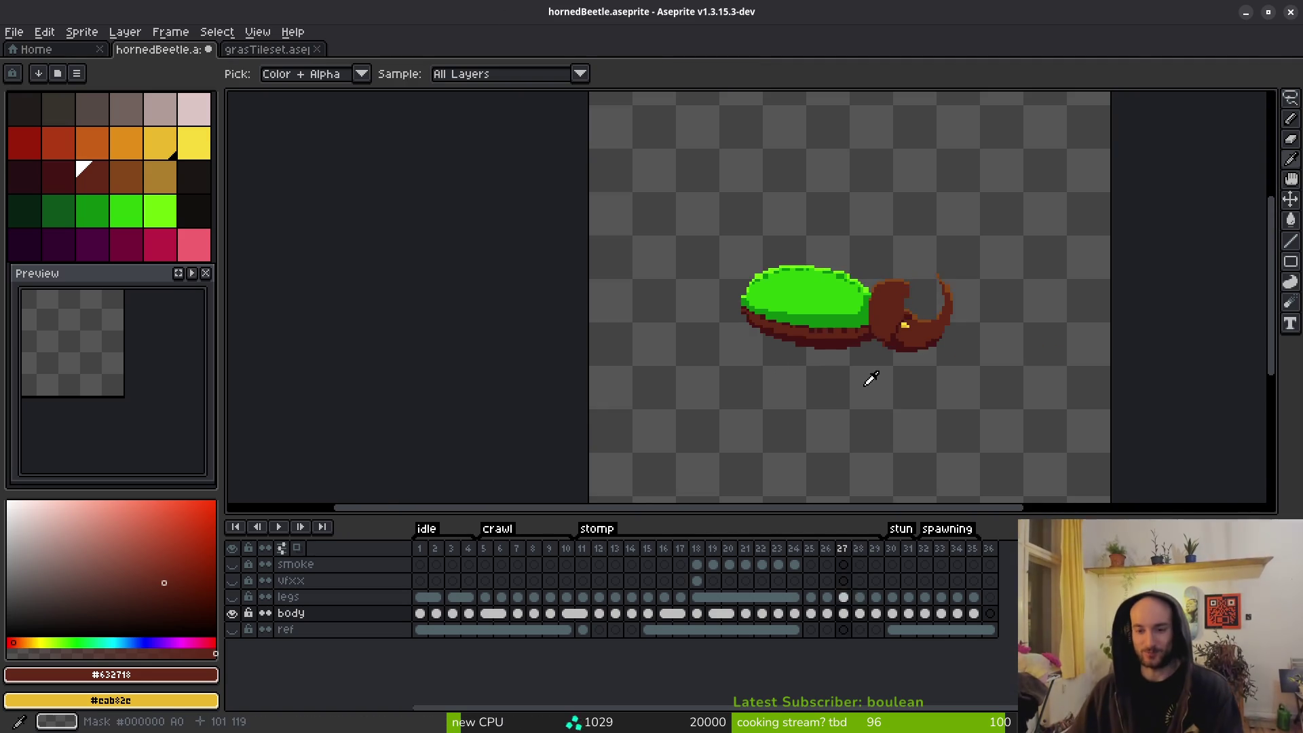
key(Left)
key(Left)
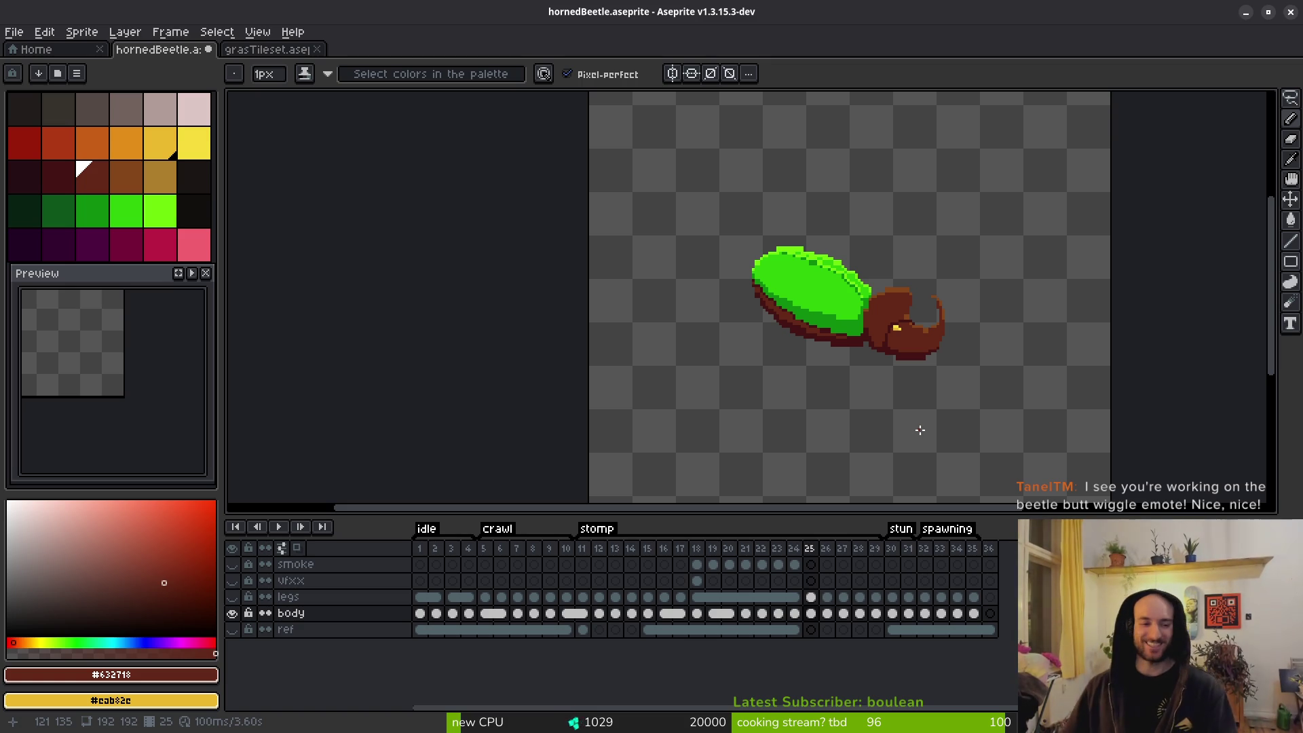
Center the beetle in the preview panel, play the animation, and zoom the canvas onto the beetle.
click(190, 465)
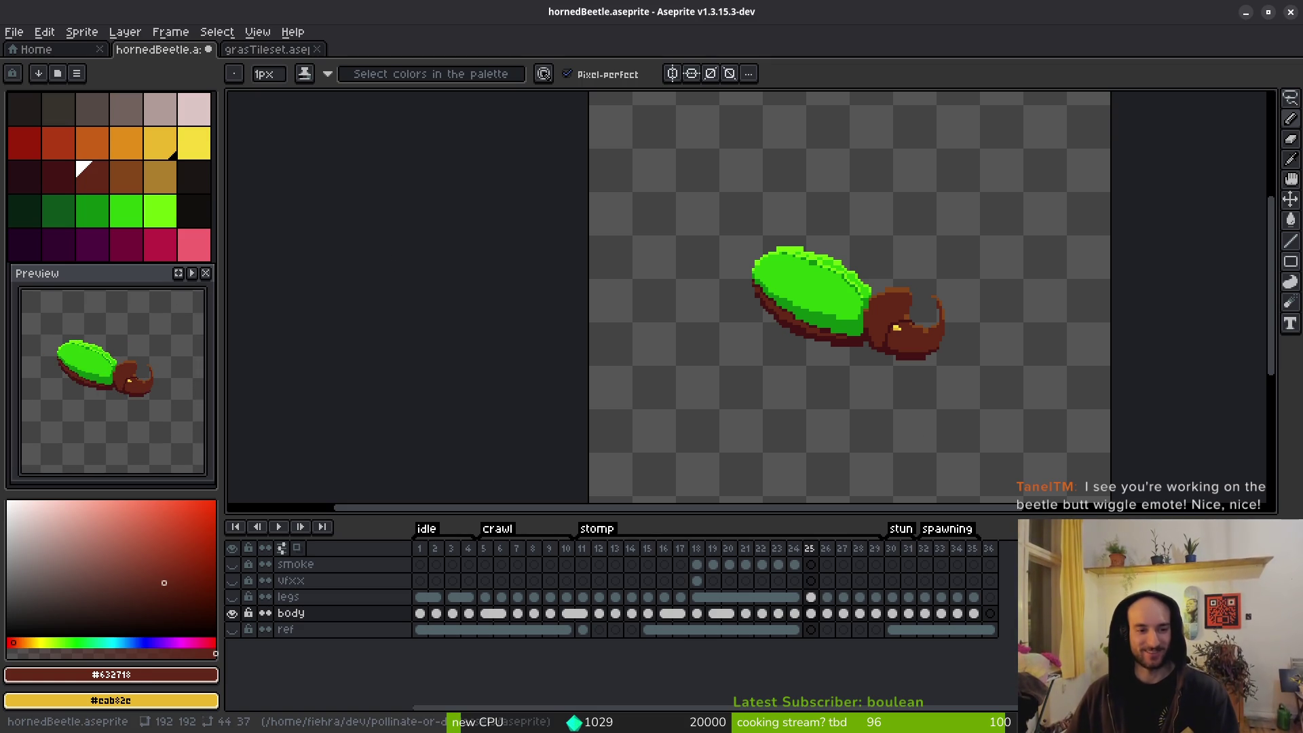
click(192, 273)
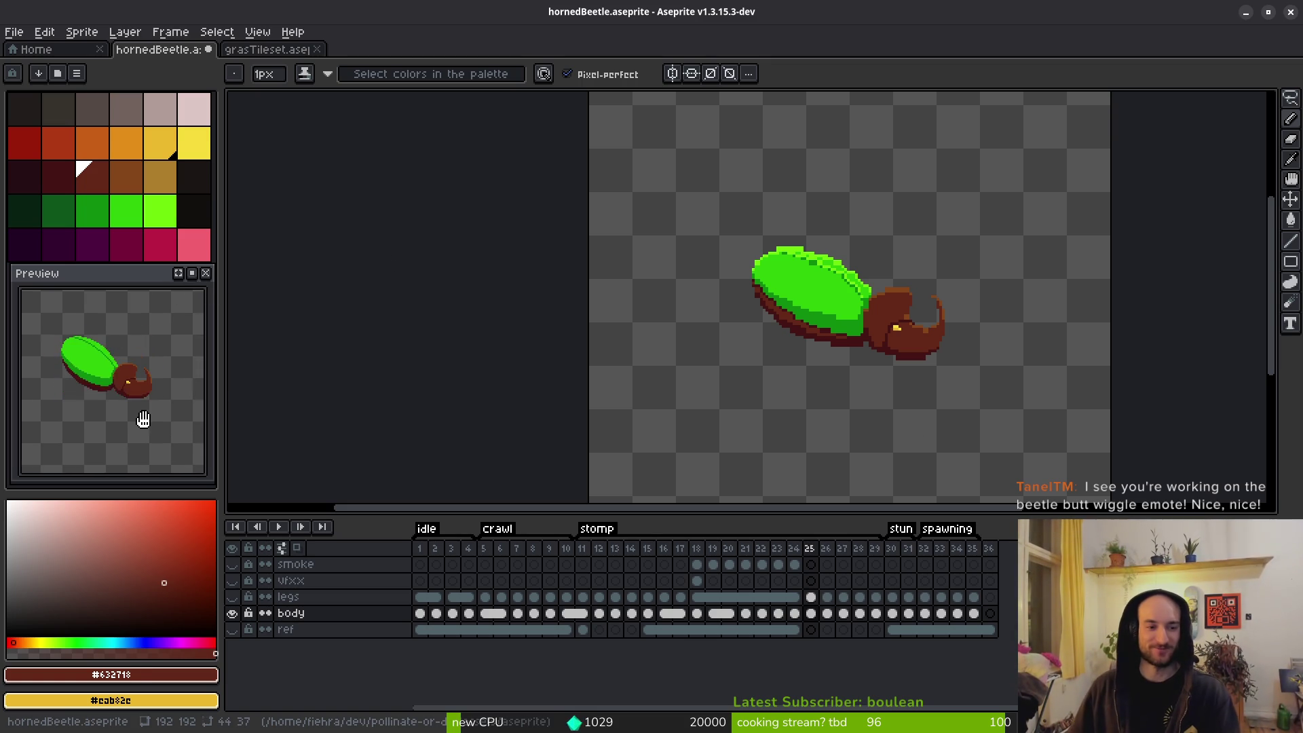
drag(837, 366, 851, 382)
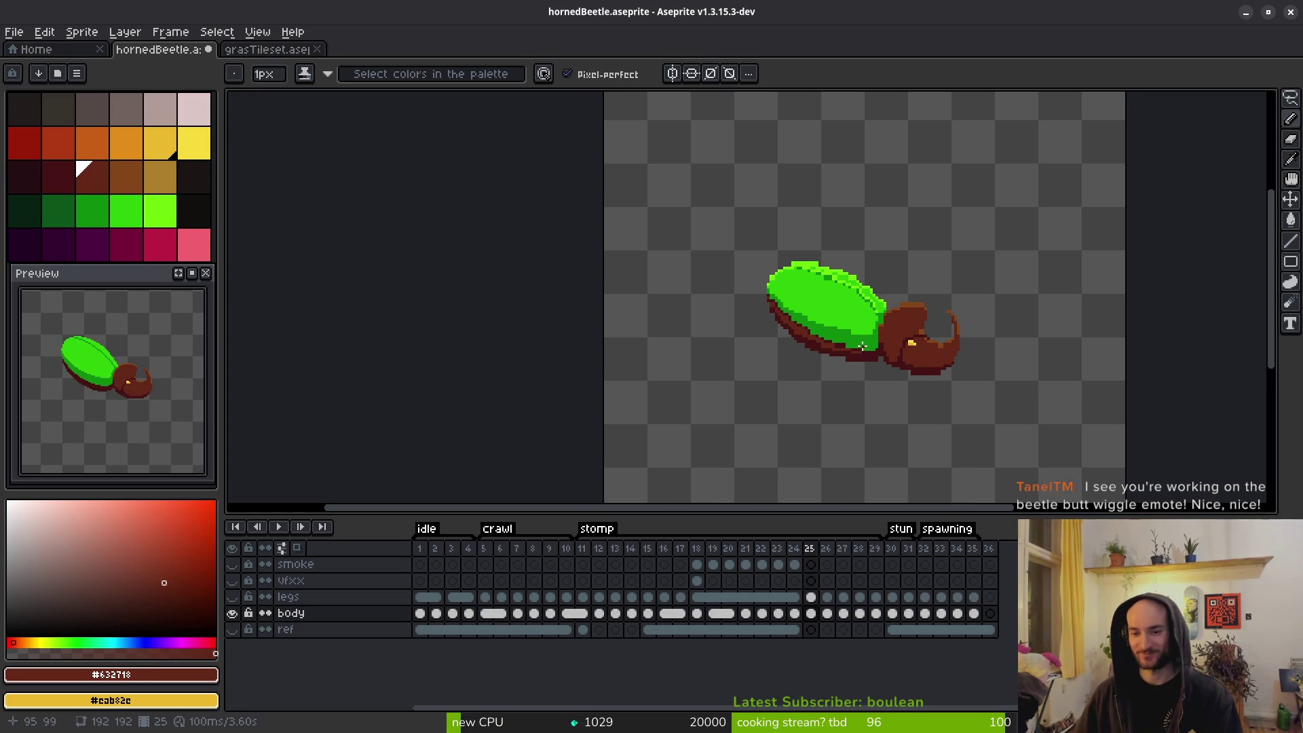
scroll(862, 346, up, 2)
key(ctrl+z)
key(ctrl+z)
key(ctrl+y)
key(ctrl+y)
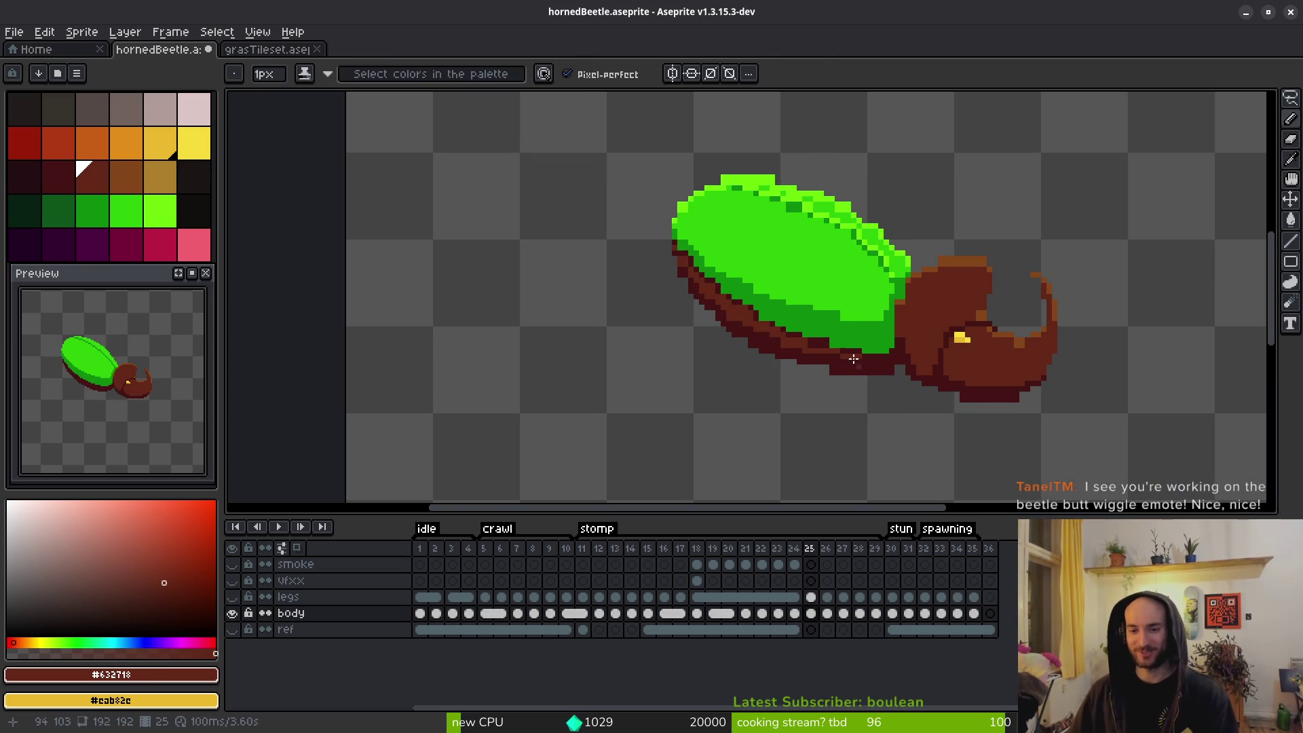
scroll(773, 253, up, 3)
Replace the shell's highlight green #6cff0a with #2fc809 using Replace Color.
key(i)
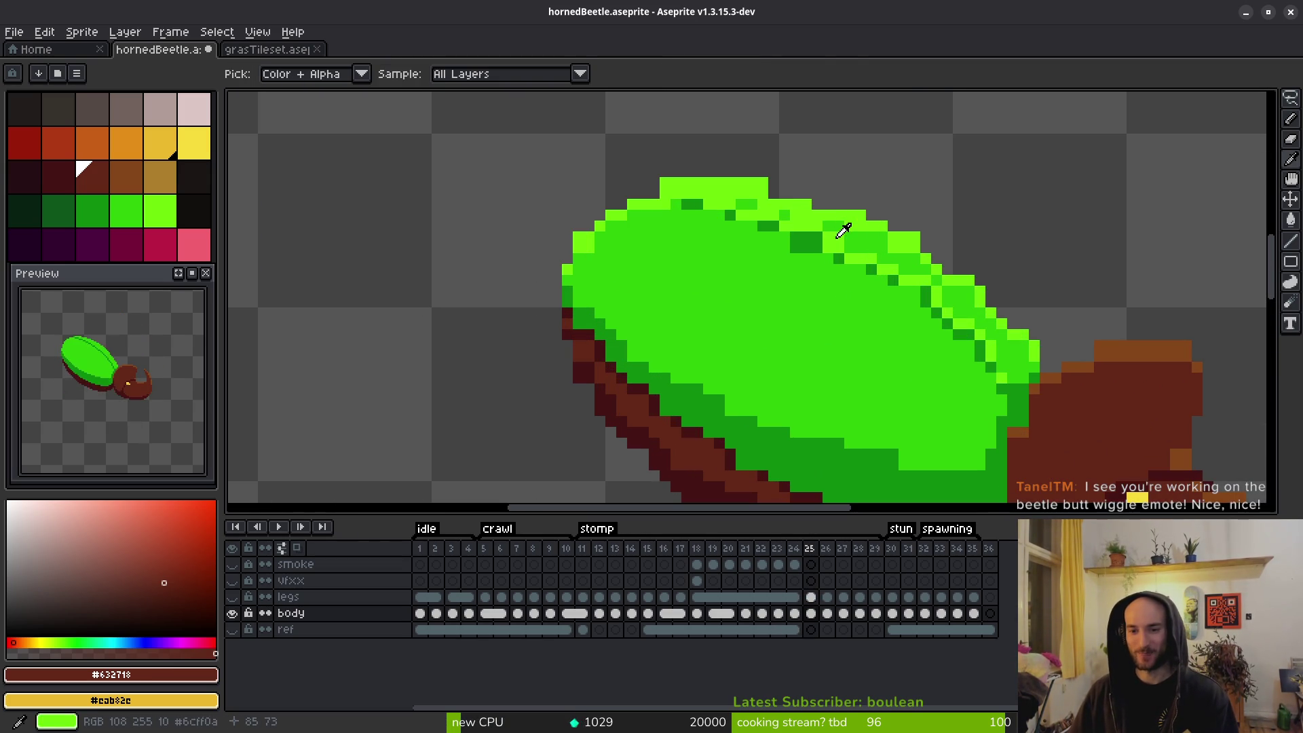
click(843, 230)
right_click(859, 236)
key(shift+r)
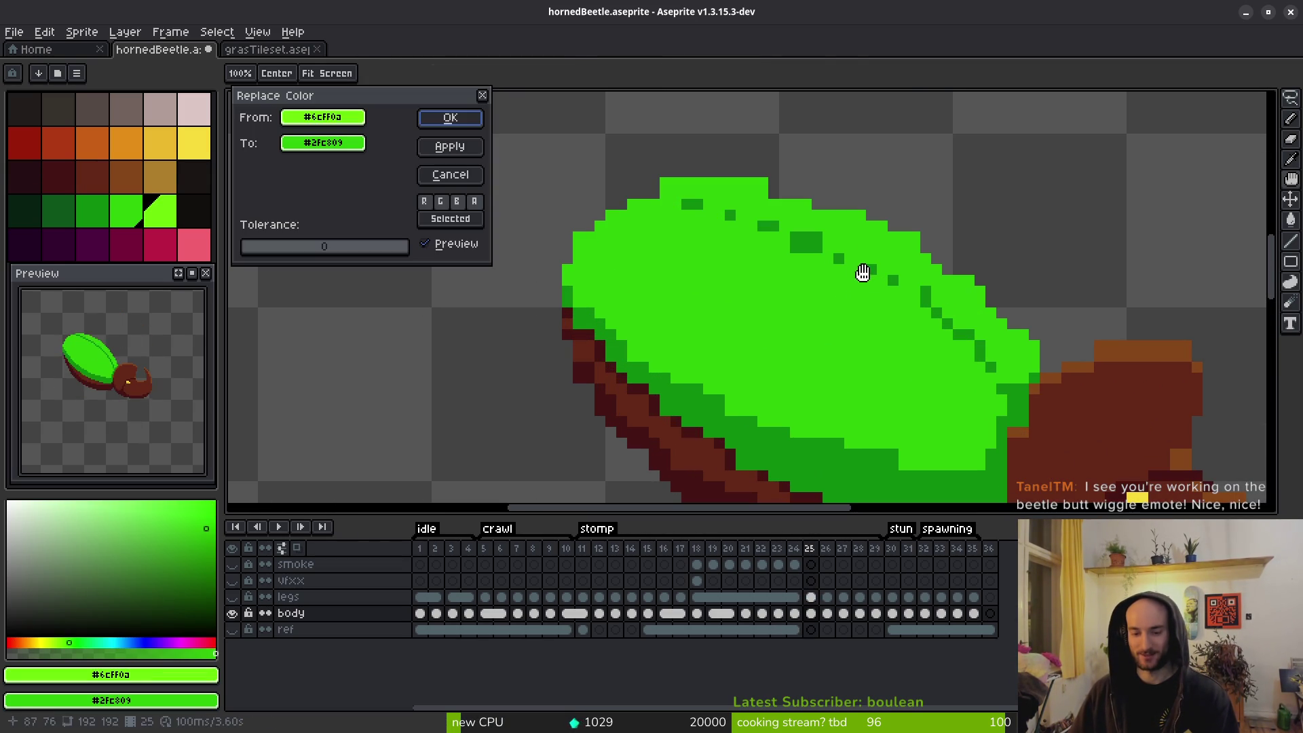
key(Return)
key(b)
Erase stray pixels along the shell's top edge: three on the top row, one on the next.
scroll(784, 204, up, 2)
alt+click(786, 201)
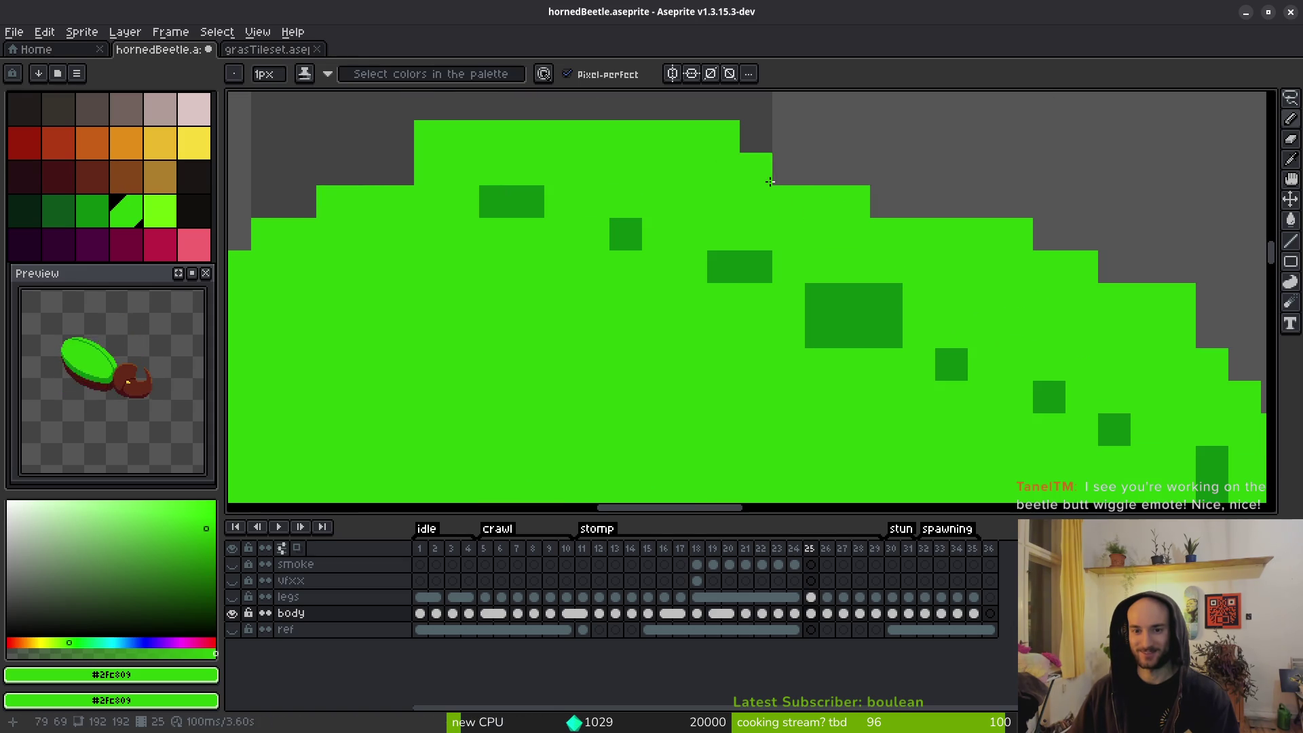
key(e)
drag(718, 142, 756, 137)
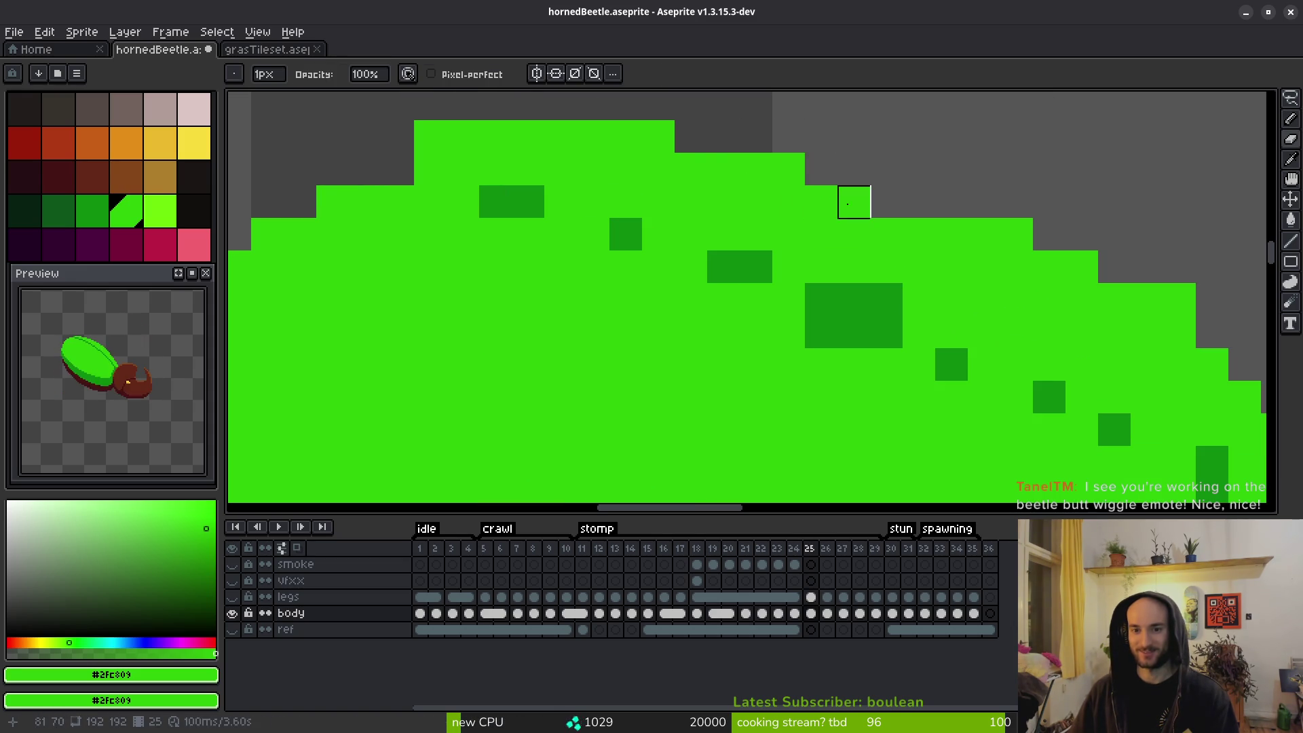
click(788, 169)
scroll(859, 210, right, 1)
drag(859, 210, 674, 173)
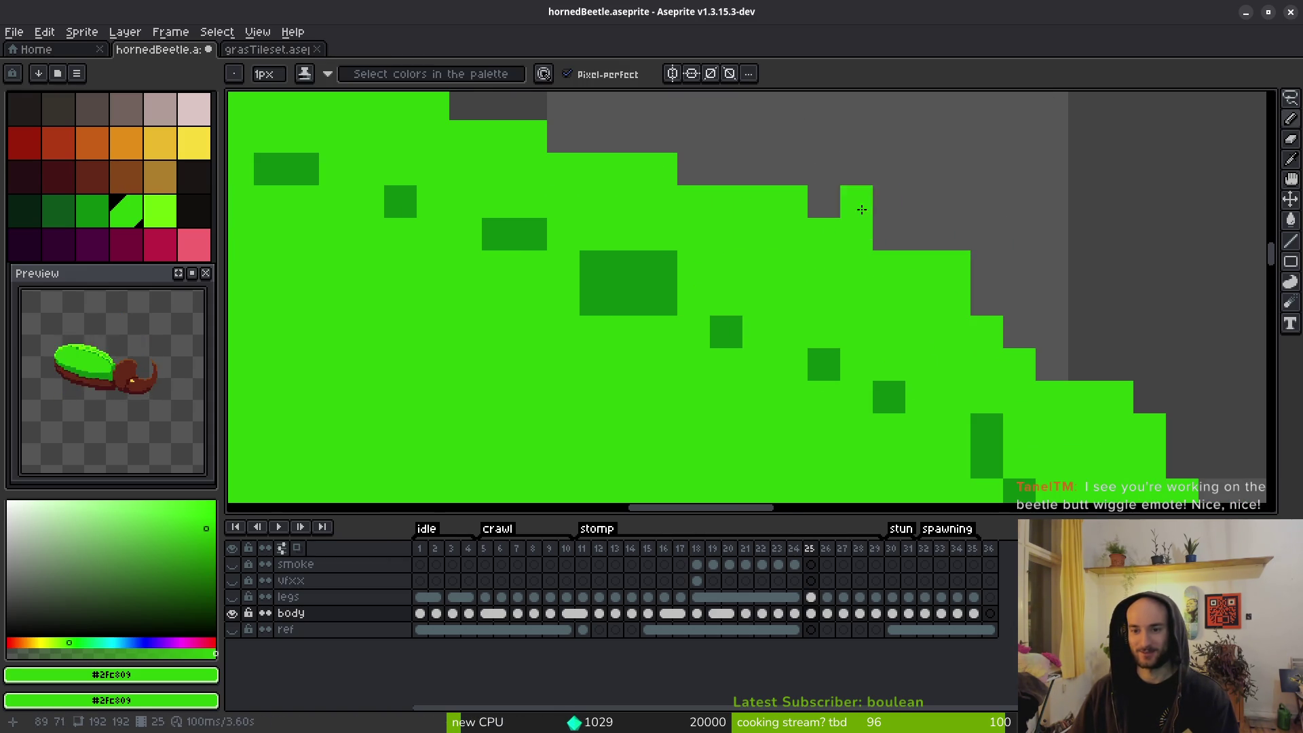
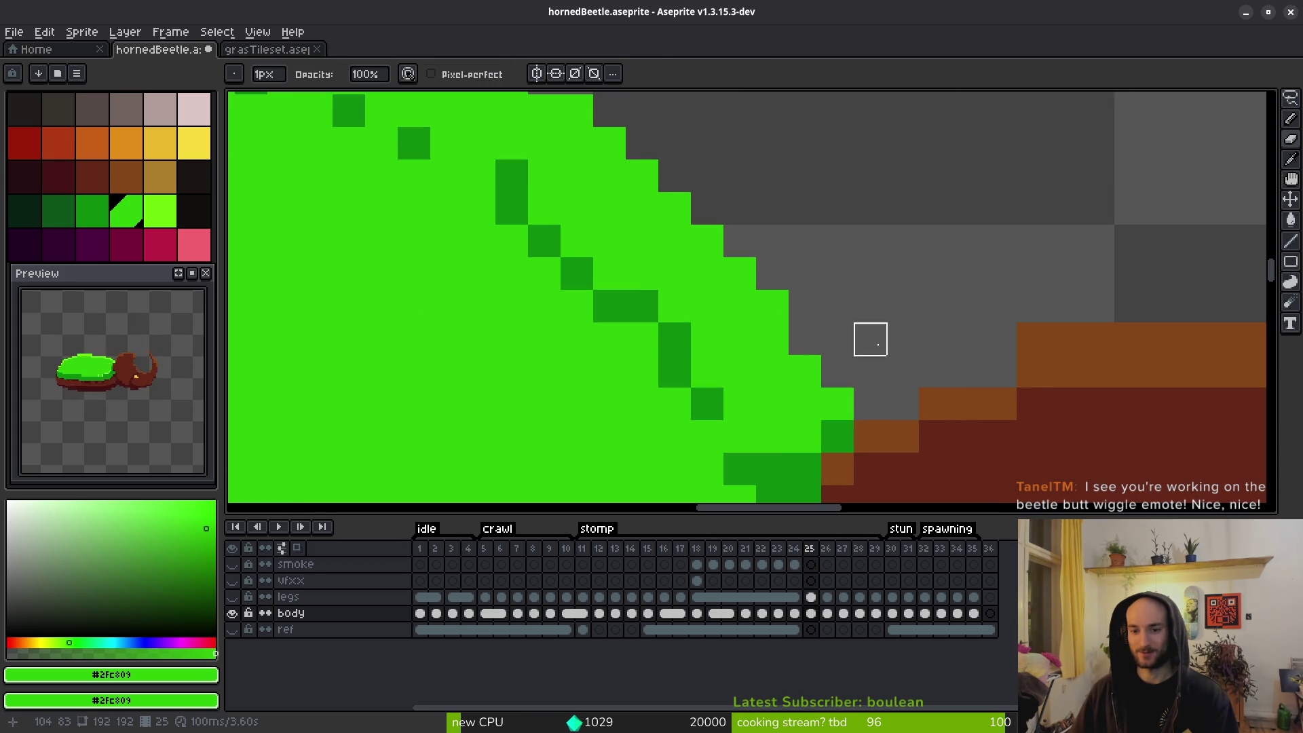
scroll(861, 381, down, 4)
Draw bright green pixels along the beetle shell's upper-left edge.
scroll(861, 381, up, 2)
scroll(943, 378, up, 2)
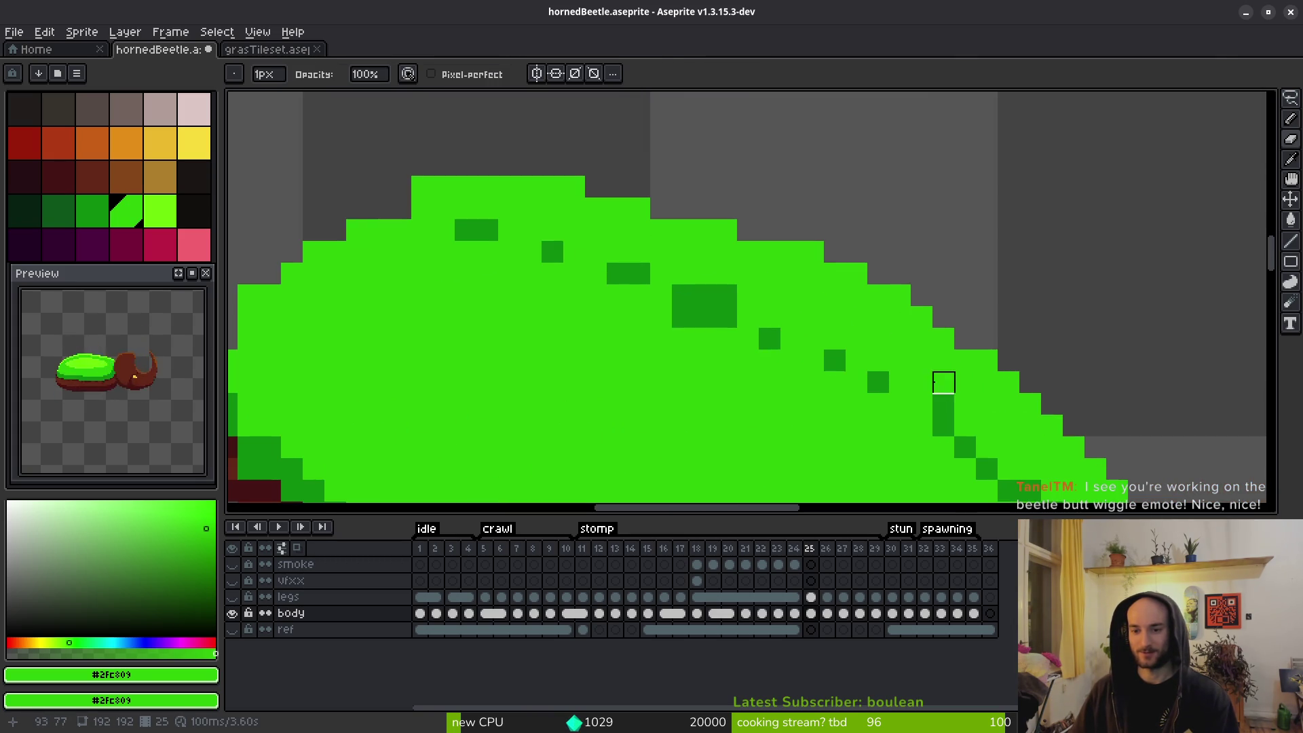
key(b)
scroll(618, 271, left, 5)
mouse_move(640, 235)
mouse_down()
mouse_move(569, 253)
mouse_move(591, 235)
mouse_up()
Remove a stray edge pixel and add bright green pixels on the shell's left edge.
right_click(575, 235)
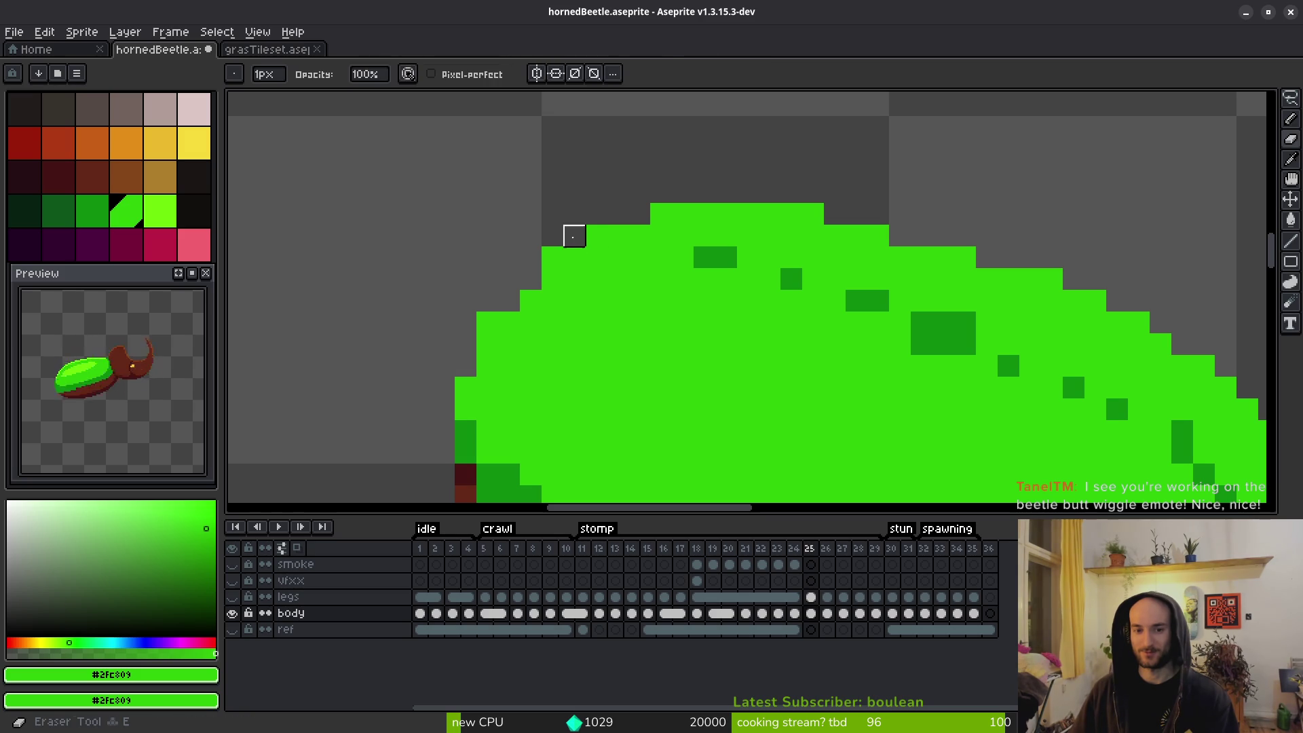
click(524, 278)
click(509, 300)
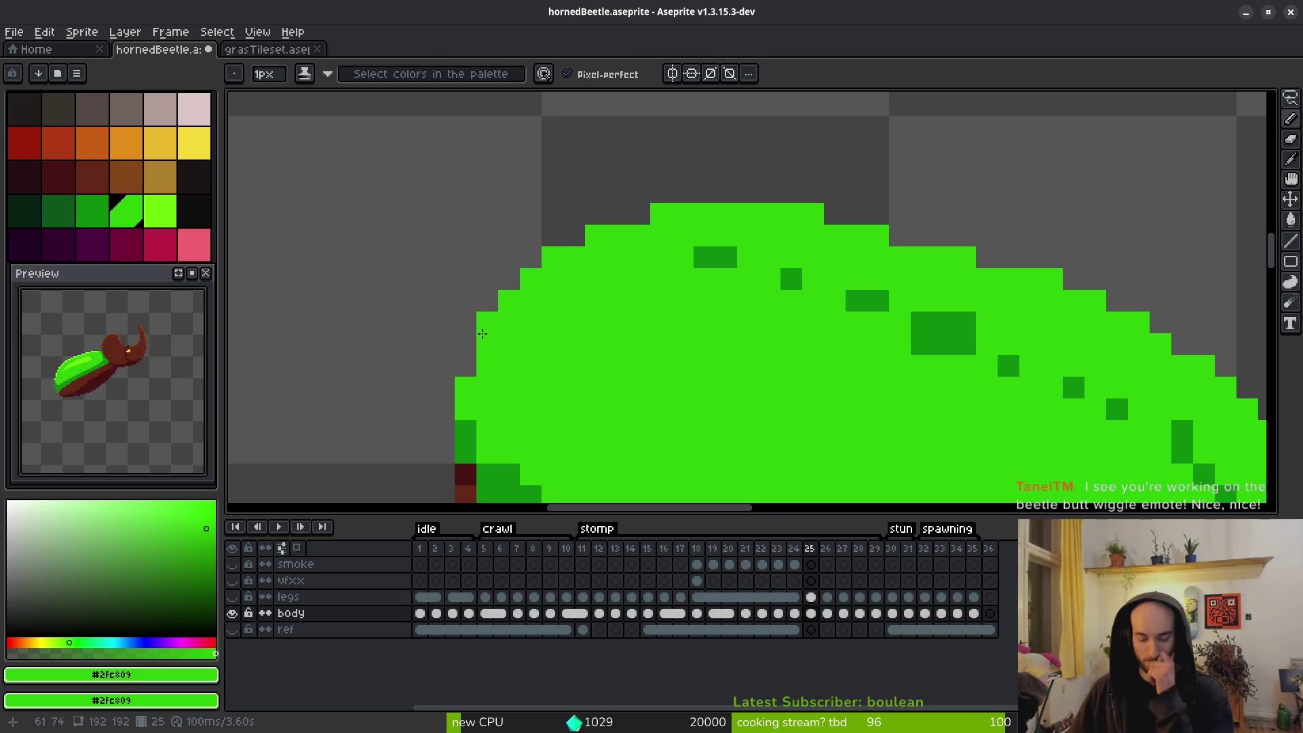
key(e)
scroll(487, 323, down, 1)
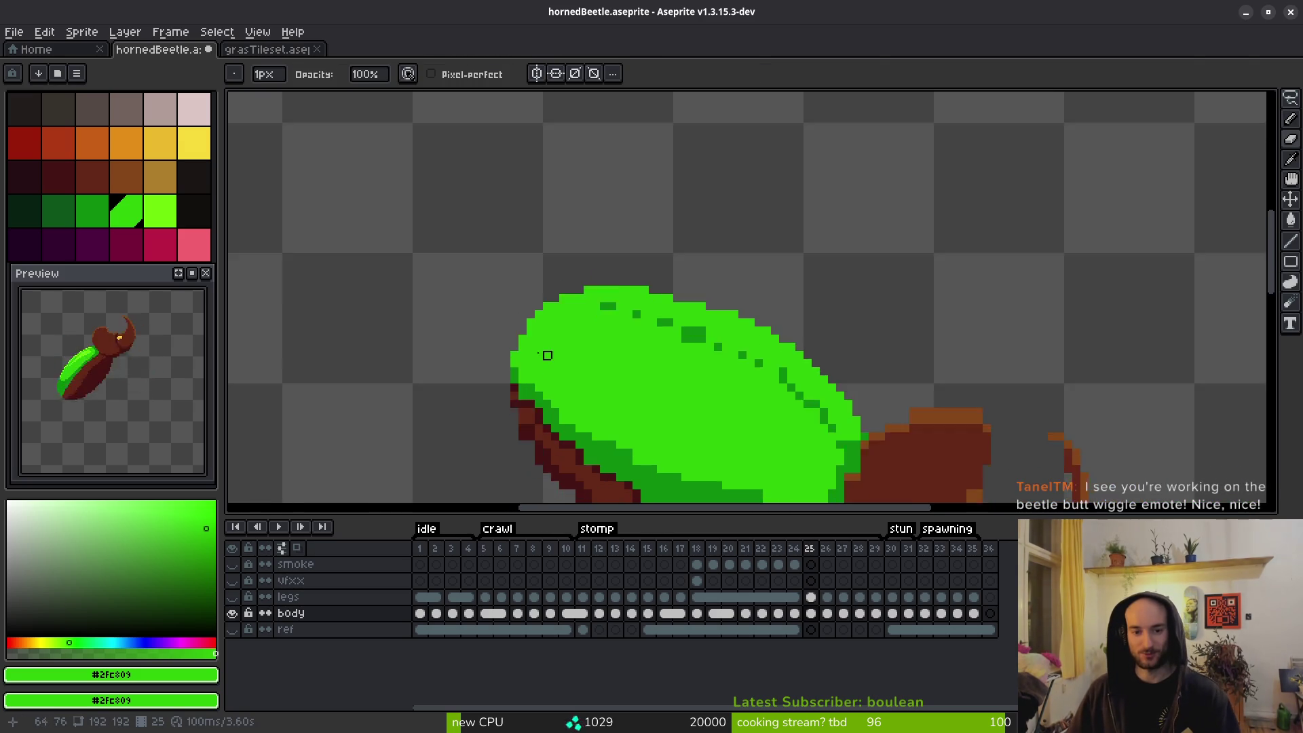
scroll(538, 355, down, 3)
scroll(591, 294, up, 2)
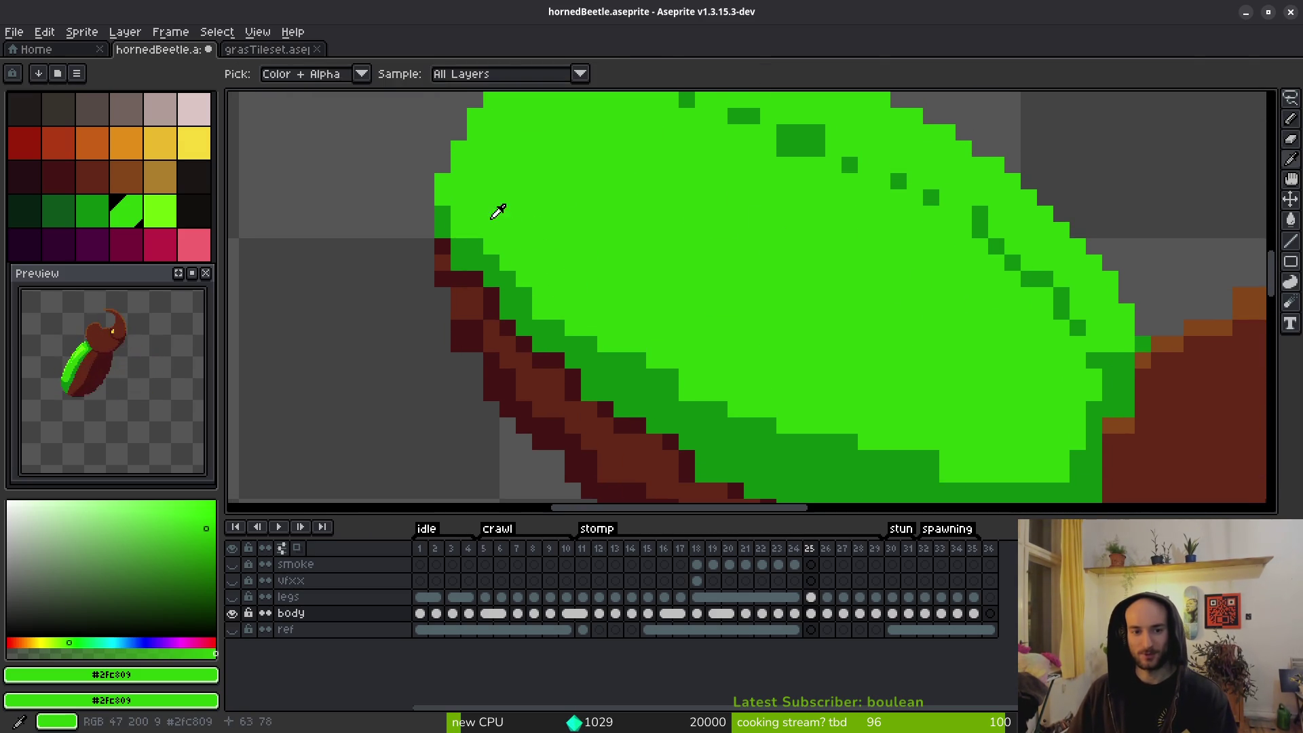
key(b)
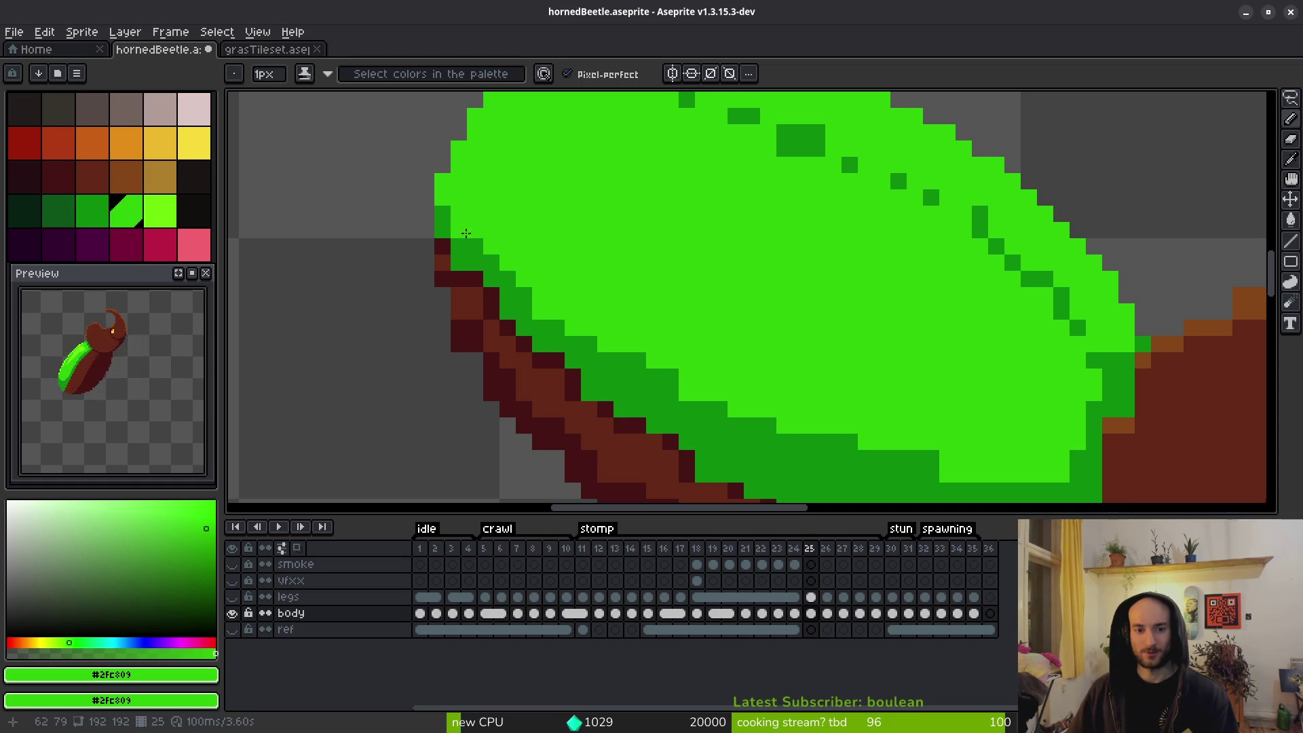
scroll(538, 246, down, 2)
scroll(538, 245, right, 2)
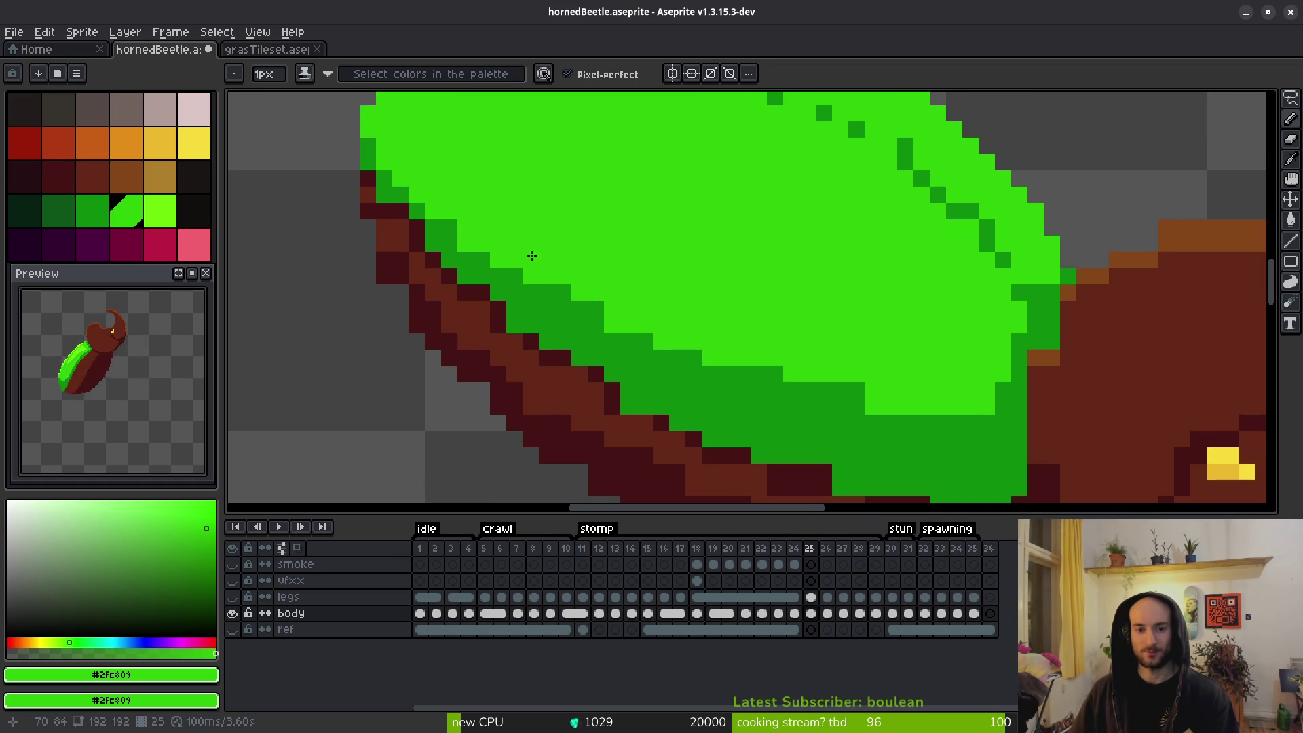
Pick the dark shell green #0c8b0c and darken the shell's lower-right border.
click(449, 226)
alt+click(459, 245)
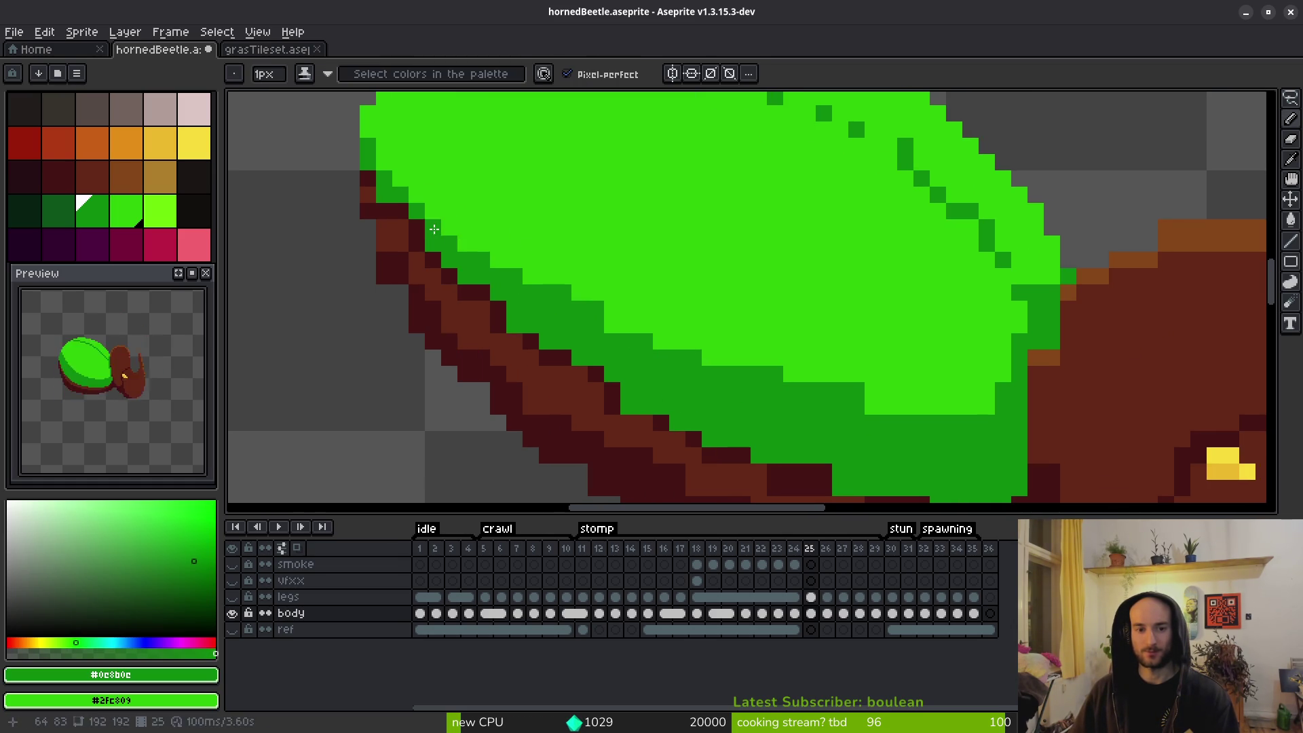
mouse_move(458, 249)
mouse_down()
mouse_move(746, 360)
mouse_move(937, 414)
mouse_move(669, 346)
mouse_move(543, 288)
mouse_move(966, 406)
mouse_up()
alt+click(966, 366)
alt+click(988, 422)
click(987, 406)
Repaint the scattered dark-green speckles on the shell bright green.
right_click(1039, 299)
right_click(1018, 292)
scroll(714, 247, up, 3)
mouse_move(713, 247)
mouse_down()
mouse_move(527, 163)
mouse_move(780, 256)
mouse_move(964, 376)
mouse_up()
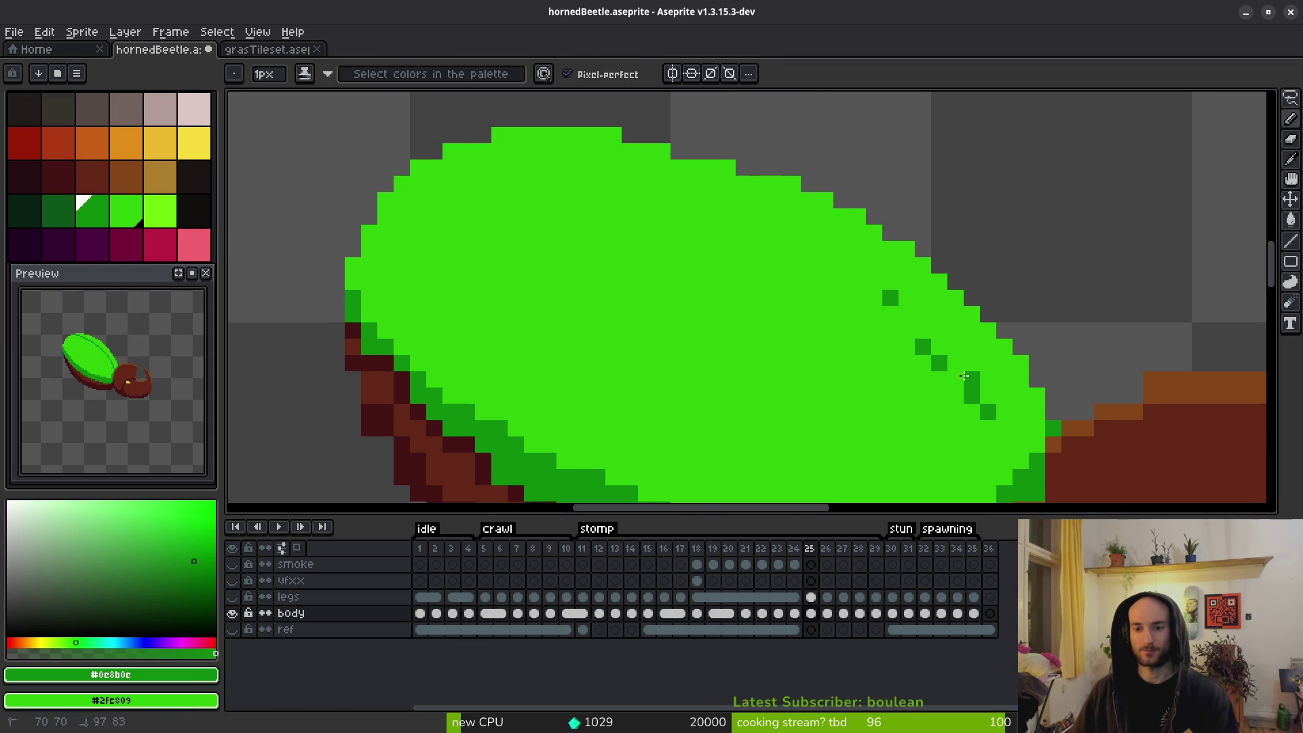
right_click(972, 387)
right_click(988, 412)
right_click(890, 297)
right_click(923, 346)
right_click(939, 363)
Draw a dark-green stair-step outline up the right and top edges, redoing one bad stroke.
click(1020, 444)
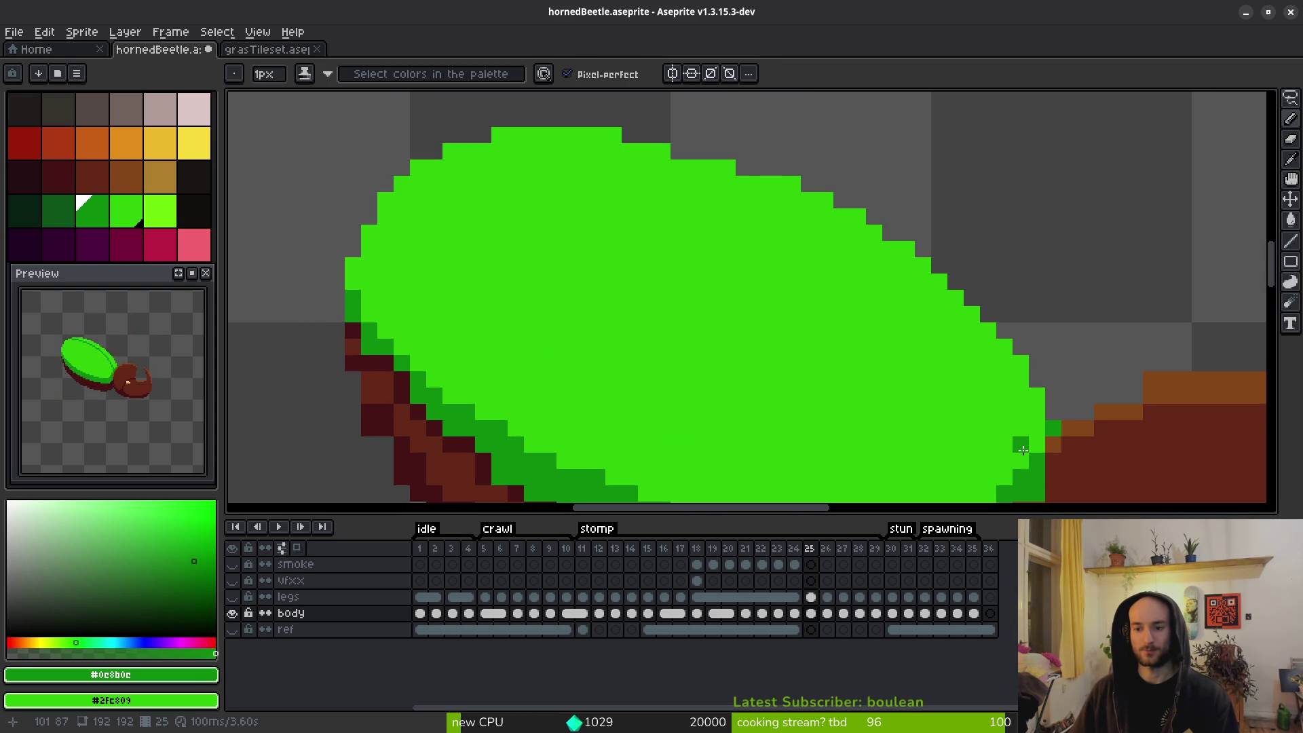
shift+click(1015, 412)
mouse_move(1014, 412)
mouse_down()
mouse_move(918, 299)
mouse_move(753, 200)
mouse_move(530, 140)
mouse_up()
key(ctrl+z)
mouse_move(951, 347)
mouse_down()
mouse_move(1012, 401)
mouse_move(898, 307)
mouse_move(664, 210)
mouse_up()
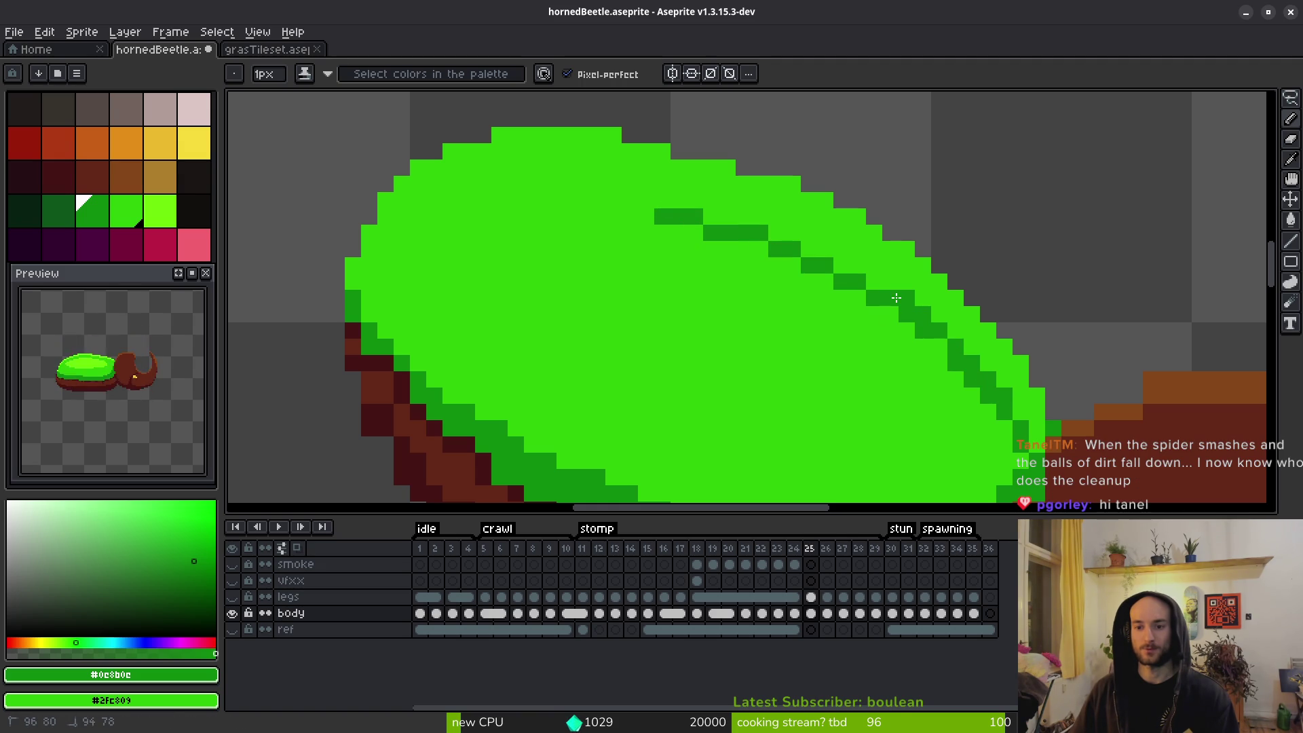
drag(786, 236, 499, 144)
click(597, 216)
Remove stray dark-green outline pixels and thin the lower-right diagonal.
mouse_move(869, 299)
mouse_down()
mouse_move(649, 218)
mouse_move(774, 246)
mouse_up()
right_click(793, 249)
right_click(761, 232)
right_click(695, 216)
right_click(825, 265)
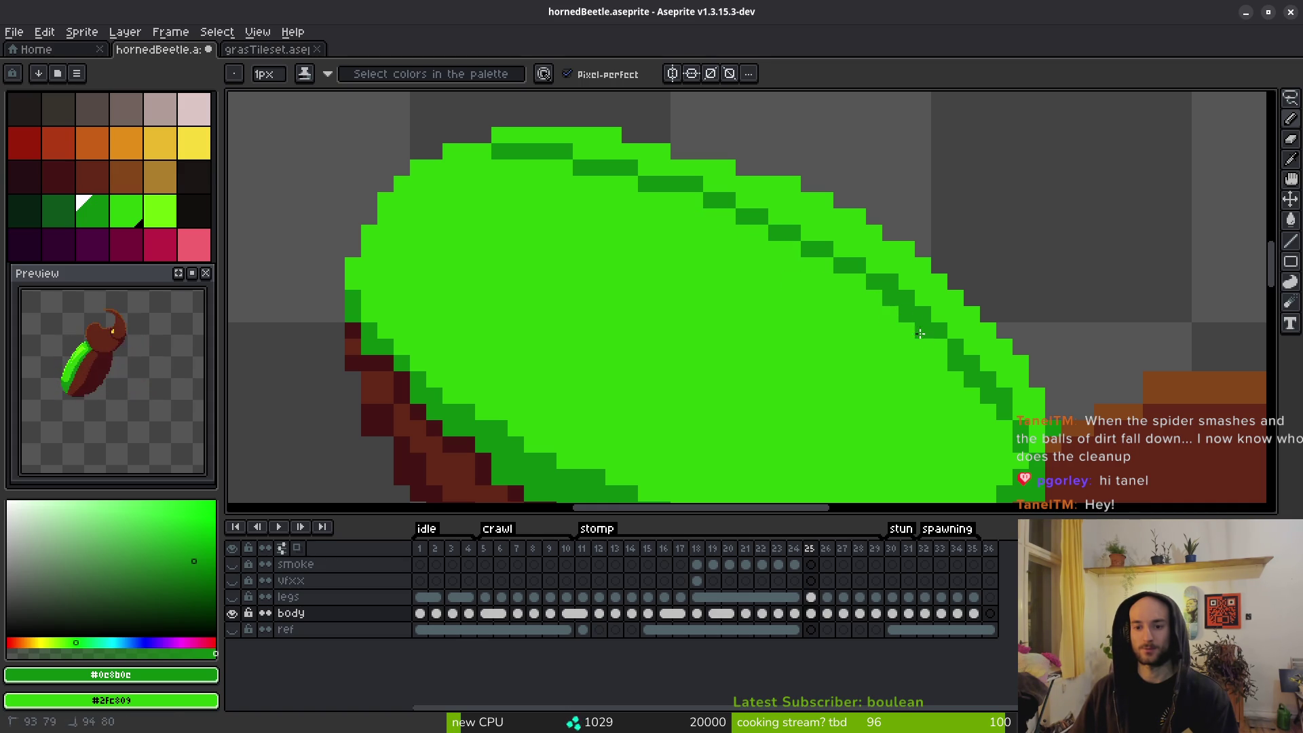
drag(892, 300, 1017, 442)
Zoom out to review the whole beetle, then sample the shell's bright green #2fc809.
scroll(1017, 442, down, 4)
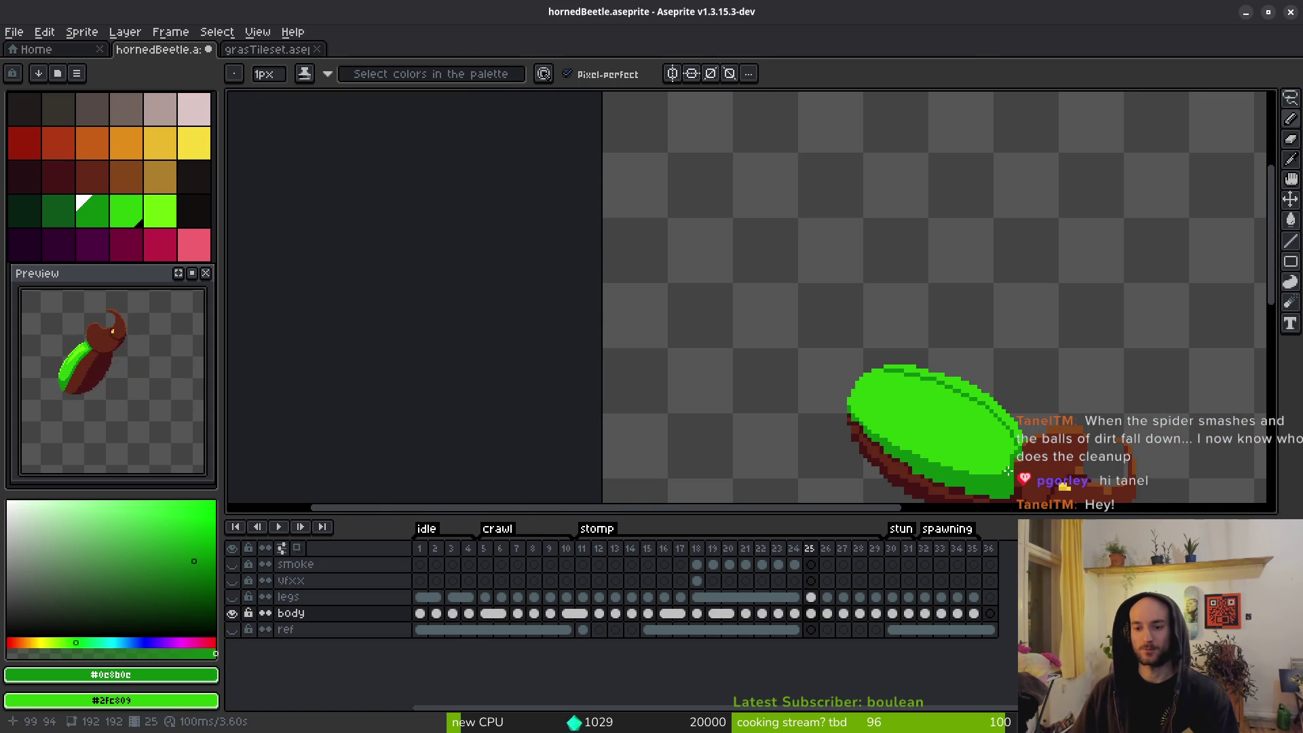
scroll(972, 435, up, 5)
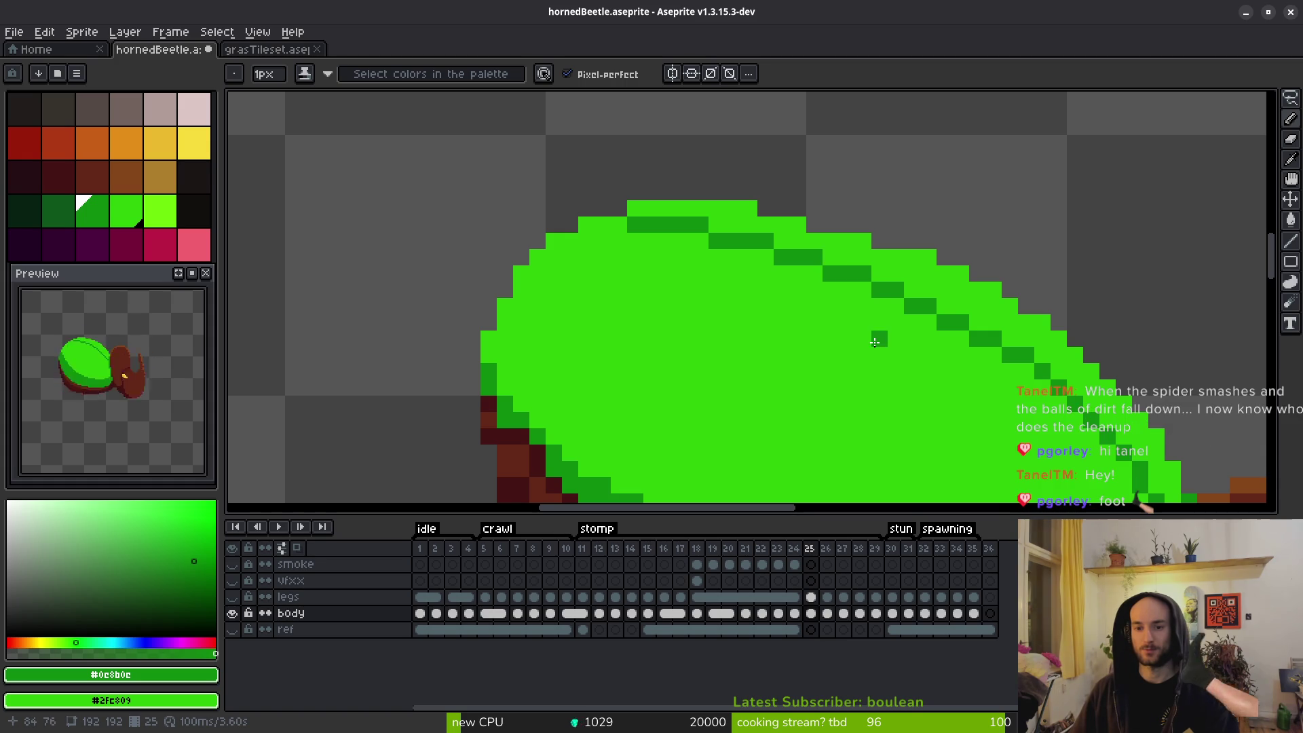
scroll(876, 407, down, 4)
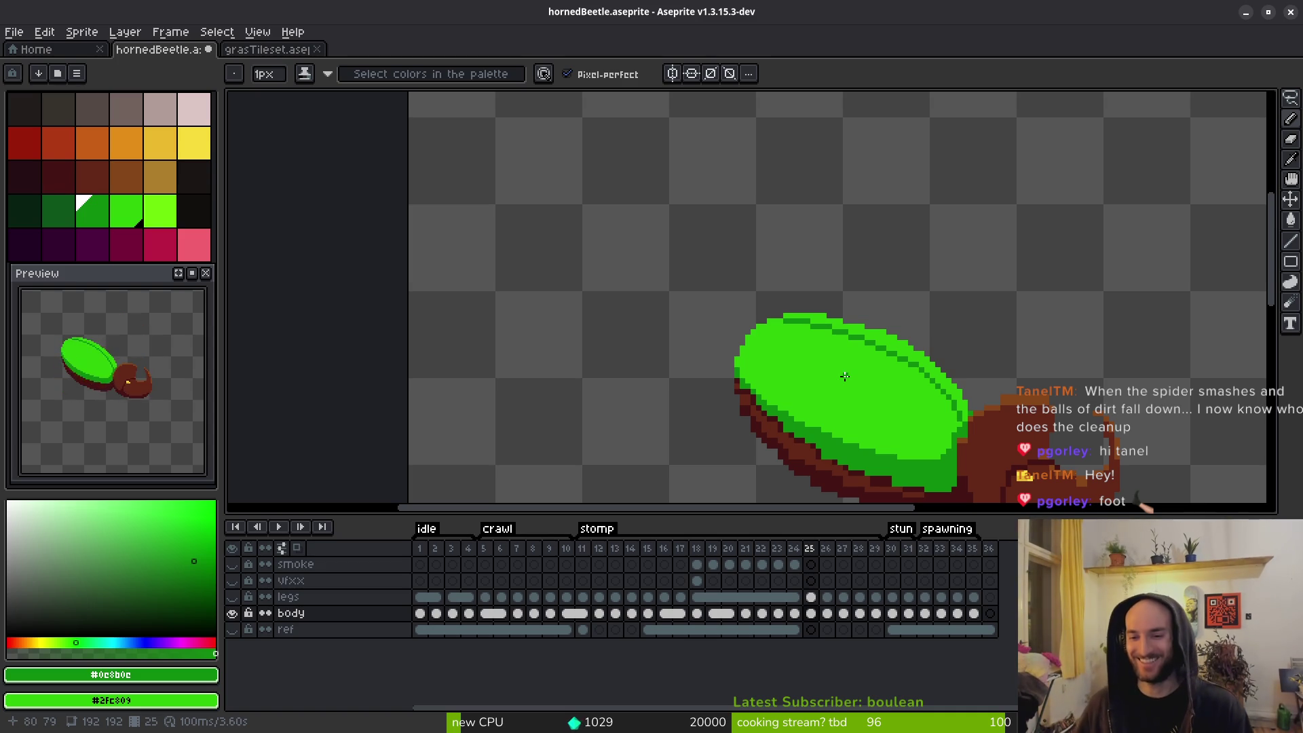
scroll(905, 347, up, 3)
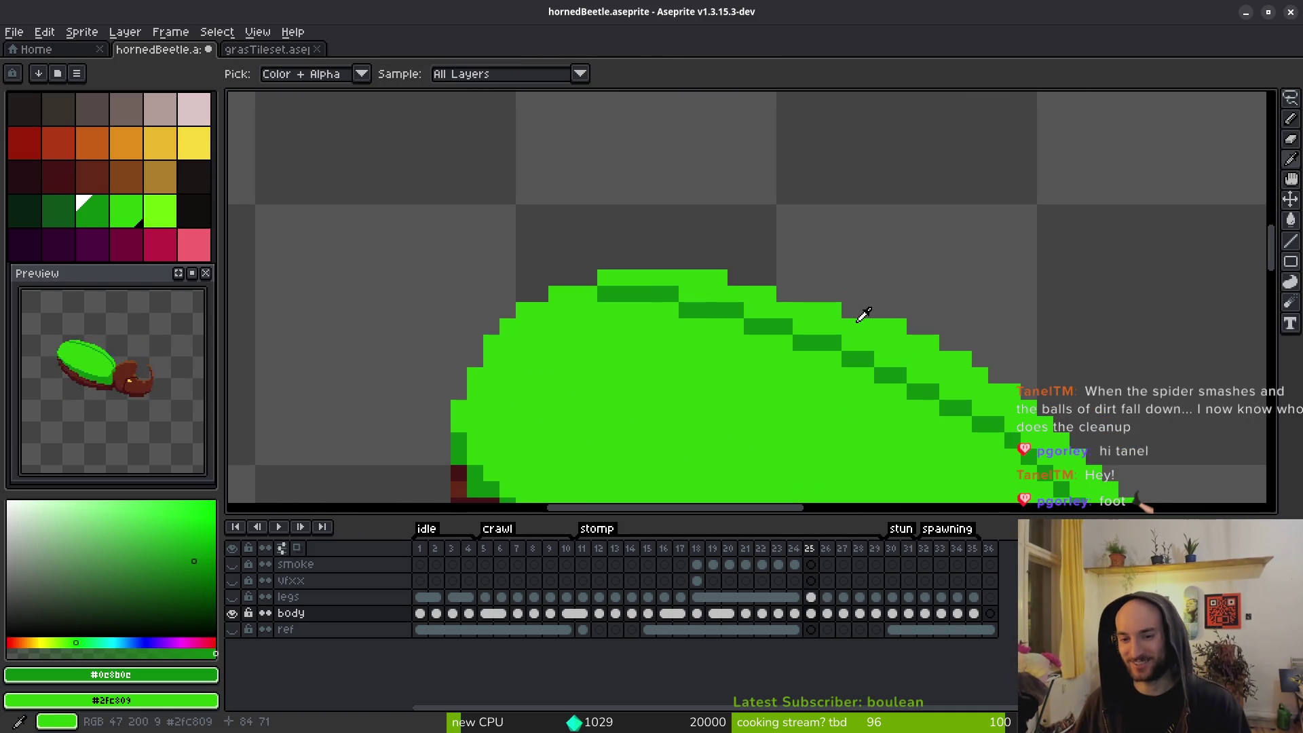
alt+click(854, 311)
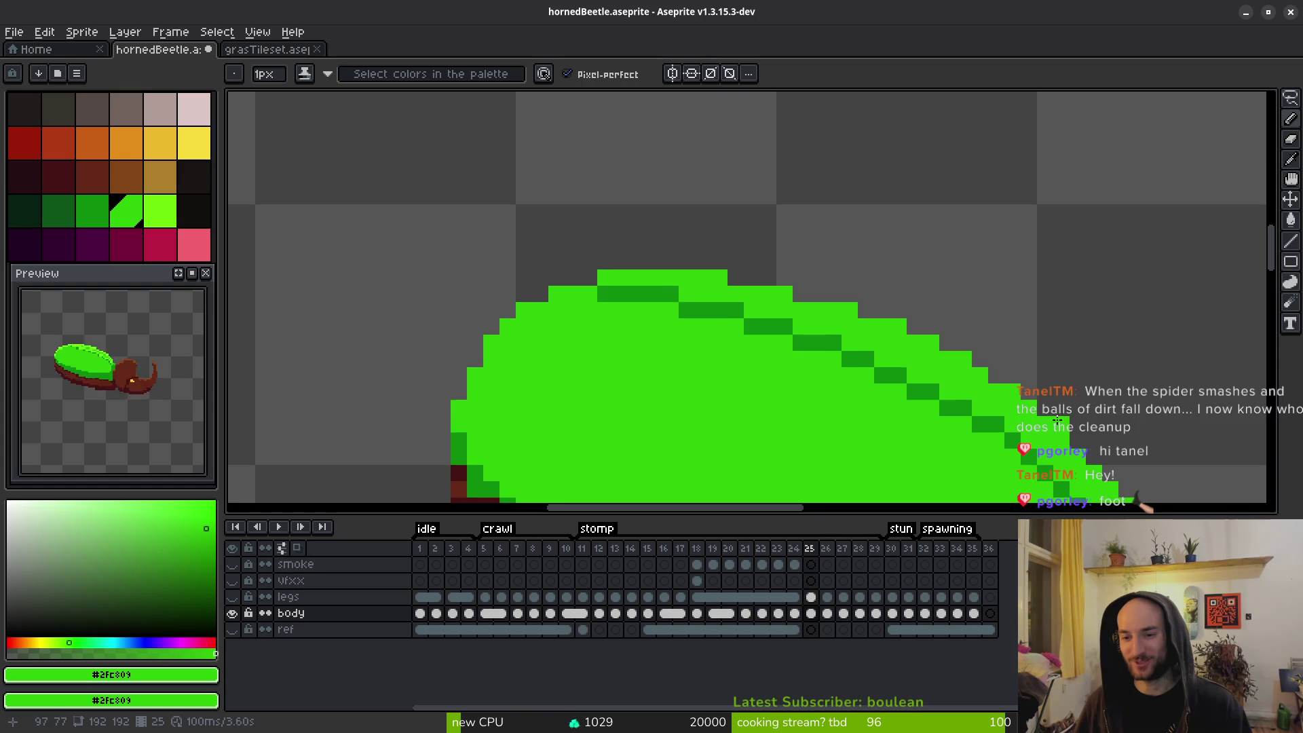
scroll(1006, 337, down, 4)
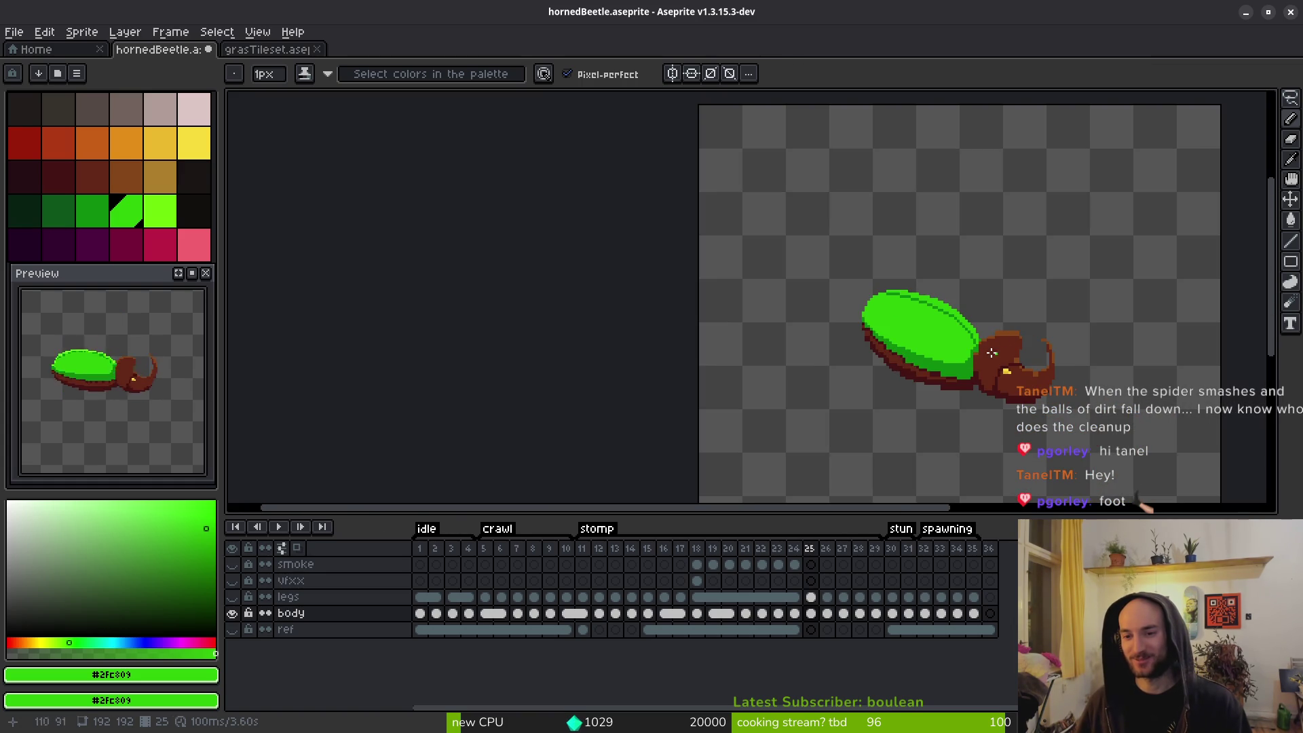
scroll(998, 354, up, 3)
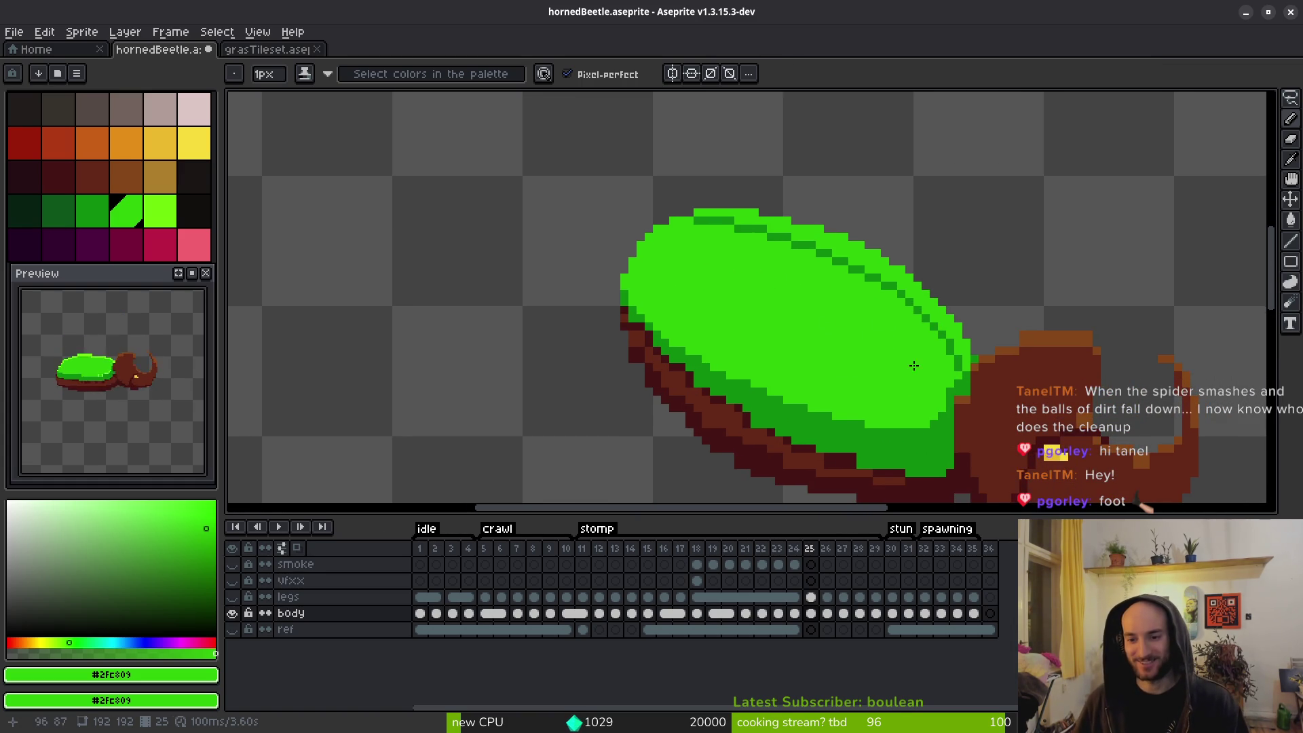
scroll(910, 346, up, 3)
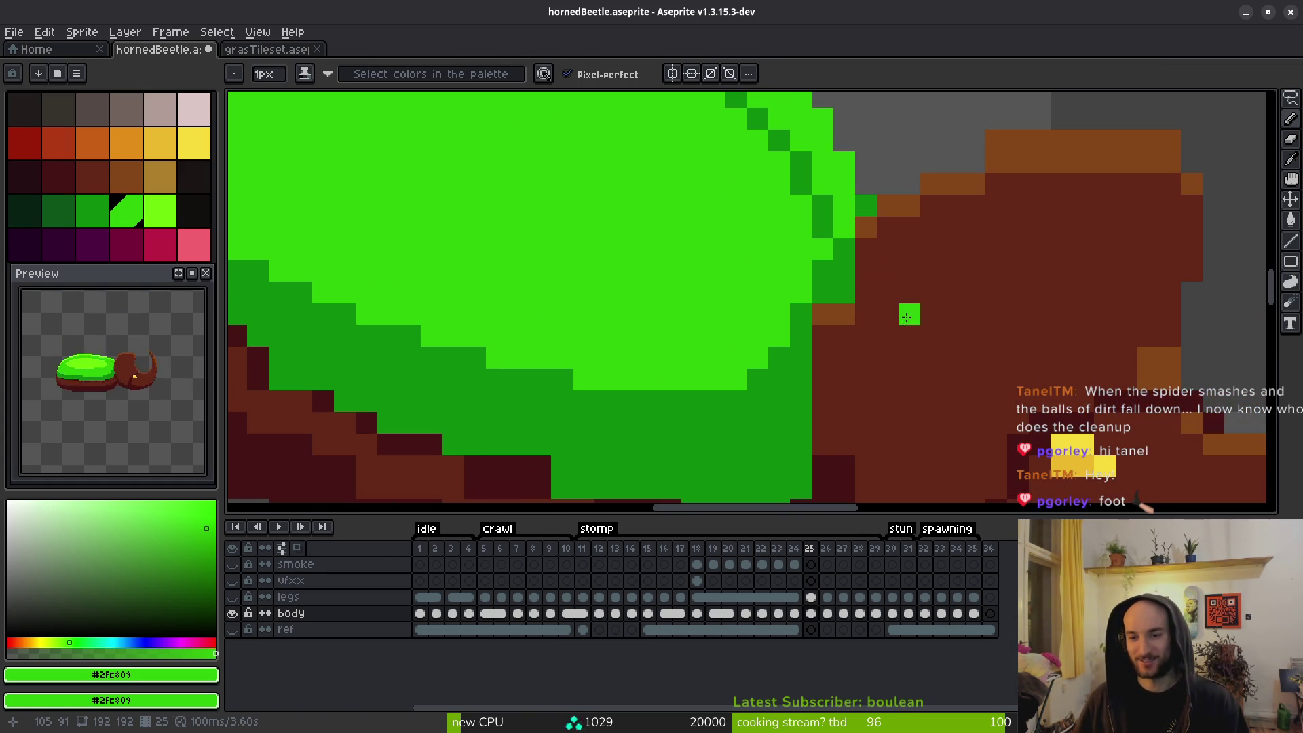
Sample the head's browns and paint orange-brown along the head's top edge.
alt+click(867, 228)
alt+click(869, 293)
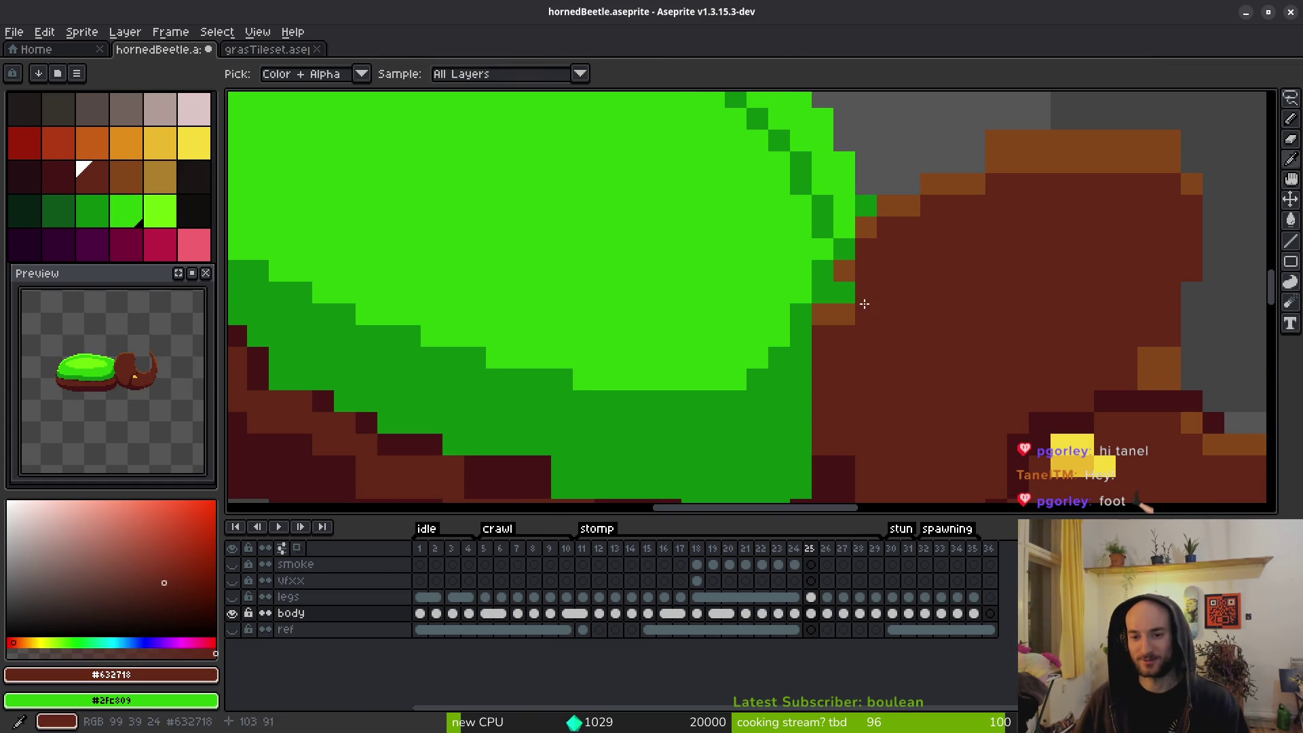
scroll(853, 325, down, 3)
scroll(952, 340, up, 3)
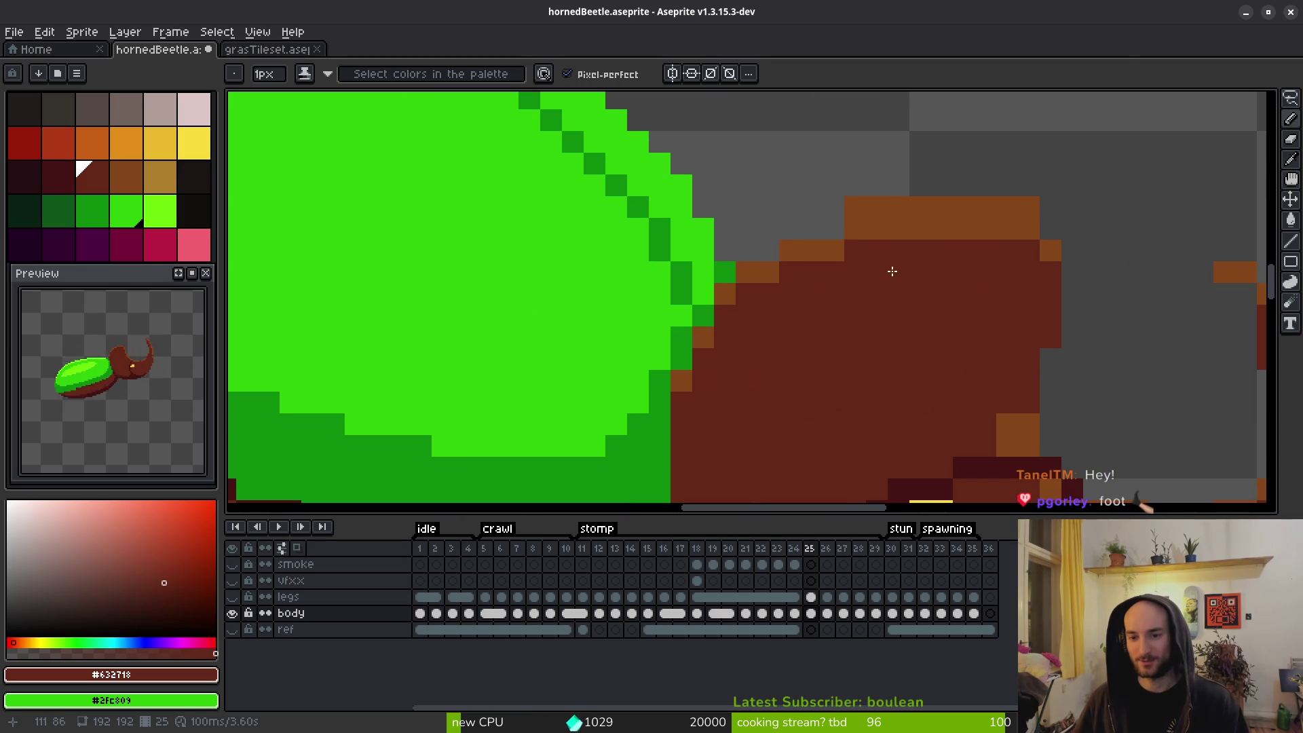
alt+click(824, 242)
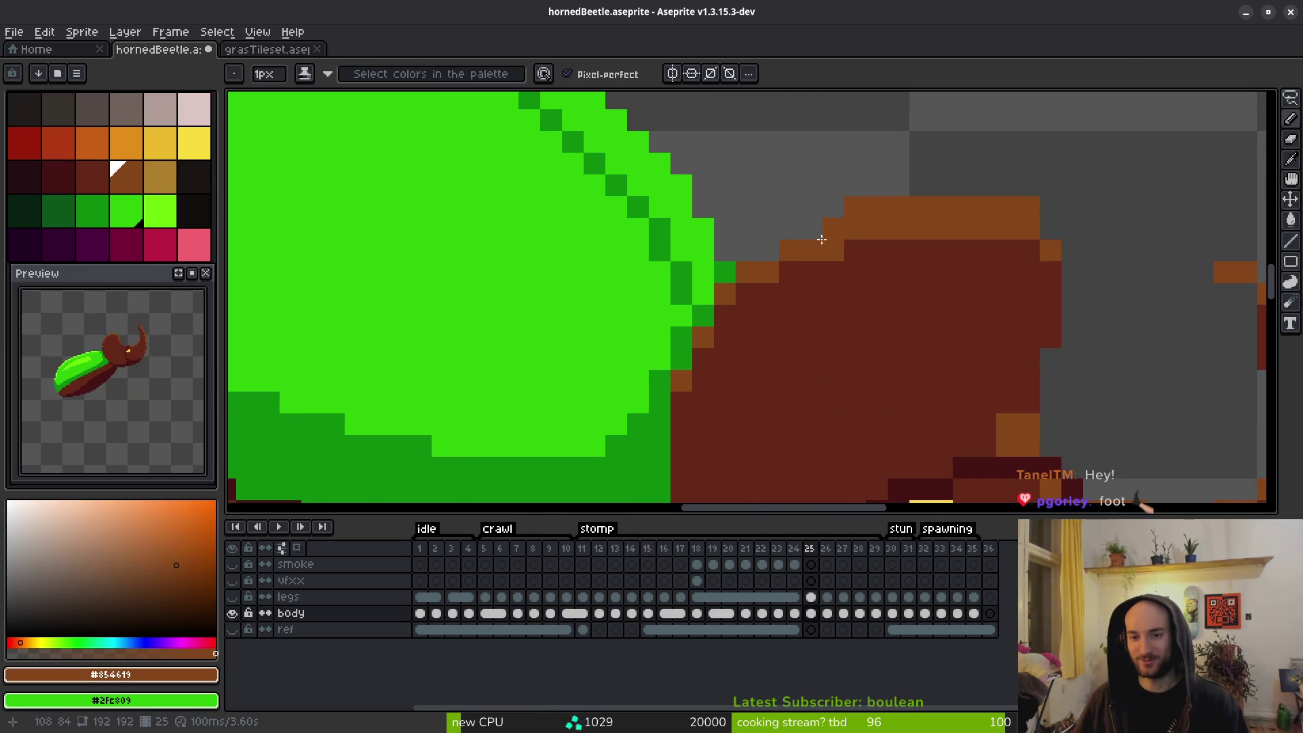
mouse_move(769, 253)
mouse_down()
mouse_move(801, 275)
mouse_move(776, 276)
mouse_up()
Repaint the orange pixels on the head's top edge dark brown #632718.
alt+click(787, 282)
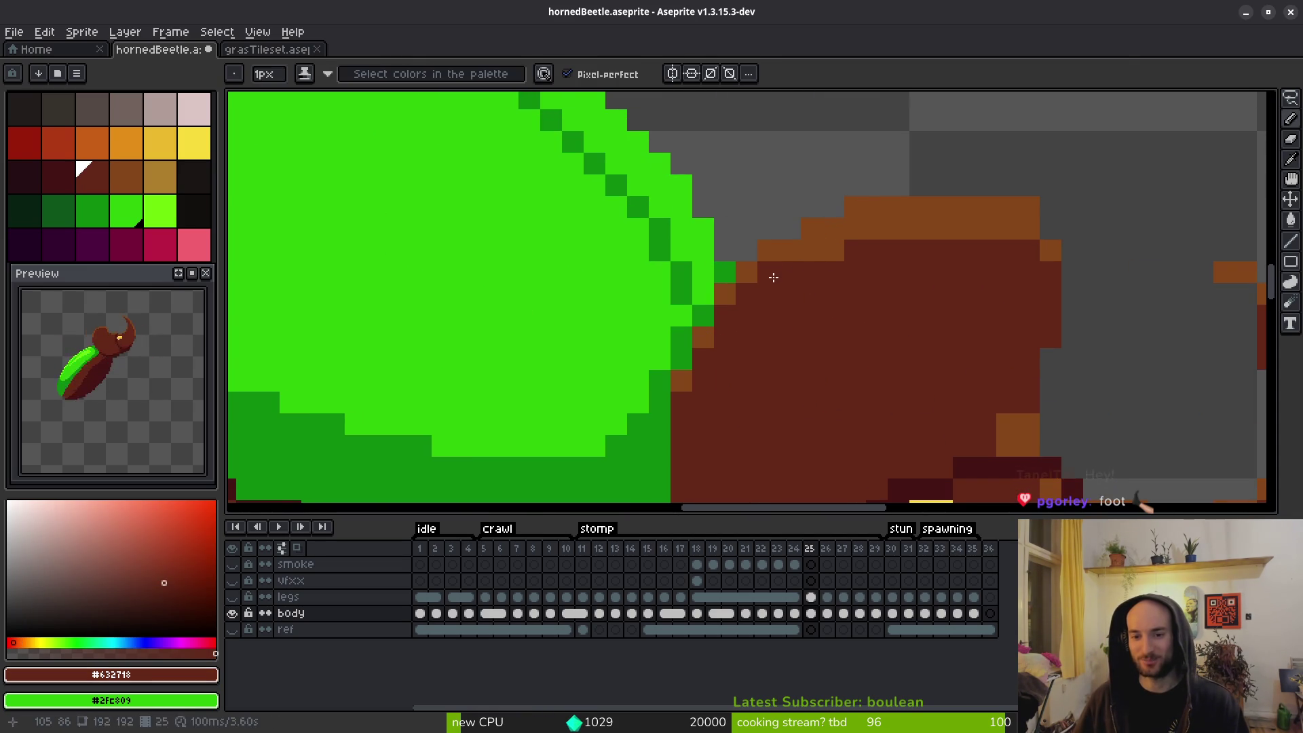
drag(867, 235, 1039, 223)
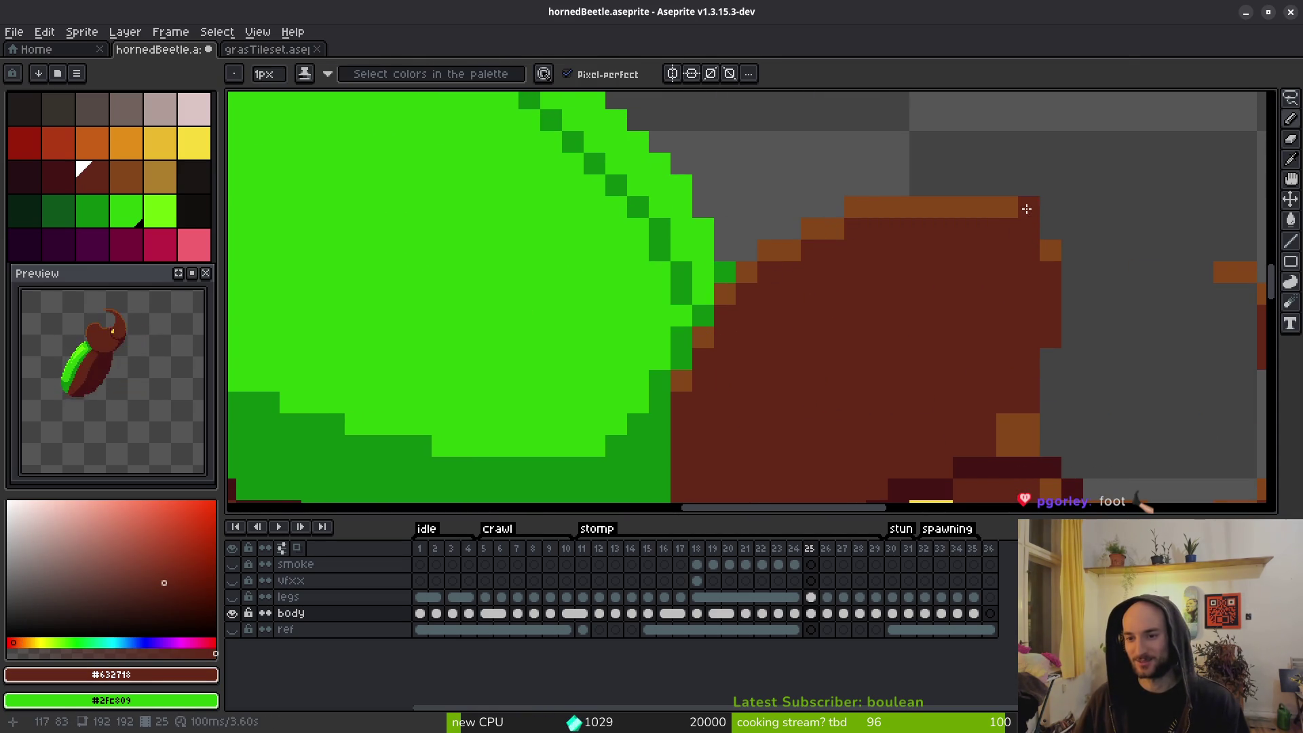
key(alt)
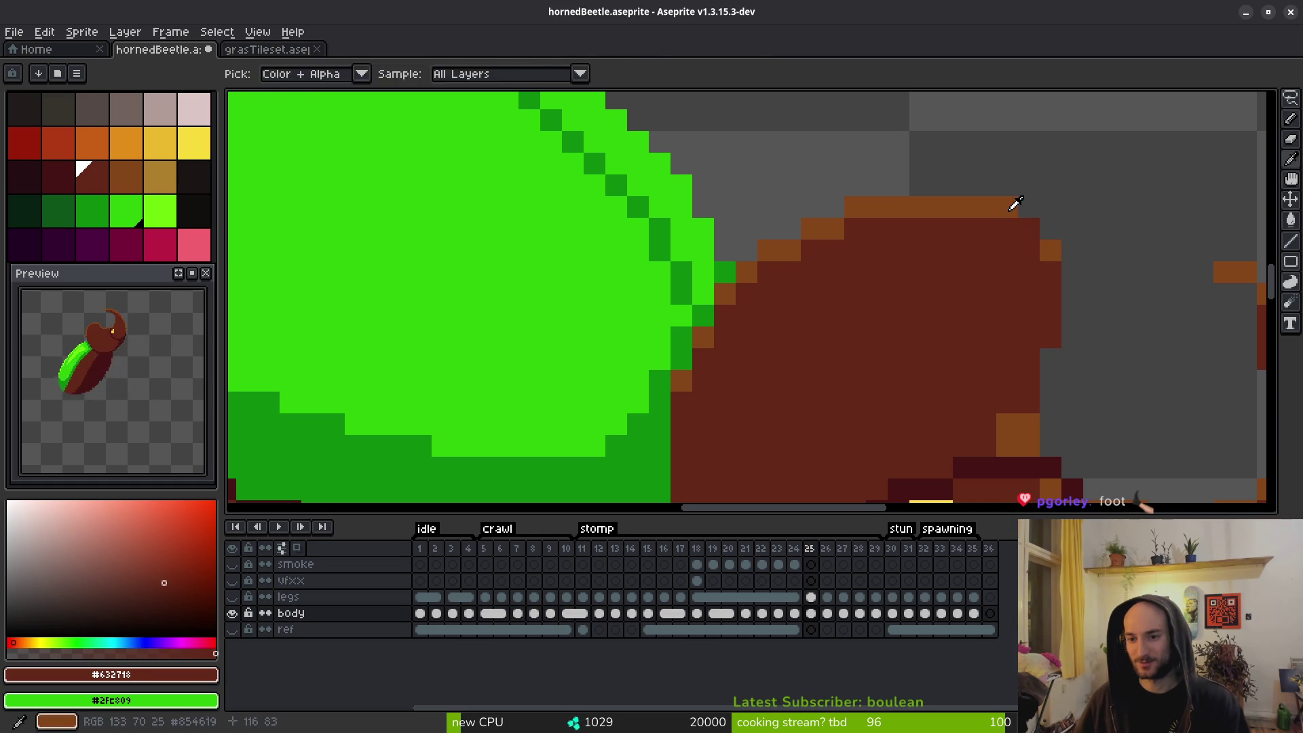
alt+click(1017, 204)
click(1029, 229)
scroll(1046, 278, down, 3)
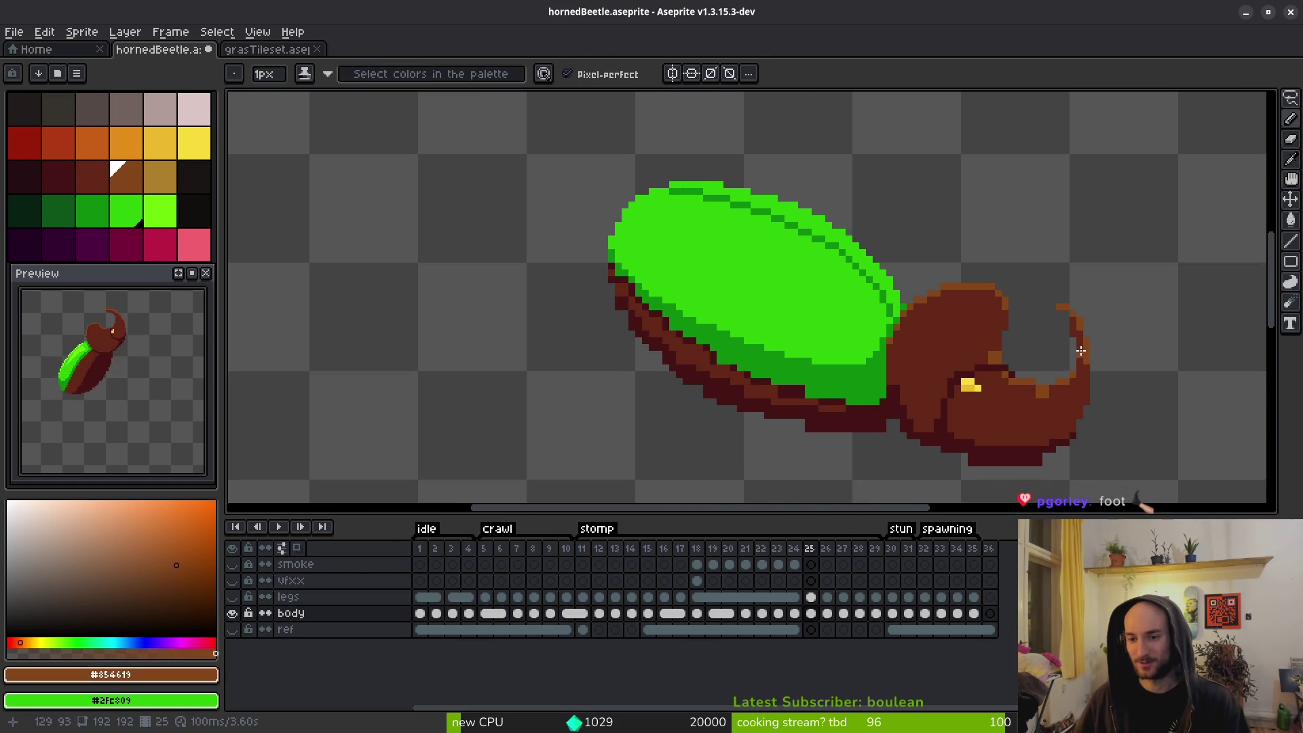
scroll(1064, 317, up, 3)
alt+click(1065, 317)
scroll(1005, 300, down, 1)
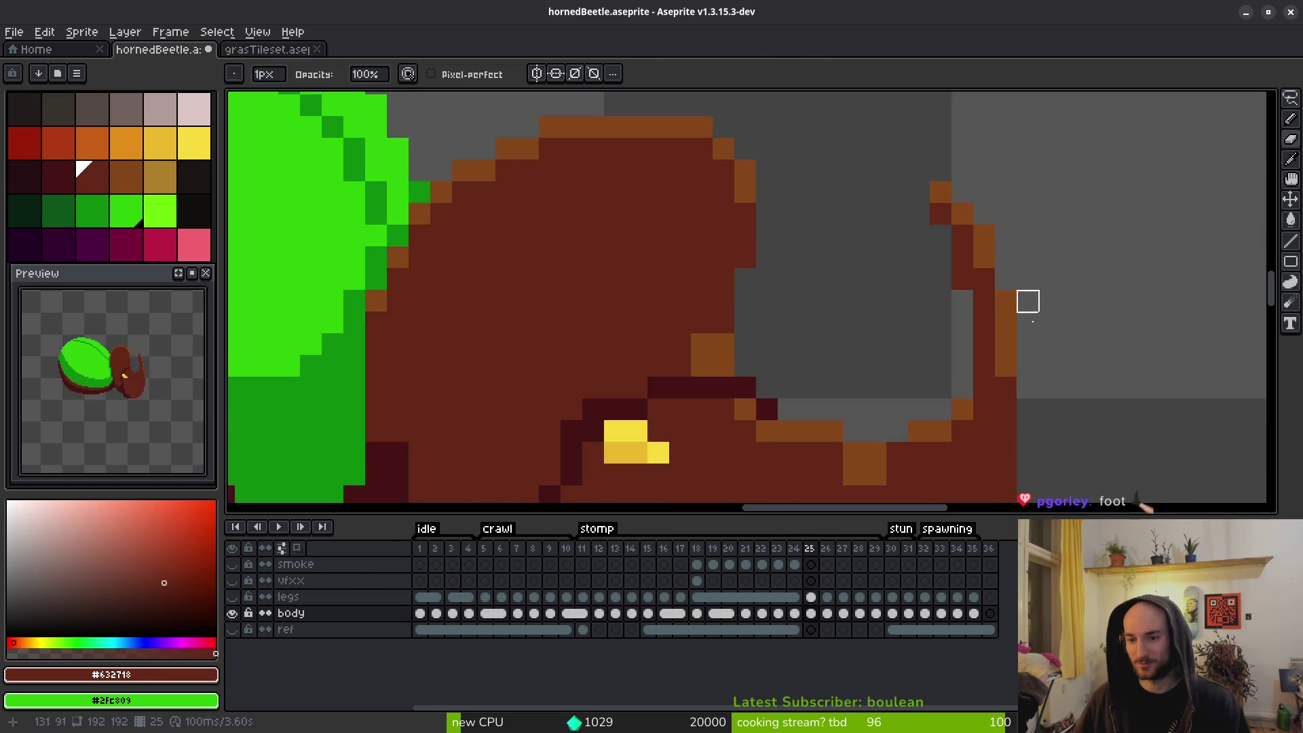
scroll(1015, 360, down, 1)
scroll(966, 306, up, 2)
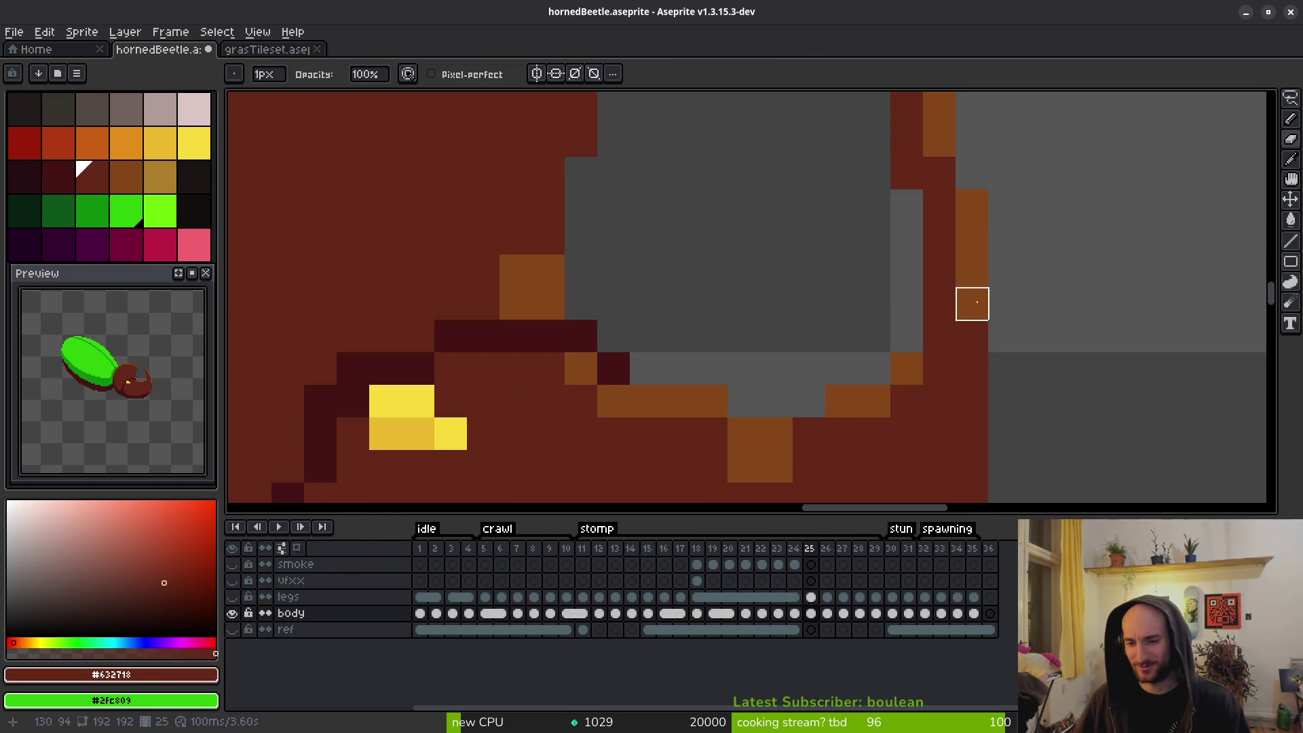
scroll(1005, 346, down, 2)
Flip back and forth between stomp frames 22–25 to compare the beetle's poses.
key(comma)
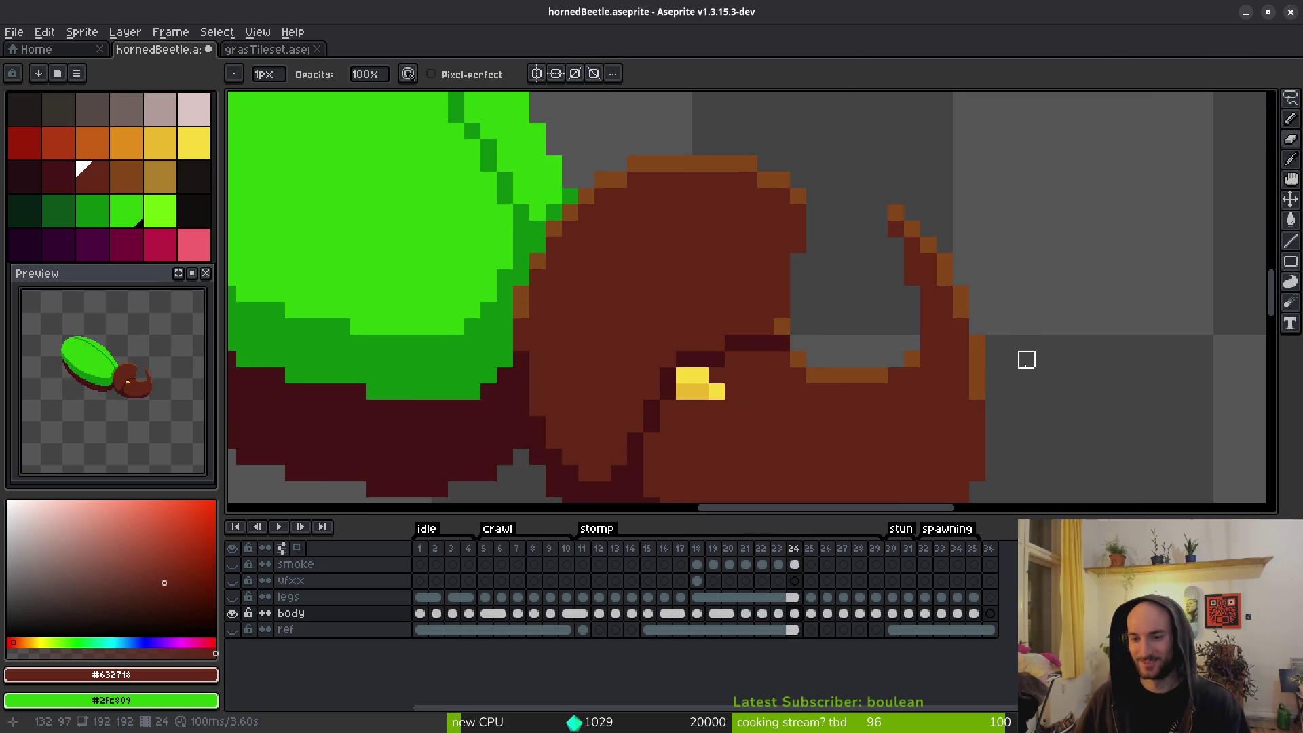
scroll(1031, 377, down, 2)
key(period)
key(comma)
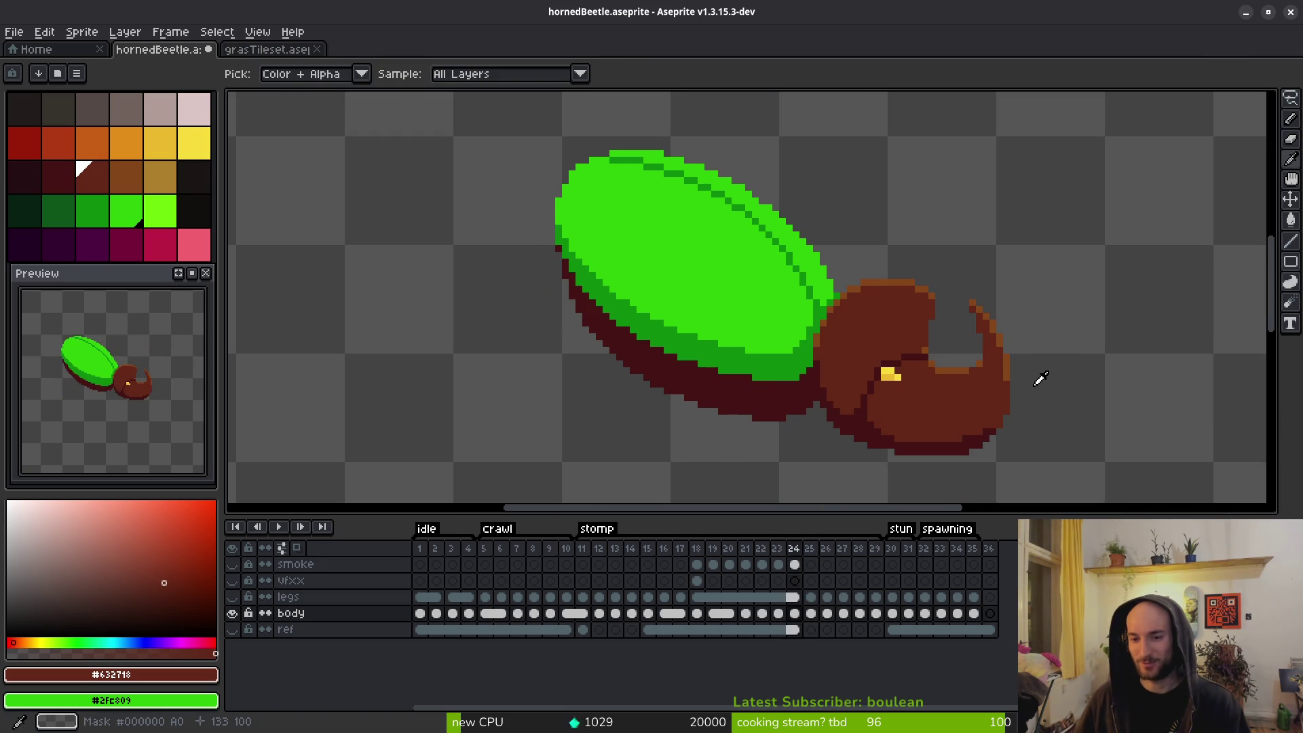
key(period)
key(comma)
key(comma)
key(period)
key(comma)
key(comma)
key(comma)
key(period)
key(period)
key(period)
key(comma)
key(comma)
key(period)
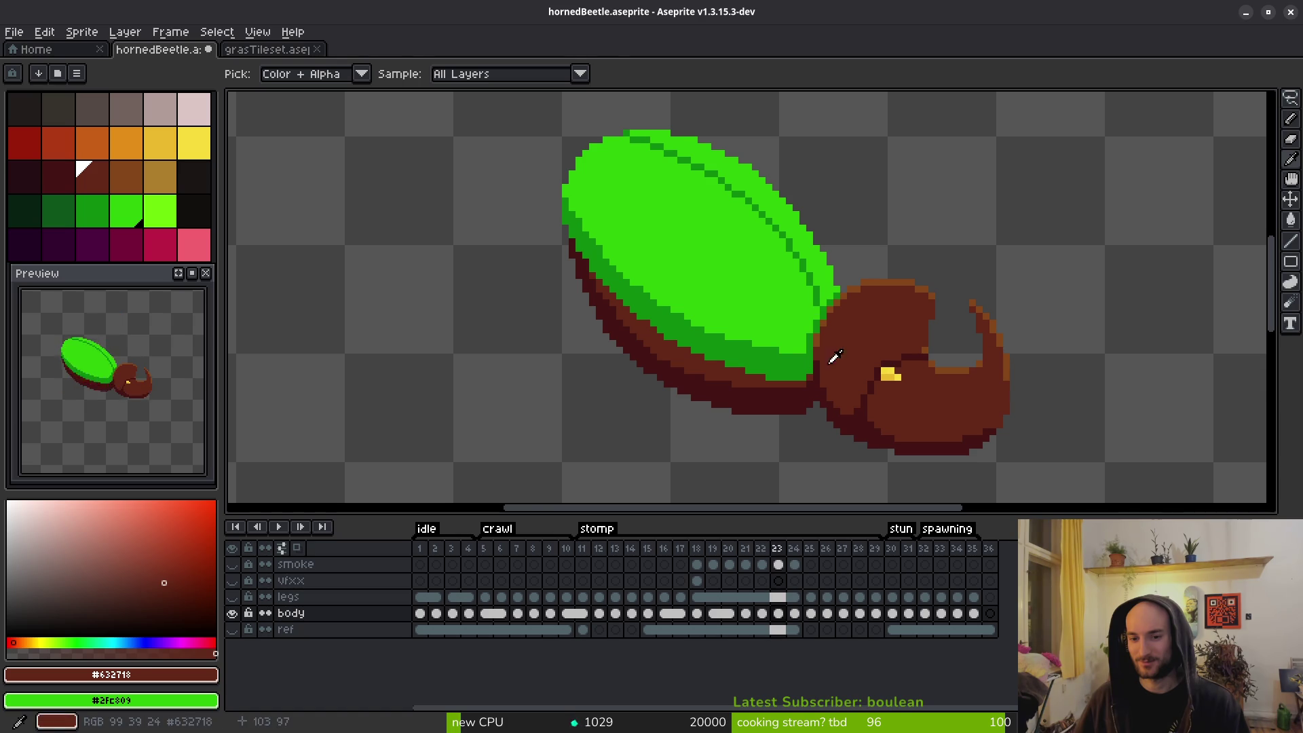
scroll(826, 349, up, 3)
Sample the dark shell green and flip around frame 22 comparing head and shell poses.
alt+click(796, 319)
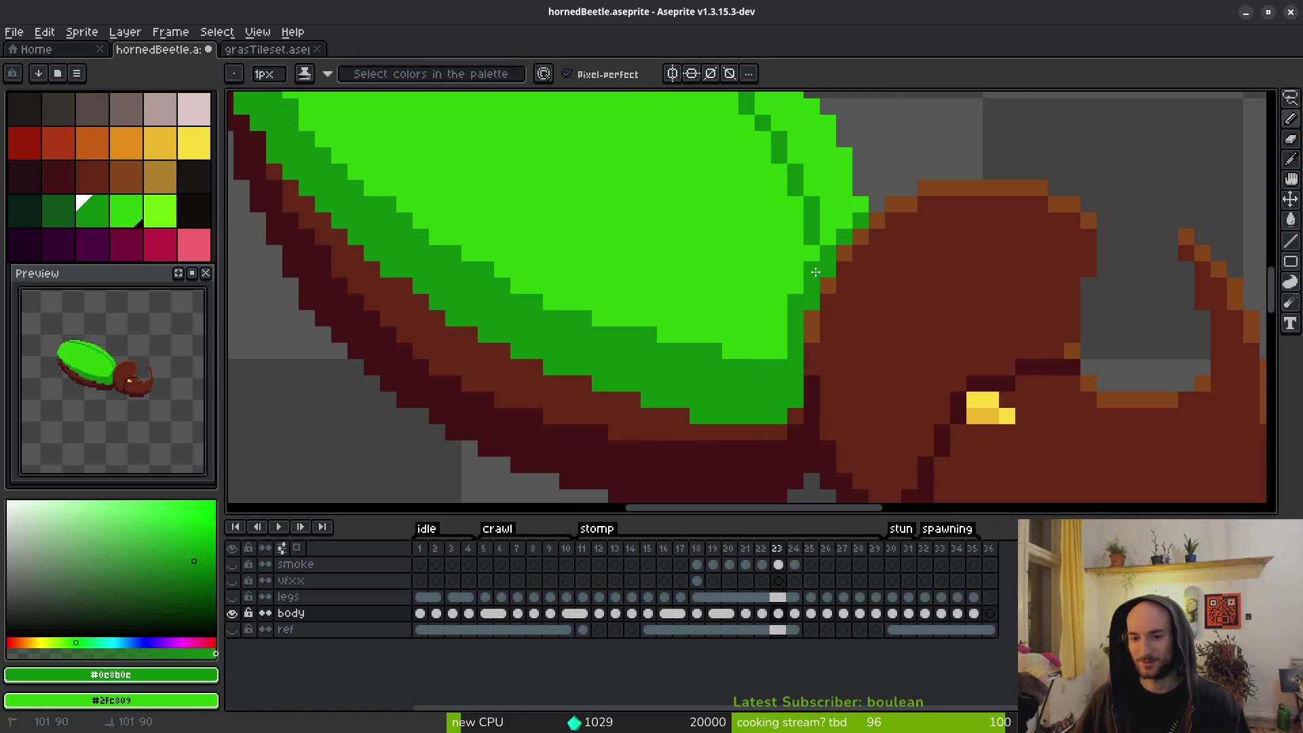
scroll(816, 271, down, 3)
key(comma)
key(period)
key(comma)
key(period)
key(comma)
key(comma)
key(comma)
key(period)
key(period)
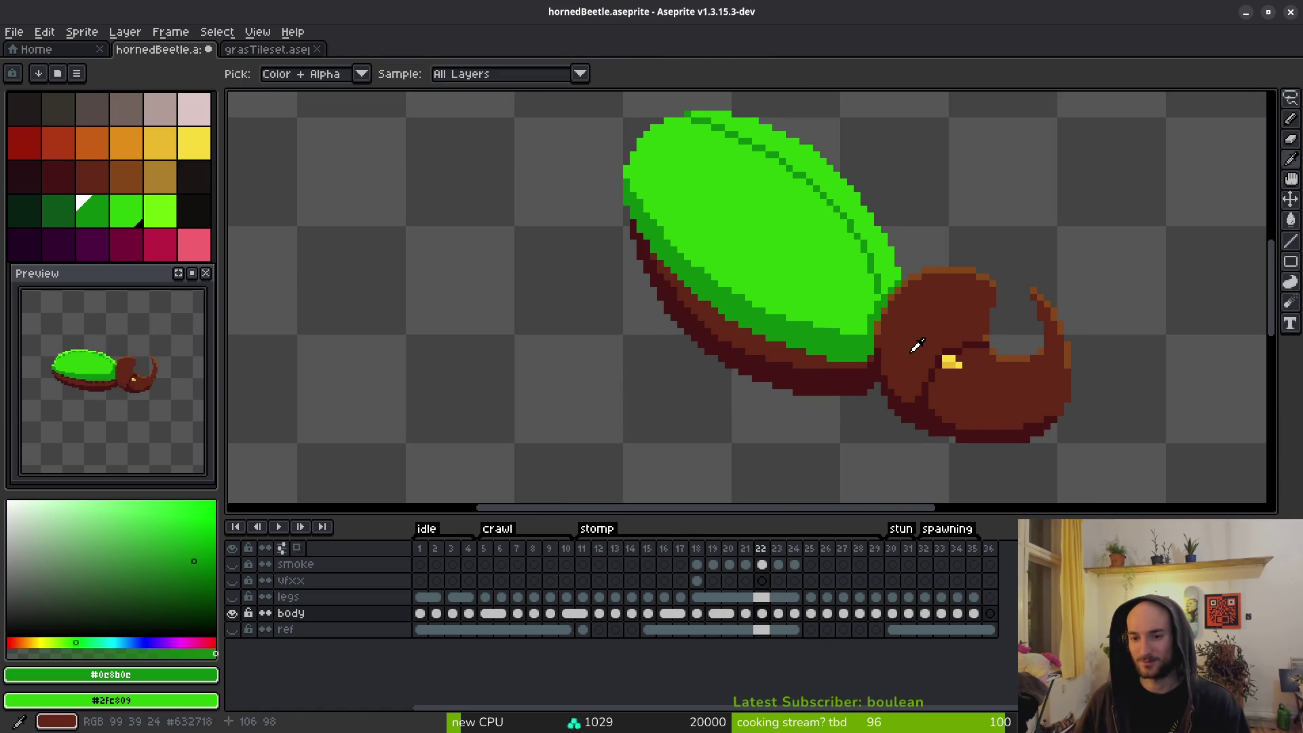
key(period)
key(period)
key(period)
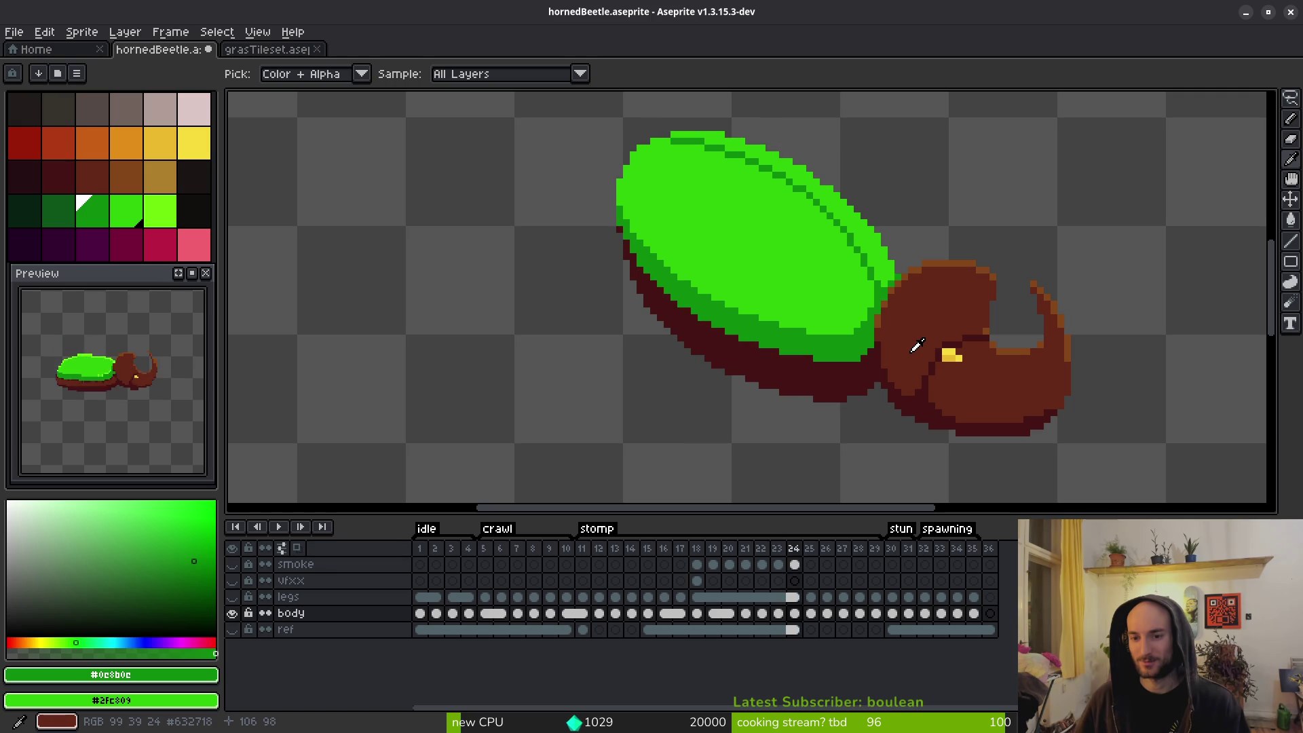
Show the legs layer and check the beetle on frames 24 and 25.
click(233, 598)
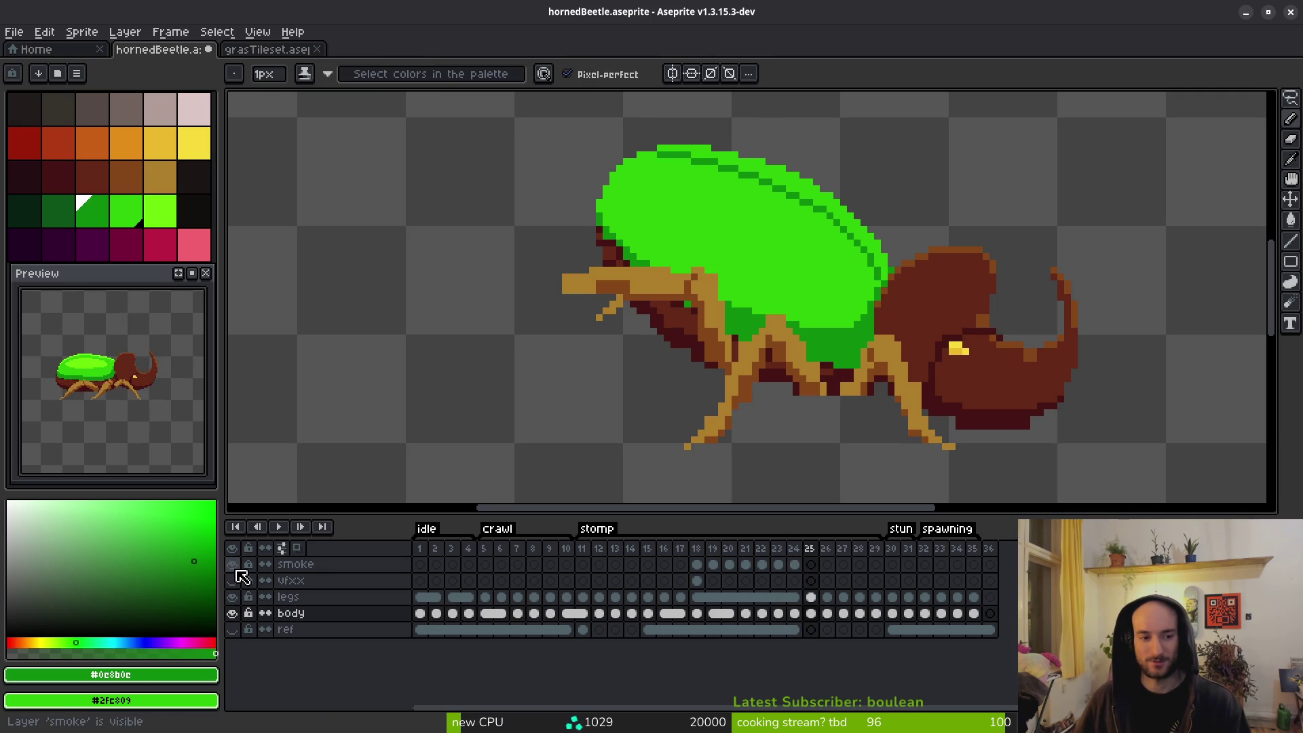
scroll(421, 410, down, 1)
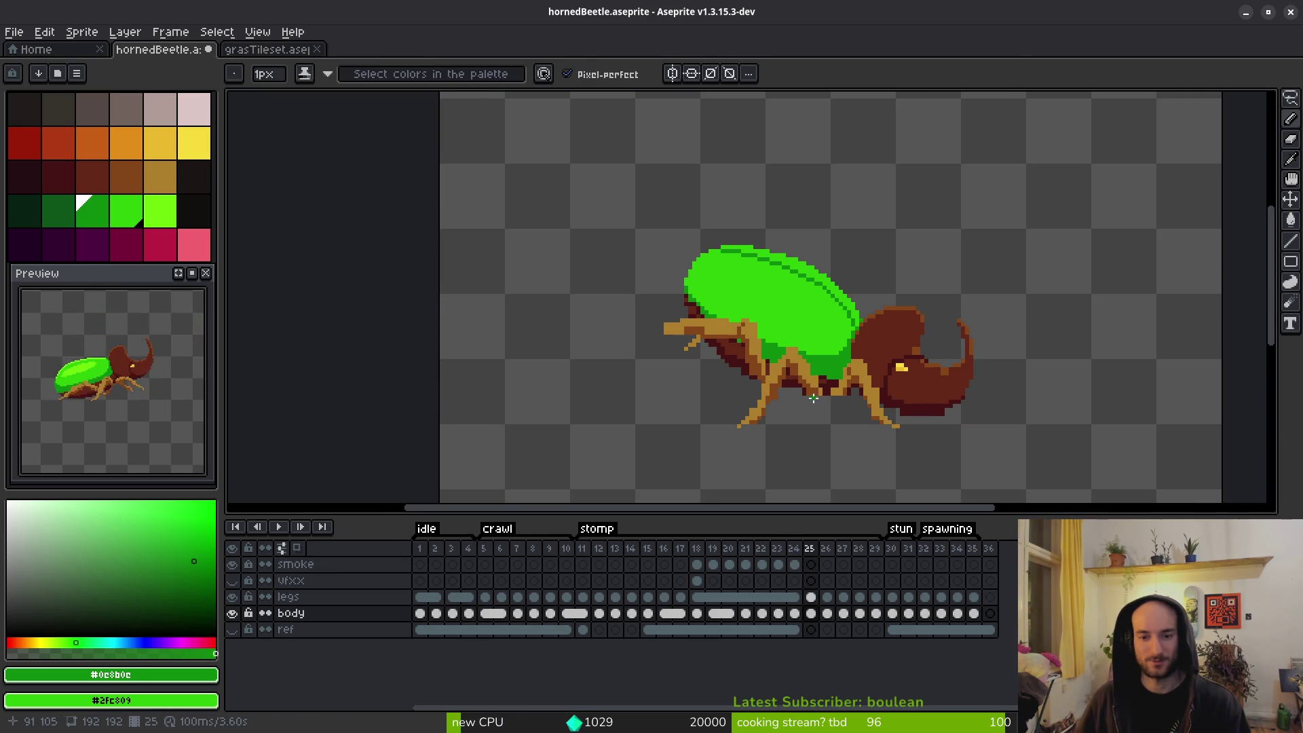
key(i)
key(comma)
key(period)
key(b)
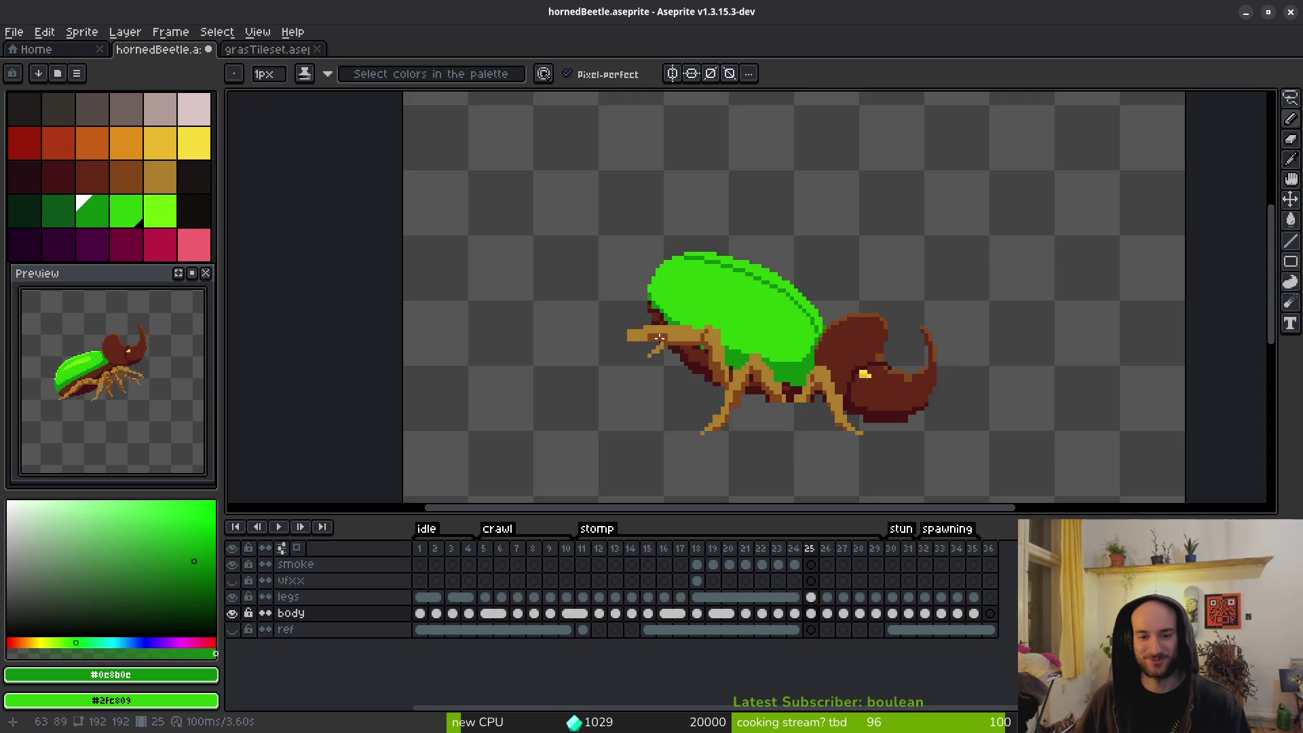
Step back to the smoke-cloud frames, then forward through frames 22–24 and back to 25.
scroll(697, 369, up, 2)
scroll(696, 368, down, 1)
key(i)
key(comma)
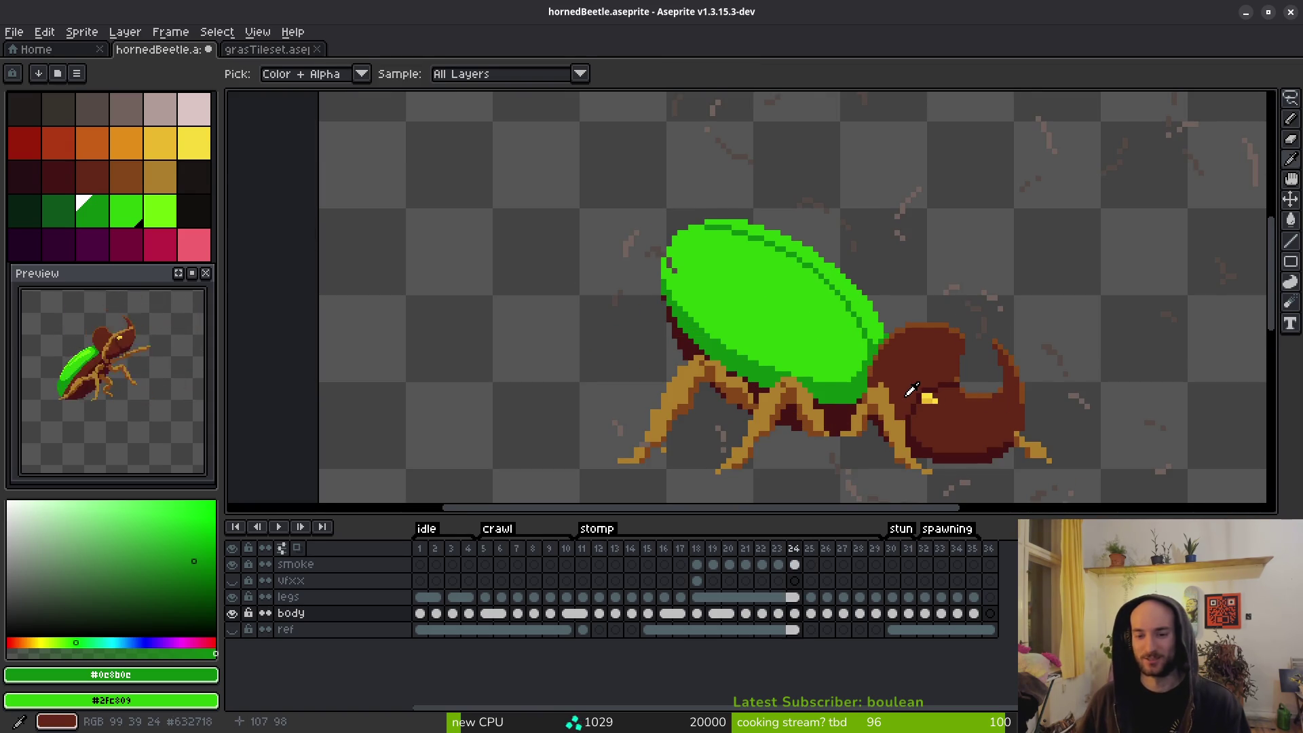
key(comma)
key(comma)
key(comma)
key(comma)
key(comma)
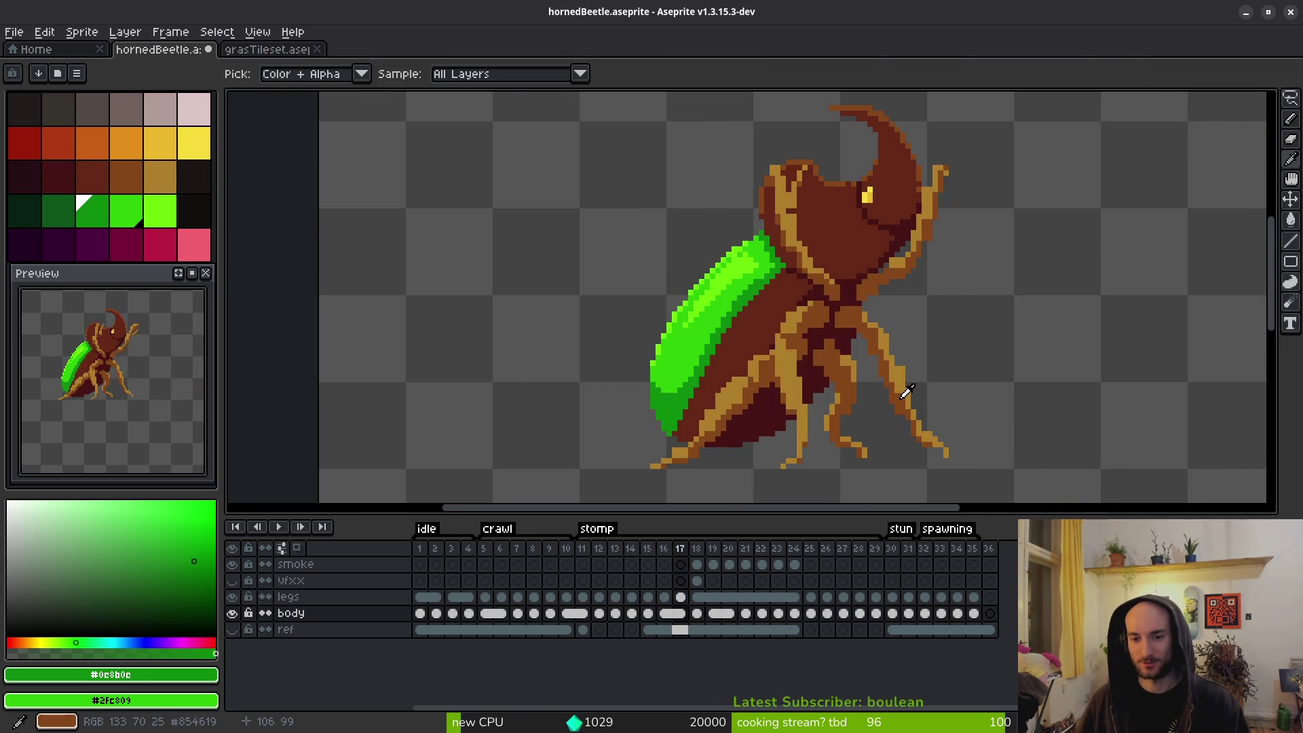
key(period)
key(period)
key(period)
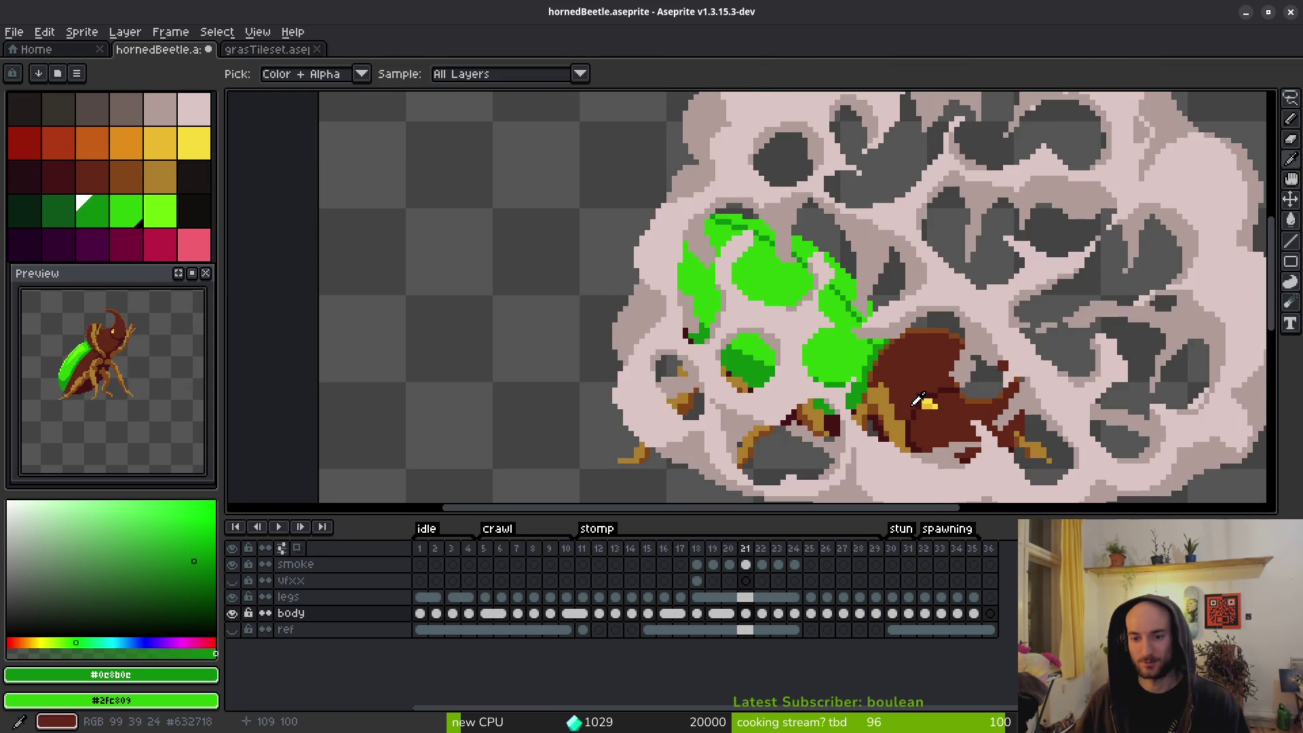
key(period)
key(period)
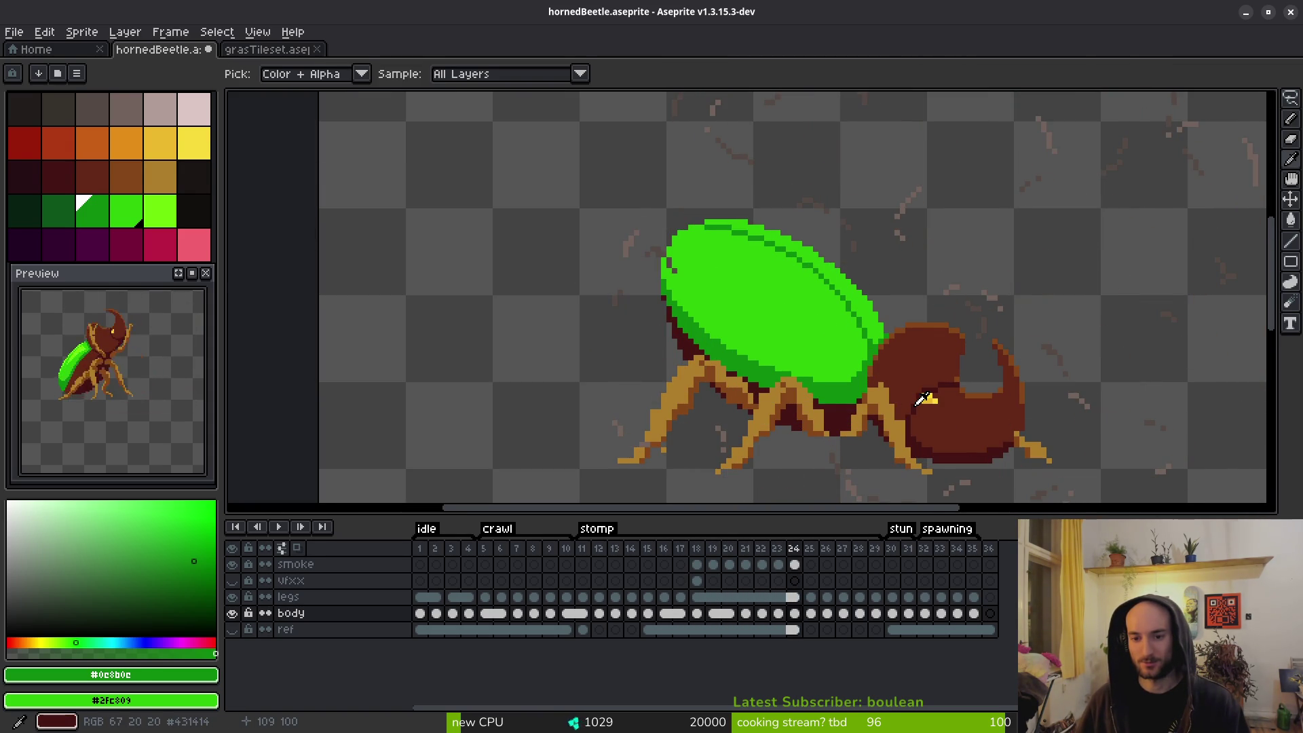
key(period)
key(period)
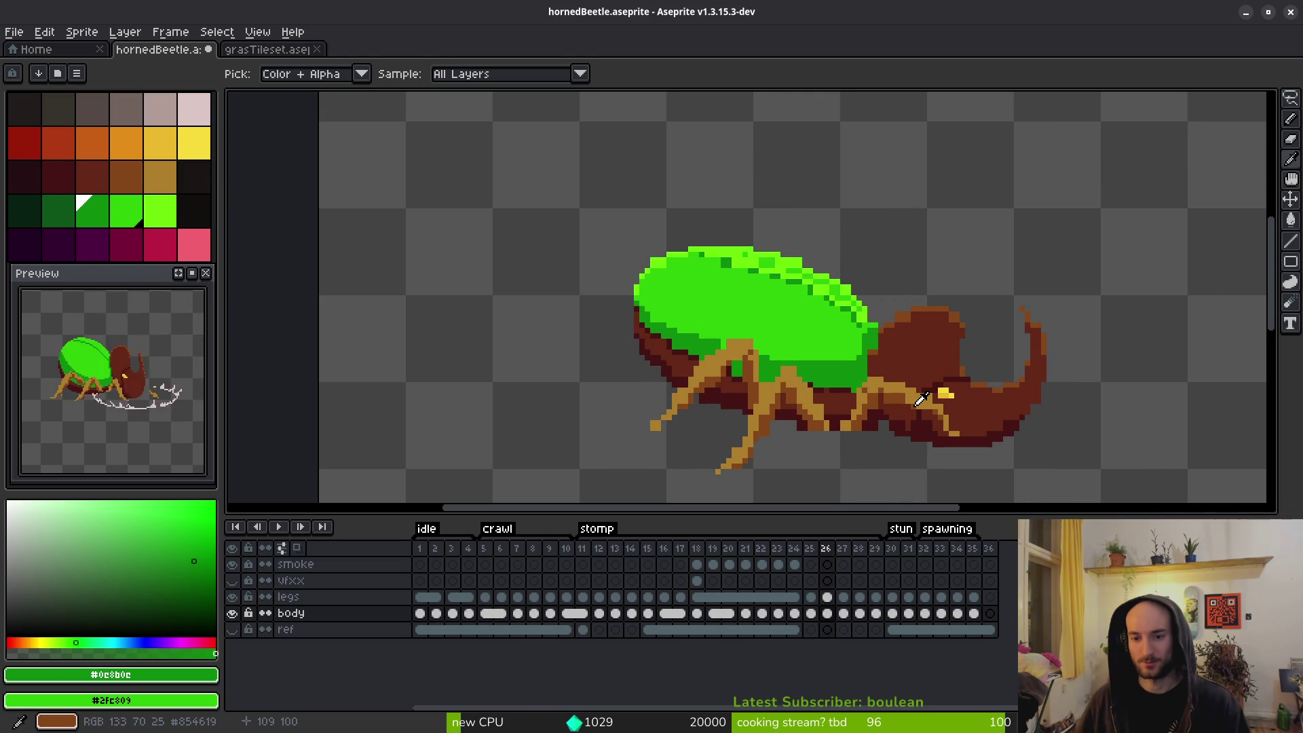
key(comma)
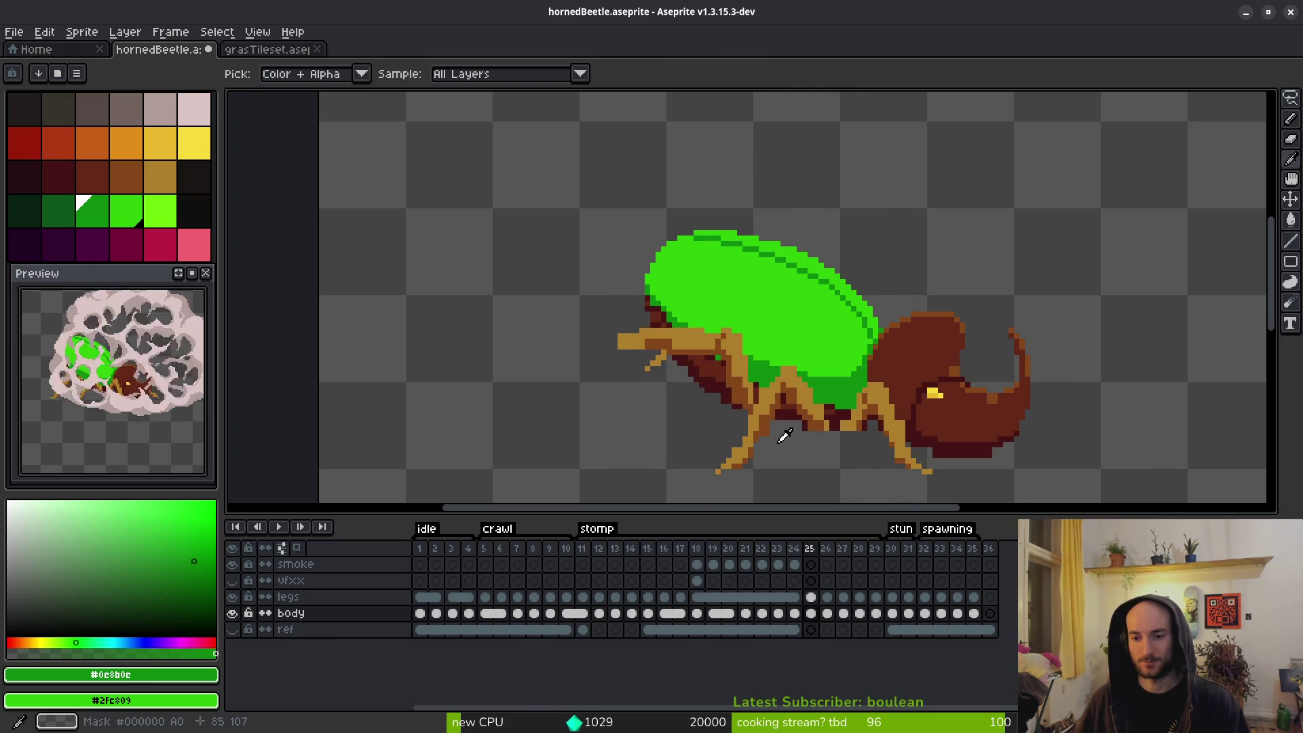
Hide the legs layer and lasso-select the beetle's head on frame 24.
click(232, 599)
key(Left)
scroll(849, 292, up, 2)
key(q)
mouse_move(839, 197)
mouse_down()
mouse_move(781, 199)
mouse_move(730, 276)
mouse_up()
drag(868, 448, 883, 207)
Paste the head onto frame 25, nudge it one pixel up-right, then cancel the transform.
key(ctrl+d)
key(Right)
key(ctrl+v)
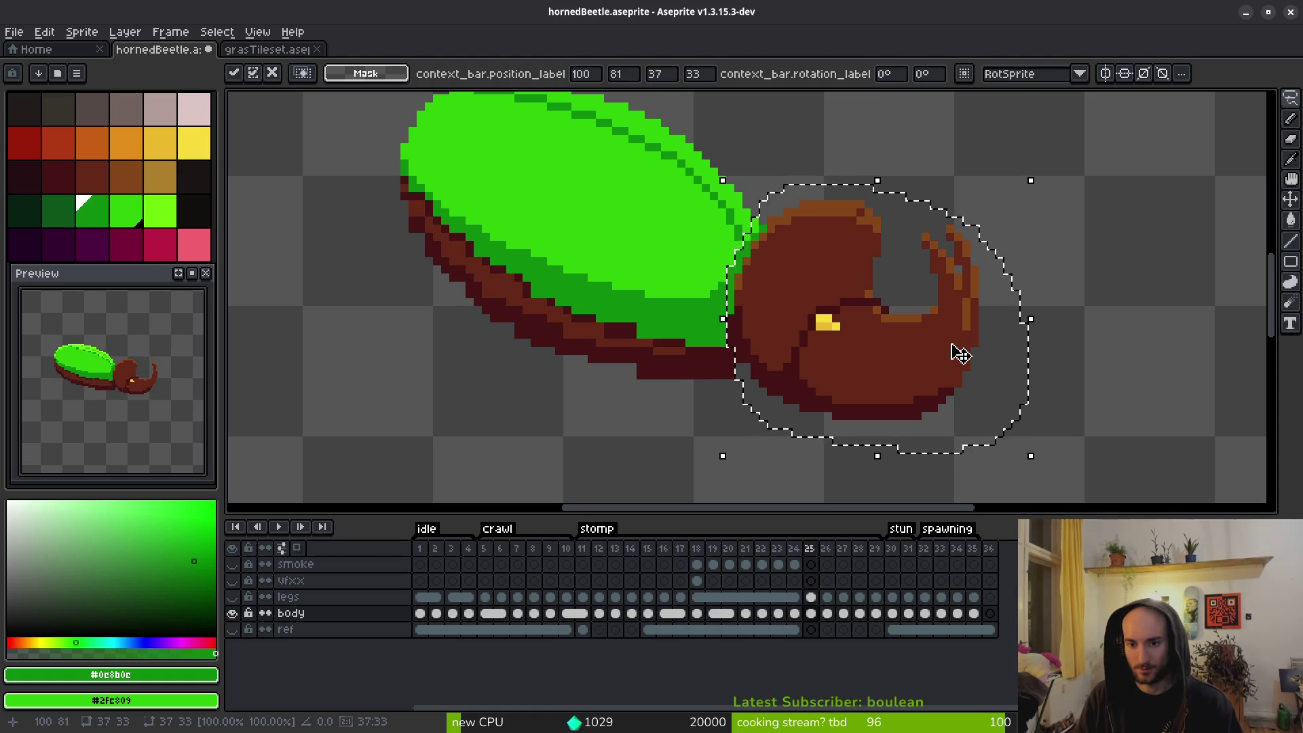
key(Up)
key(Right)
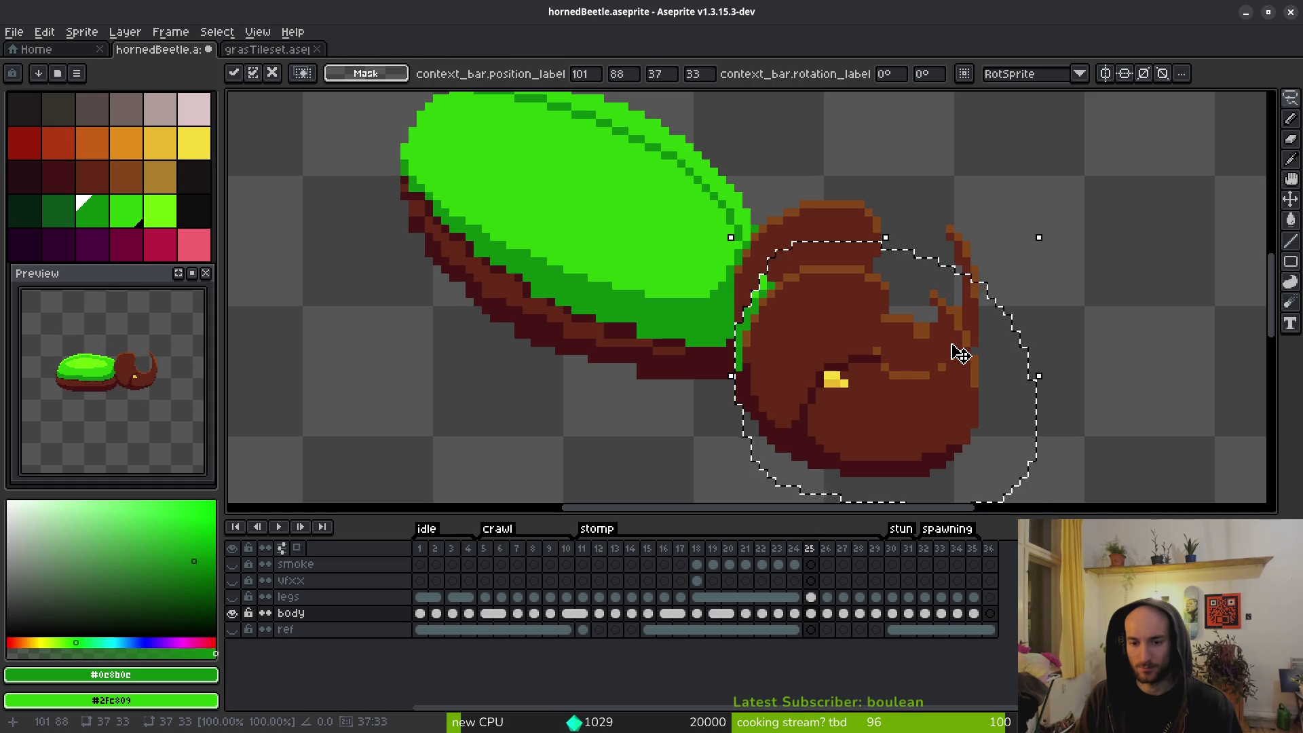
key(Escape)
Commit the rotated head on frame 25 and flip through neighbouring frames to compare.
key(ctrl+z)
key(ctrl+z)
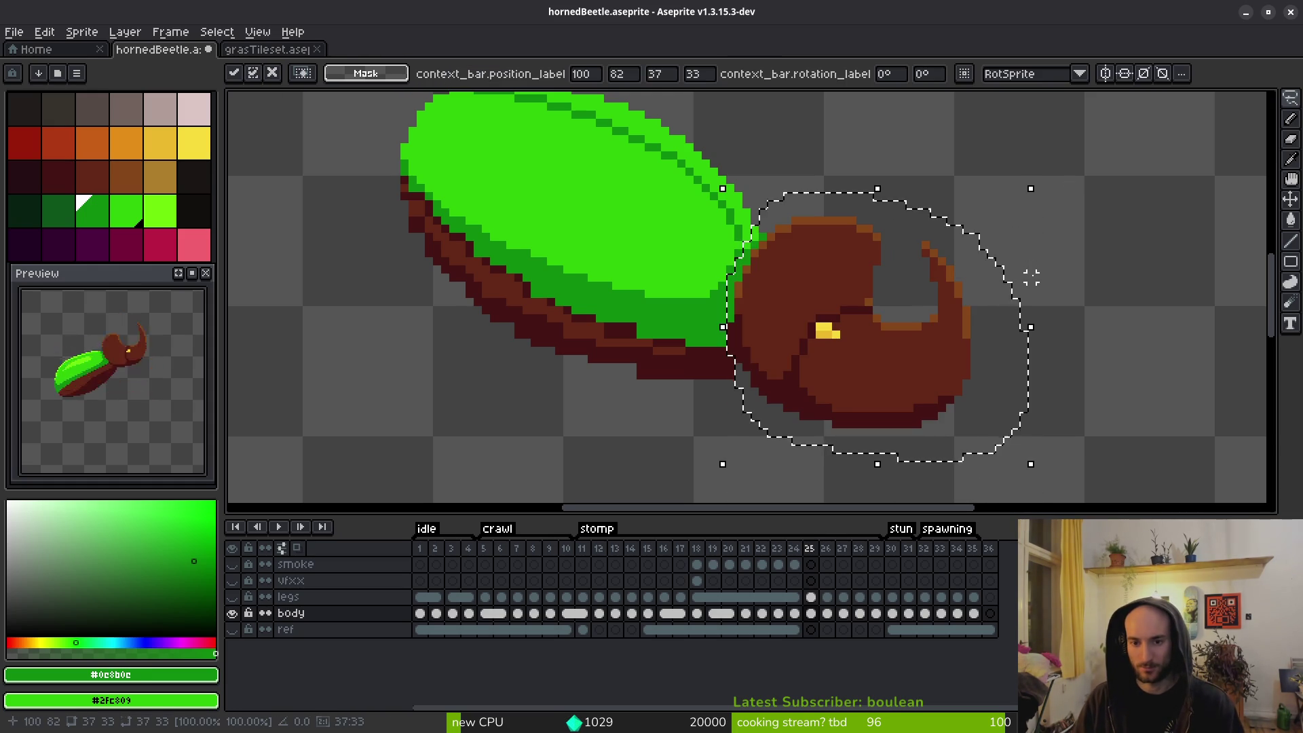
key(ctrl+d)
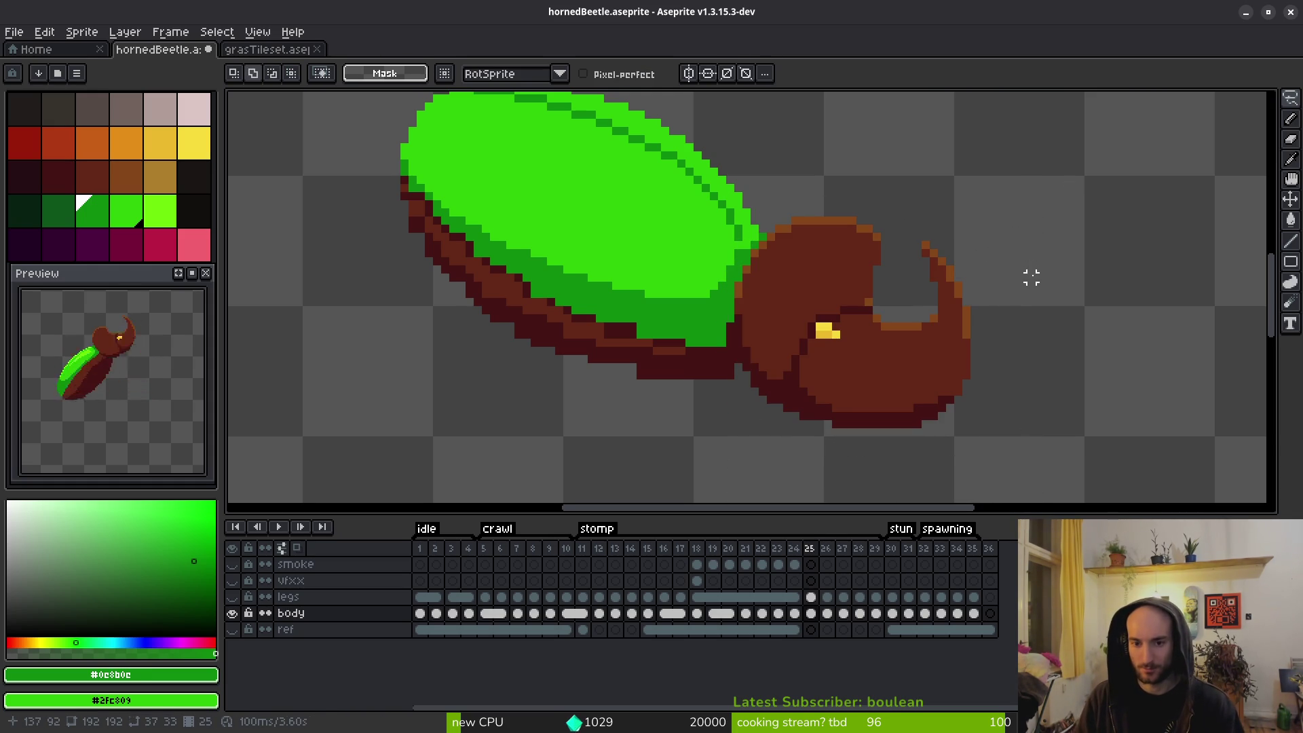
key(ctrl+z)
key(ctrl+z)
key(ctrl+d)
key(Left)
key(i)
key(Left)
key(Left)
key(Left)
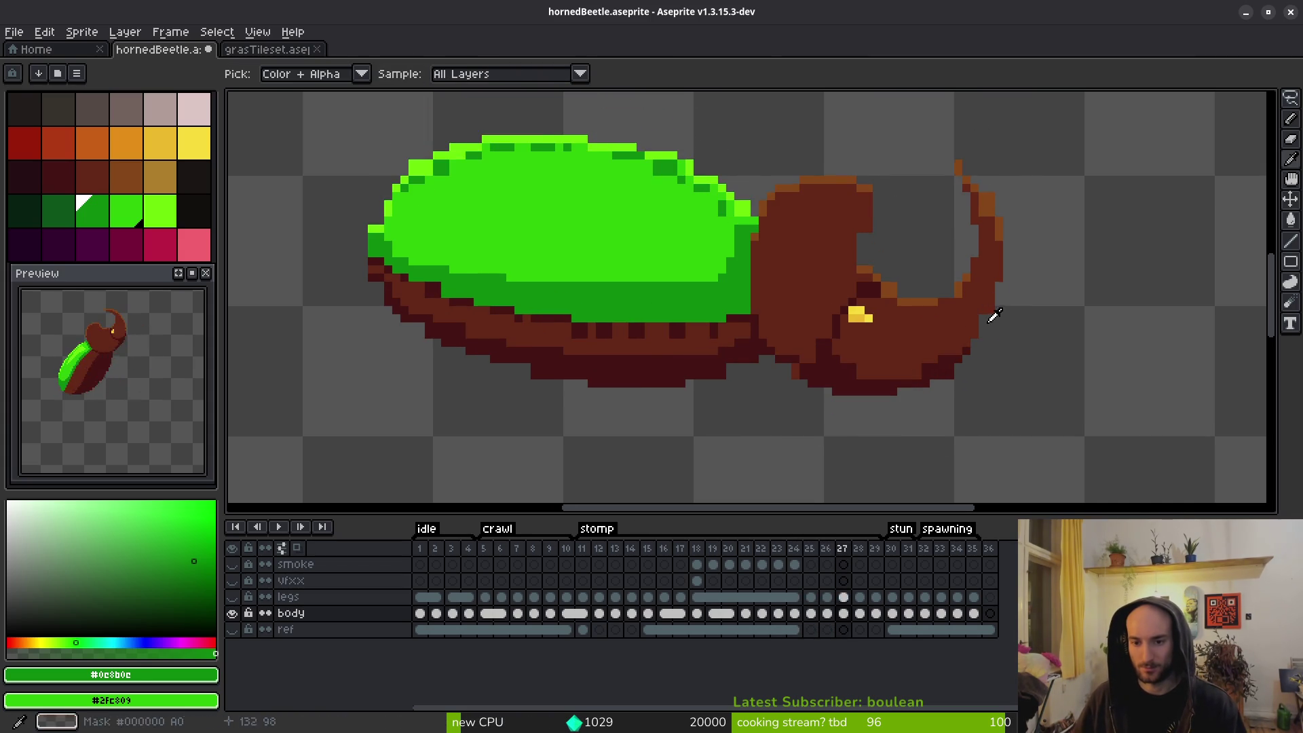
Undo the head rotation on frame 25 so the horn stands upright, checking against frame 24.
key(Right)
key(Right)
key(Right)
key(Right)
key(Right)
key(Left)
key(Left)
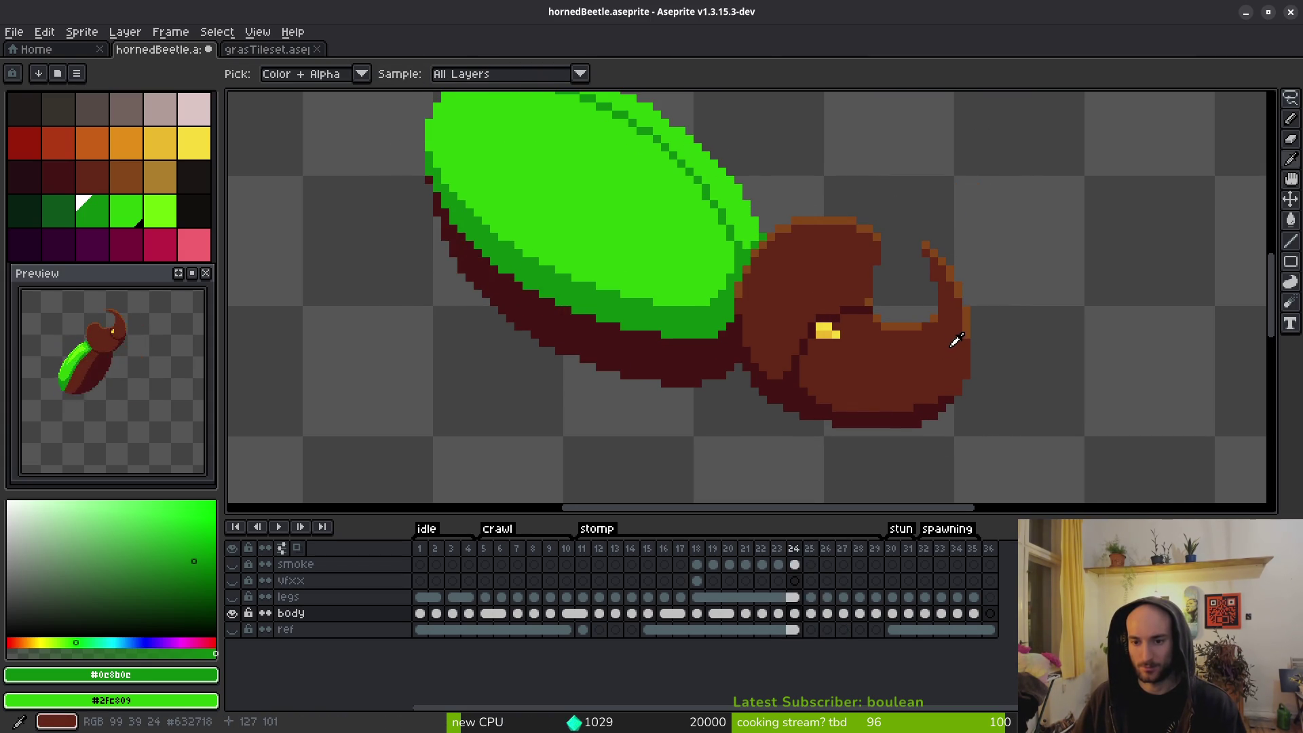
key(ctrl+z)
key(ctrl+z)
key(ctrl+z)
key(i)
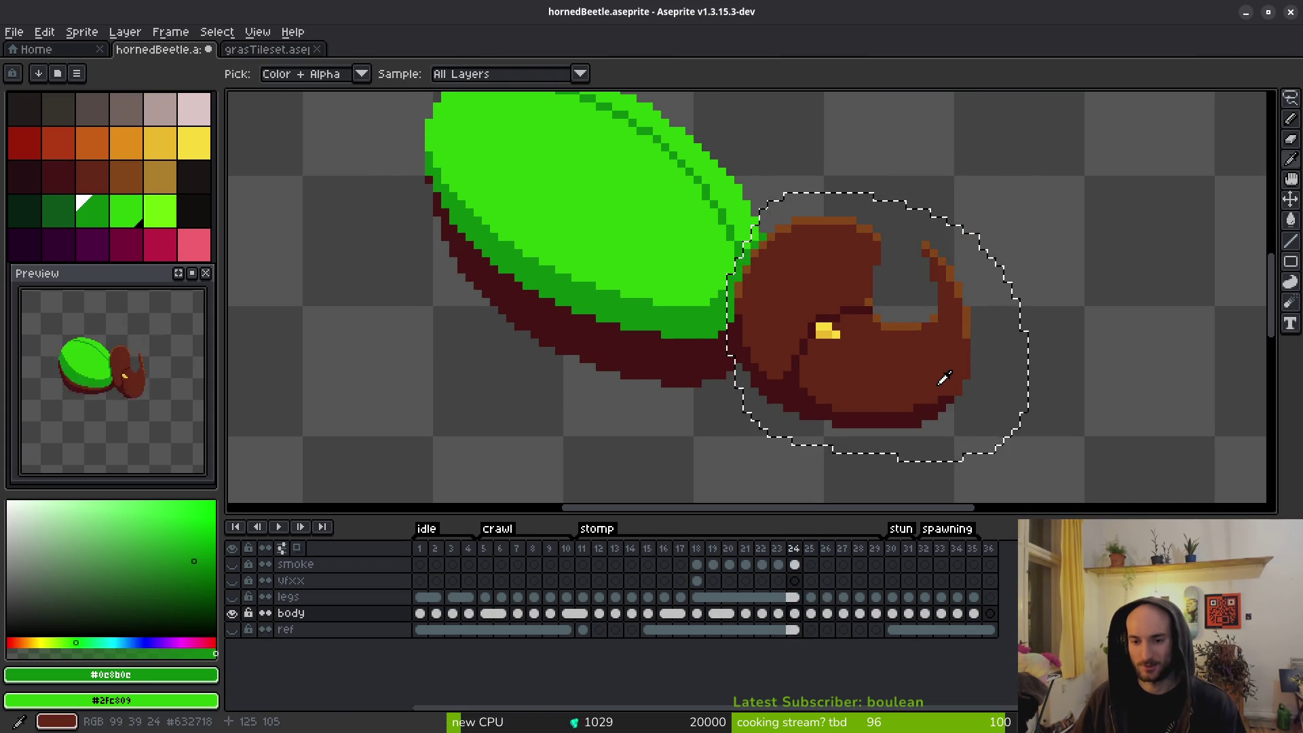
key(Left)
key(Right)
key(Left)
key(Right)
key(Left)
Flip through frames 24–27 to compare the upright-horn head with the neighbouring stomp frames.
scroll(938, 395, down, 2)
key(Right)
key(Left)
key(Right)
key(Left)
key(Right)
key(Right)
key(Left)
key(Right)
key(Left)
key(Right)
key(Left)
key(Right)
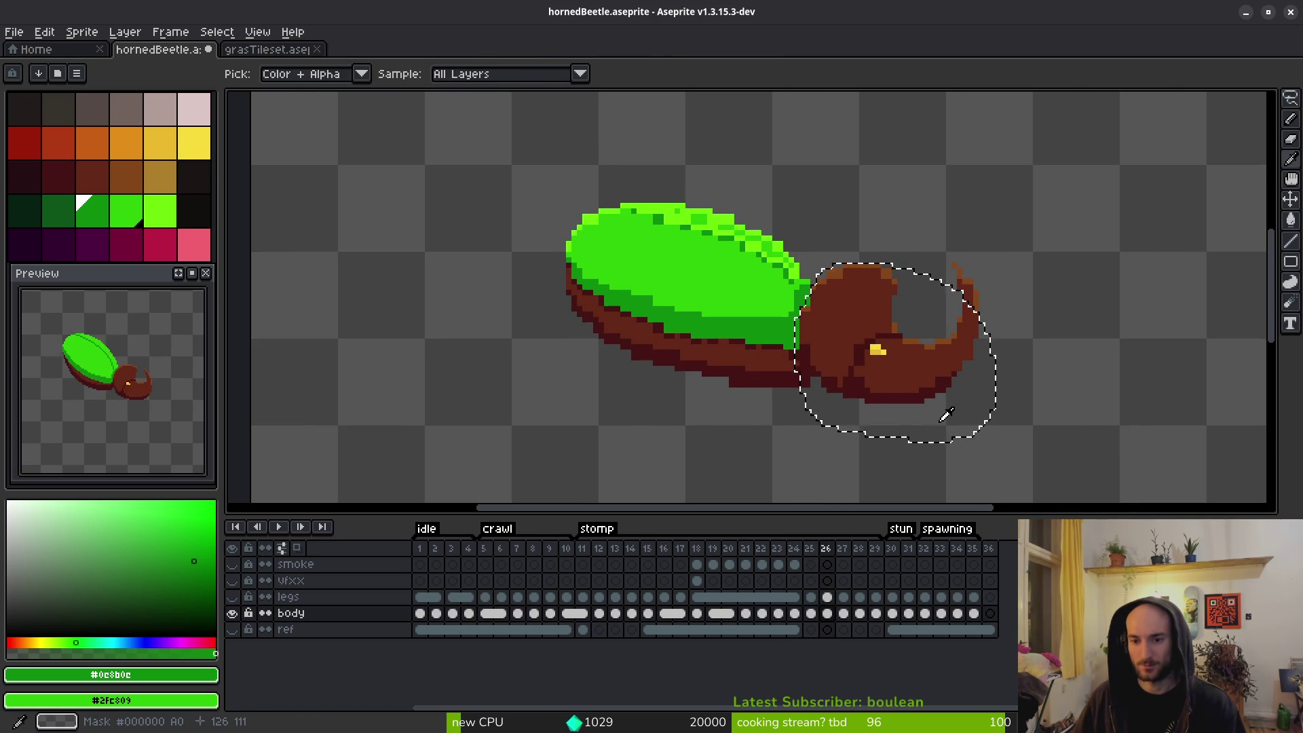
key(Right)
key(Left)
key(Left)
key(Right)
key(Right)
key(Left)
key(Left)
key(Right)
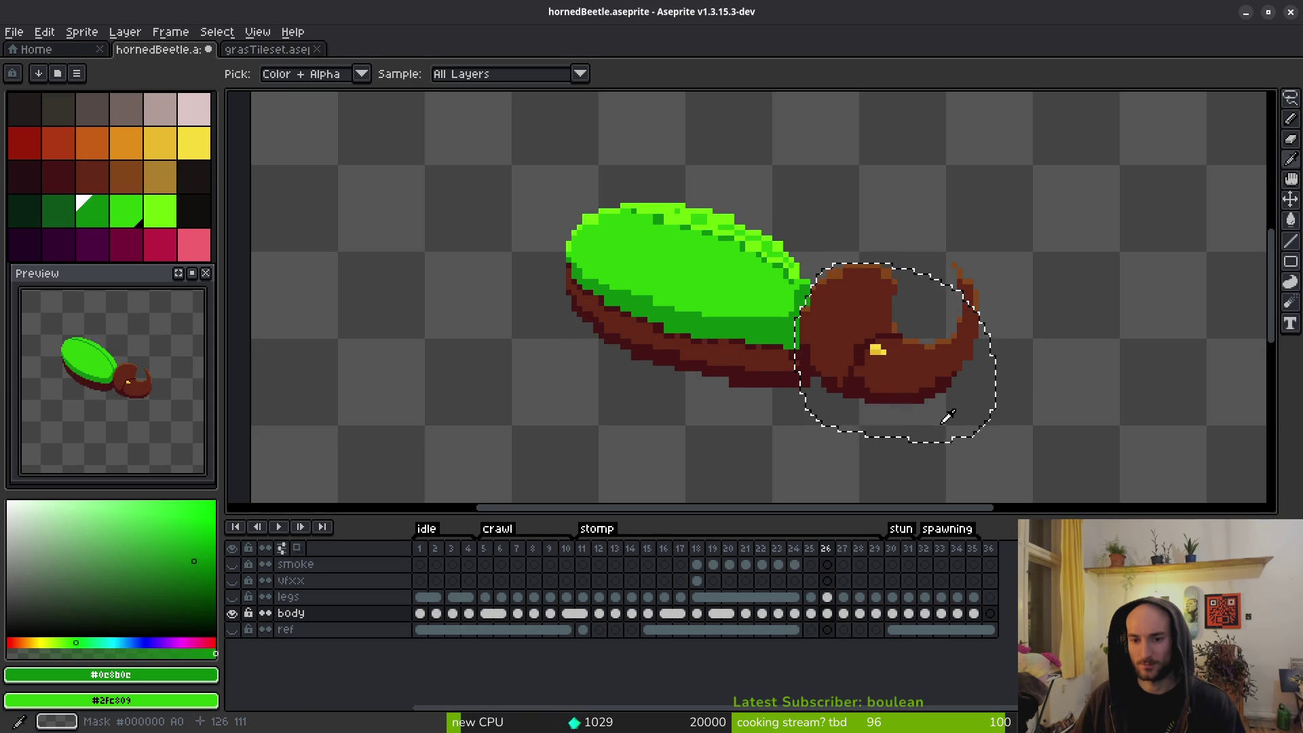
key(Right)
key(Left)
key(Left)
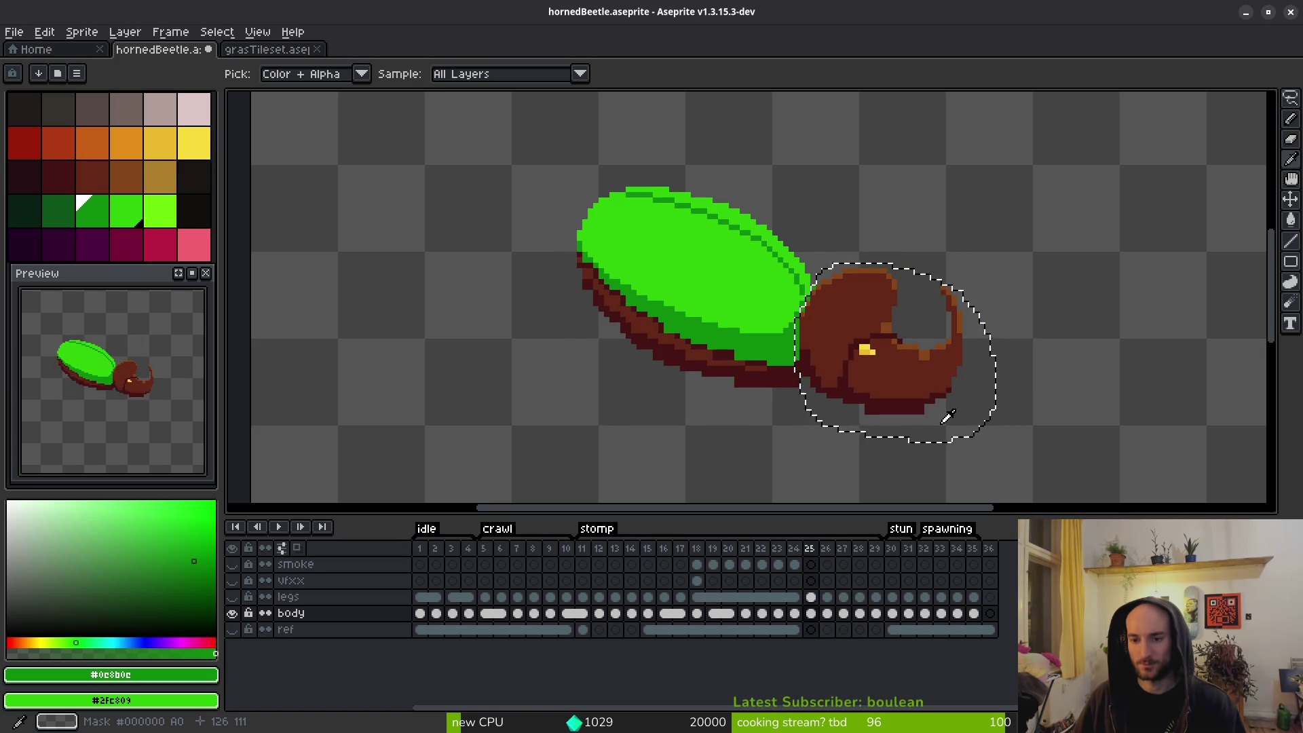
Recheck frame 25 against frame 24, then deselect the head to commit its position.
key(v)
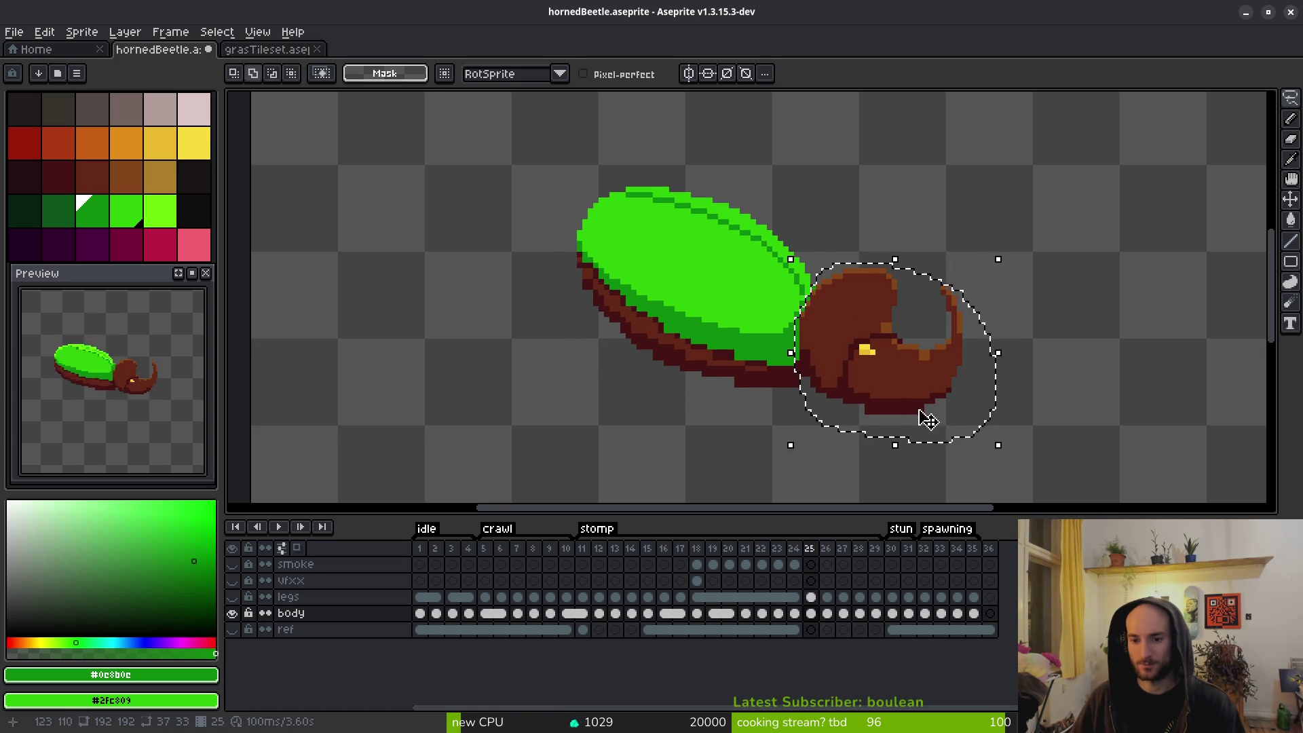
scroll(949, 424, up, 3)
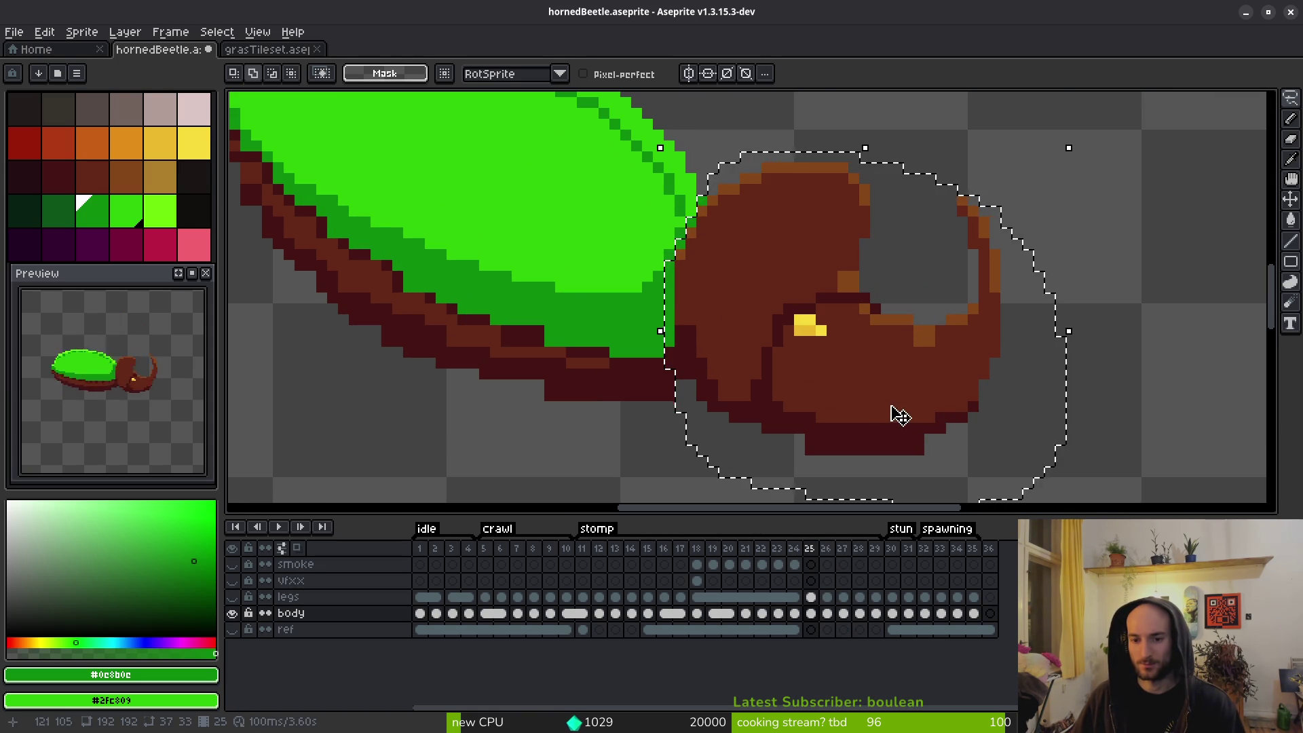
scroll(811, 387, down, 1)
scroll(811, 387, down, 1)
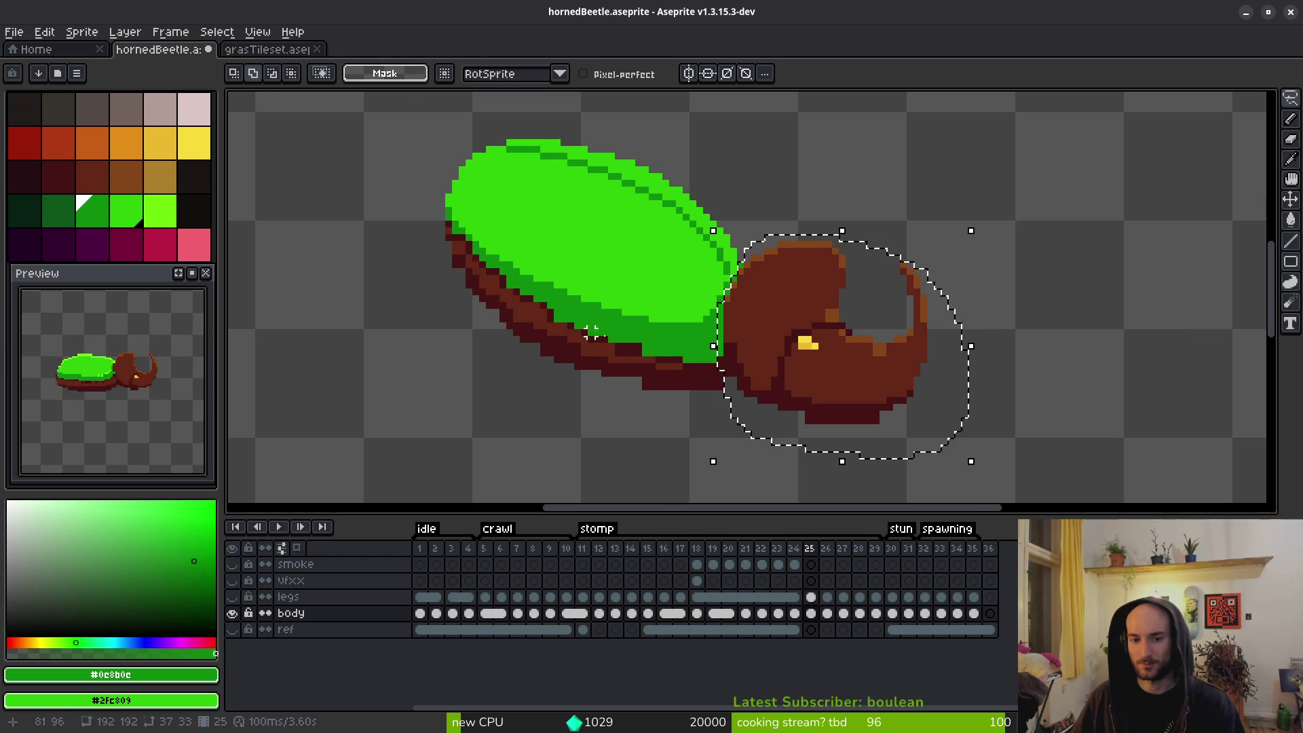
key(i)
key(Left)
key(Right)
key(Left)
key(Right)
key(Left)
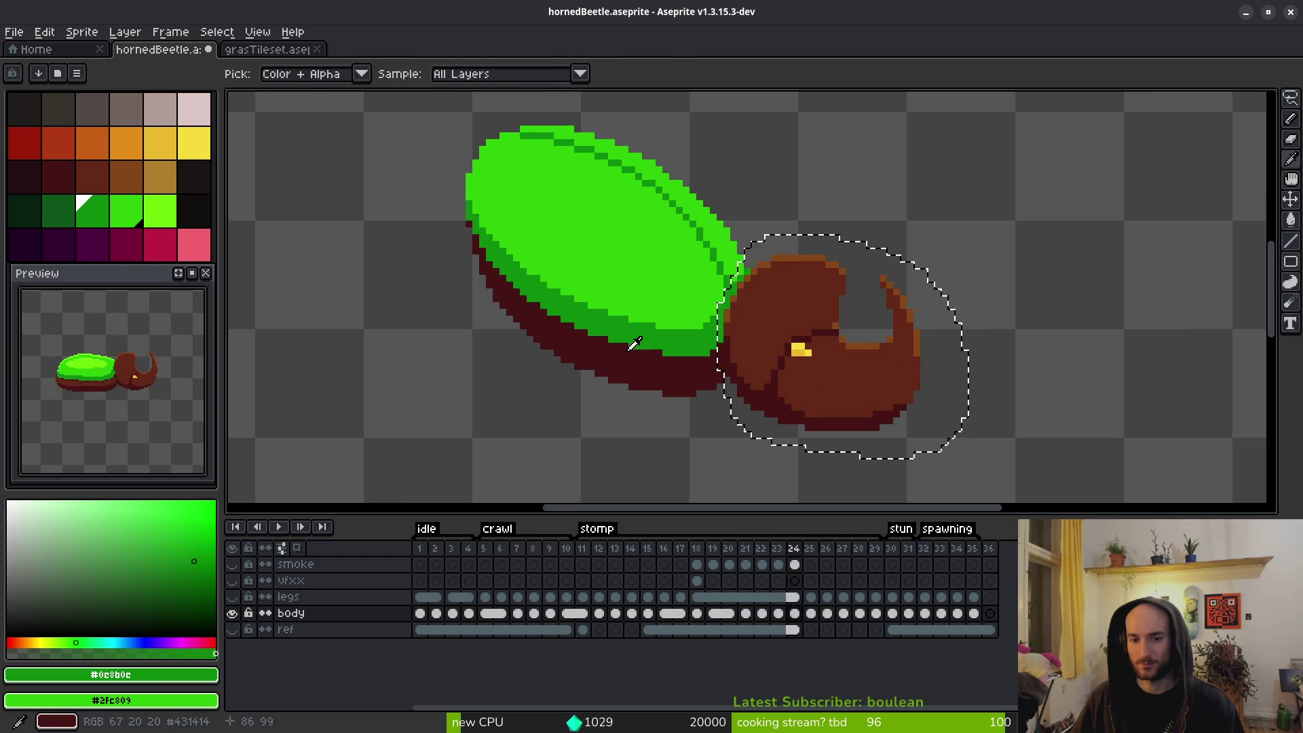
key(Right)
key(v)
key(ctrl+d)
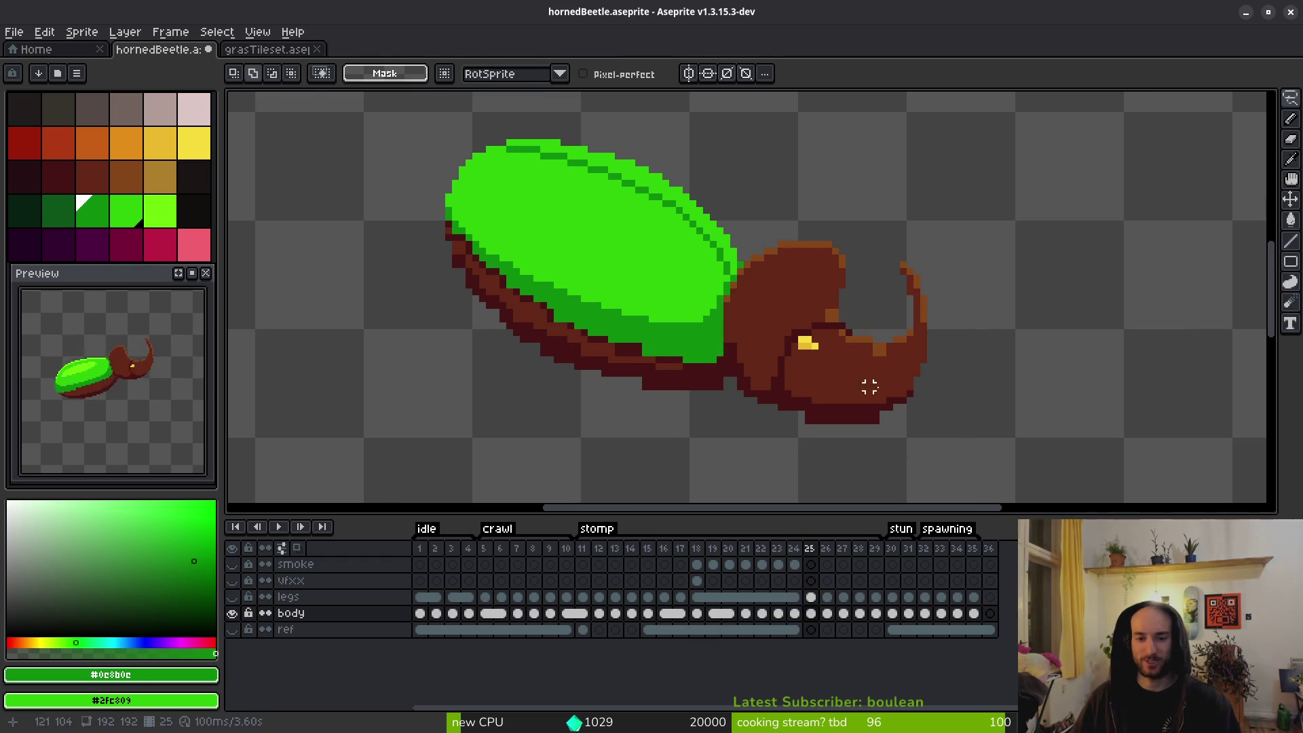
scroll(776, 387, left, 5)
scroll(899, 393, up, 4)
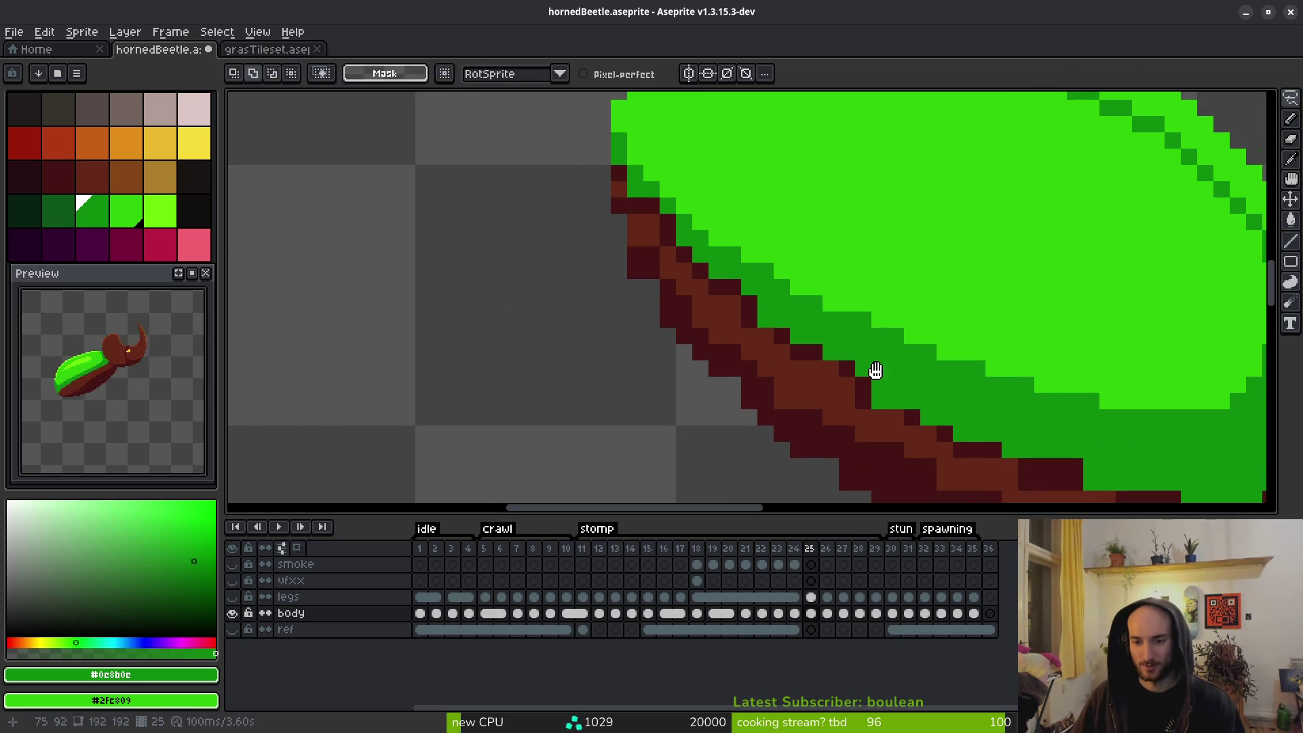
Pencil a mid-brown outline along the shell's lower edge on frame 25.
key(b)
alt+right_click(899, 448)
drag(896, 413, 943, 432)
click(828, 372)
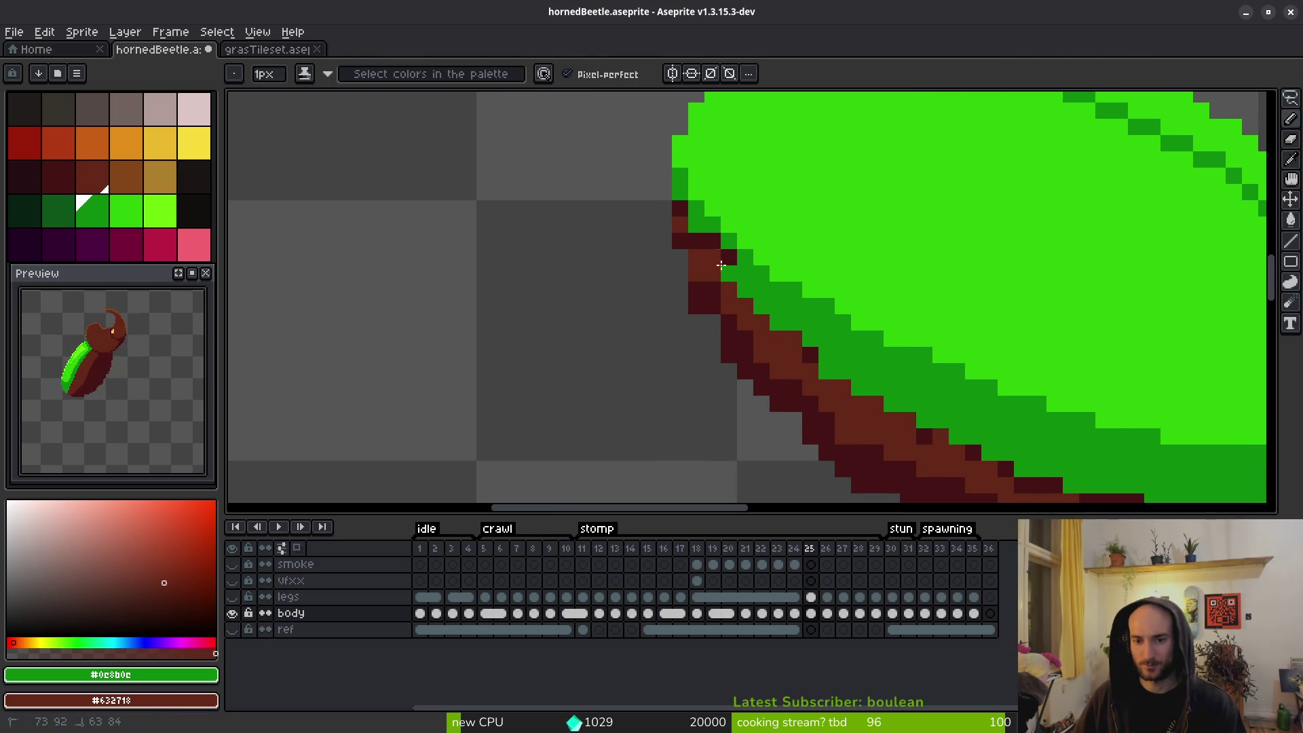
drag(690, 223, 727, 288)
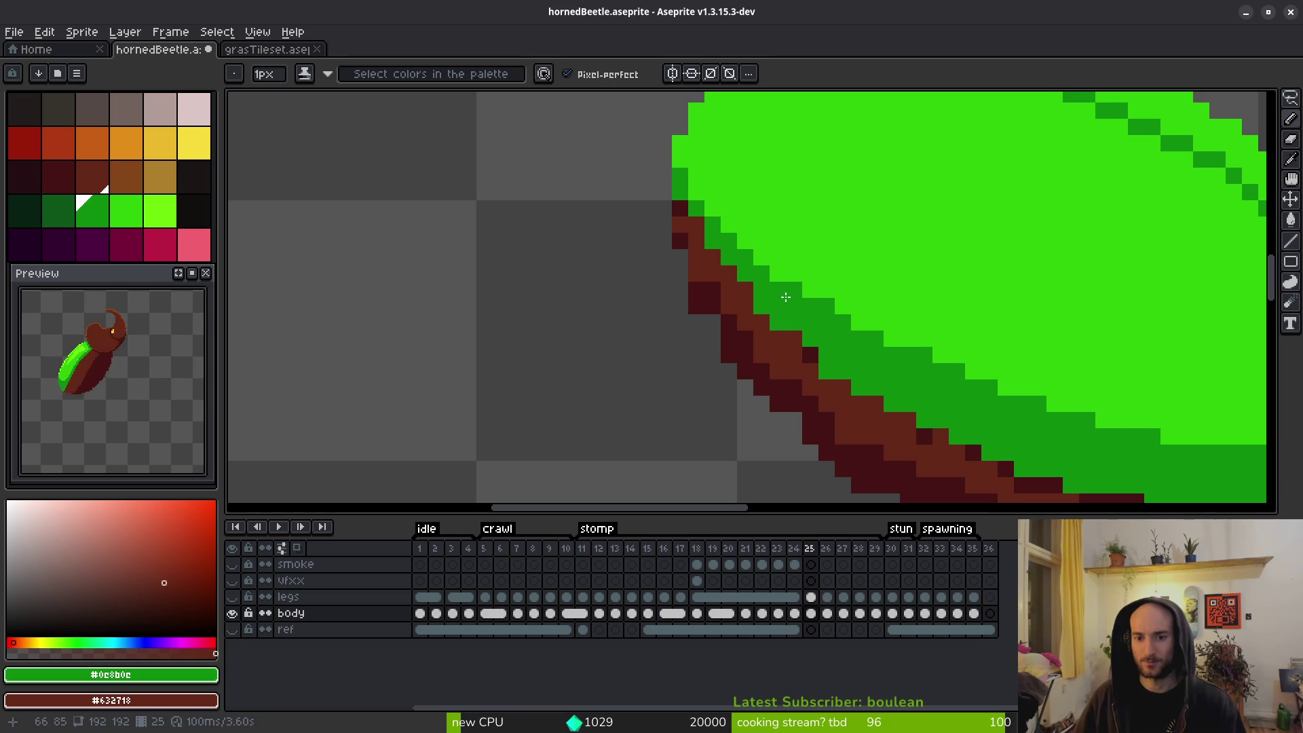
scroll(823, 367, down, 5)
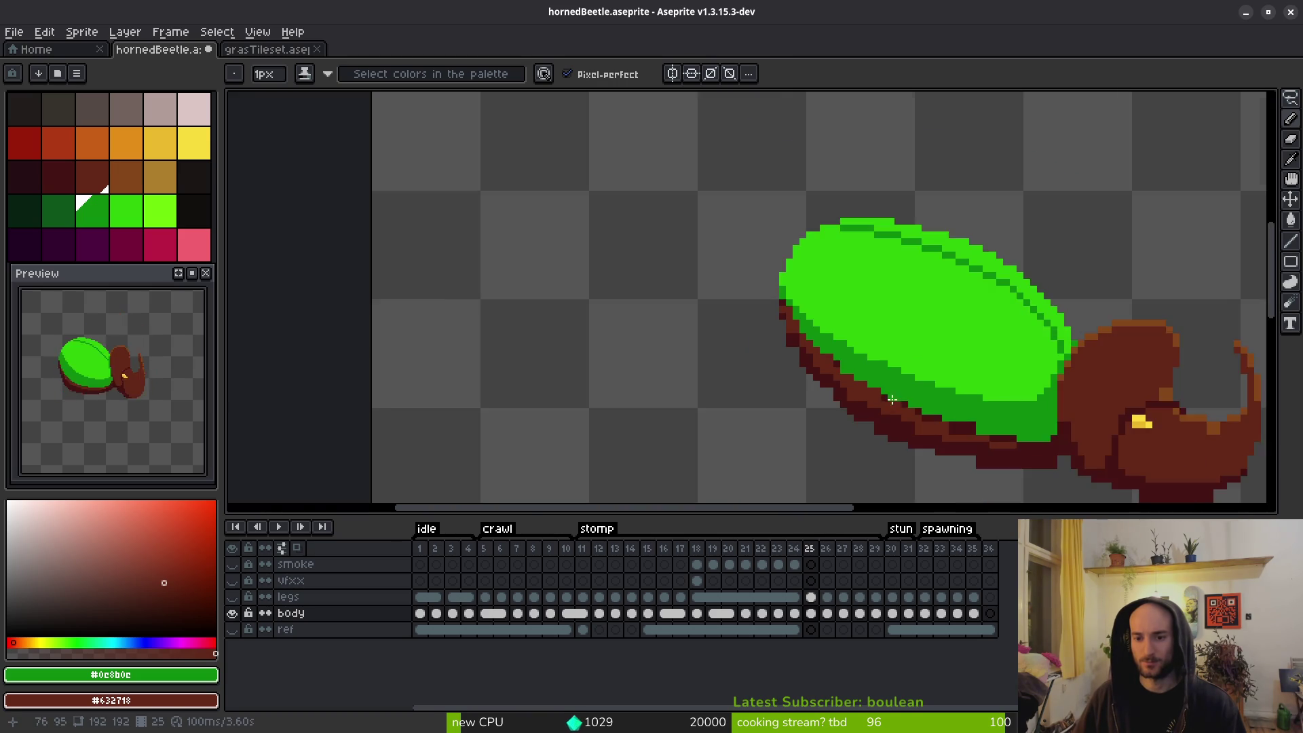
scroll(715, 349, up, 8)
Bucket-fill the lighter outline under the shell with dark red #431414.
drag(867, 373, 748, 287)
scroll(910, 409, down, 5)
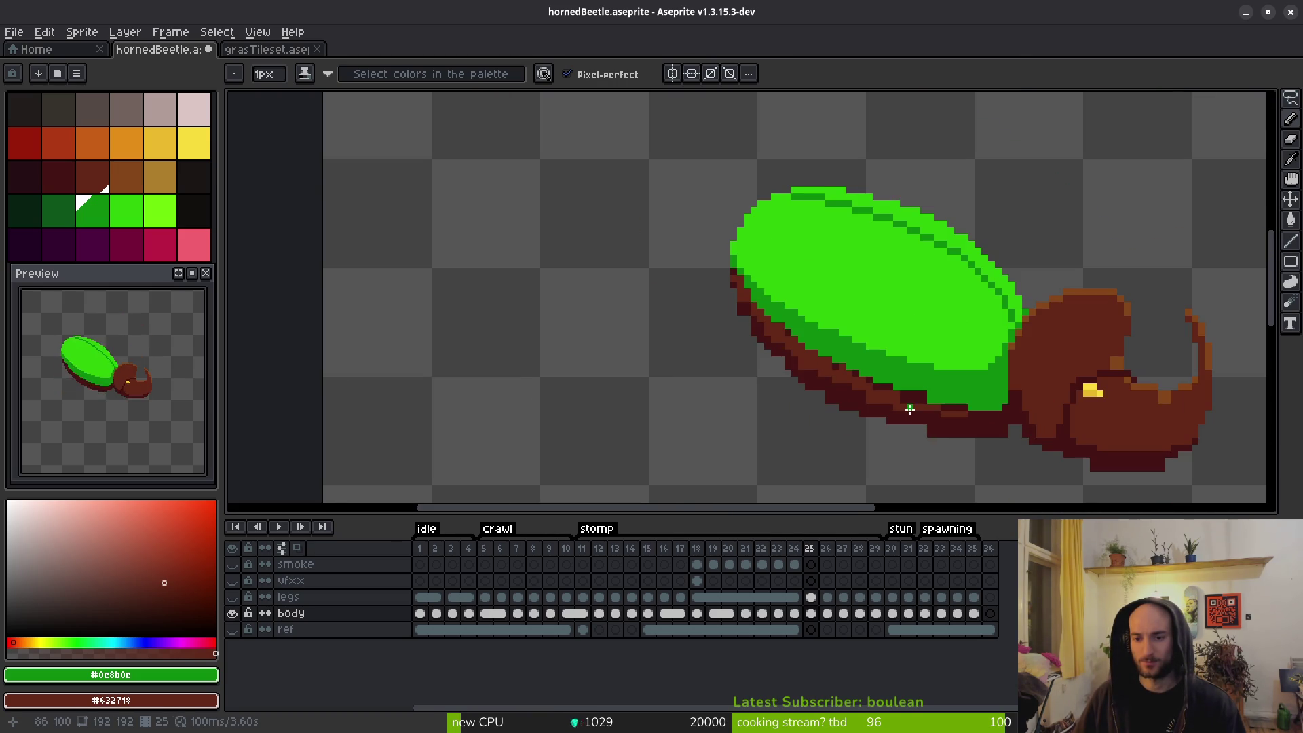
scroll(866, 373, up, 2)
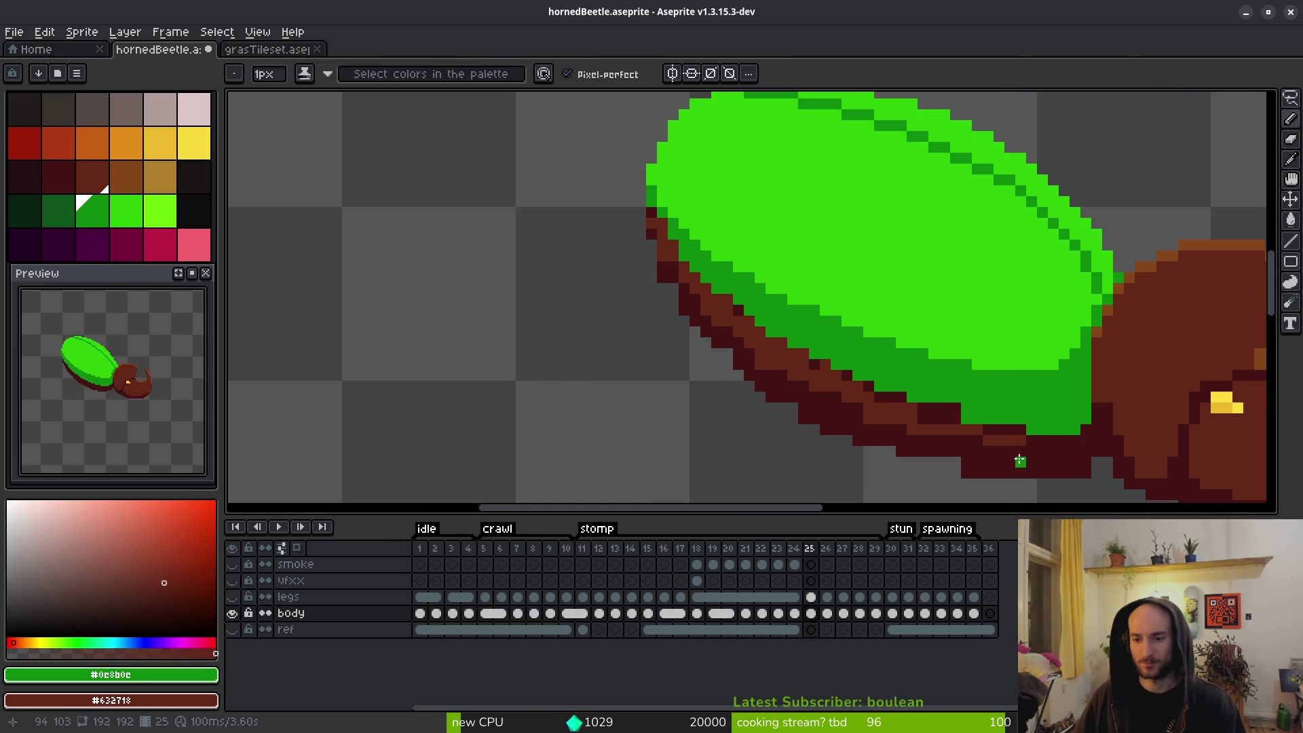
alt+click(926, 445)
key(g)
click(795, 373)
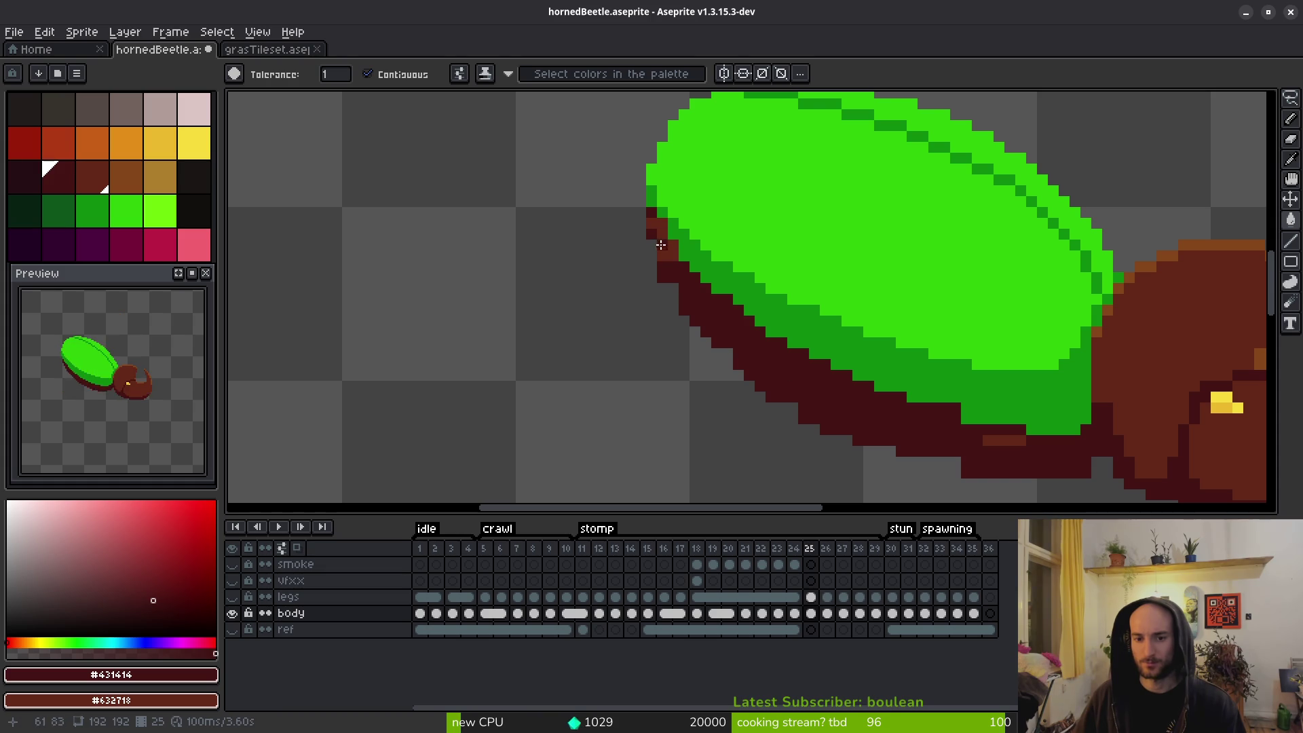
scroll(808, 377, down, 2)
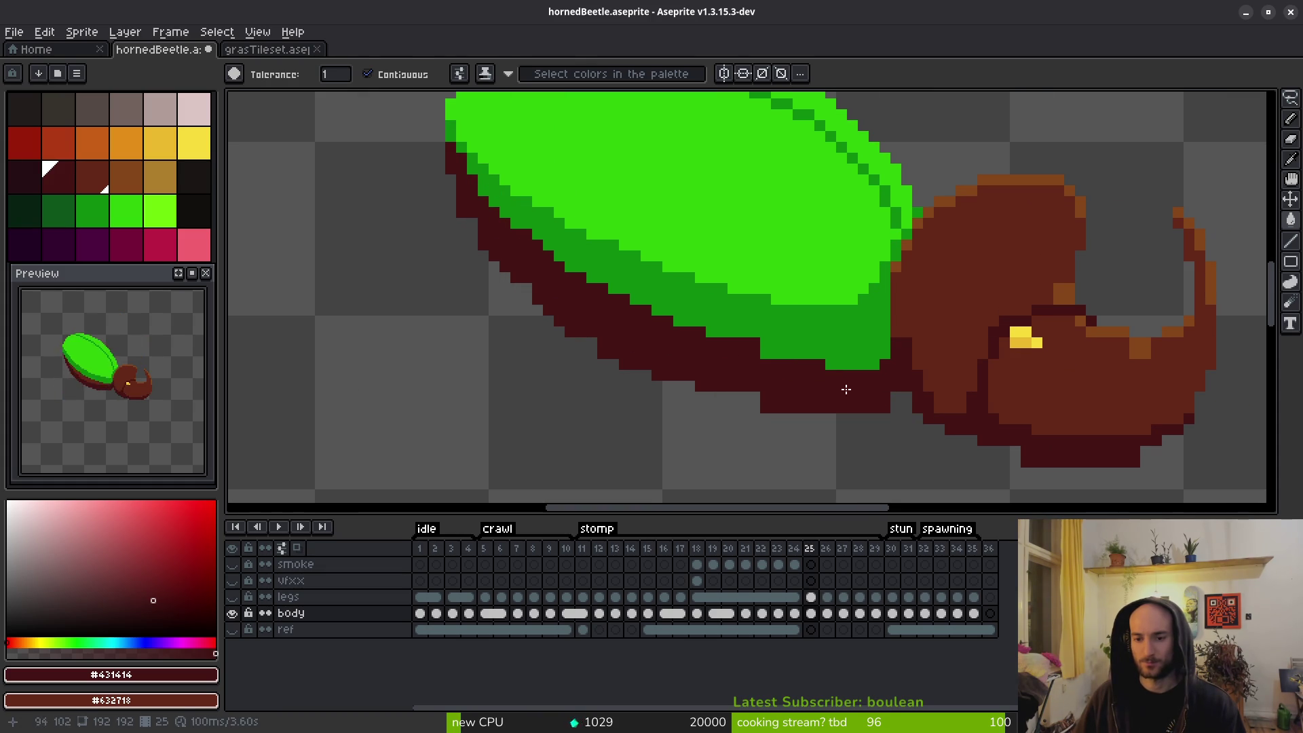
Fill the stray dark-red patch with shell green #0c8b0c.
alt+click(788, 346)
scroll(727, 355, up, 5)
click(740, 338)
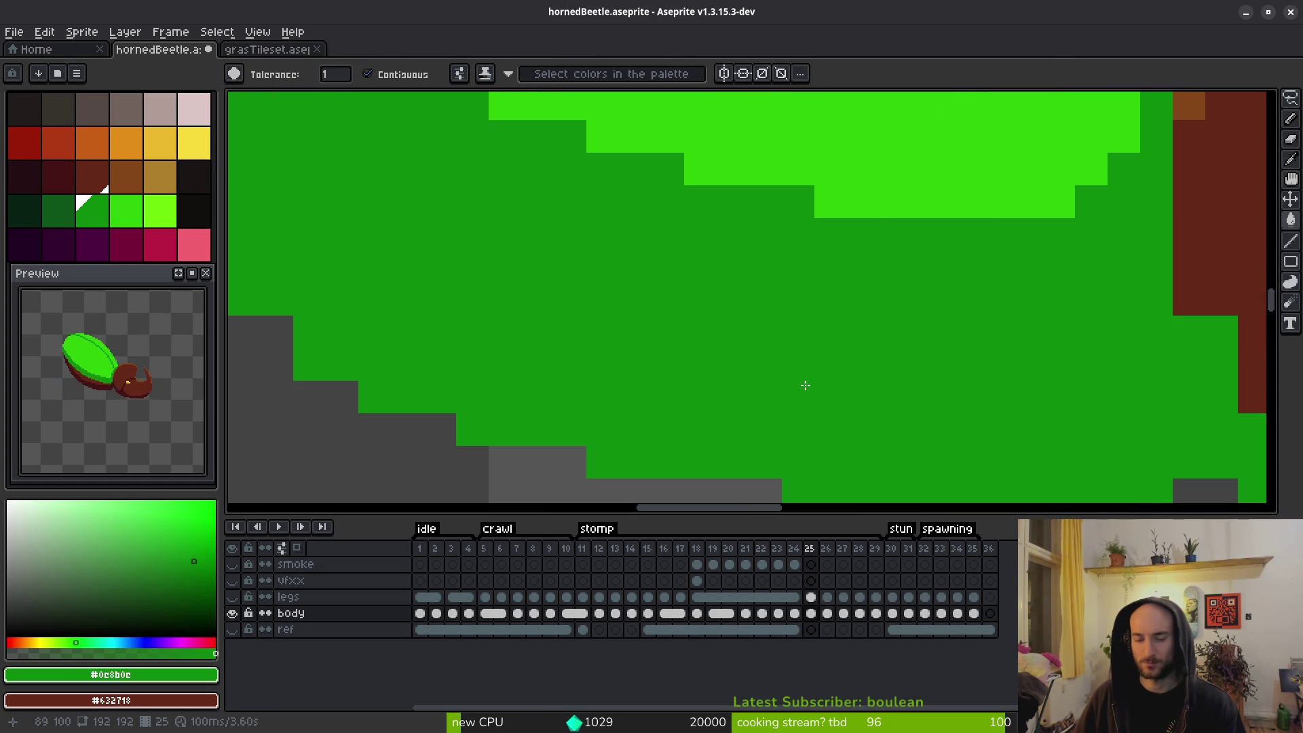
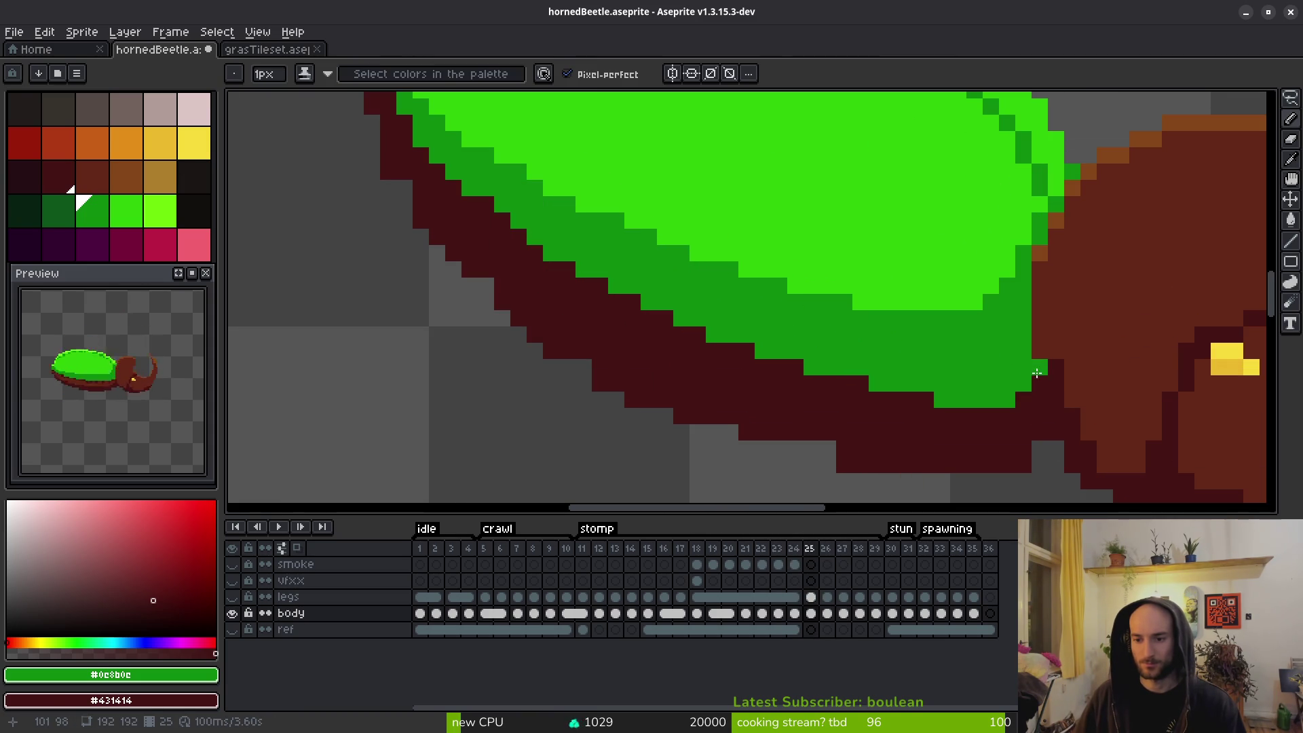
Repaint the stray green pixels along the shell's lower edge dark red in frame 25.
right_click(957, 399)
click(976, 397)
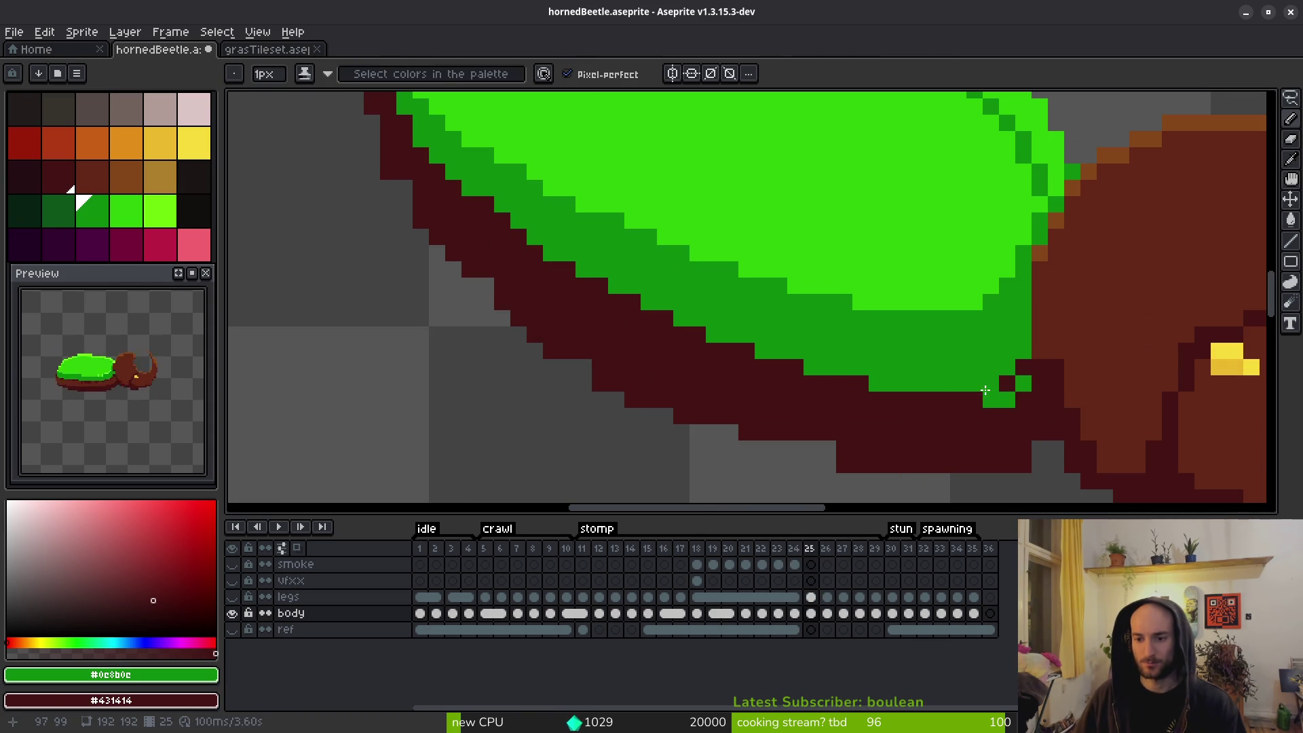
right_click(998, 399)
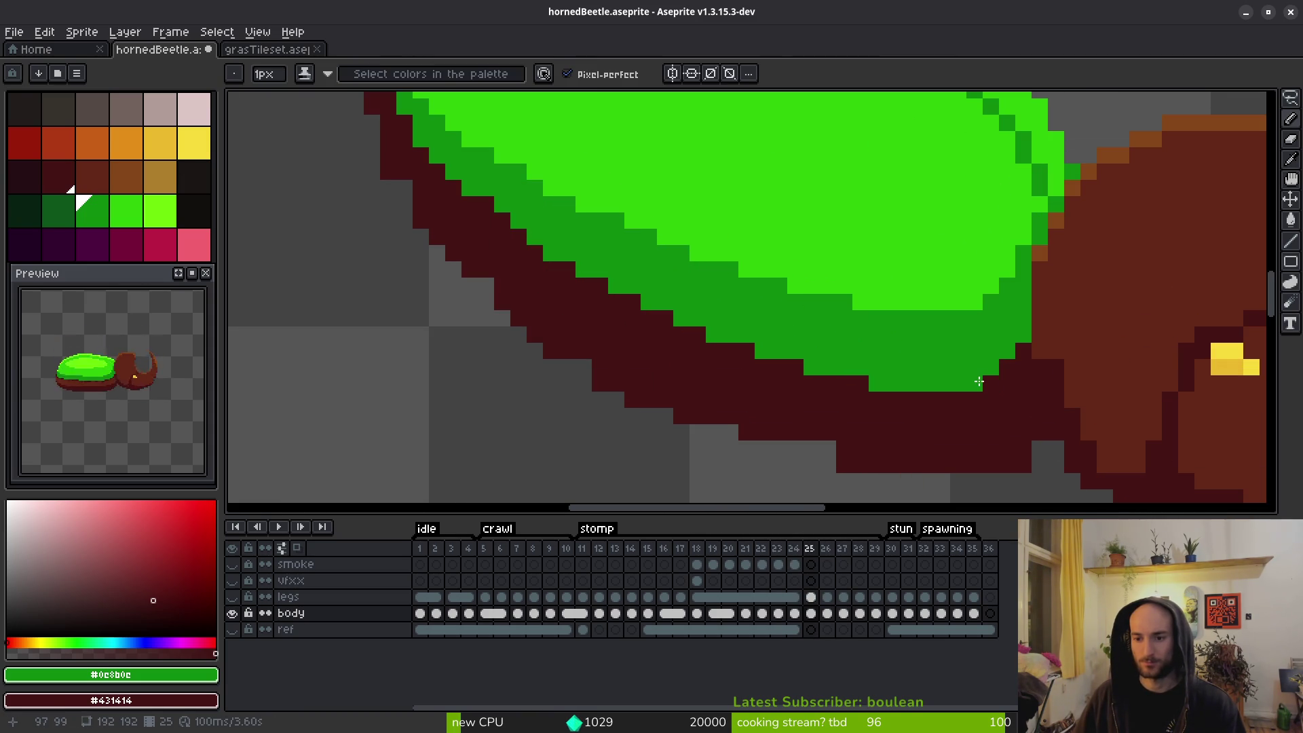
scroll(971, 415, down, 4)
key(i)
Step through the frames around 25 to compare the stomp poses.
key(Right)
key(Left)
key(Right)
key(Right)
key(Right)
key(Left)
key(Right)
key(Right)
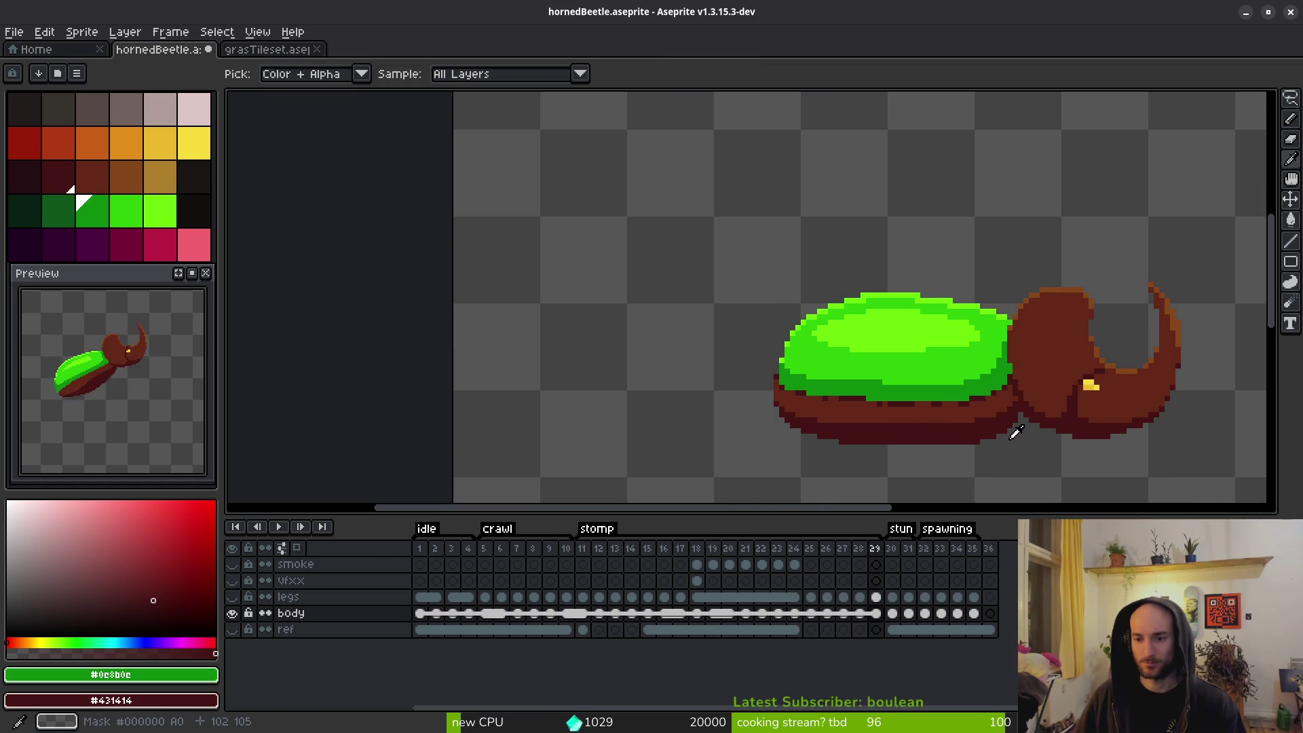
key(Left)
key(Left)
key(Left)
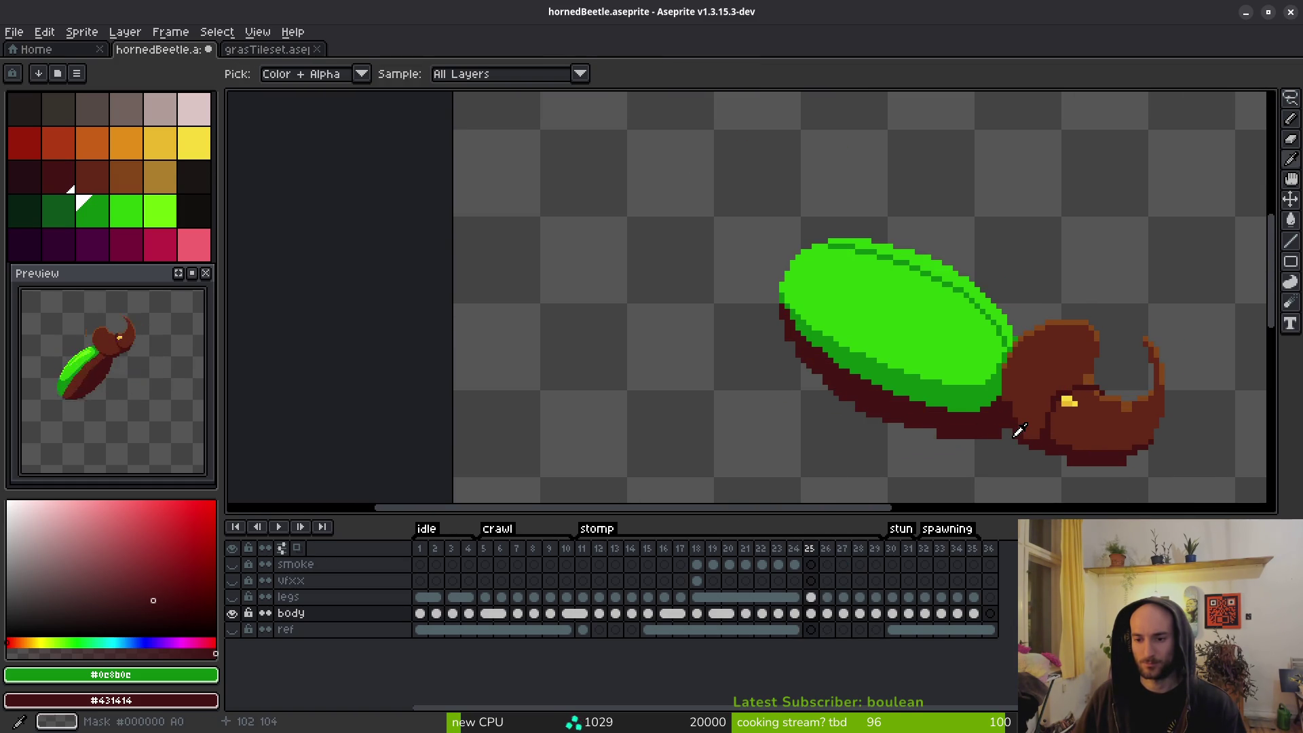
key(b)
scroll(1006, 435, up, 3)
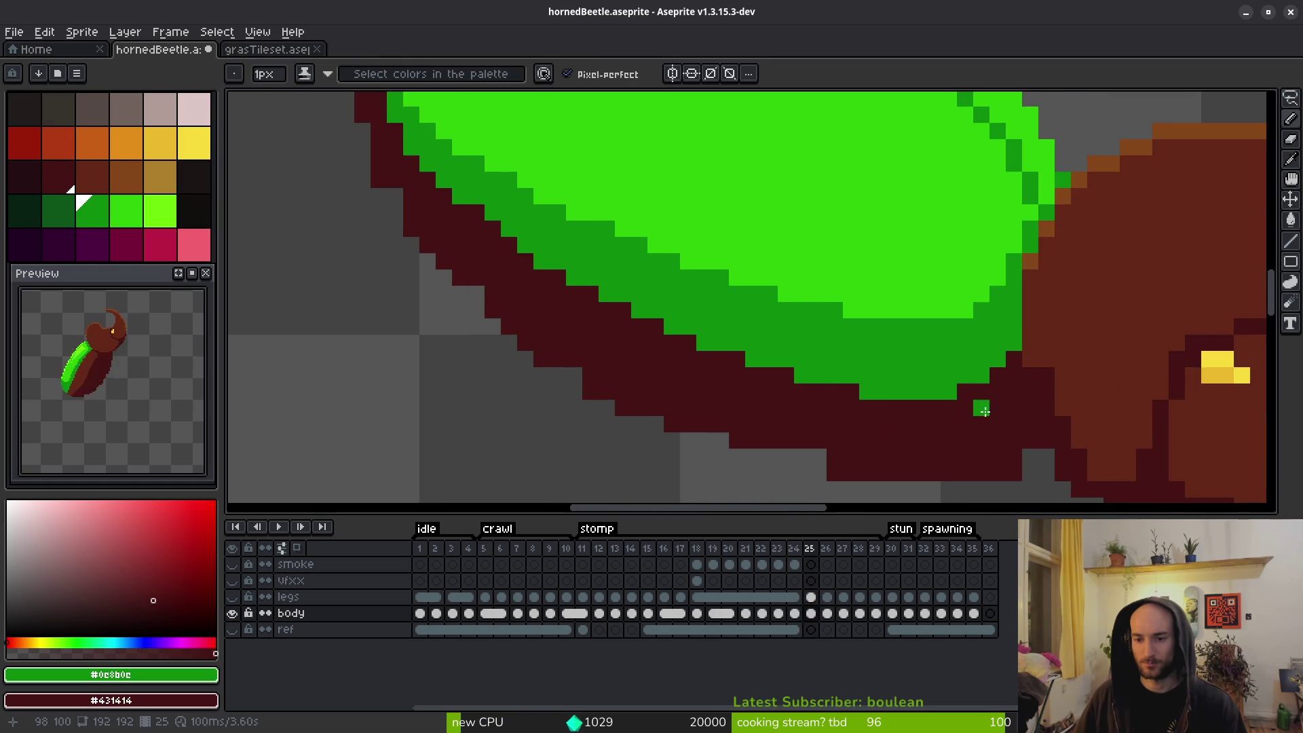
scroll(985, 419, down, 2)
key(Left)
key(alt)
key(Left)
key(Left)
key(Right)
key(Right)
key(Left)
key(Left)
key(Right)
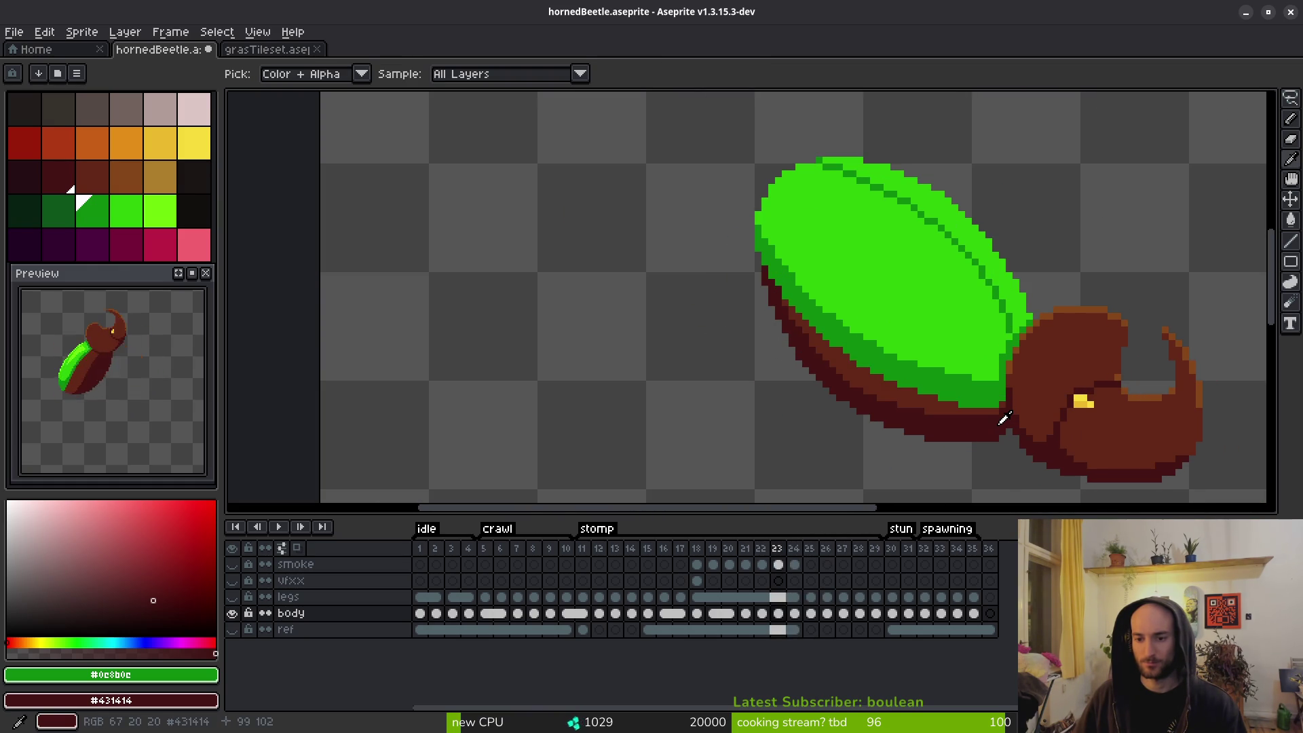
key(Right)
key(Right)
Flip between frames 24 and 25 to check the shell's lower edge.
scroll(949, 392, up, 3)
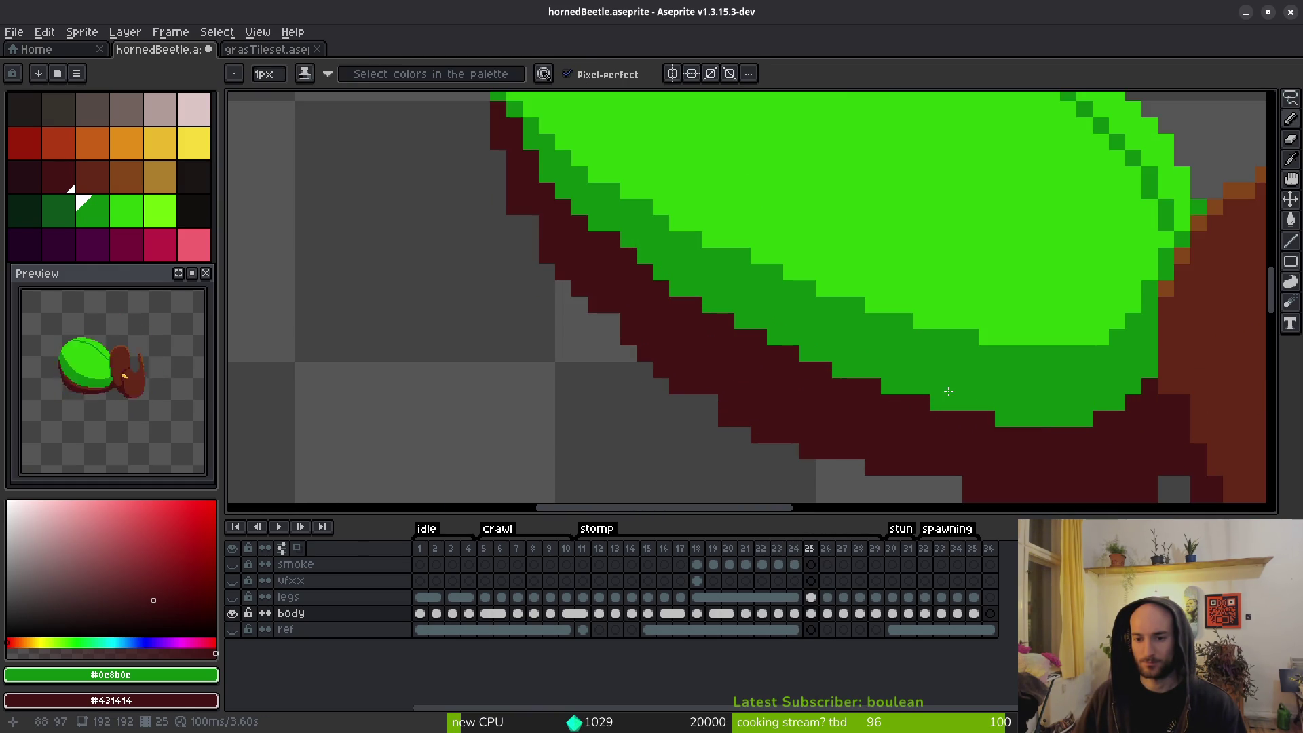
key(alt+Left)
key(alt+Right)
key(alt+Left)
key(alt+Right)
key(alt+Left)
key(alt+Right)
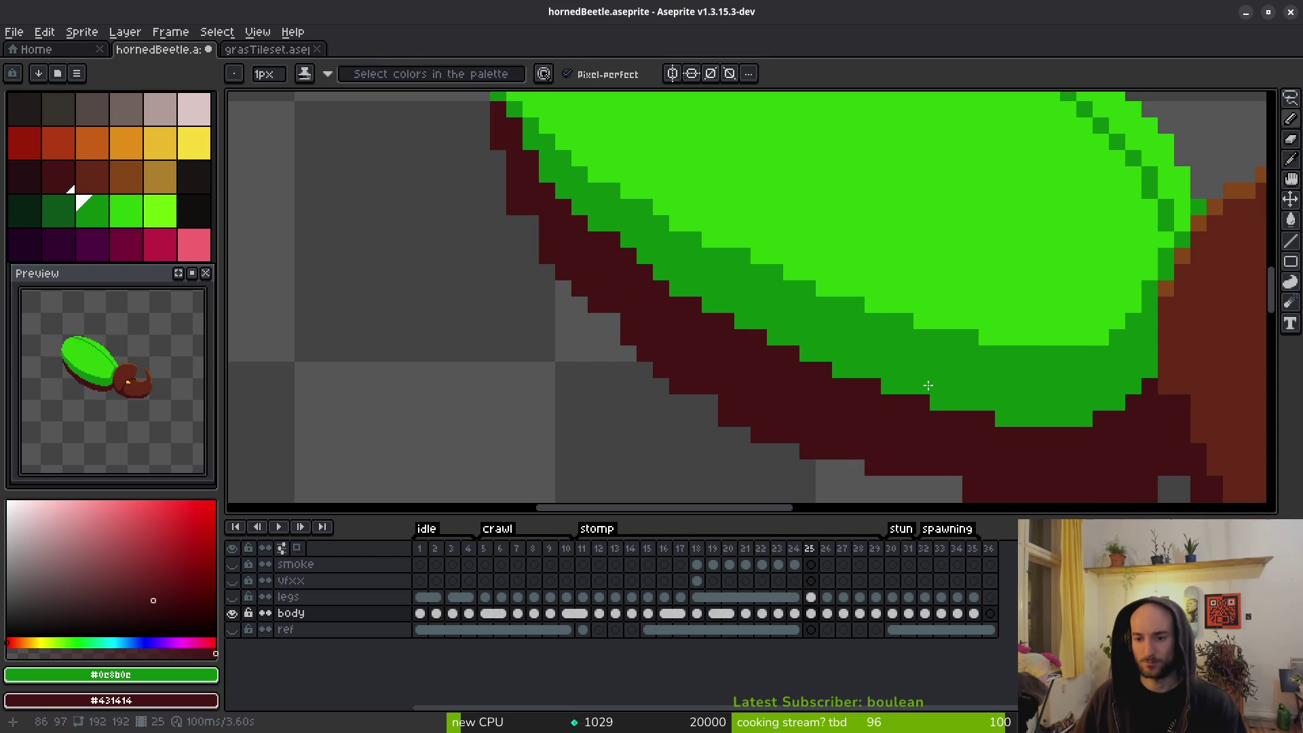
Turn two more stray green shell-edge pixels dark red.
right_click(1020, 419)
right_click(942, 405)
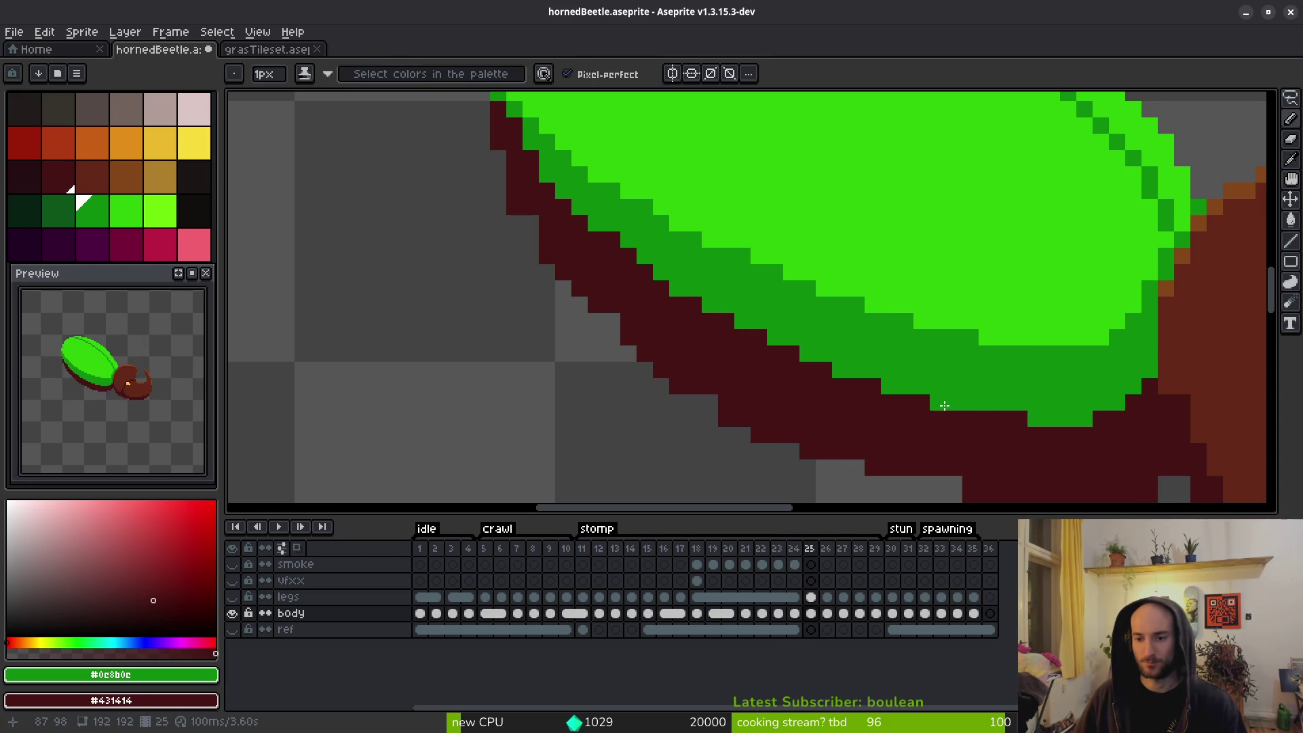
scroll(1101, 435, down, 5)
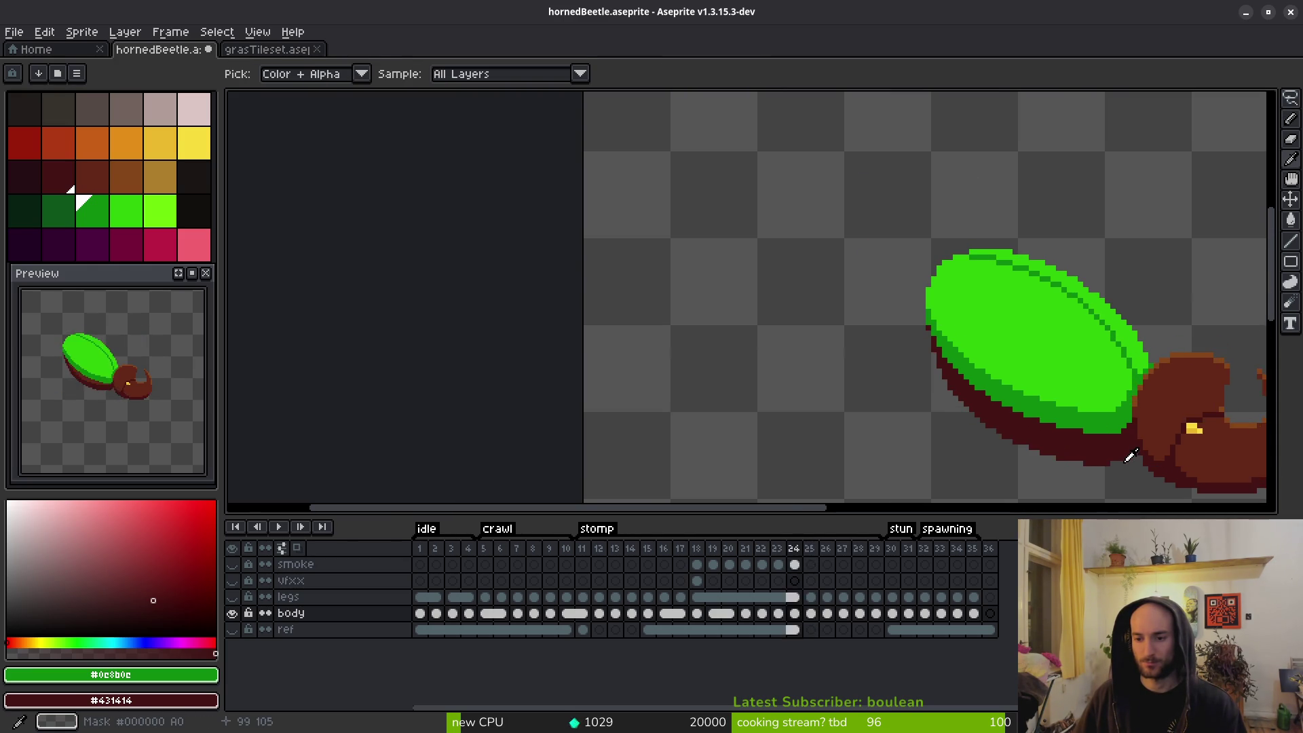
scroll(1126, 453, down, 2)
Recheck frames 24 and 25, undo the last edit, and bring the shell's back edge into view.
key(alt+Left)
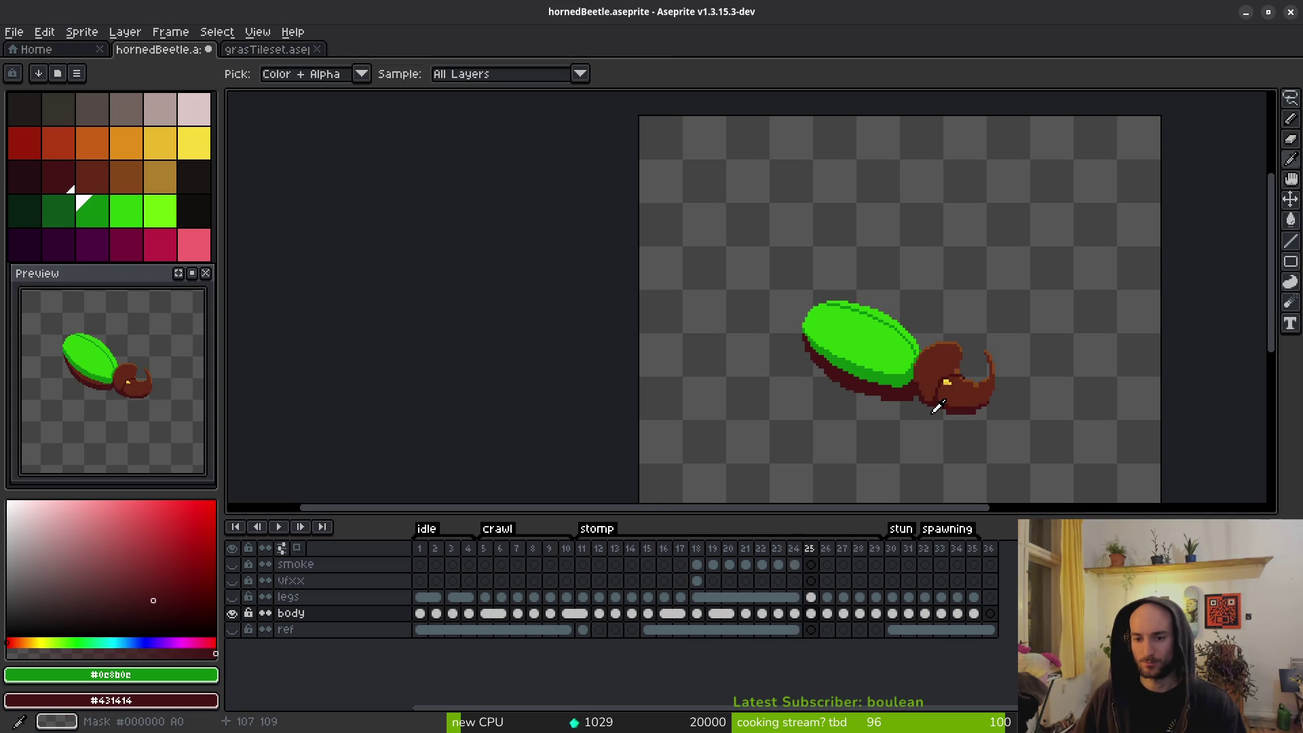
key(alt+Right)
key(alt+Left)
key(alt+Right)
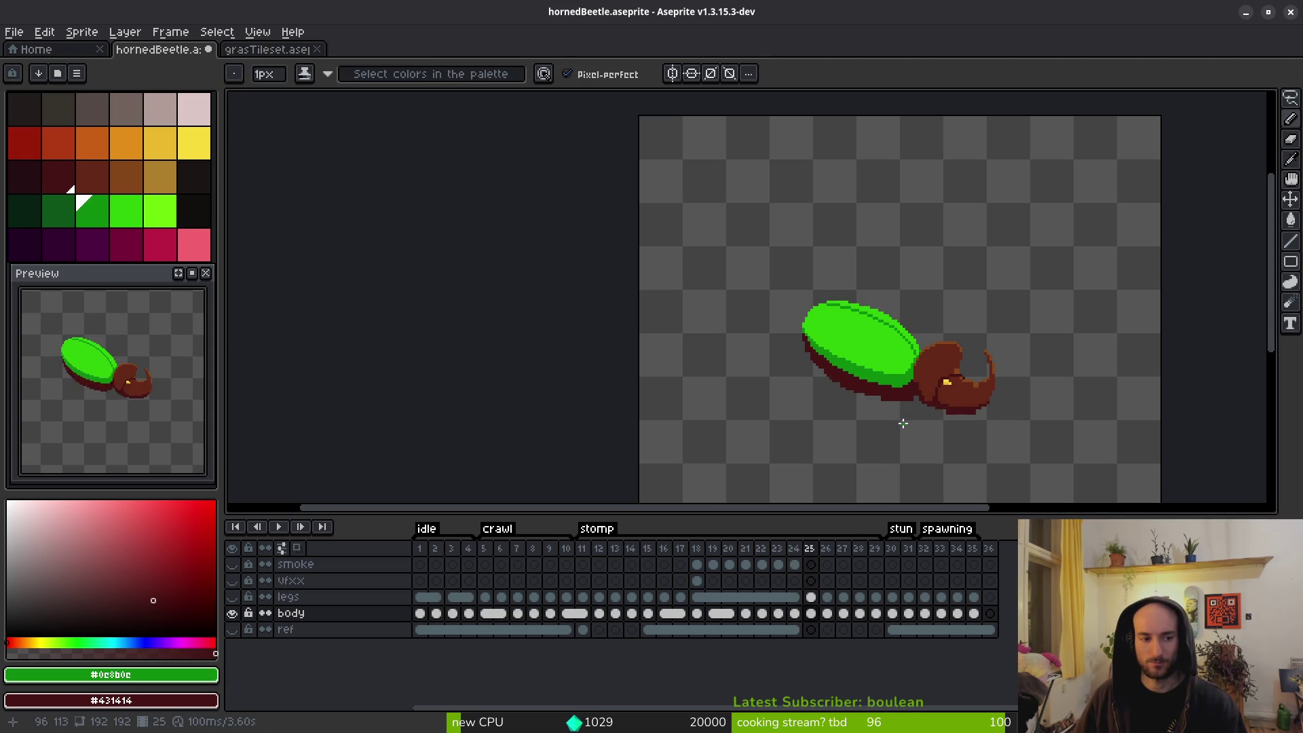
key(alt+Left)
key(alt+Left)
key(alt+Right)
key(alt+Right)
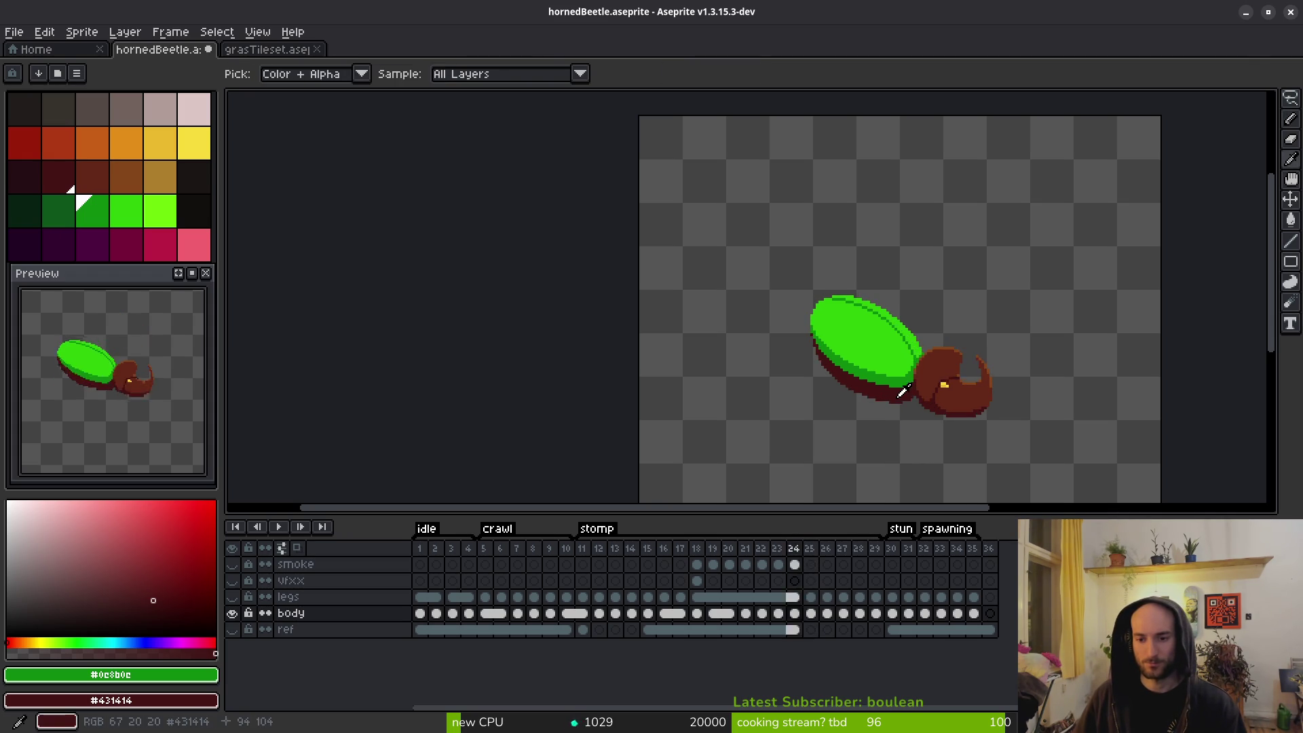
scroll(896, 397, up, 3)
scroll(653, 302, up, 3)
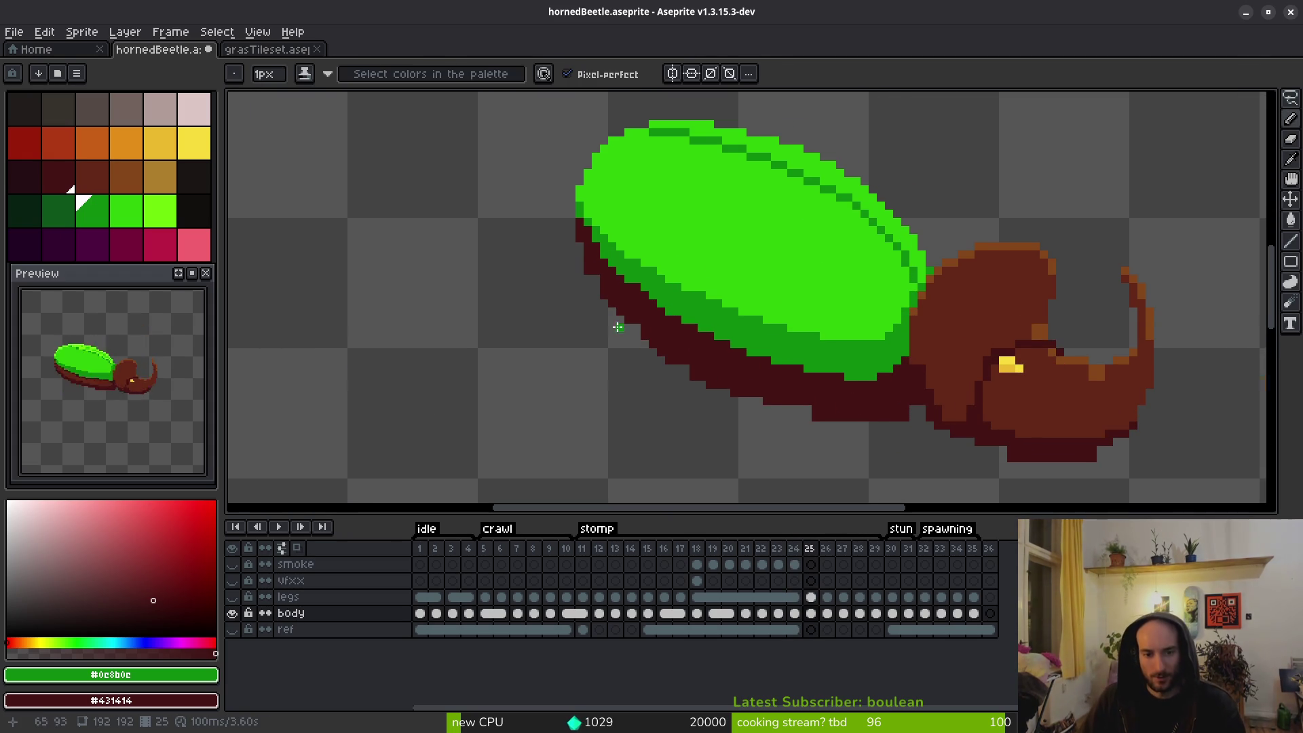
key(ctrl+z)
drag(653, 303, 734, 368)
Sample dark red #431414, fill in an outline pixel, and erase two stray outline pixels.
alt+click(645, 295)
click(643, 293)
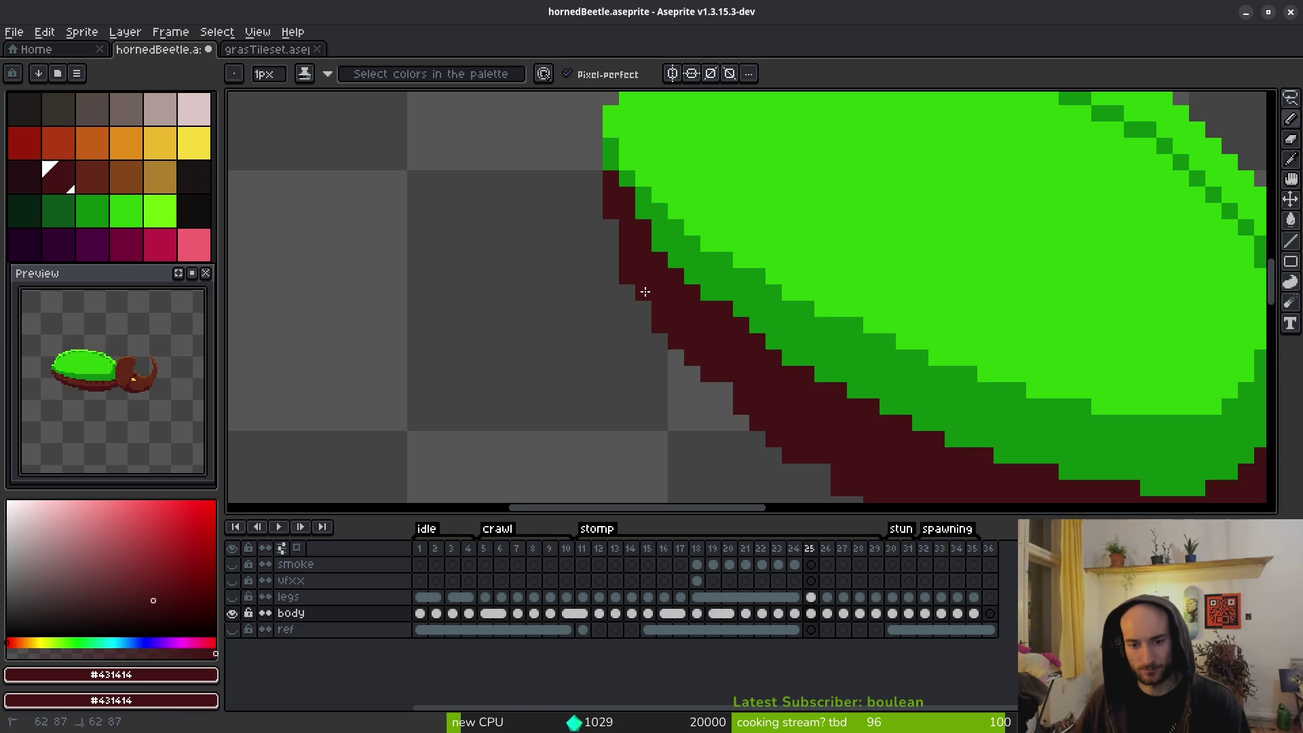
key(e)
drag(627, 277, 627, 261)
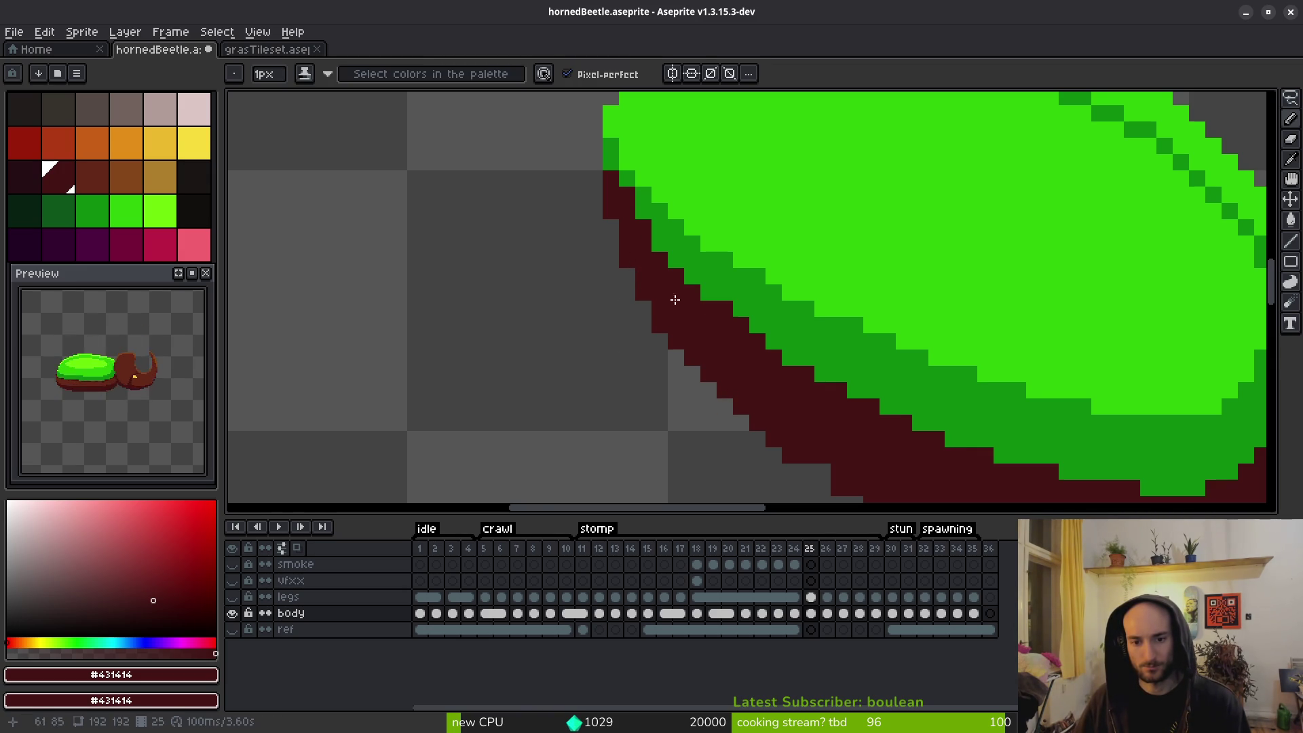
scroll(631, 272, down, 5)
scroll(631, 272, right, 3)
Erase the jagged dark-red outline pixels along the shell's lower-left edge.
key(e)
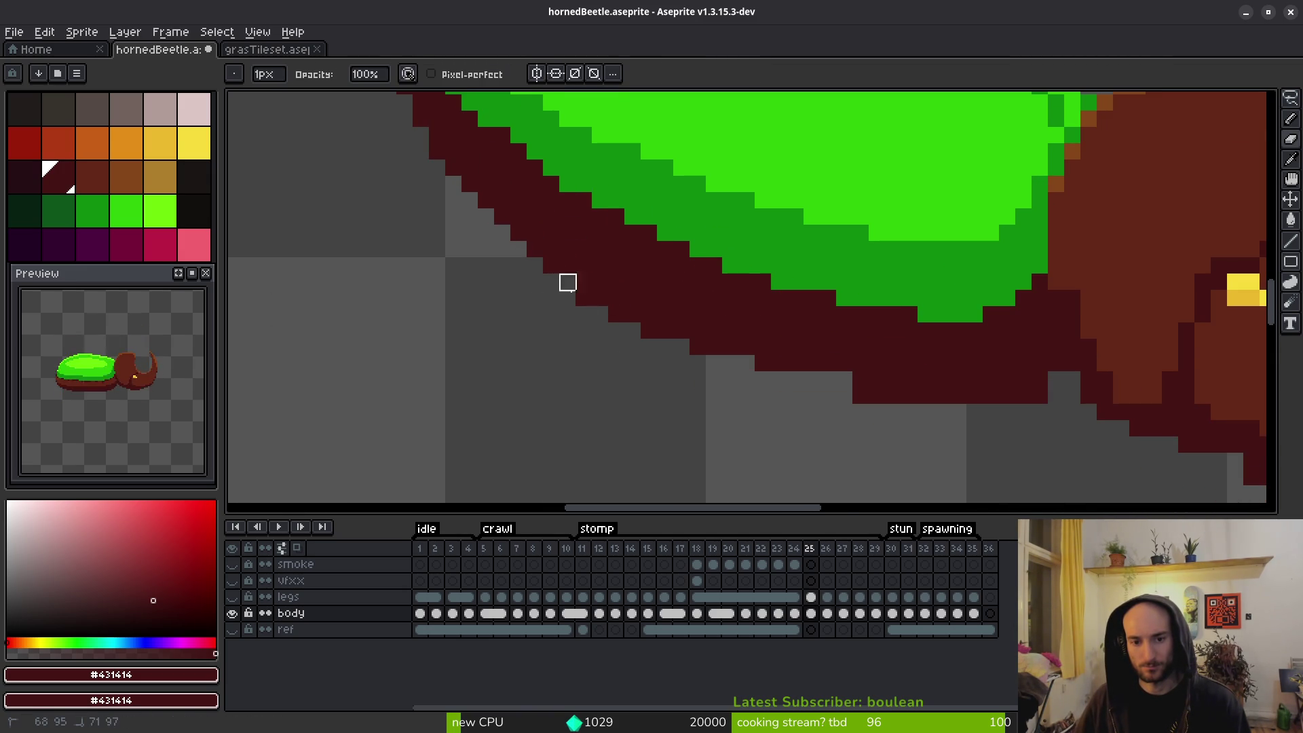
mouse_move(855, 395)
mouse_down()
mouse_move(898, 395)
mouse_move(867, 376)
mouse_up()
key(b)
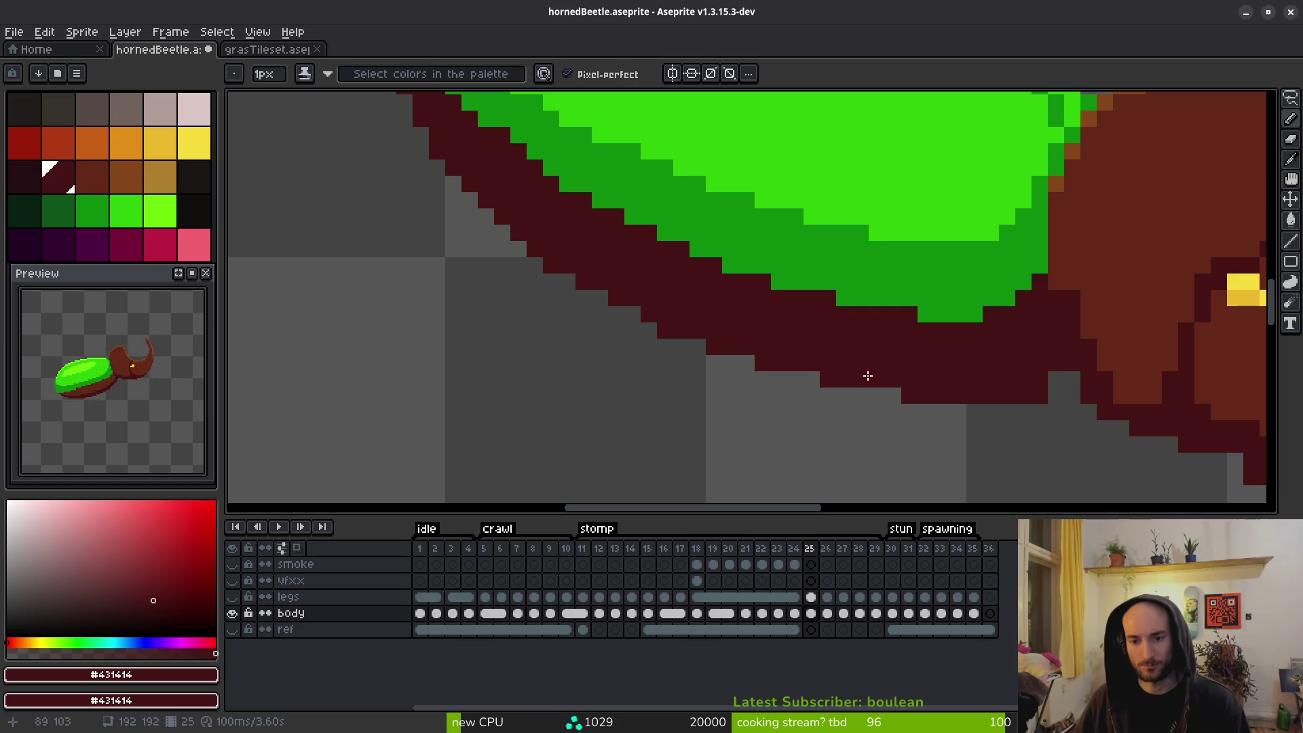
scroll(895, 412, up, 2)
scroll(895, 412, right, 3)
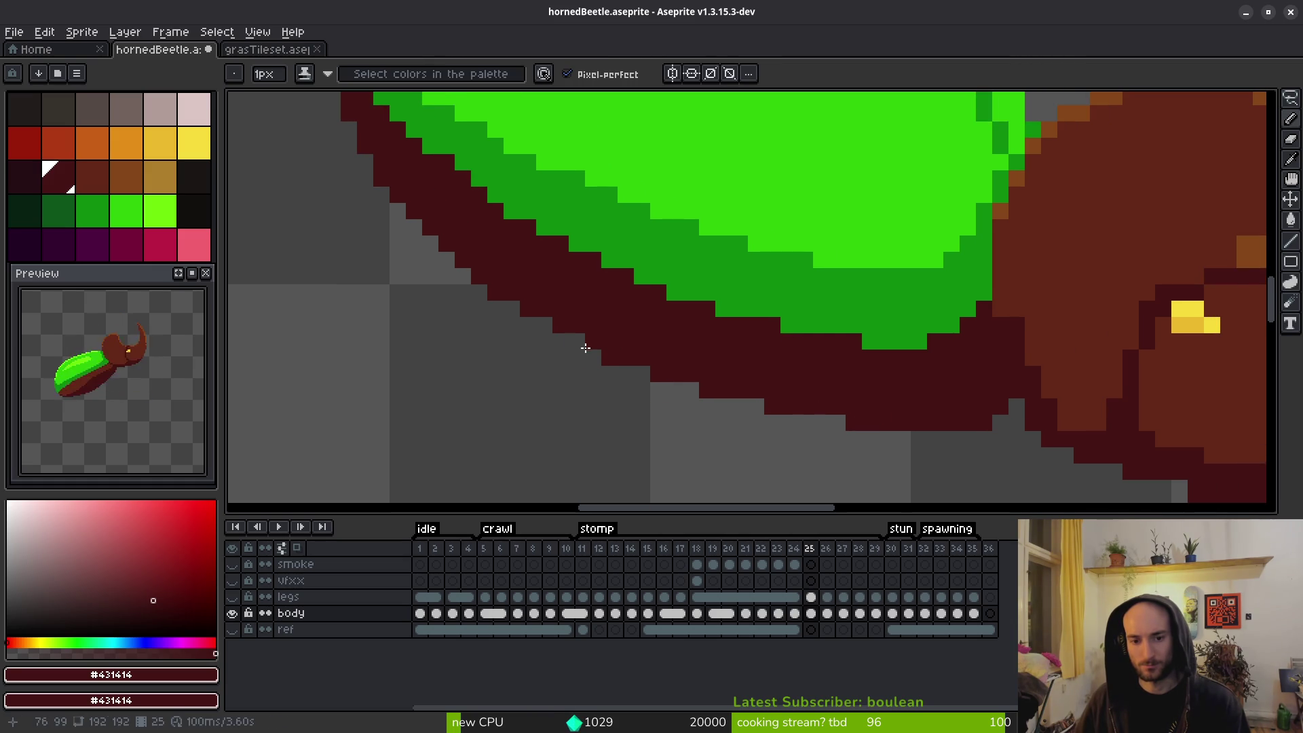
scroll(778, 383, down, 4)
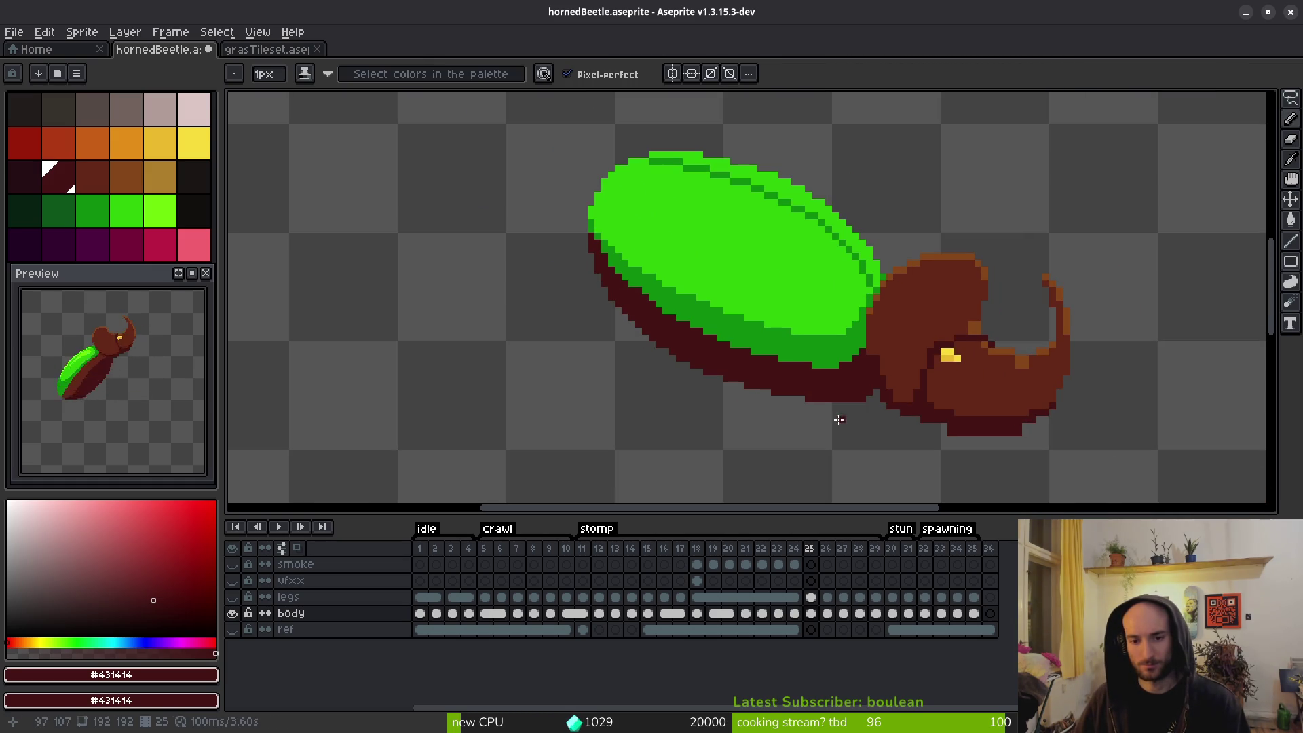
scroll(616, 352, up, 2)
Inspect the smoothed lower edge and sample the brown head colour #632718.
key(e)
scroll(581, 303, up, 2)
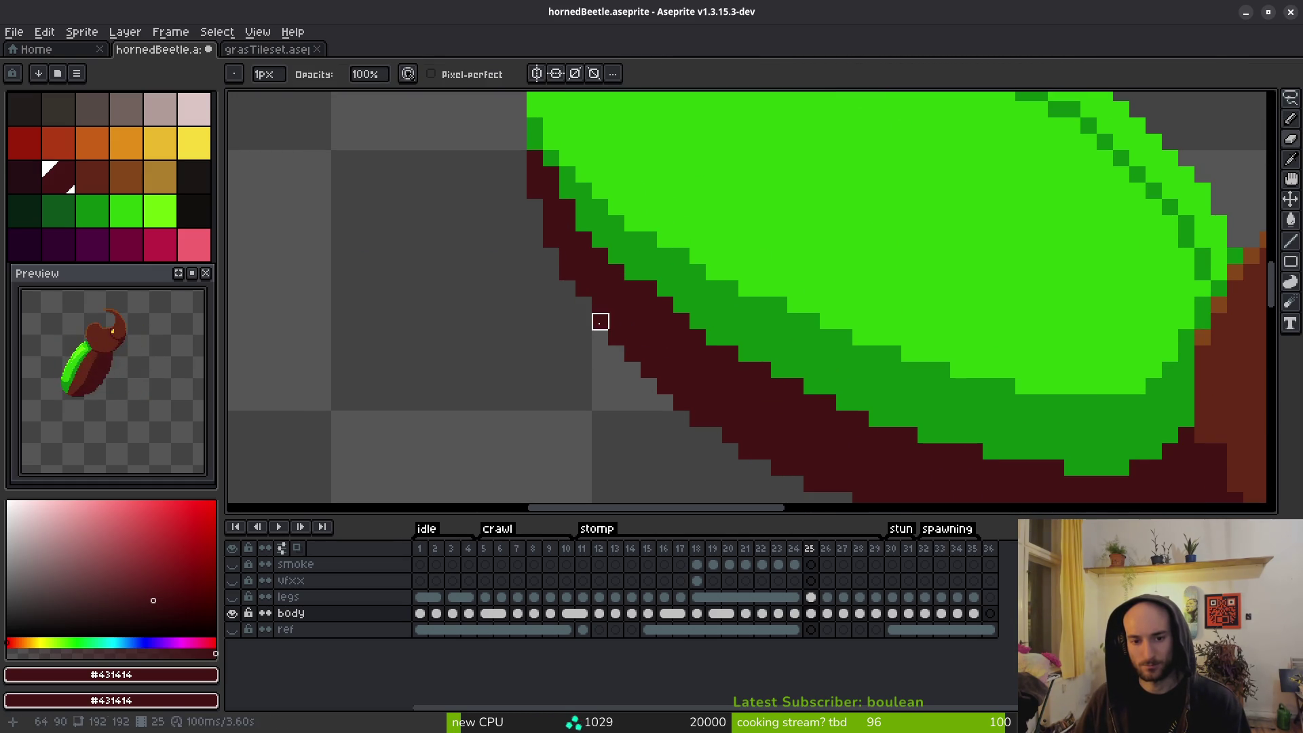
scroll(649, 370, down, 2)
scroll(653, 378, up, 2)
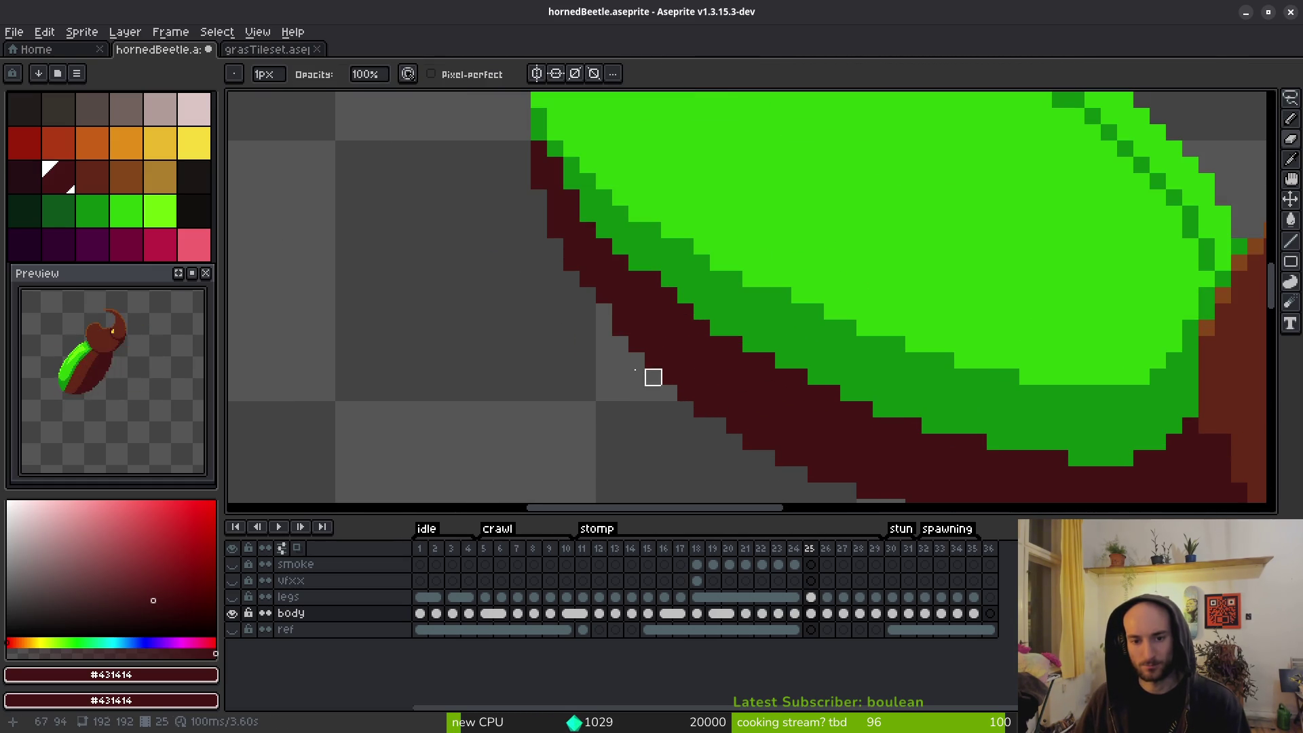
scroll(653, 442, down, 2)
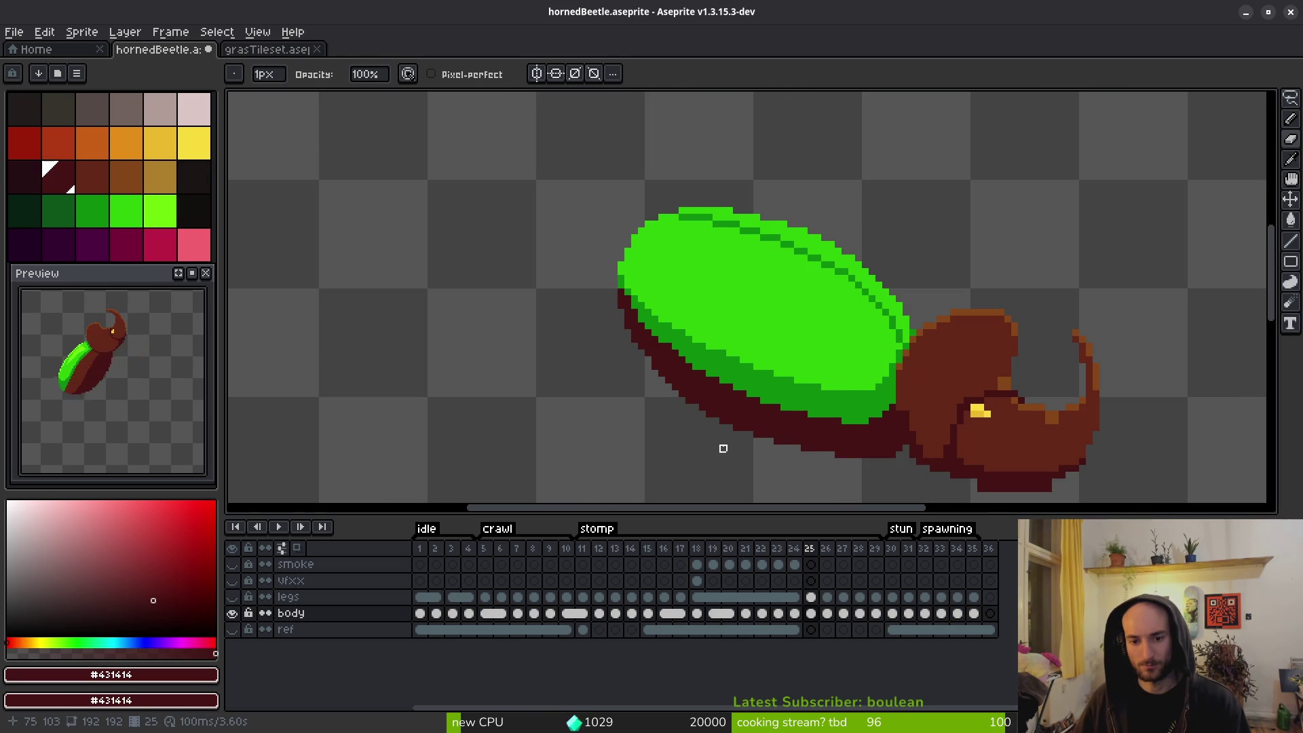
scroll(723, 448, up, 3)
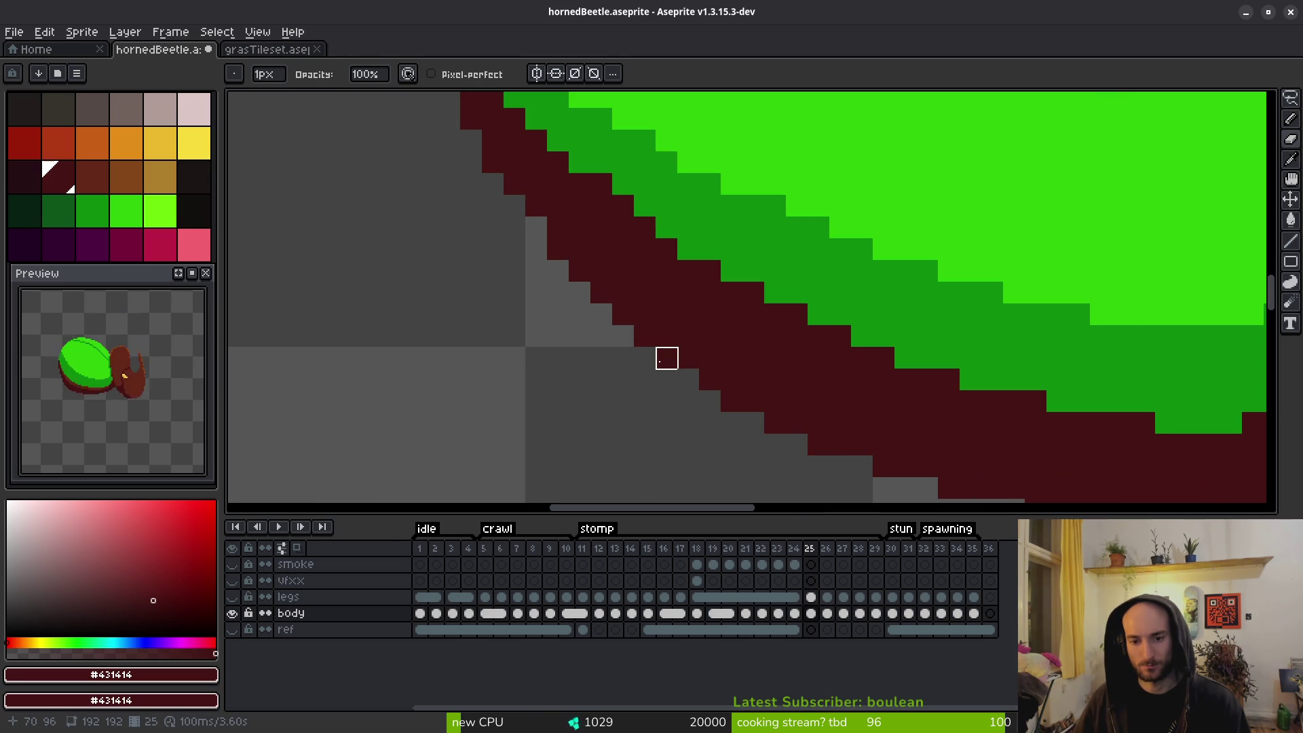
scroll(798, 381, down, 4)
scroll(751, 381, up, 3)
scroll(951, 457, down, 3)
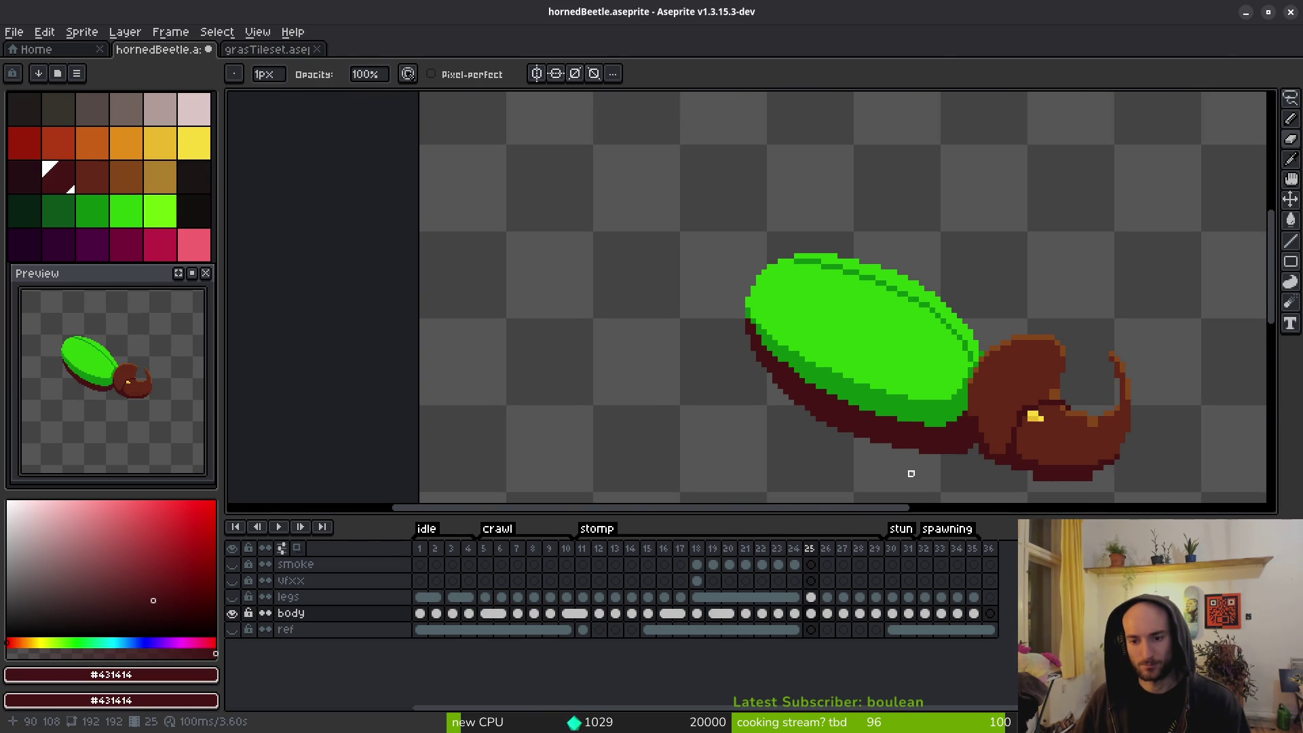
scroll(861, 457, up, 3)
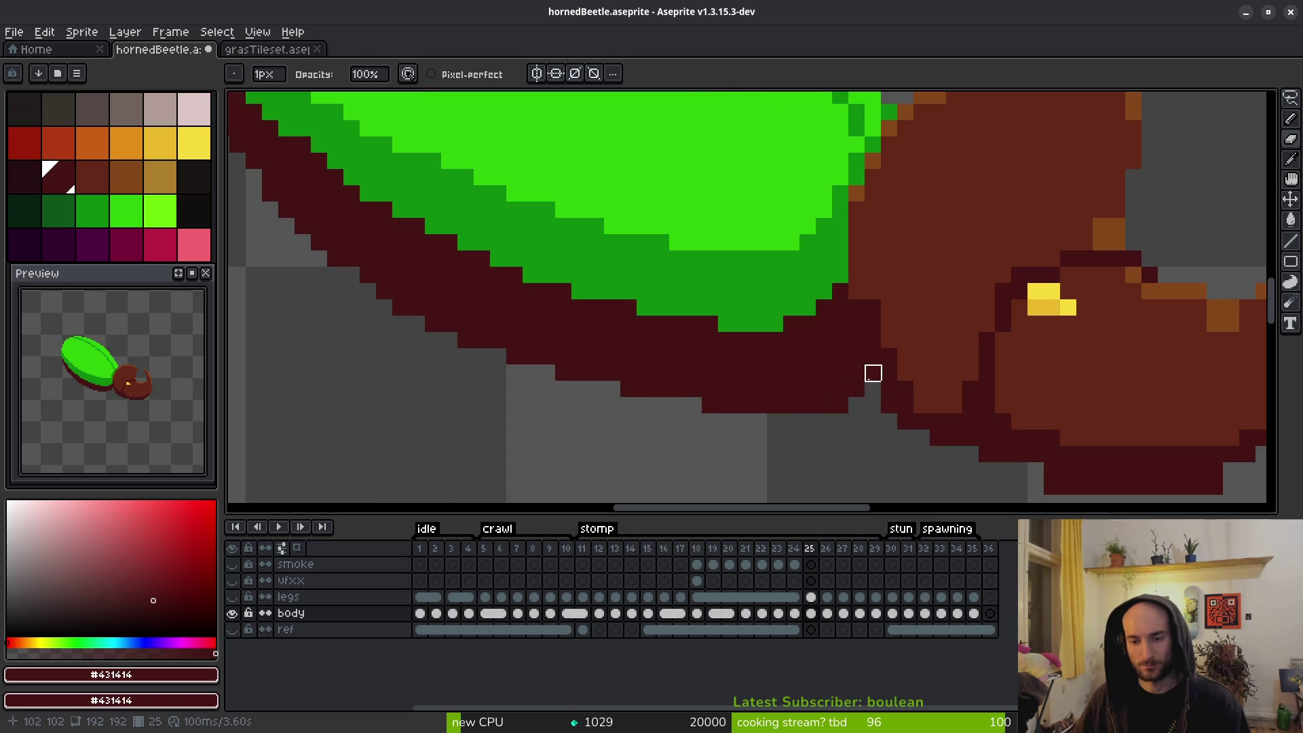
scroll(873, 373, down, 4)
scroll(824, 400, up, 1)
alt+click(823, 360)
scroll(808, 326, up, 1)
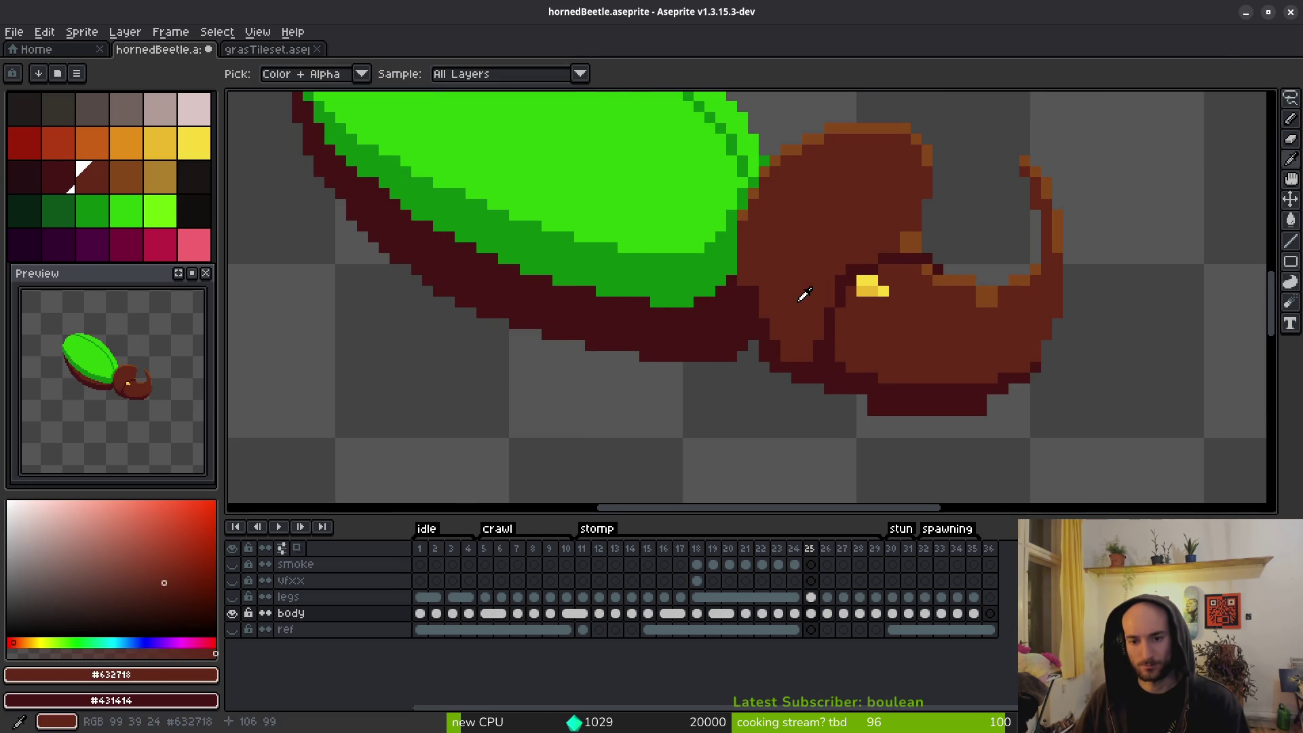
Paint several head pixels brown and repaint a row of head pixels dark.
scroll(760, 306, up, 3)
click(596, 287)
drag(639, 287, 639, 243)
scroll(645, 224, down, 1)
scroll(722, 294, up, 1)
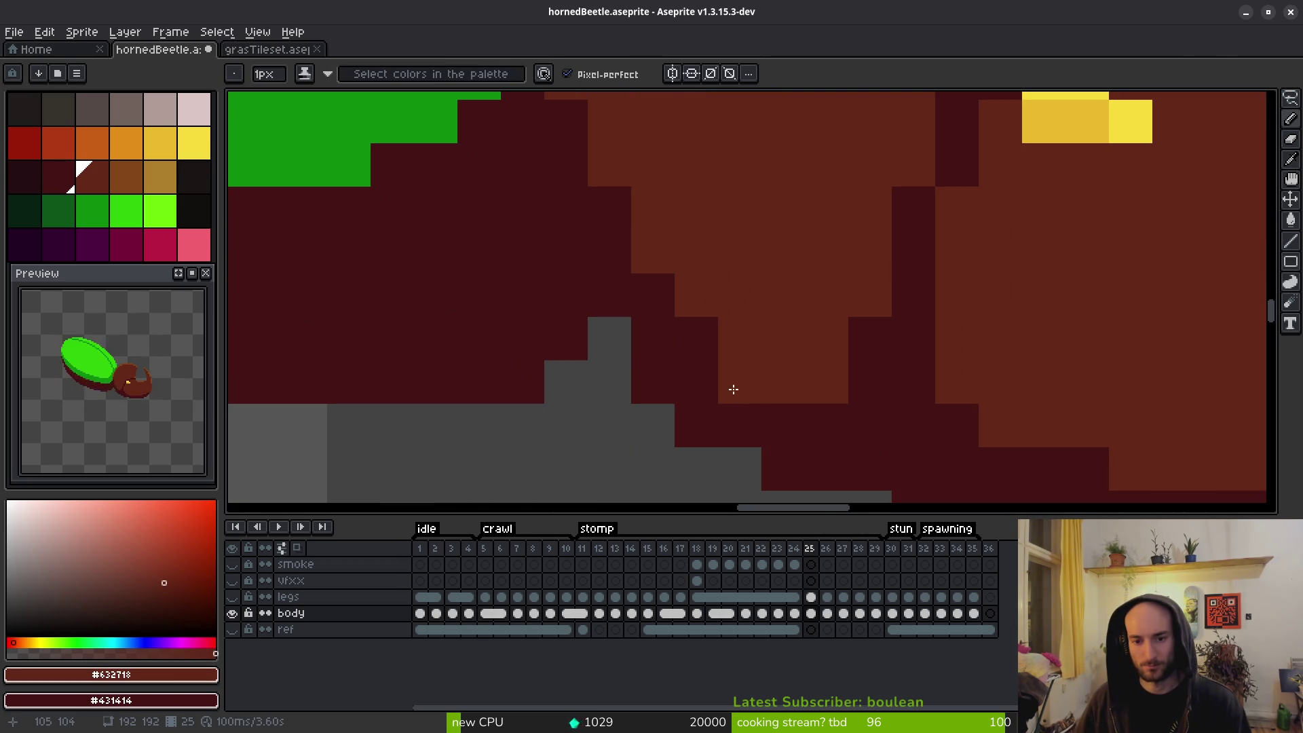
mouse_move(869, 380)
mouse_down()
mouse_move(765, 393)
mouse_move(645, 254)
mouse_move(610, 165)
mouse_up()
scroll(780, 375, down, 3)
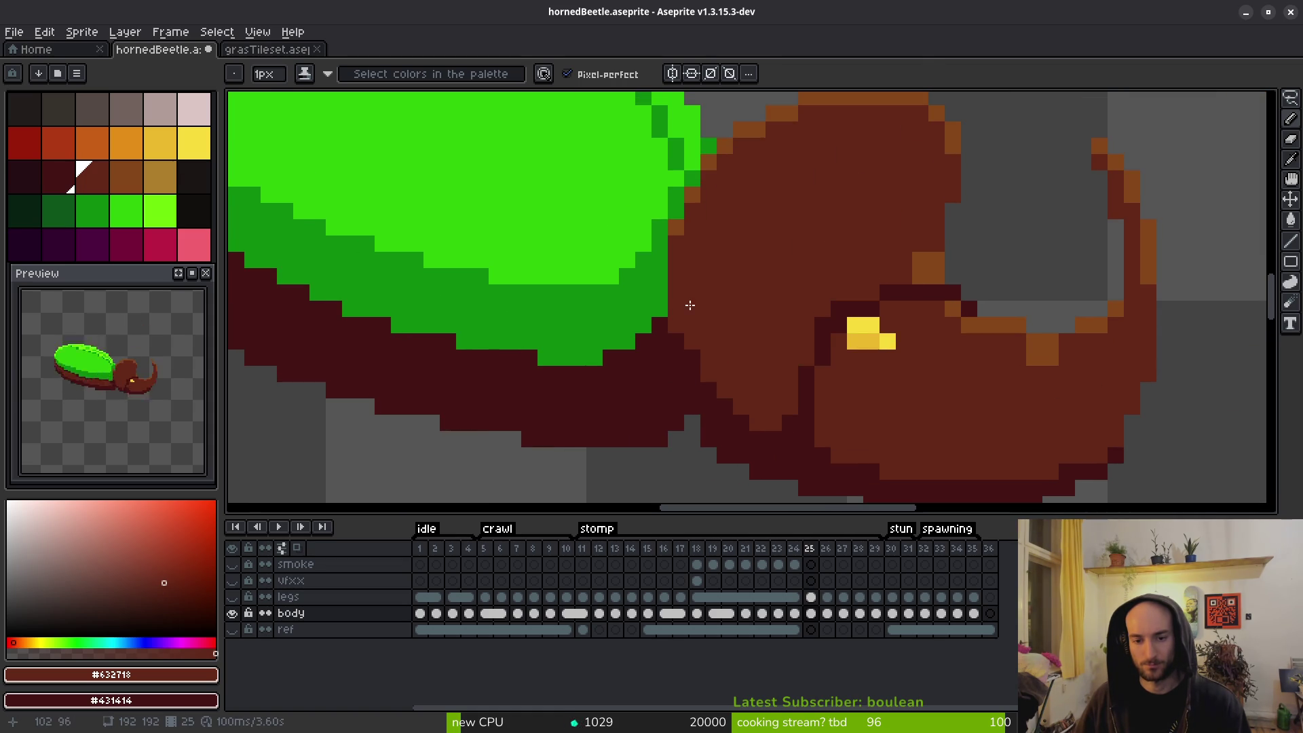
scroll(712, 310, up, 2)
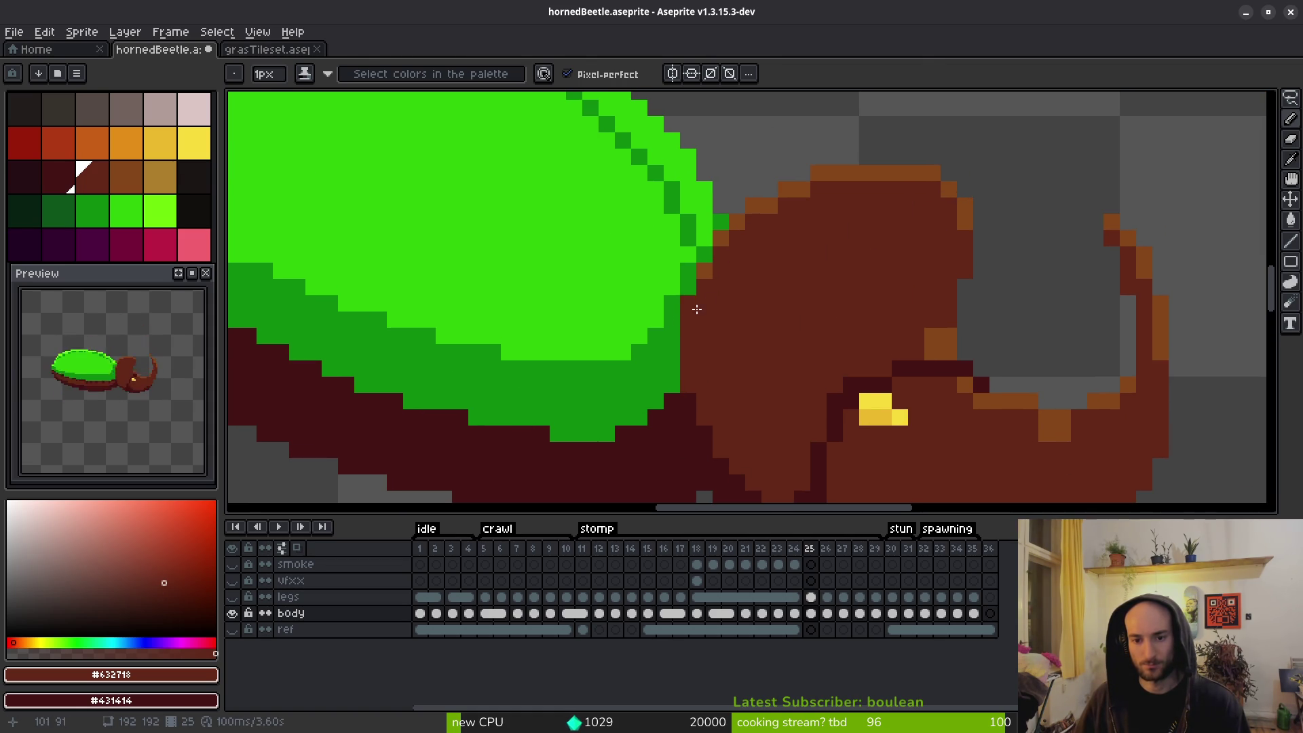
Pick the orange-brown highlight colour and undo a stray dark stroke below the head.
alt+click(688, 304)
scroll(699, 319, down, 3)
scroll(710, 329, up, 4)
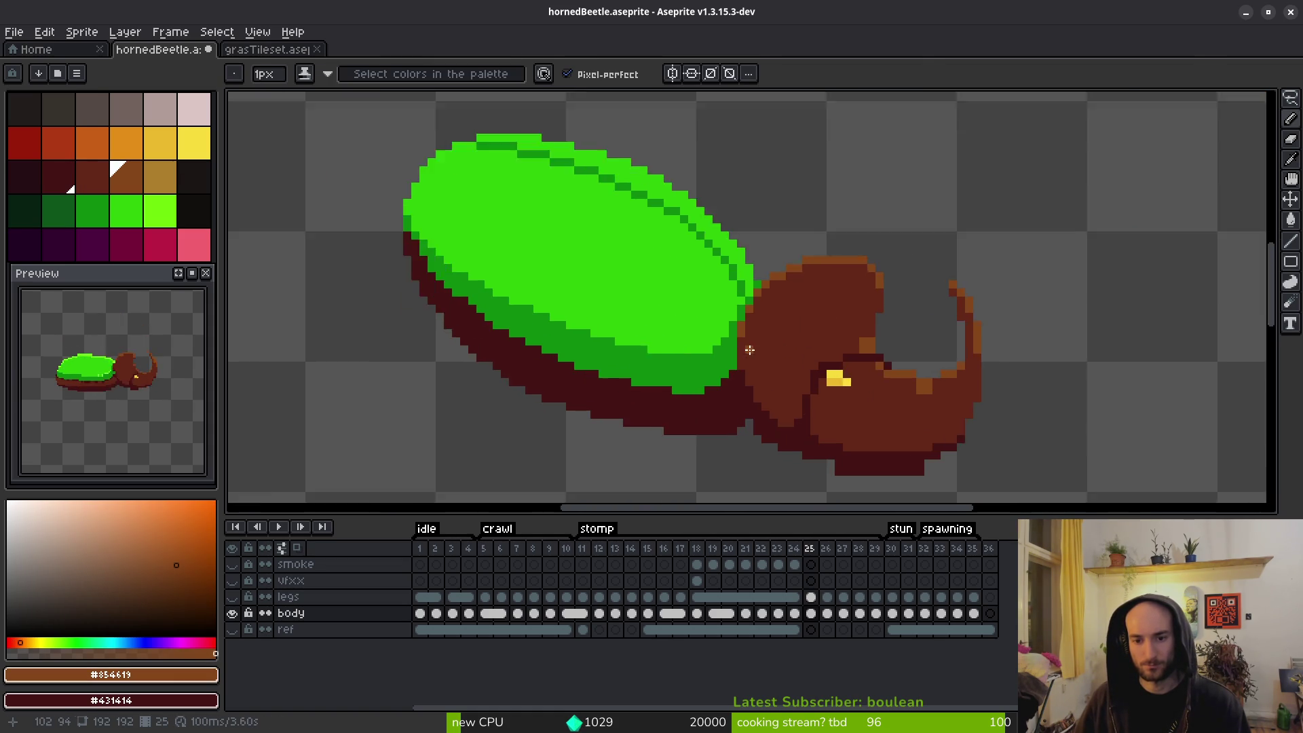
scroll(711, 330, down, 3)
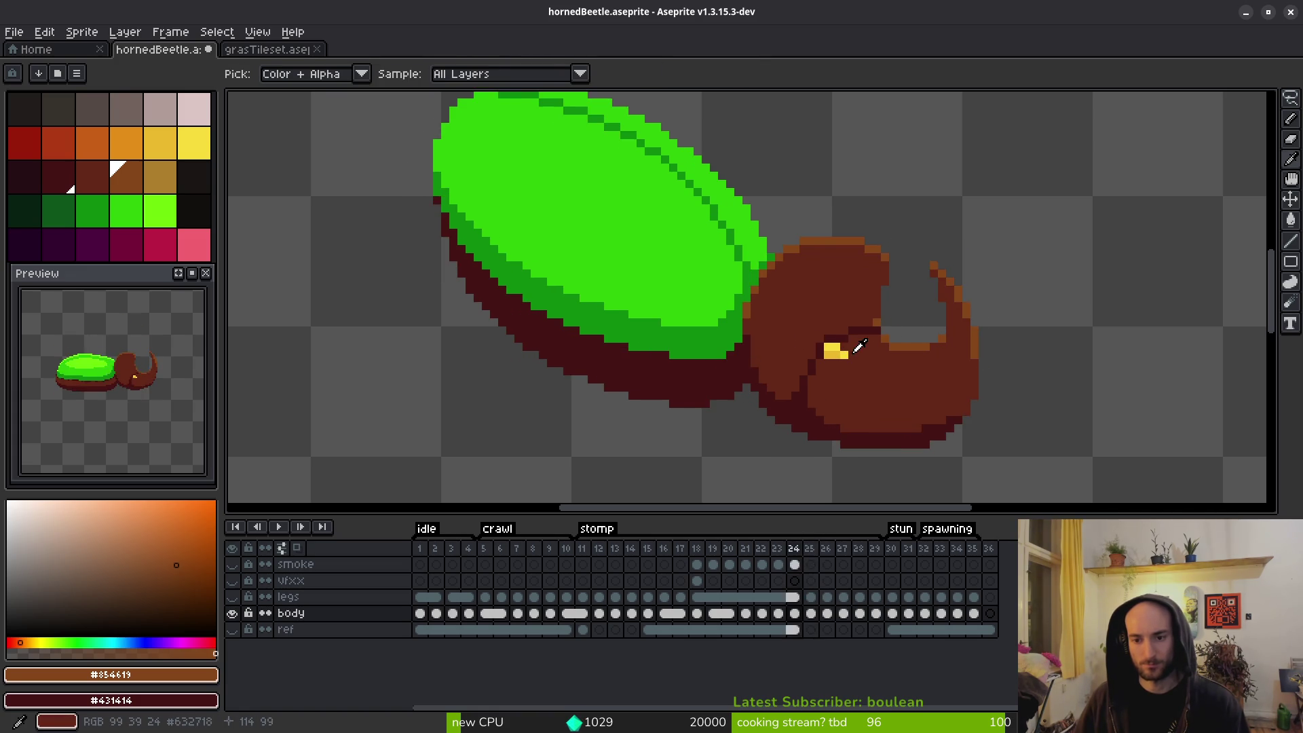
scroll(775, 295, right, 3)
scroll(775, 295, up, 2)
drag(748, 350, 750, 295)
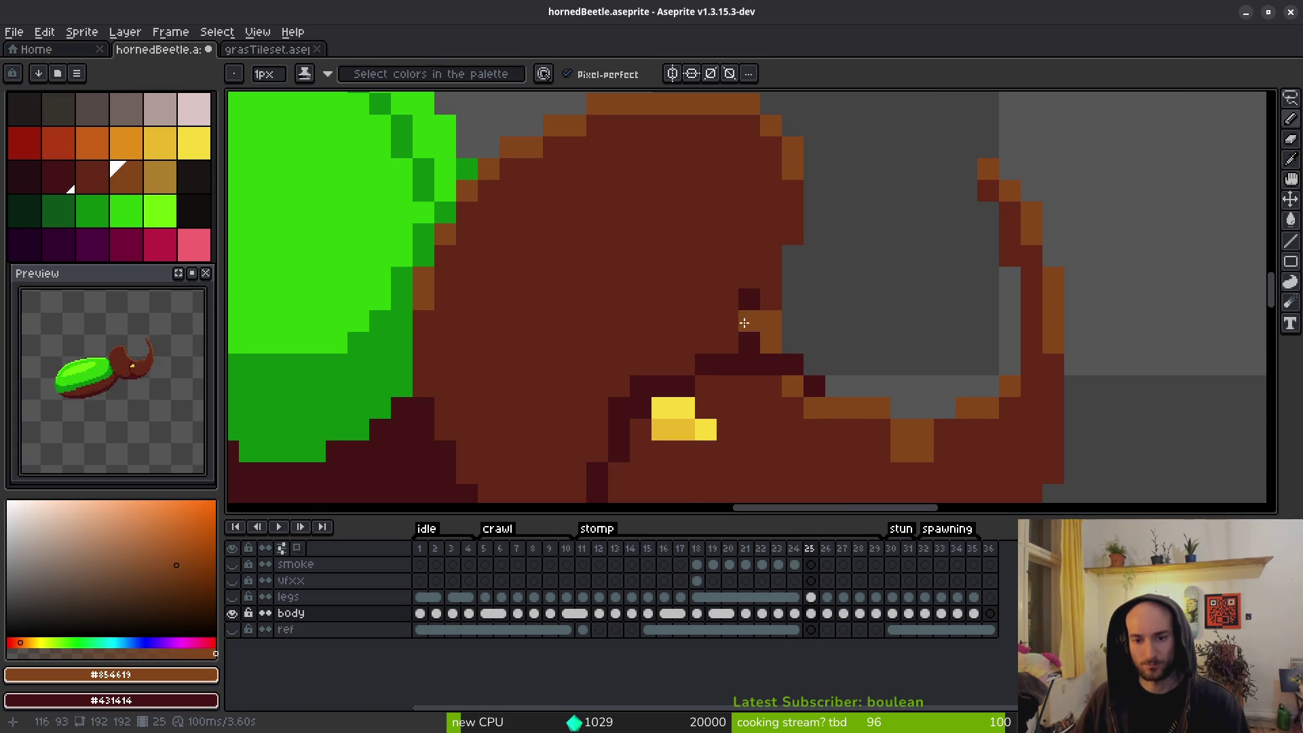
key(ctrl+z)
key(ctrl+z)
Recolour the two dark pixels beside the eye brown.
alt+click(749, 364)
scroll(750, 326, down, 2)
right_click(647, 277)
right_click(624, 299)
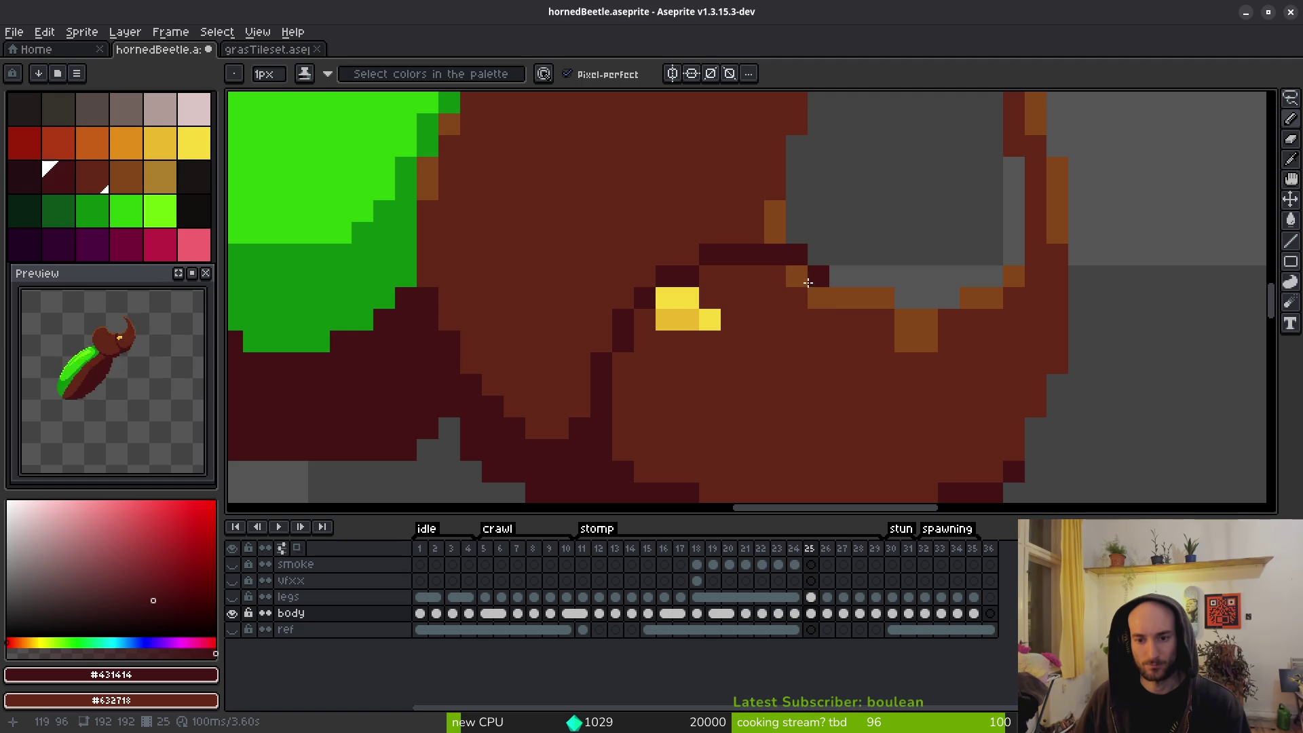
scroll(801, 273, down, 3)
Compare neighbouring stomp frames, ending back on frame 25.
key(Right)
key(Right)
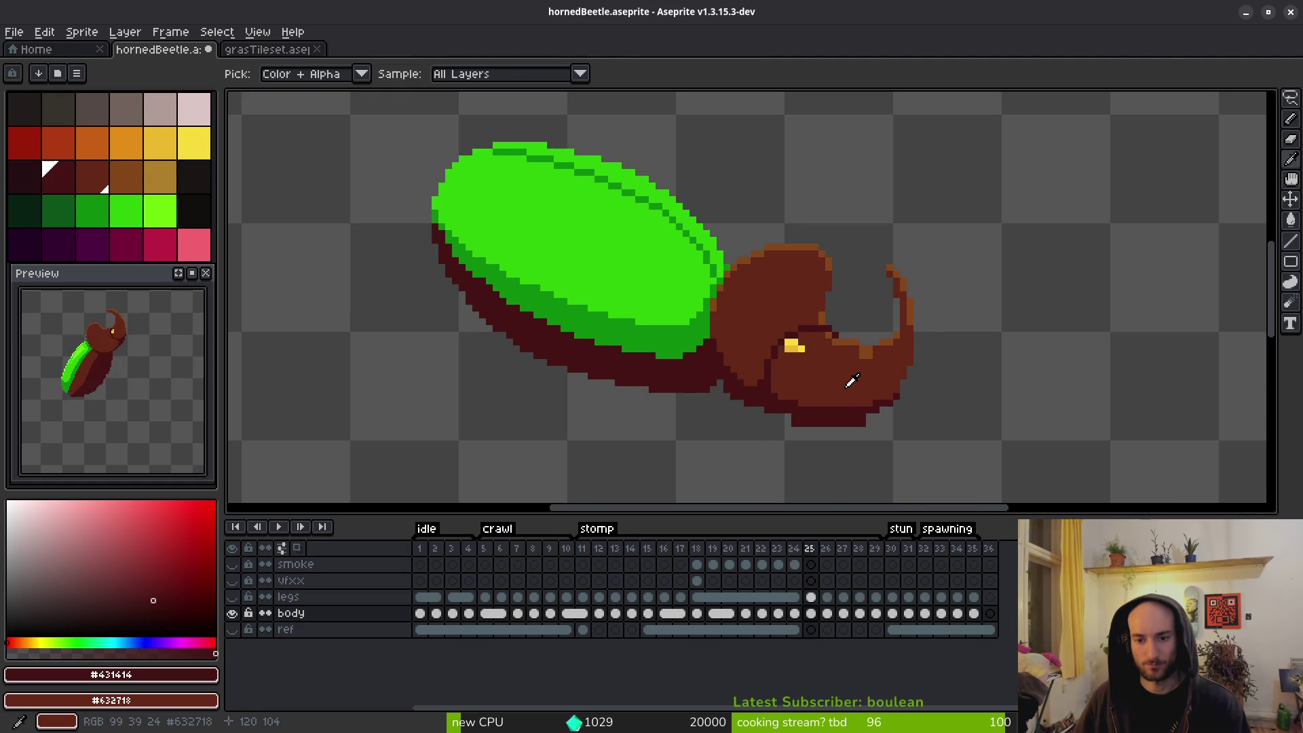
key(Left)
key(Left)
key(Left)
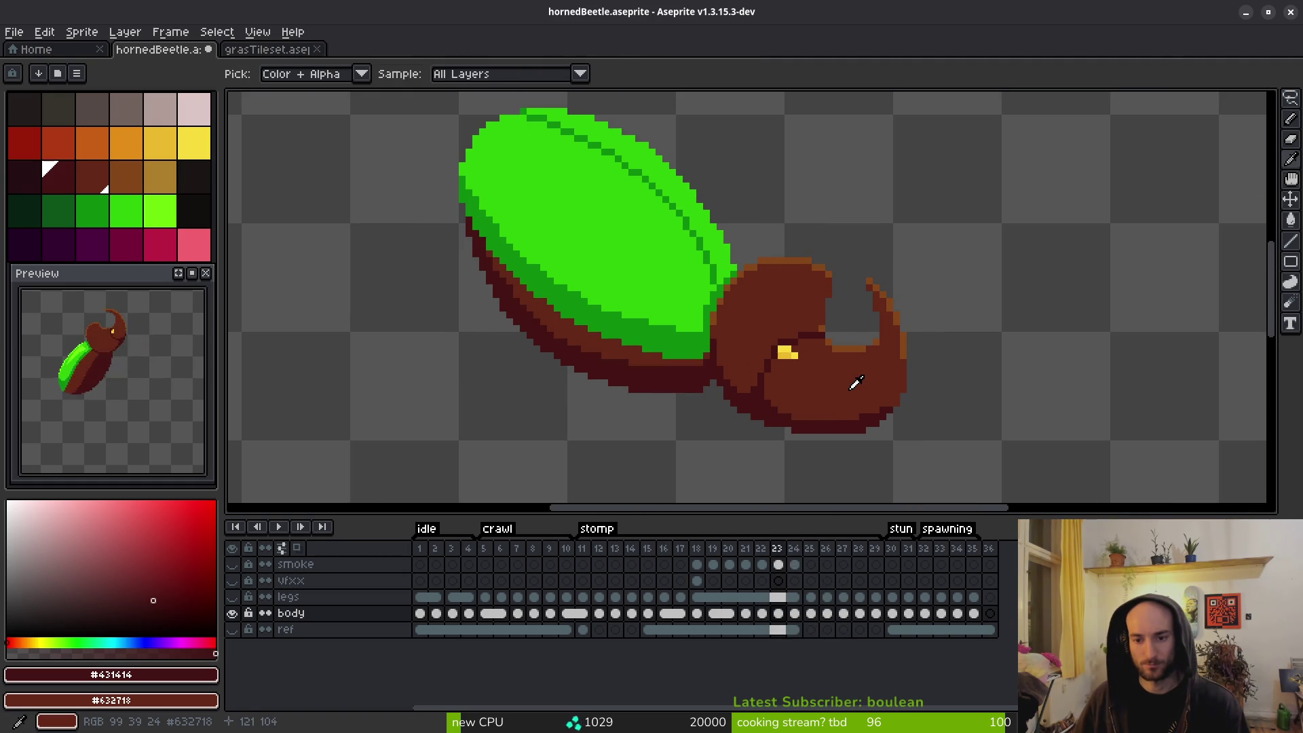
key(Left)
key(Left)
key(Left)
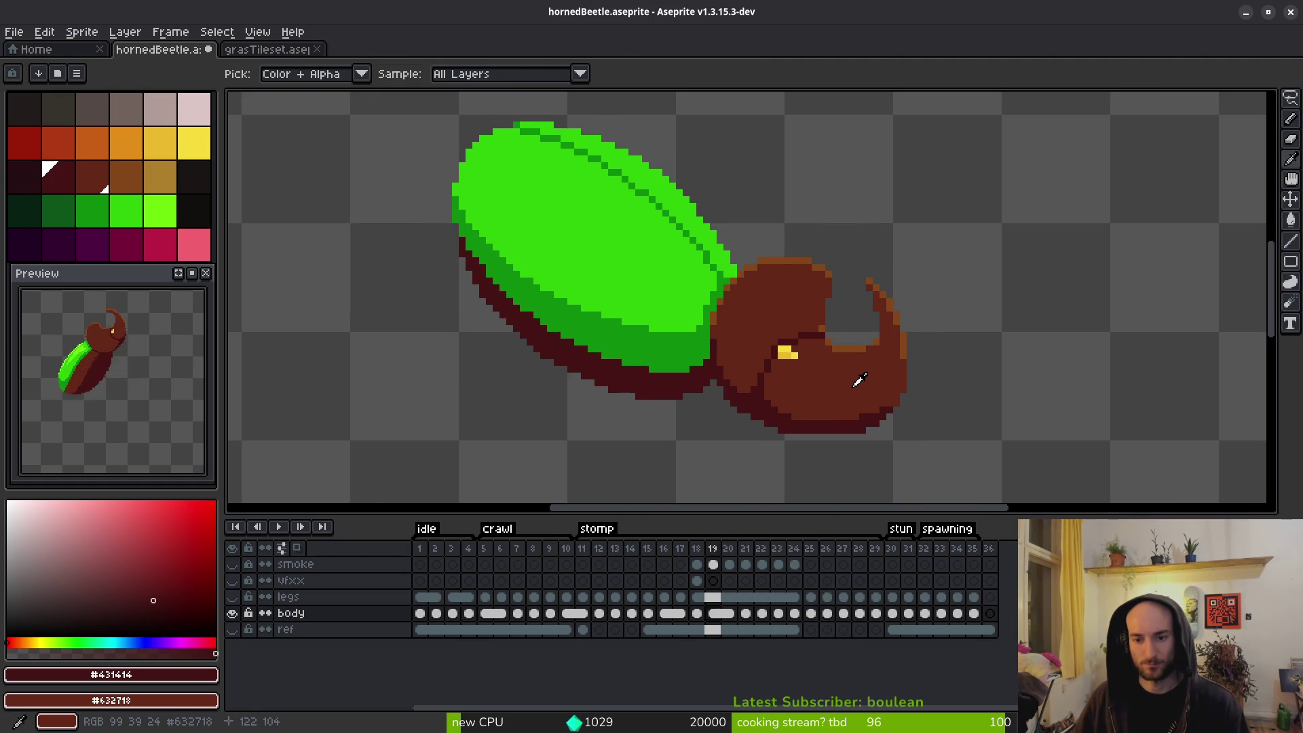
key(Right)
key(Right)
key(Right)
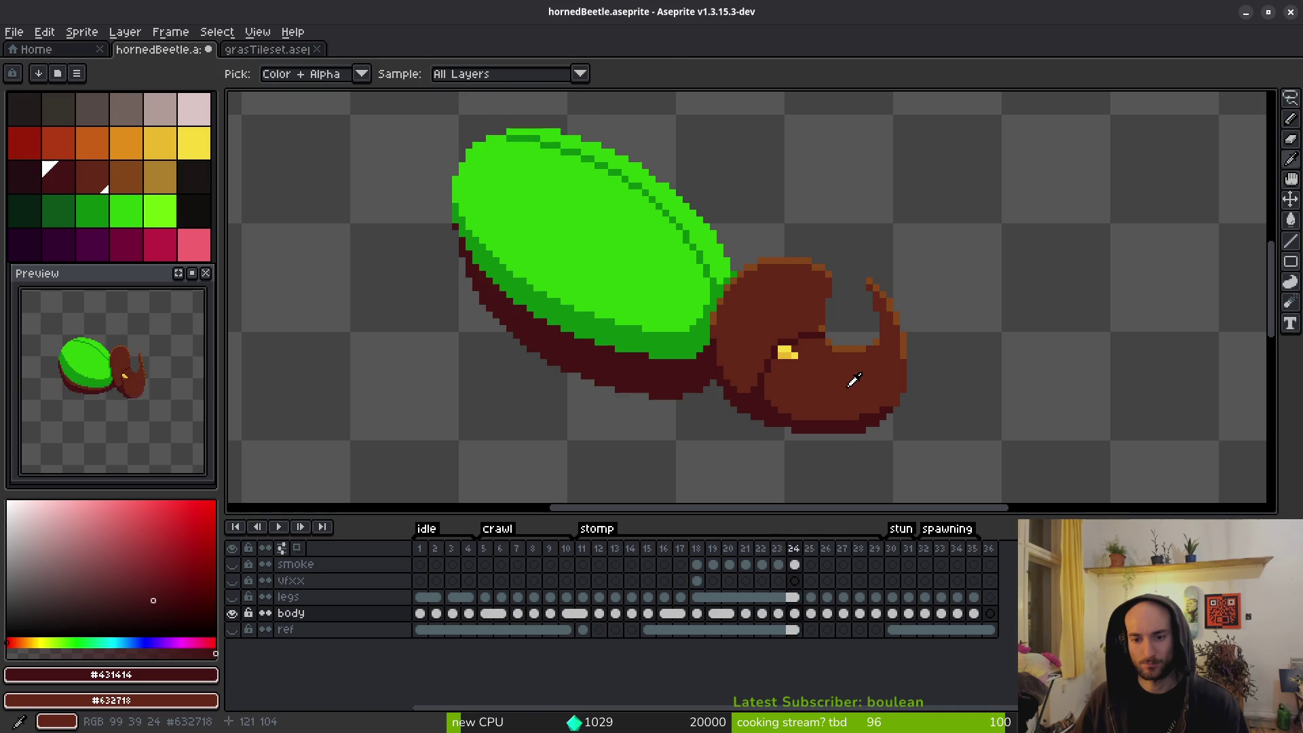
key(Left)
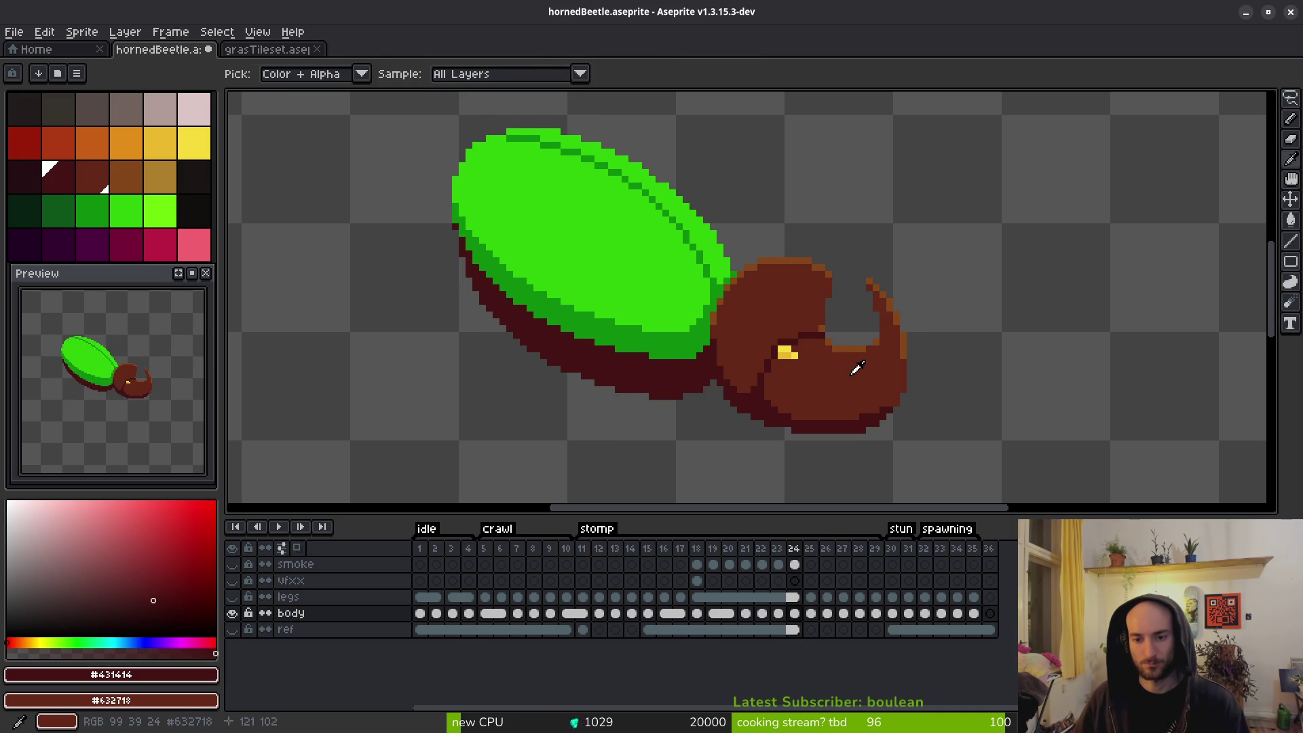
scroll(862, 363, up, 4)
key(Right)
scroll(805, 310, up, 2)
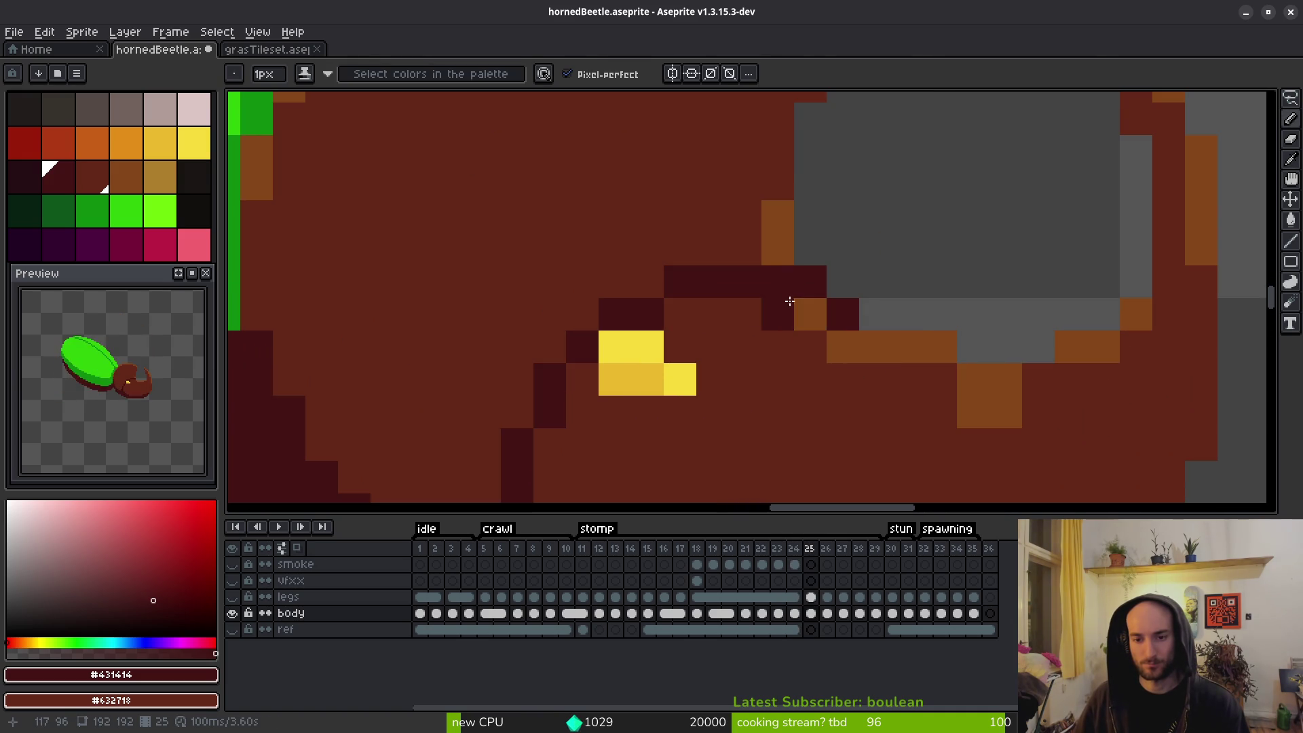
Add orange highlights at the horn's inner corner and along its inner curve.
alt+click(818, 312)
click(885, 396)
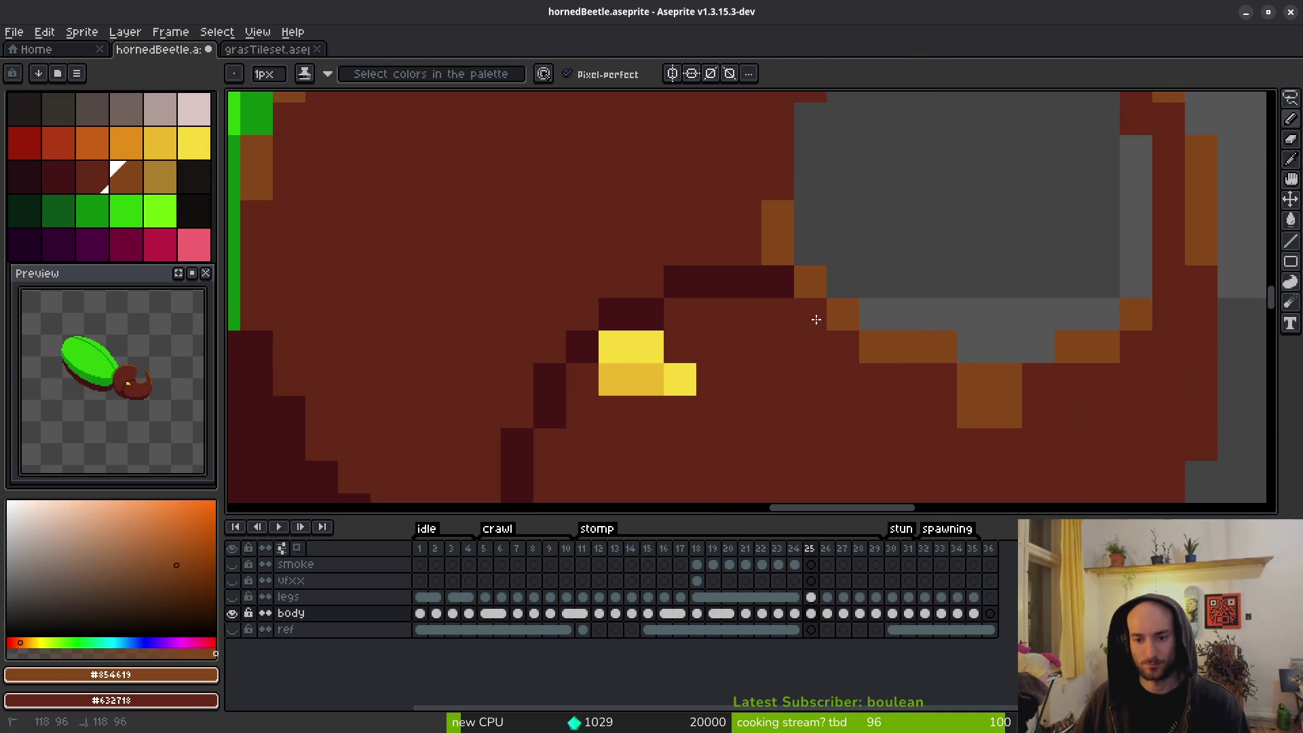
scroll(908, 424, down, 3)
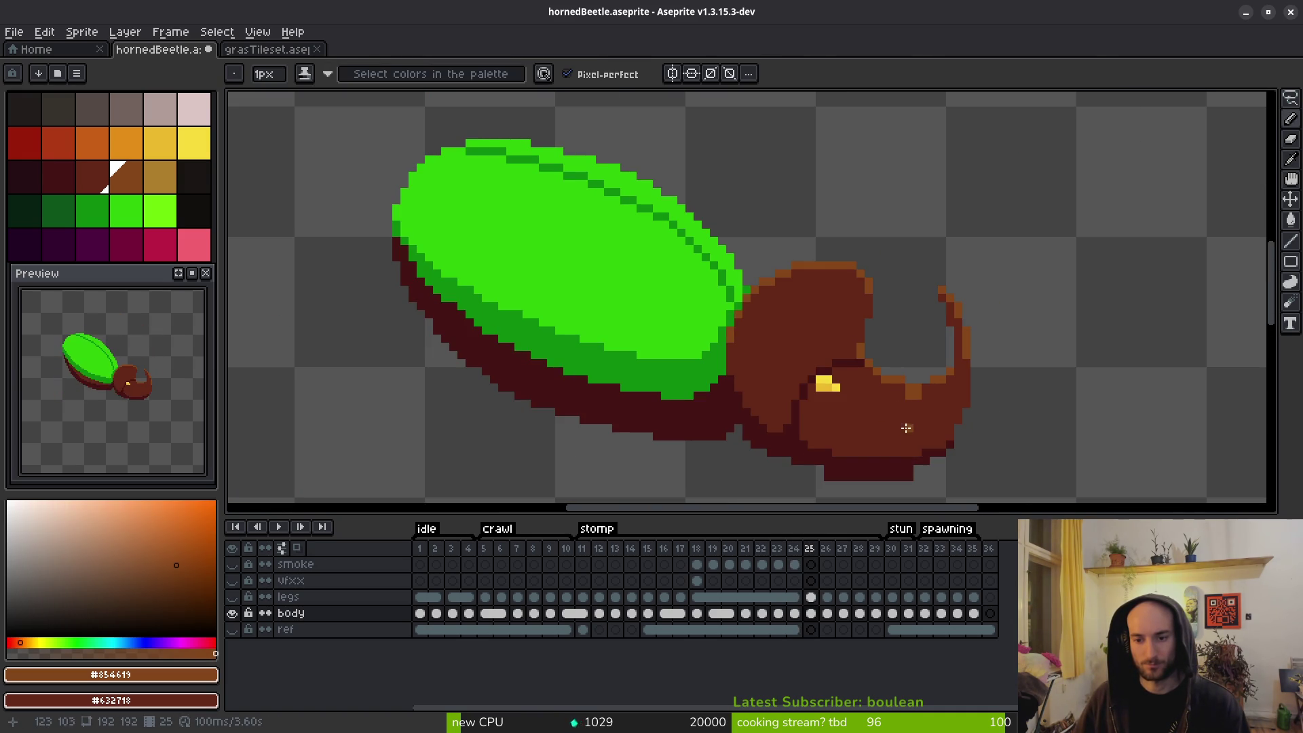
scroll(908, 432, up, 3)
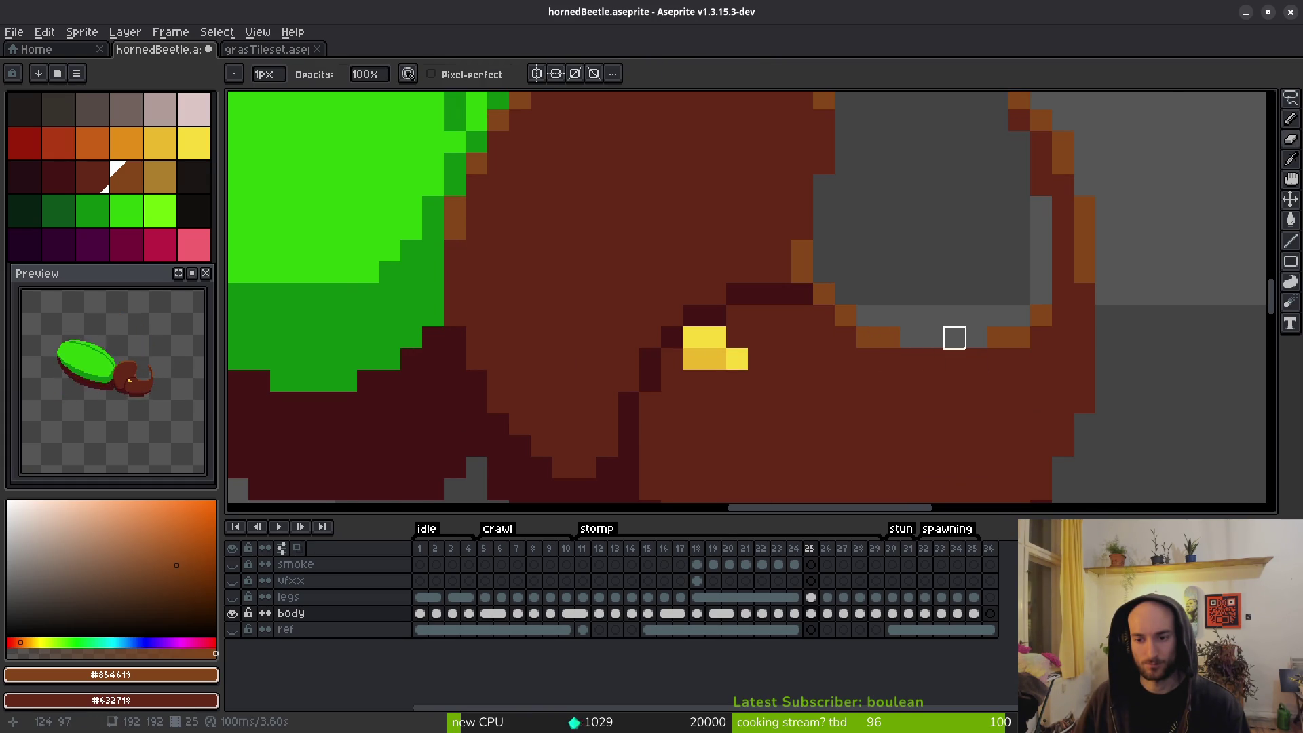
scroll(954, 337, down, 1)
scroll(958, 374, up, 1)
drag(903, 343, 970, 344)
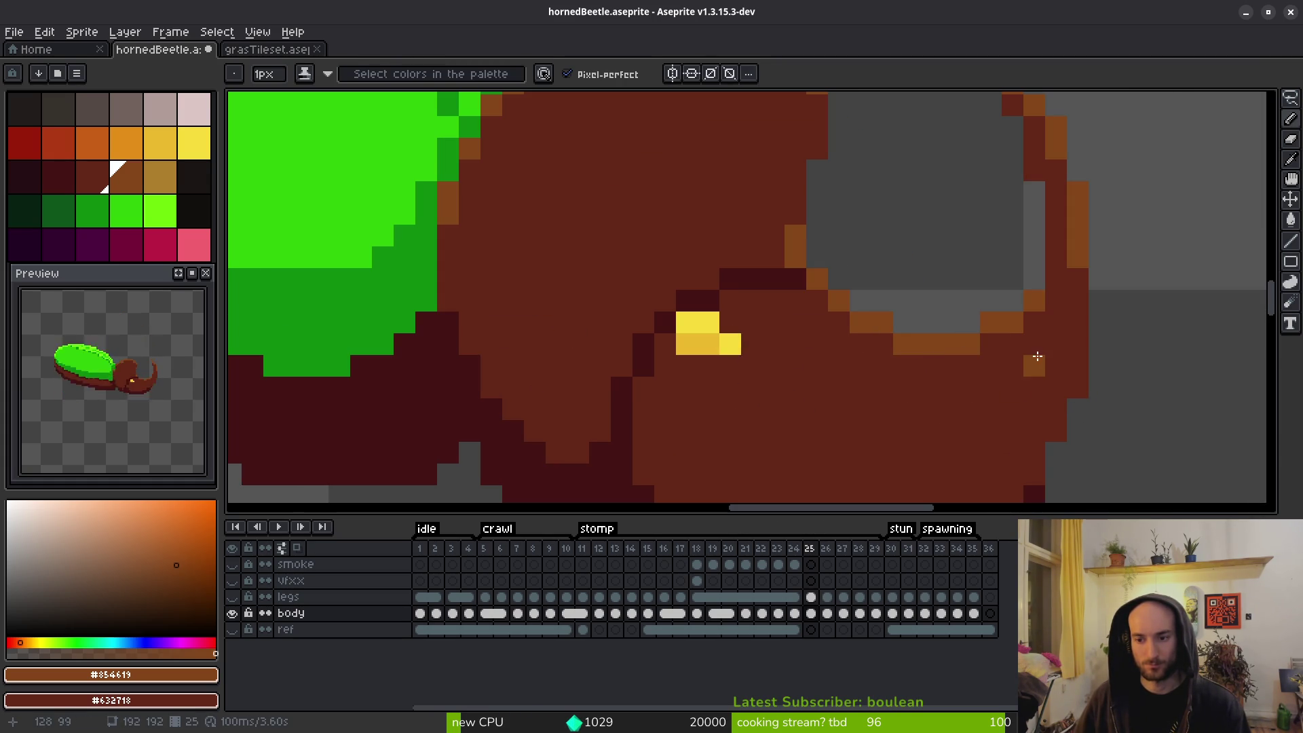
scroll(1077, 307, down, 4)
Peek at the next stomp frame and return to frame 25.
key(period)
key(comma)
scroll(1015, 369, up, 2)
key(period)
key(comma)
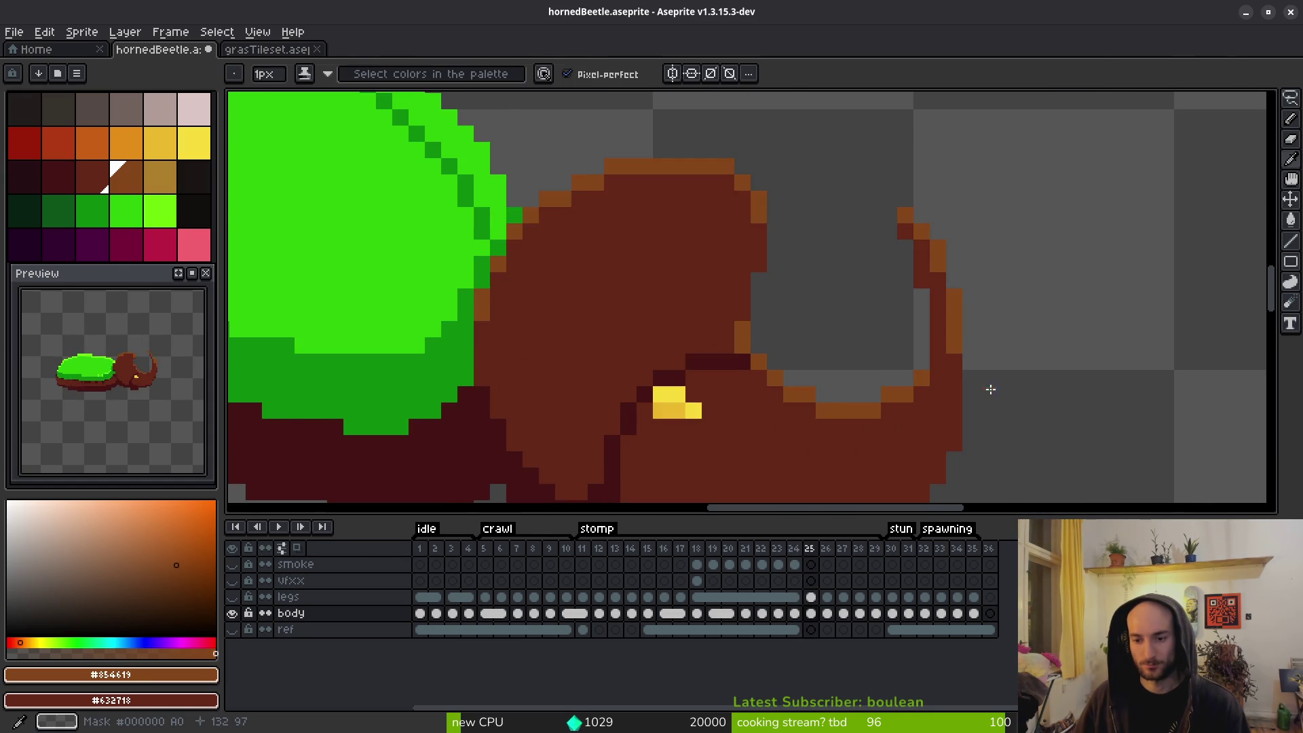
scroll(939, 408, up, 1)
Thicken the horn in dark brown from base to tip and add orange highlights on its right edge.
alt+click(940, 421)
mouse_move(964, 400)
mouse_down()
mouse_move(940, 245)
mouse_move(872, 139)
mouse_move(925, 186)
mouse_move(943, 251)
mouse_up()
alt+click(876, 163)
drag(962, 316, 964, 366)
click(937, 270)
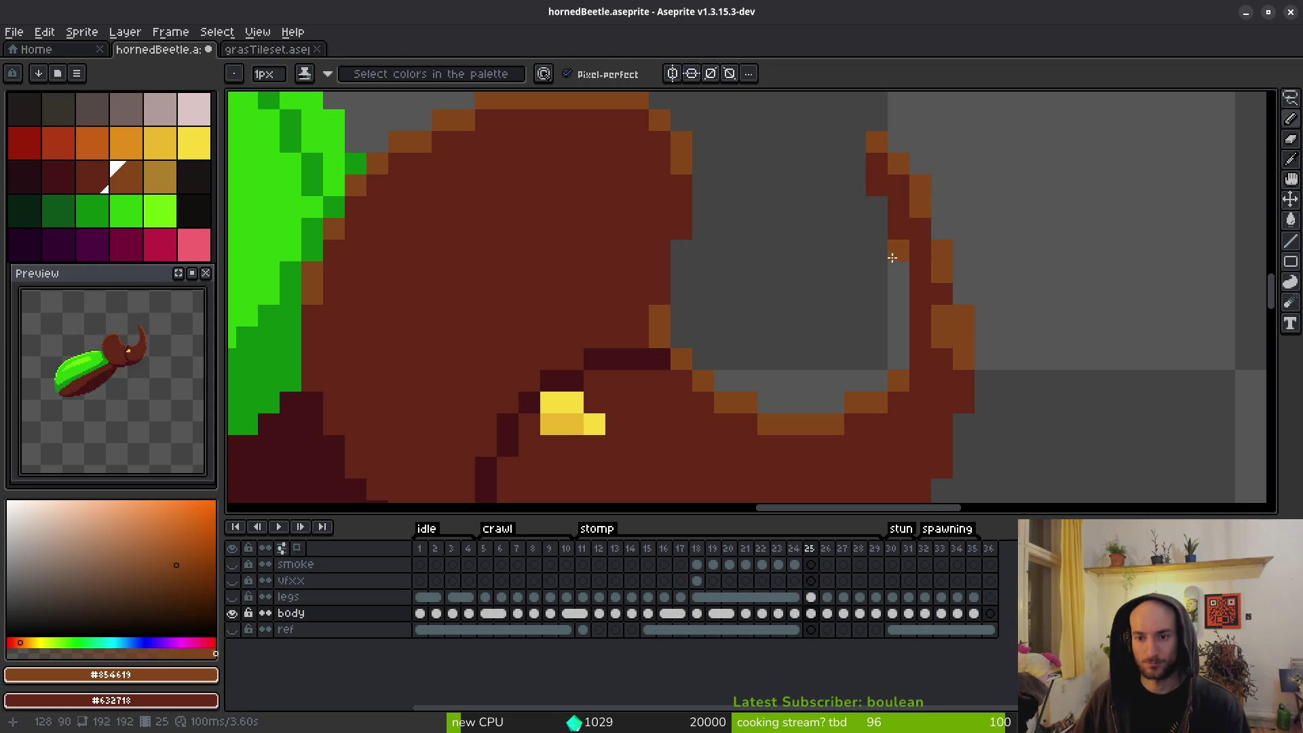
Erase a stray horn pixel, rim the horn's outer edge orange, then select dark red #431414.
key(e)
click(877, 186)
key(b)
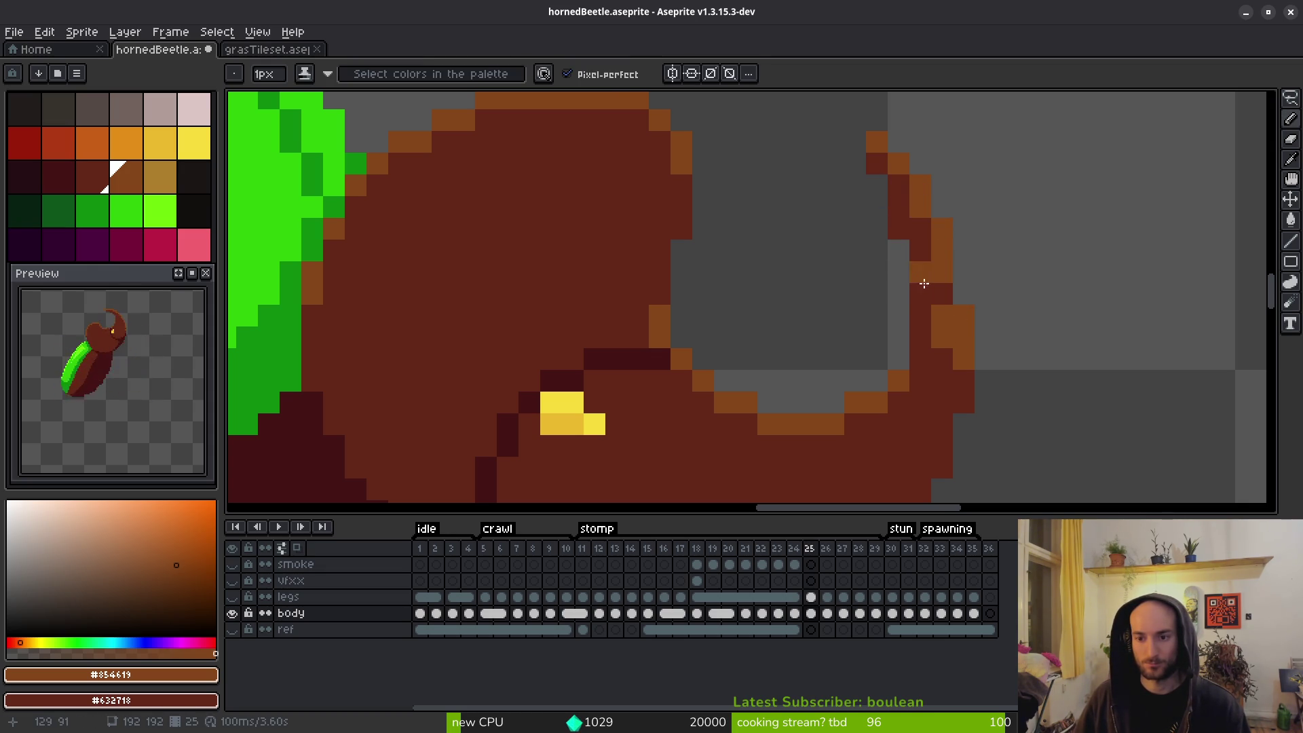
mouse_move(949, 355)
mouse_down()
mouse_move(937, 311)
mouse_move(953, 271)
mouse_up()
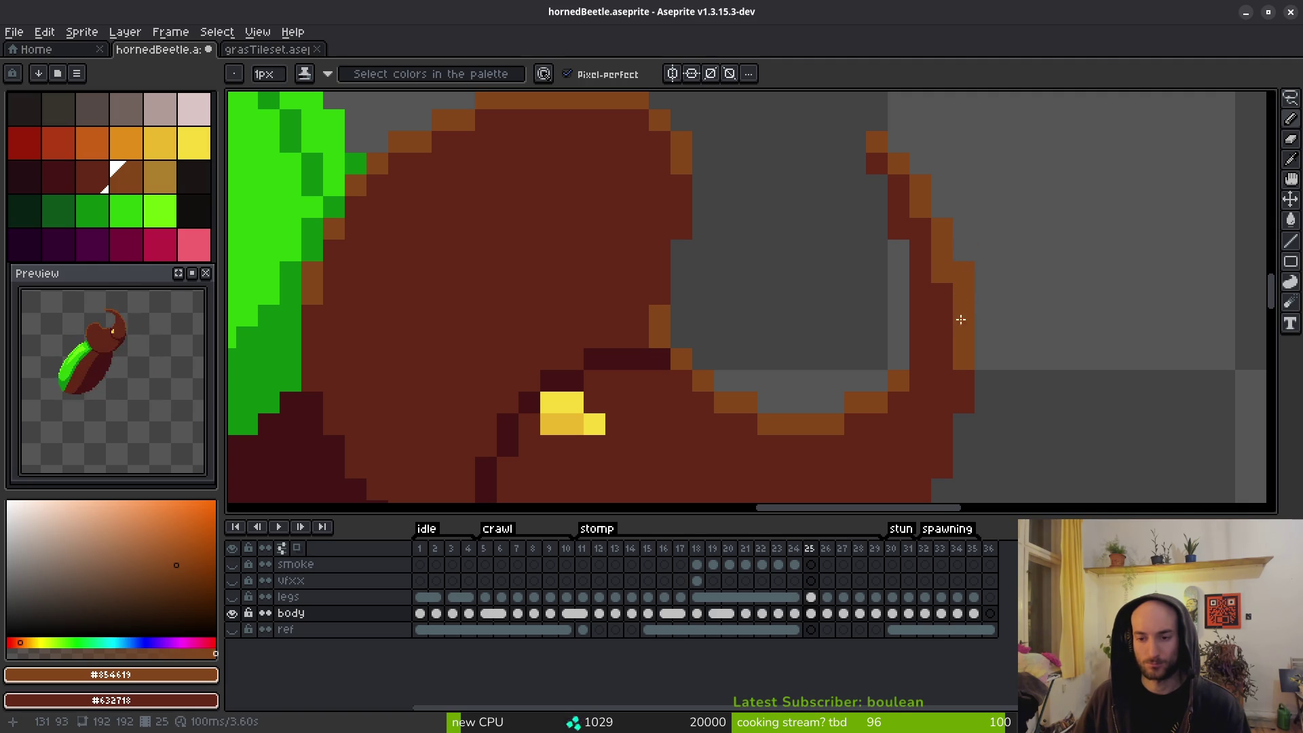
scroll(966, 375, down, 5)
scroll(973, 413, up, 4)
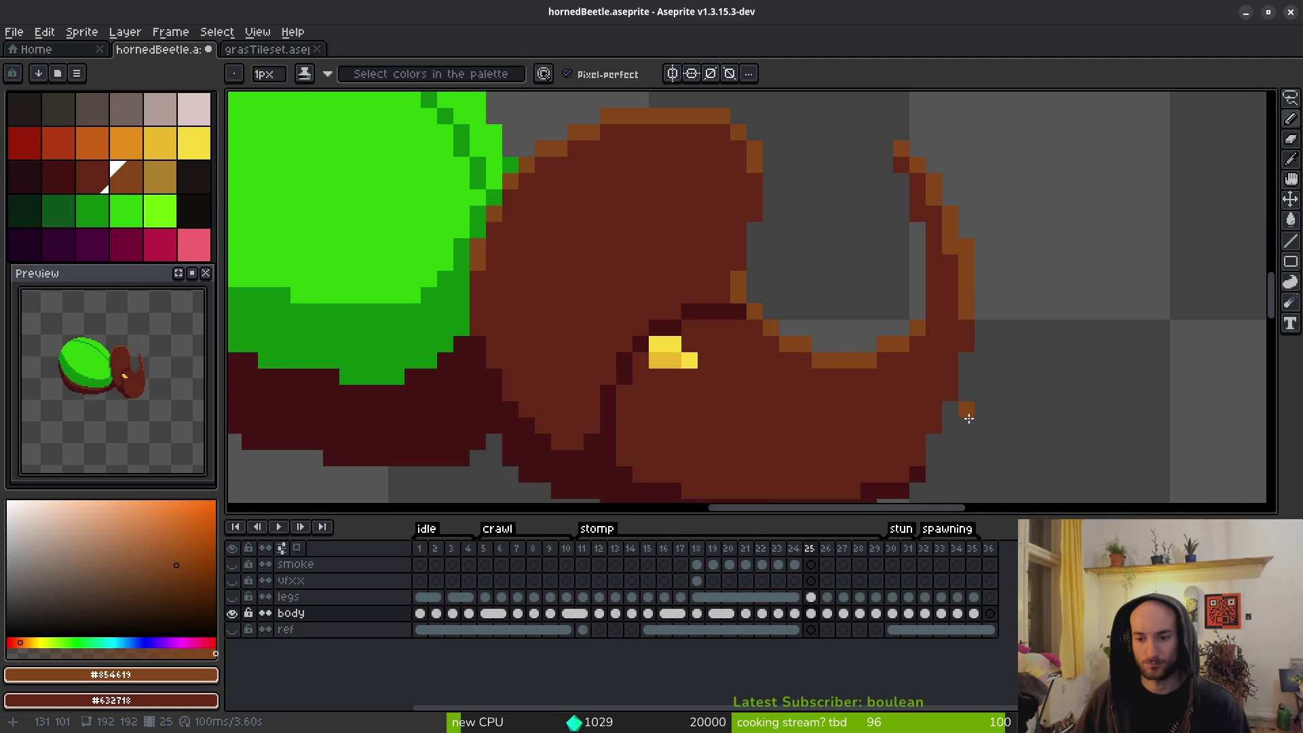
scroll(981, 387, down, 3)
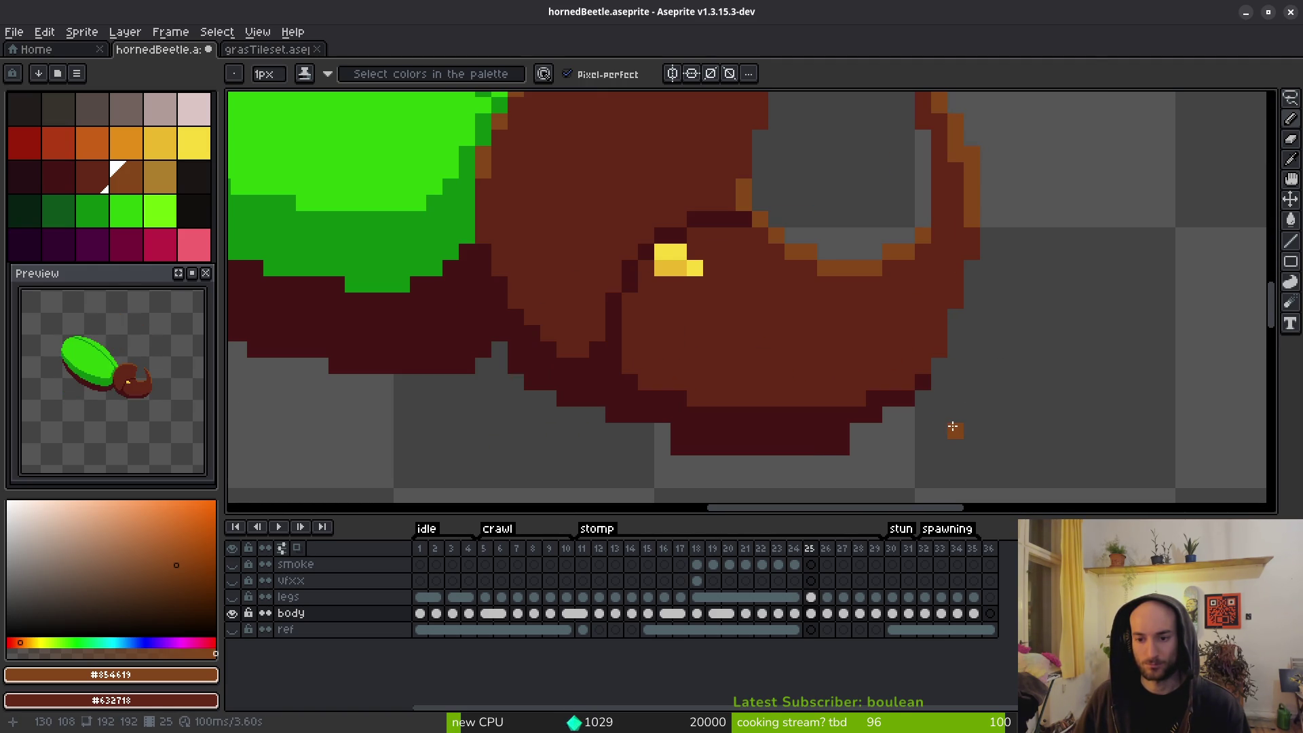
key(ctrl+z)
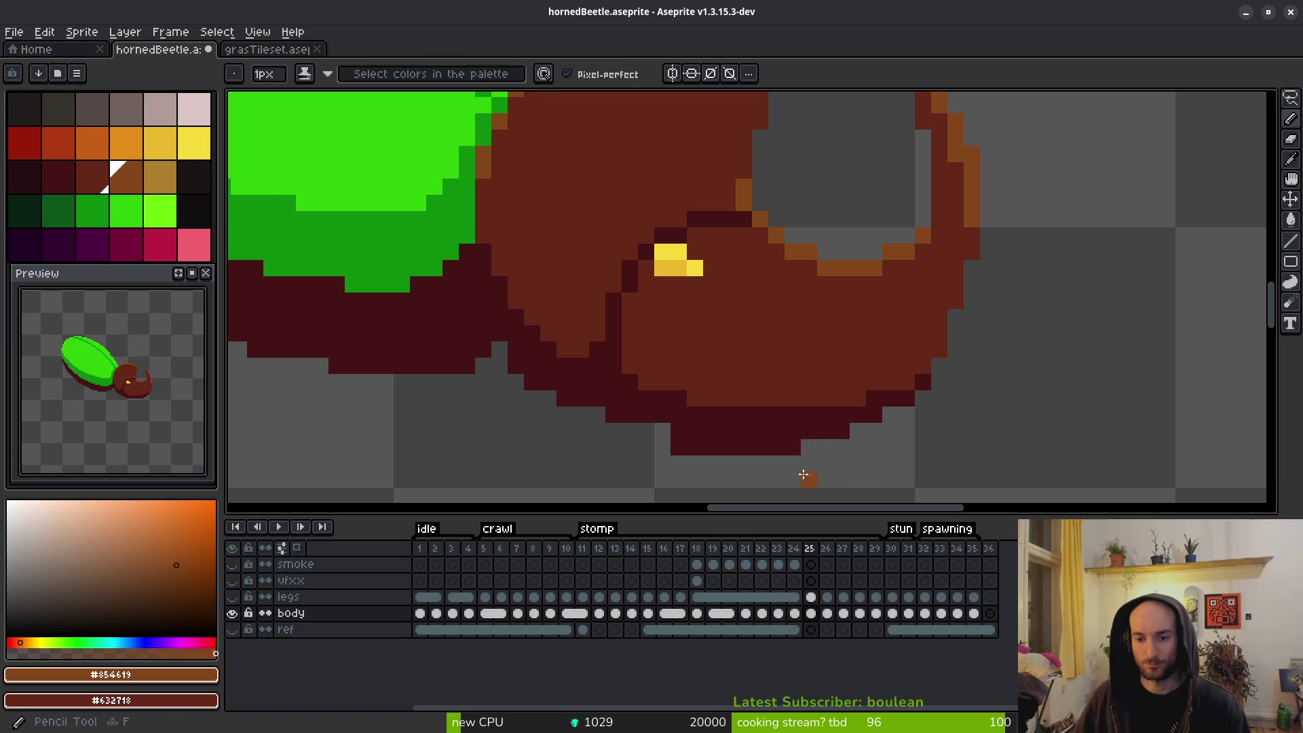
alt+click(725, 445)
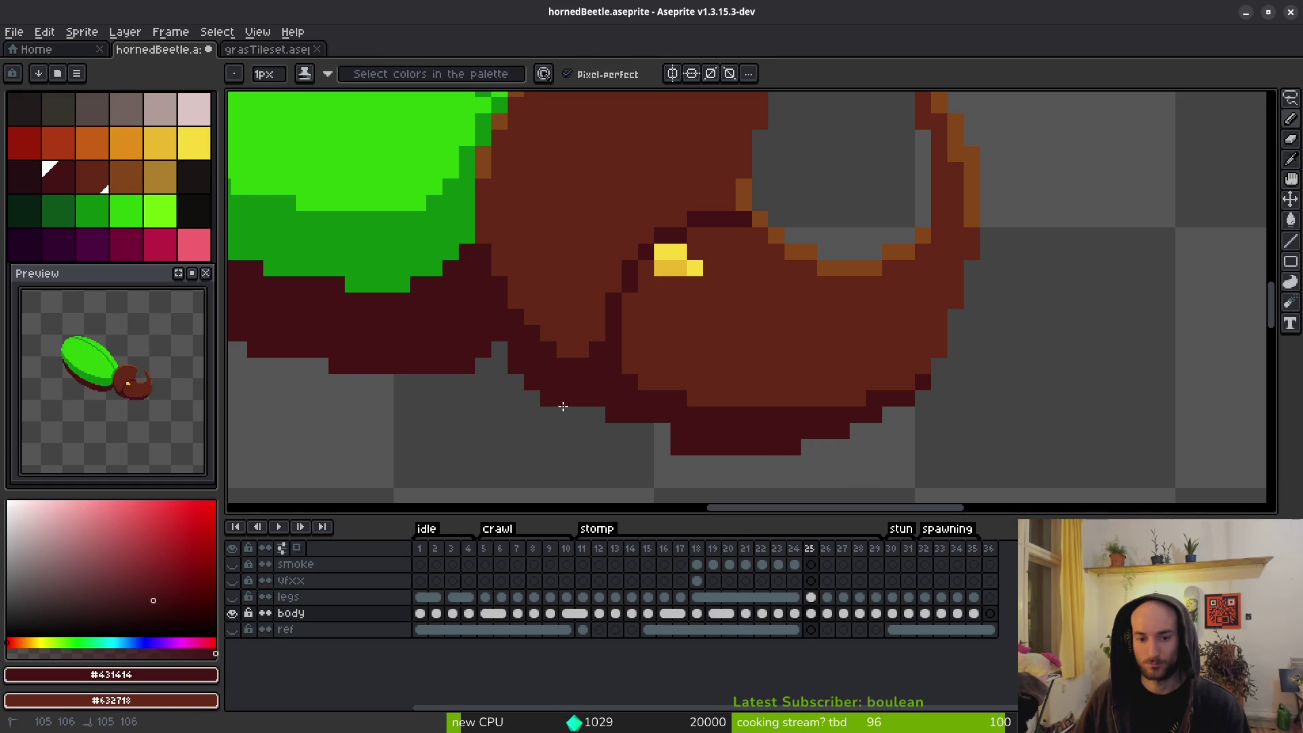
Extend the dark outline under the head on frame 25 and erase the excess pixels.
drag(558, 404, 664, 434)
key(e)
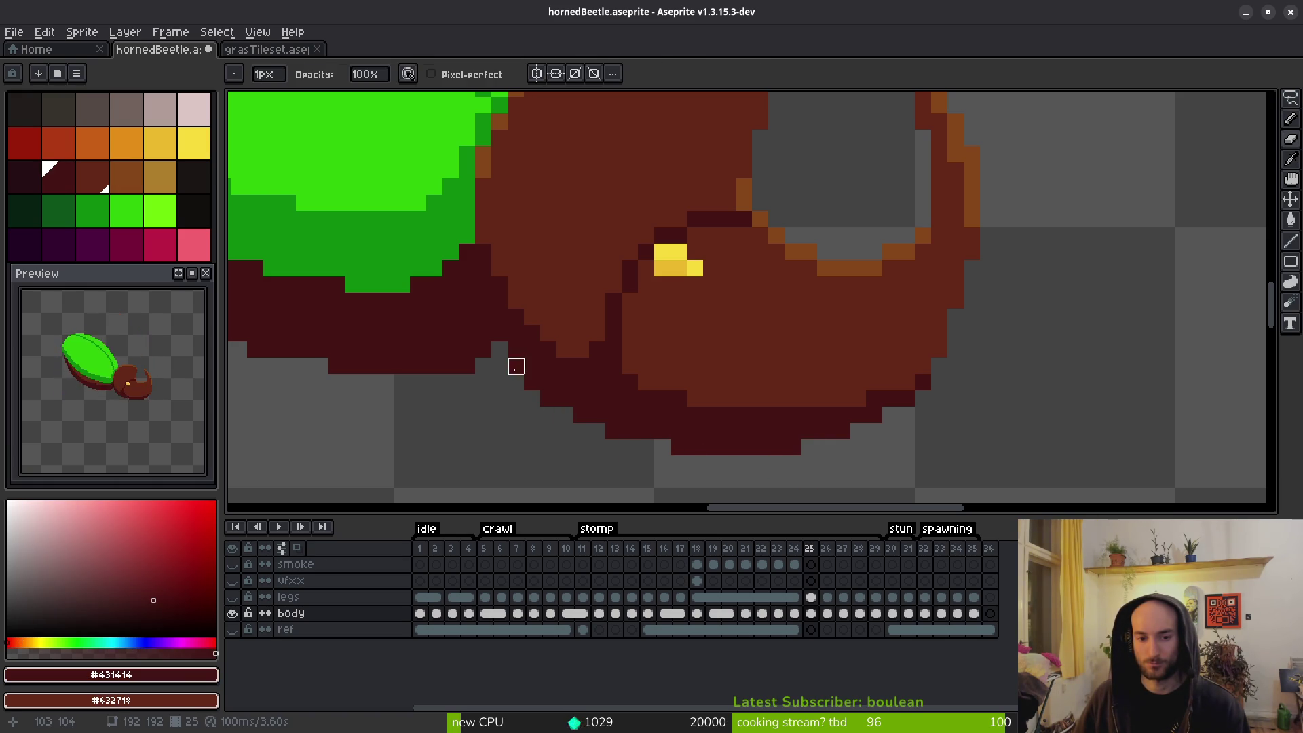
scroll(728, 447, down, 3)
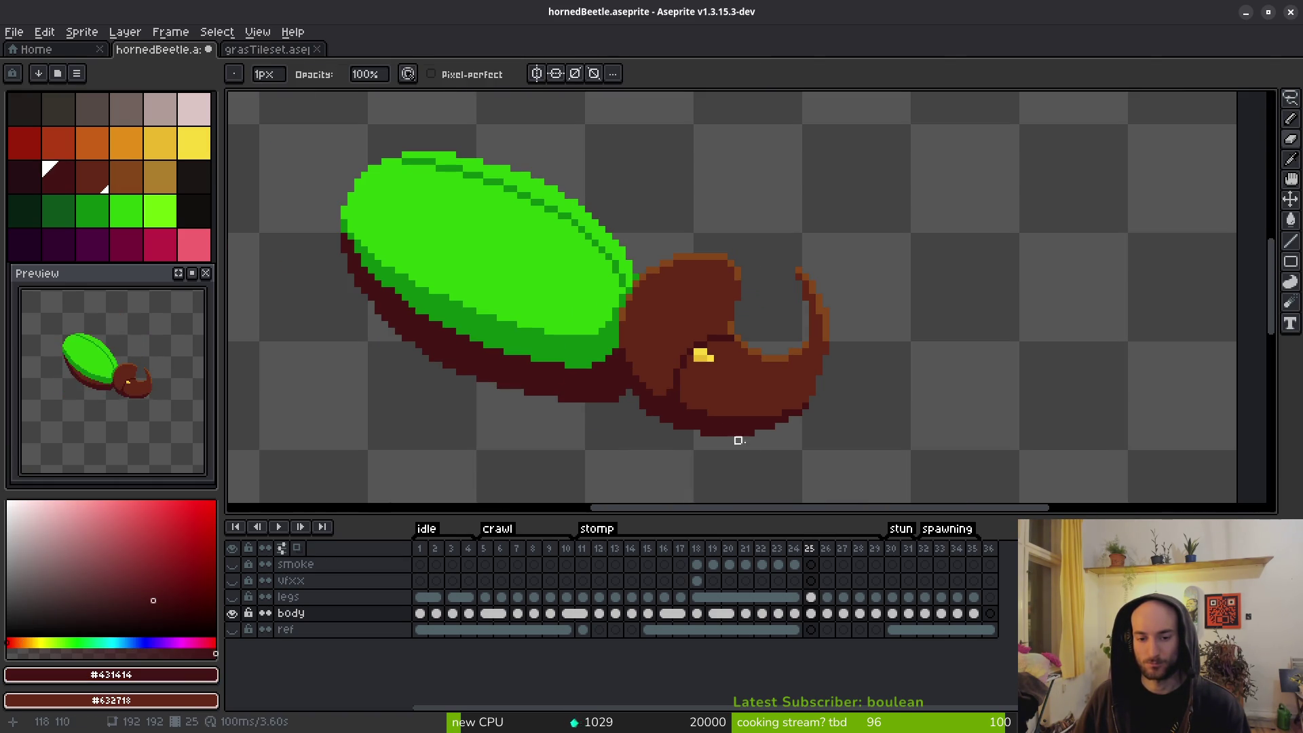
key(ctrl+z)
key(ctrl+y)
scroll(772, 453, up, 3)
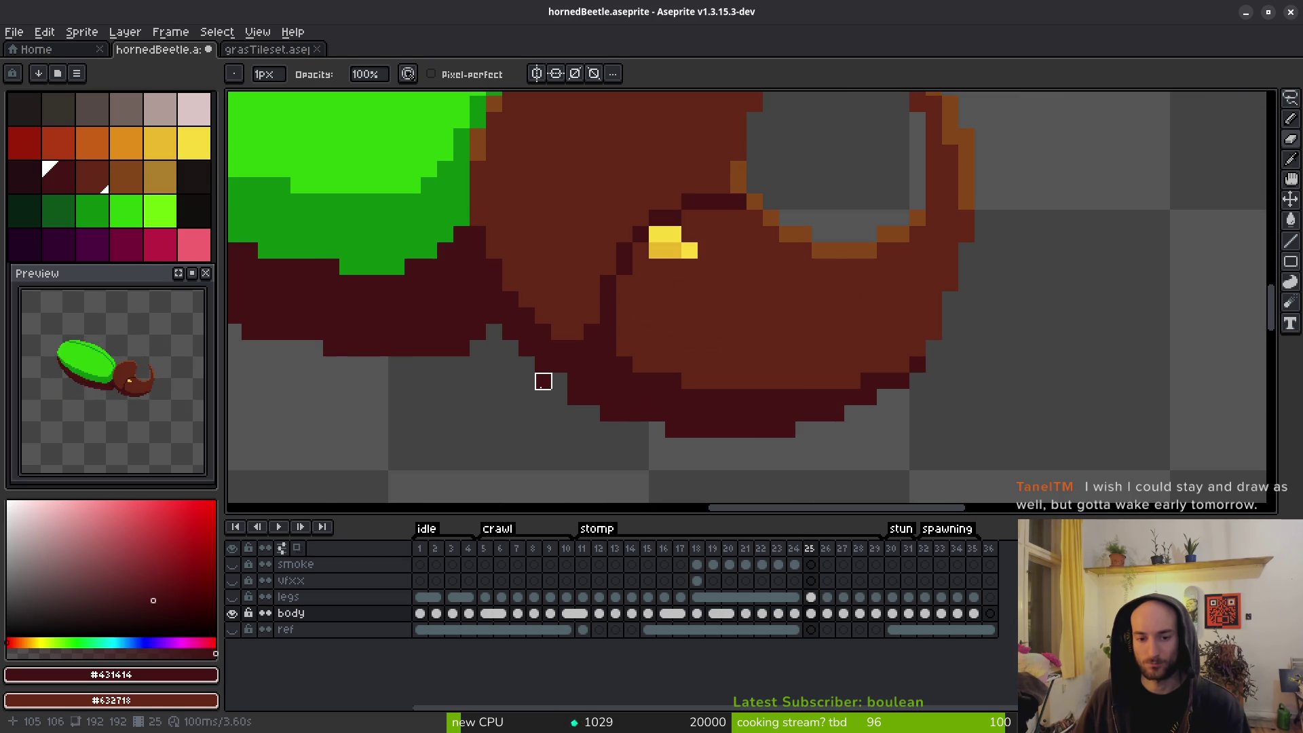
scroll(709, 447, down, 3)
scroll(639, 425, up, 3)
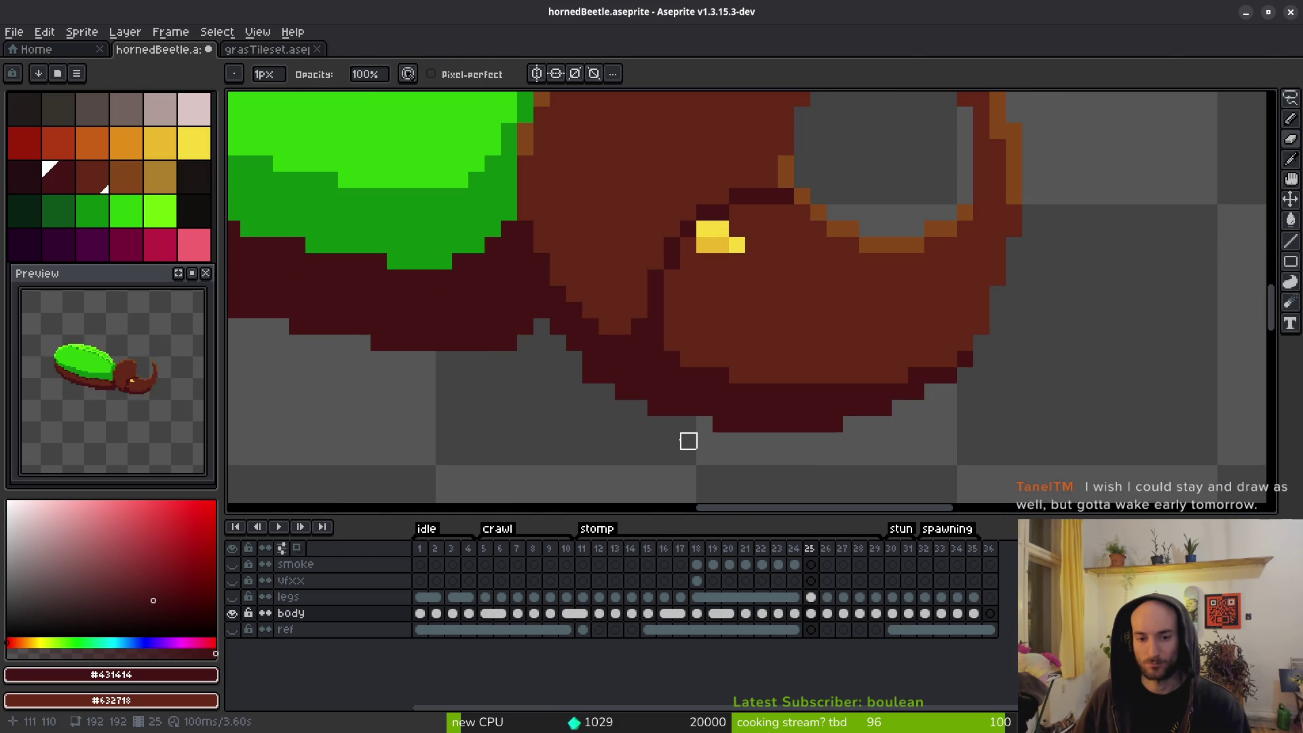
scroll(717, 426, down, 3)
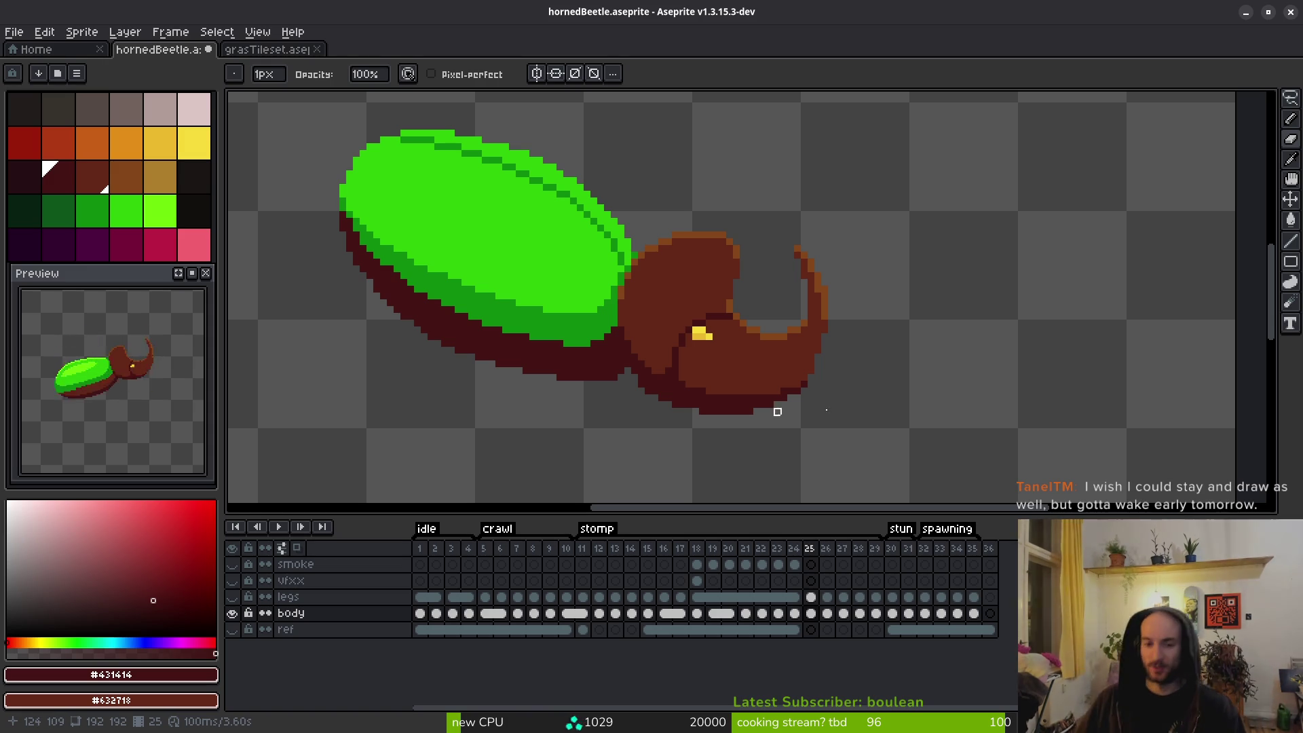
scroll(700, 416, up, 3)
Undo the stray dark pixel below the head, tidy the outline with the Pixel-perfect pencil, and step to frame 24.
key(b)
scroll(620, 393, up, 1)
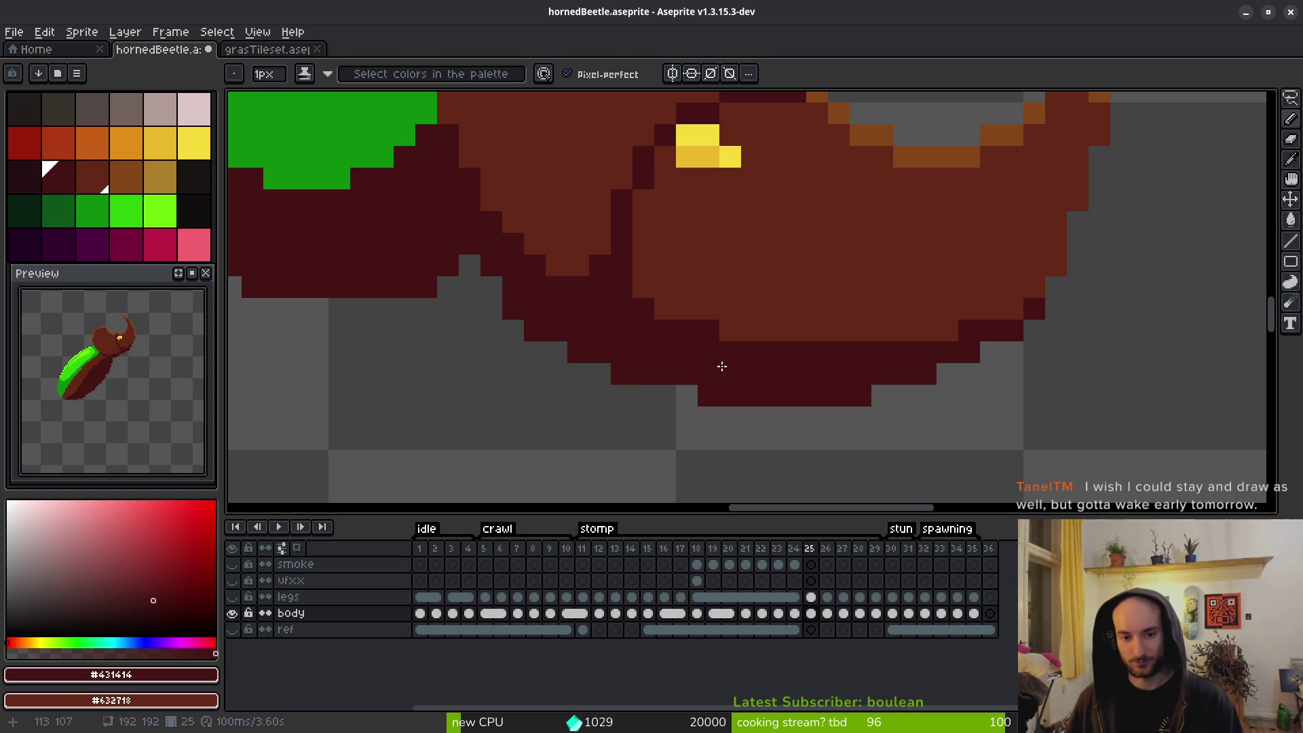
key(e)
scroll(645, 393, down, 3)
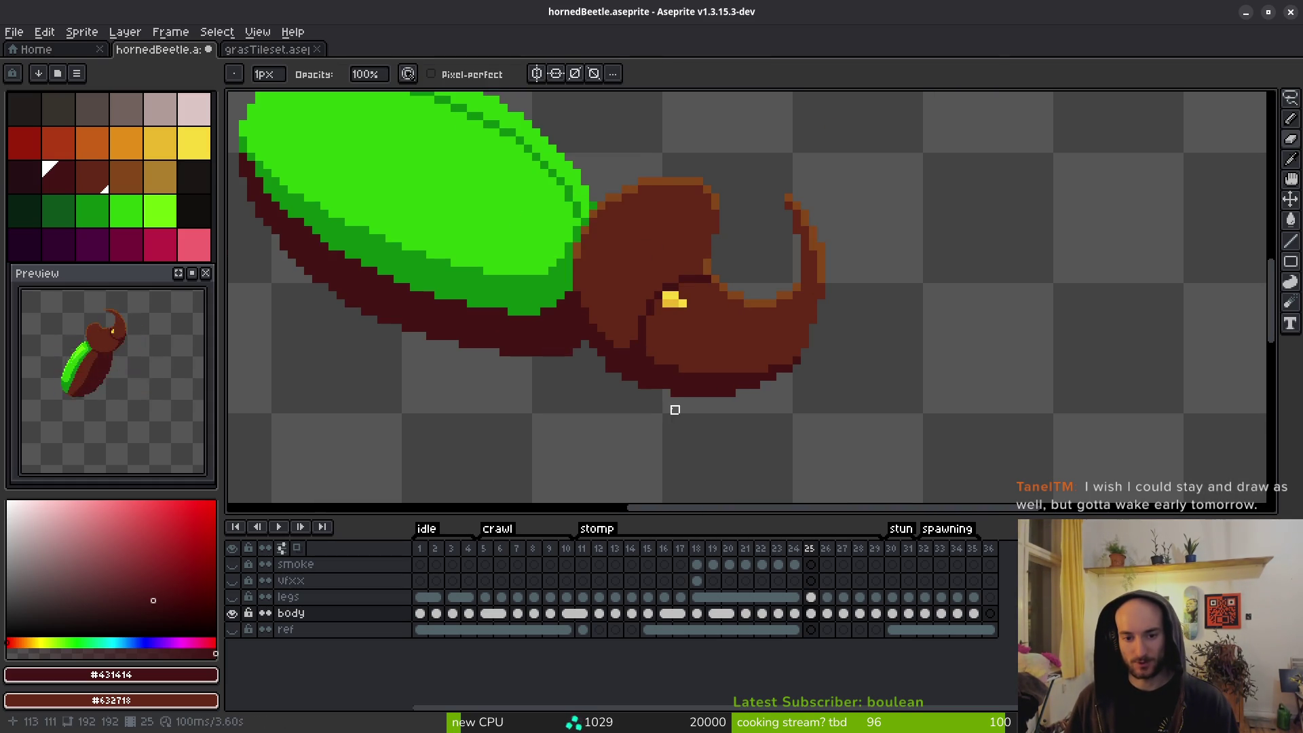
scroll(658, 388, up, 3)
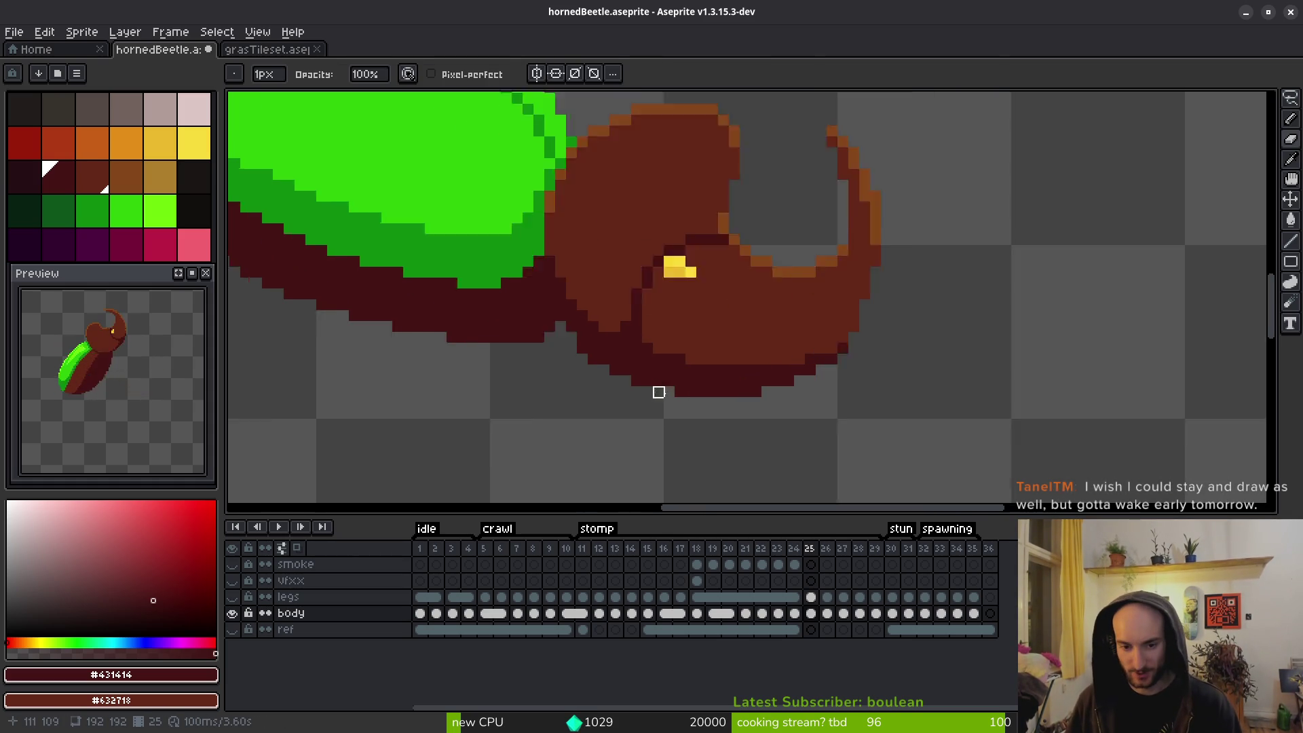
key(b)
key(r)
click(641, 407)
key(ctrl+z)
key(e)
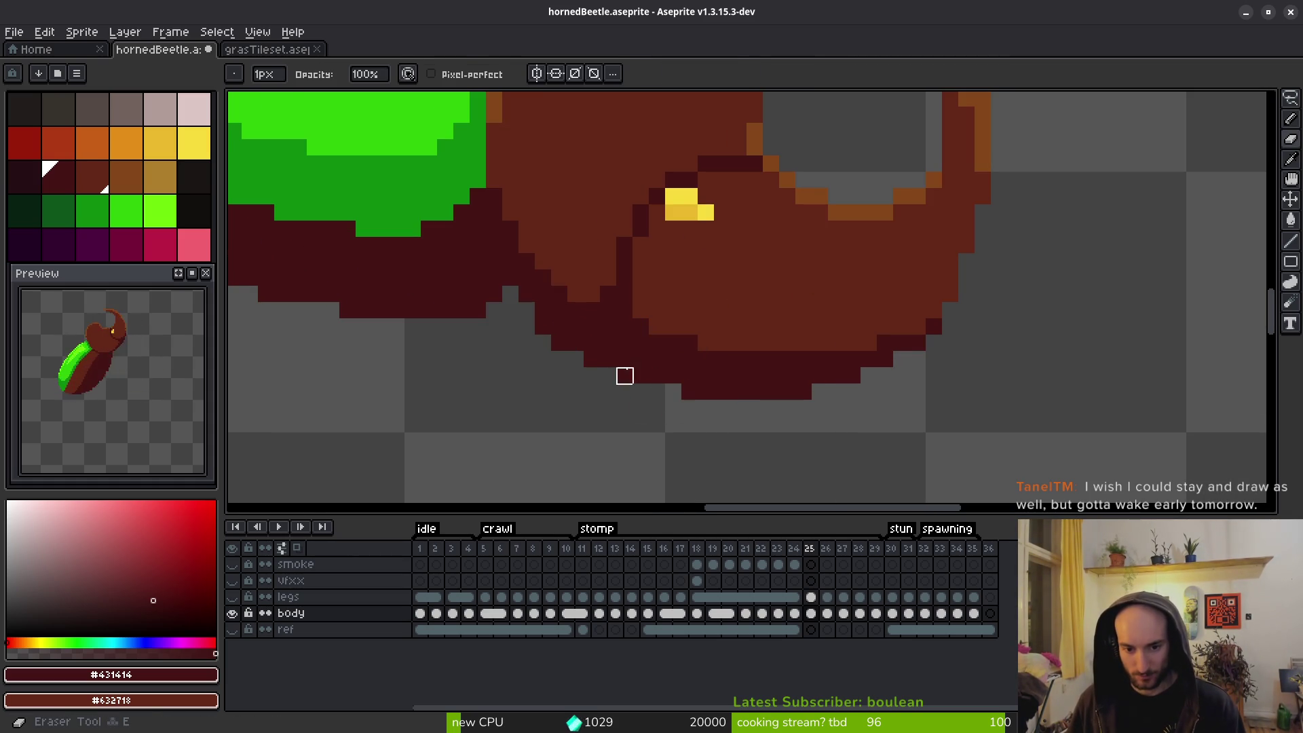
scroll(721, 437, down, 3)
key(b)
scroll(809, 398, up, 3)
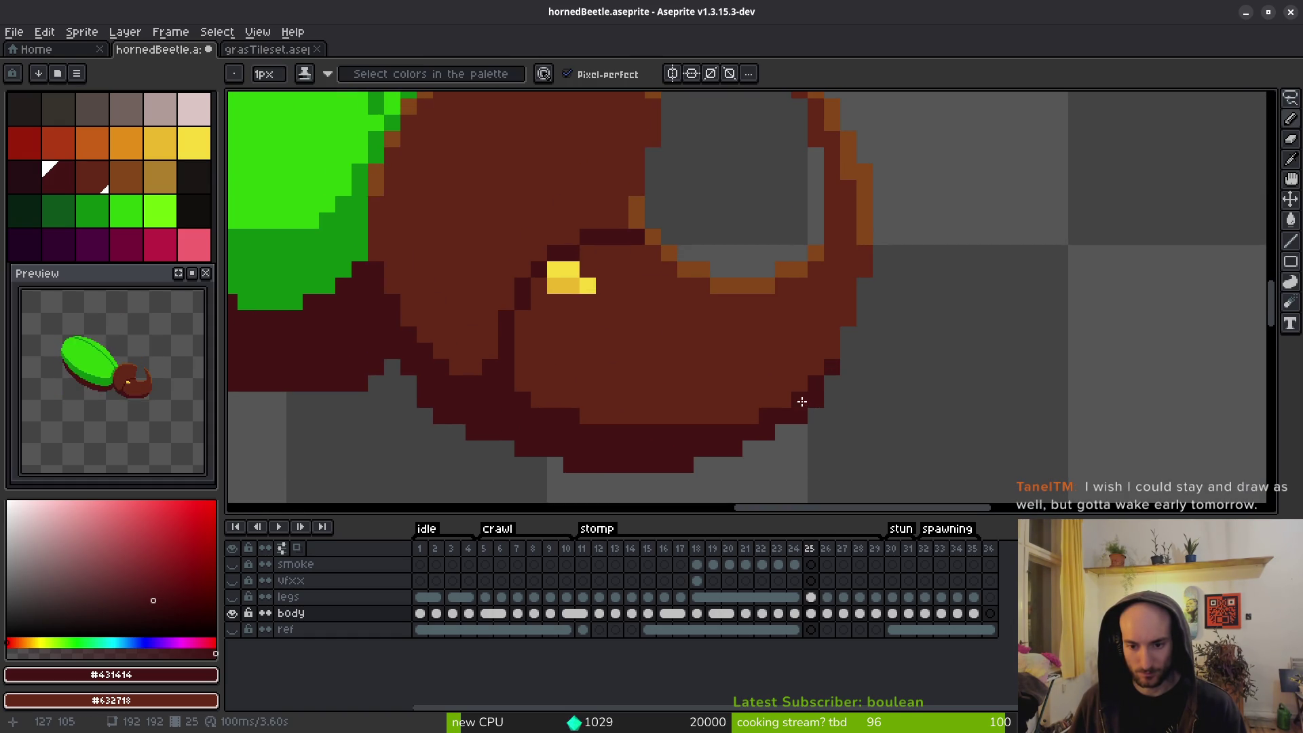
scroll(913, 441, down, 3)
key(comma)
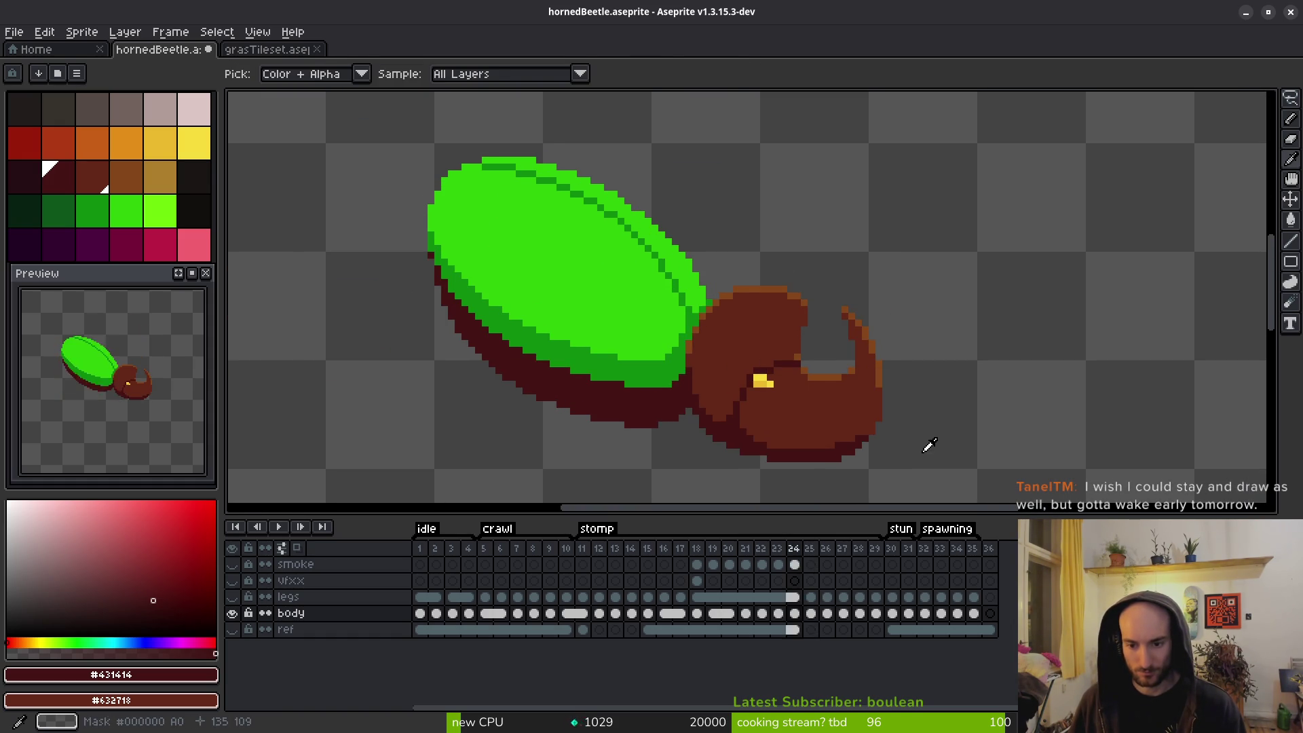
Step back through stomp frames 23, 22 and 19 to reach frame 18.
scroll(891, 436, up, 3)
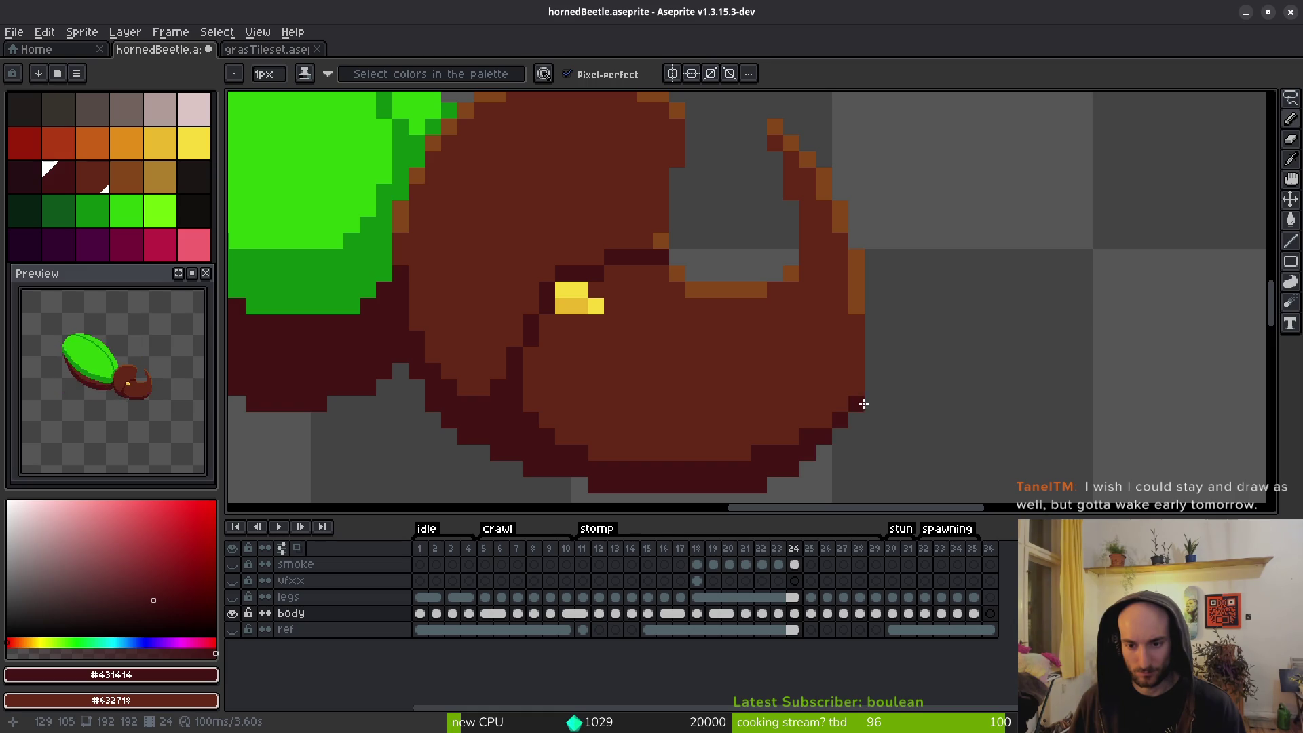
scroll(877, 446, down, 3)
key(comma)
key(period)
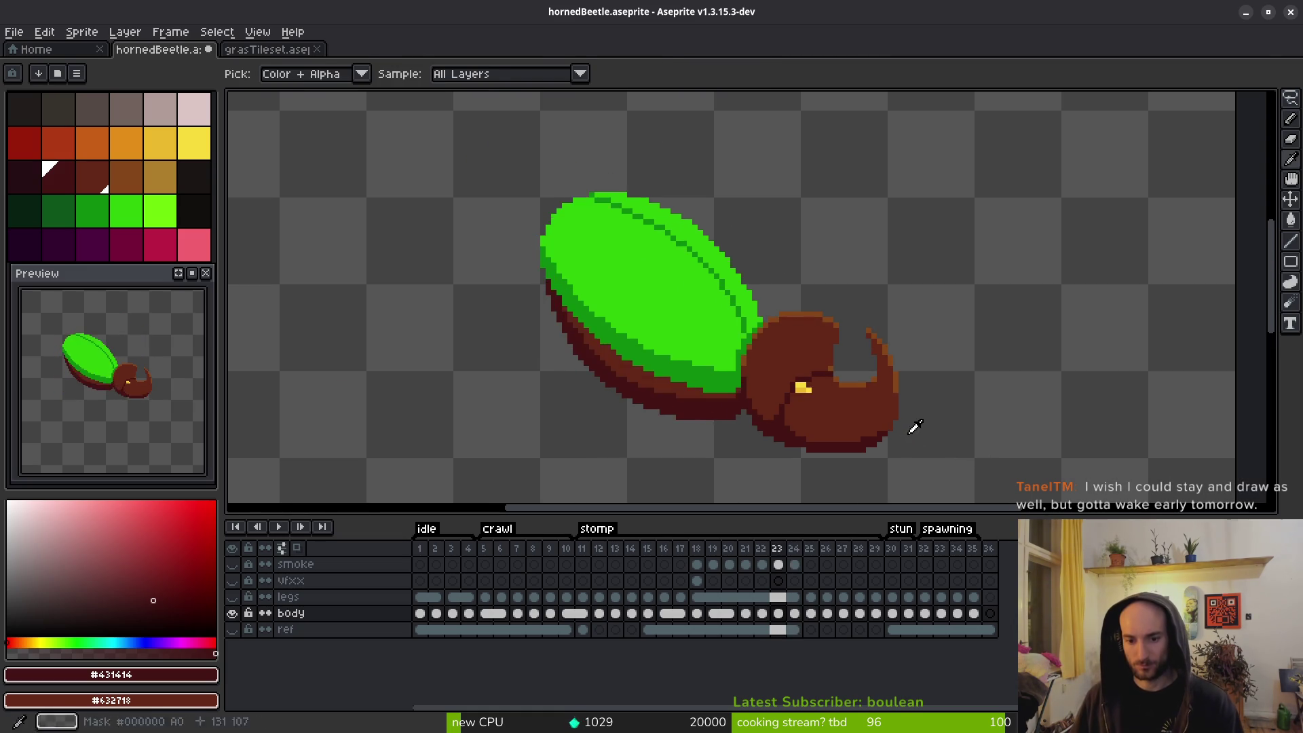
key(comma)
scroll(910, 427, up, 3)
key(comma)
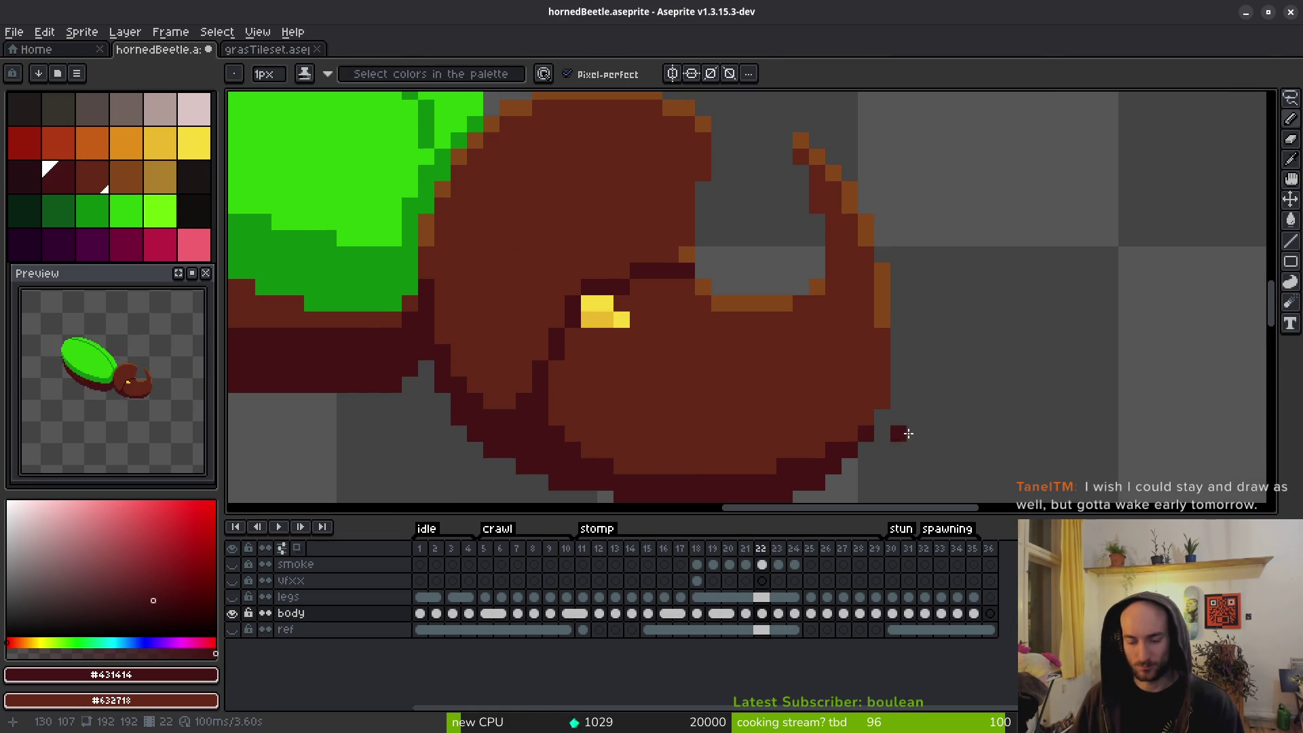
key(comma)
key(comma)
key(comma)
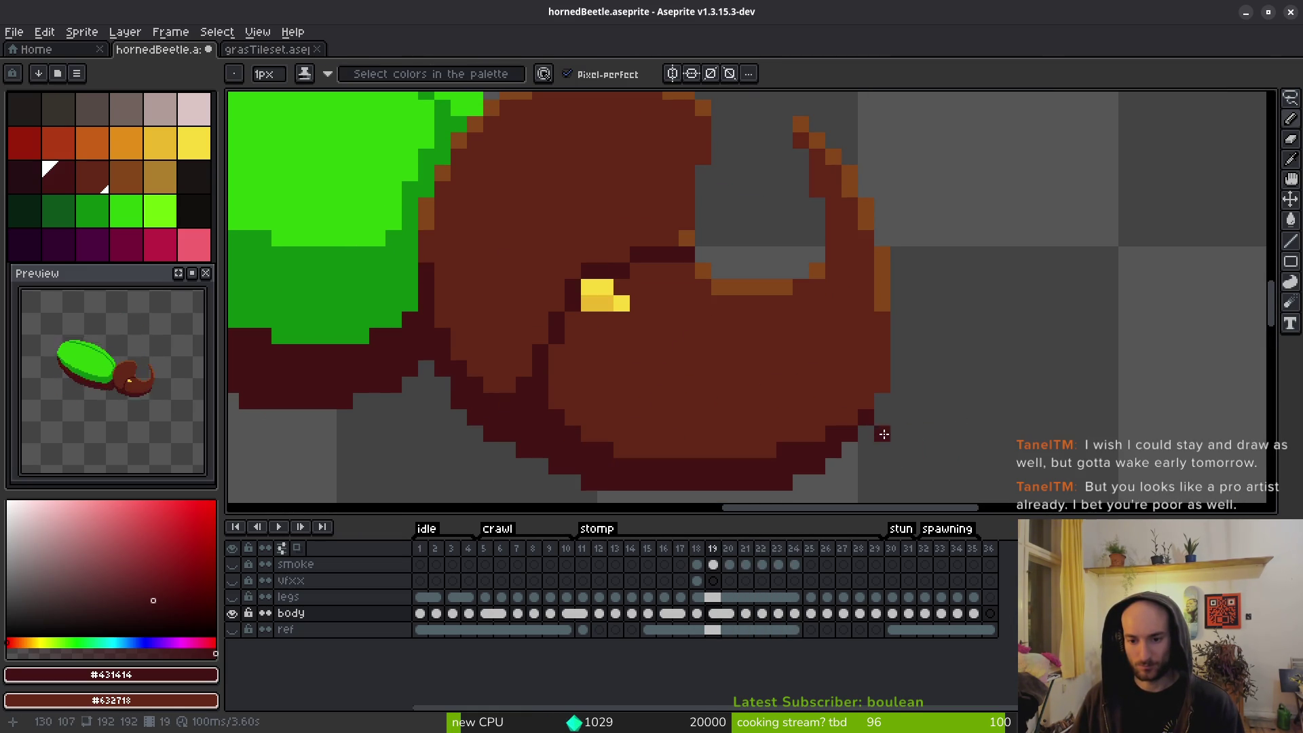
key(comma)
key(comma)
key(period)
key(period)
key(comma)
scroll(734, 452, up, 2)
Draw a stair-stepped dark outline along the lower edge of the head on frame 18.
mouse_move(875, 343)
mouse_down()
mouse_move(869, 372)
mouse_move(817, 369)
mouse_move(768, 387)
mouse_move(702, 440)
mouse_move(544, 414)
mouse_move(715, 413)
mouse_move(746, 399)
mouse_move(483, 358)
mouse_move(558, 384)
mouse_up()
drag(659, 410, 601, 385)
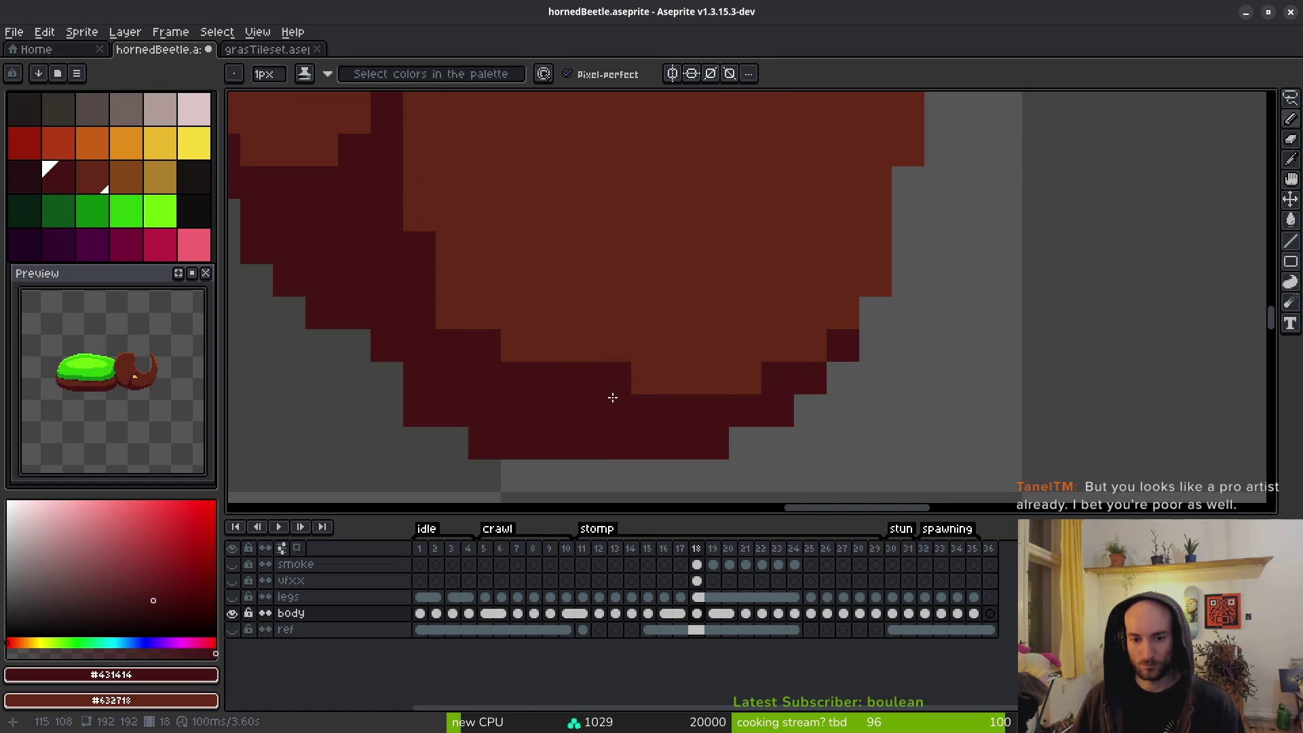
scroll(601, 386, down, 3)
scroll(695, 353, up, 2)
drag(682, 418, 696, 353)
click(689, 364)
scroll(775, 438, down, 3)
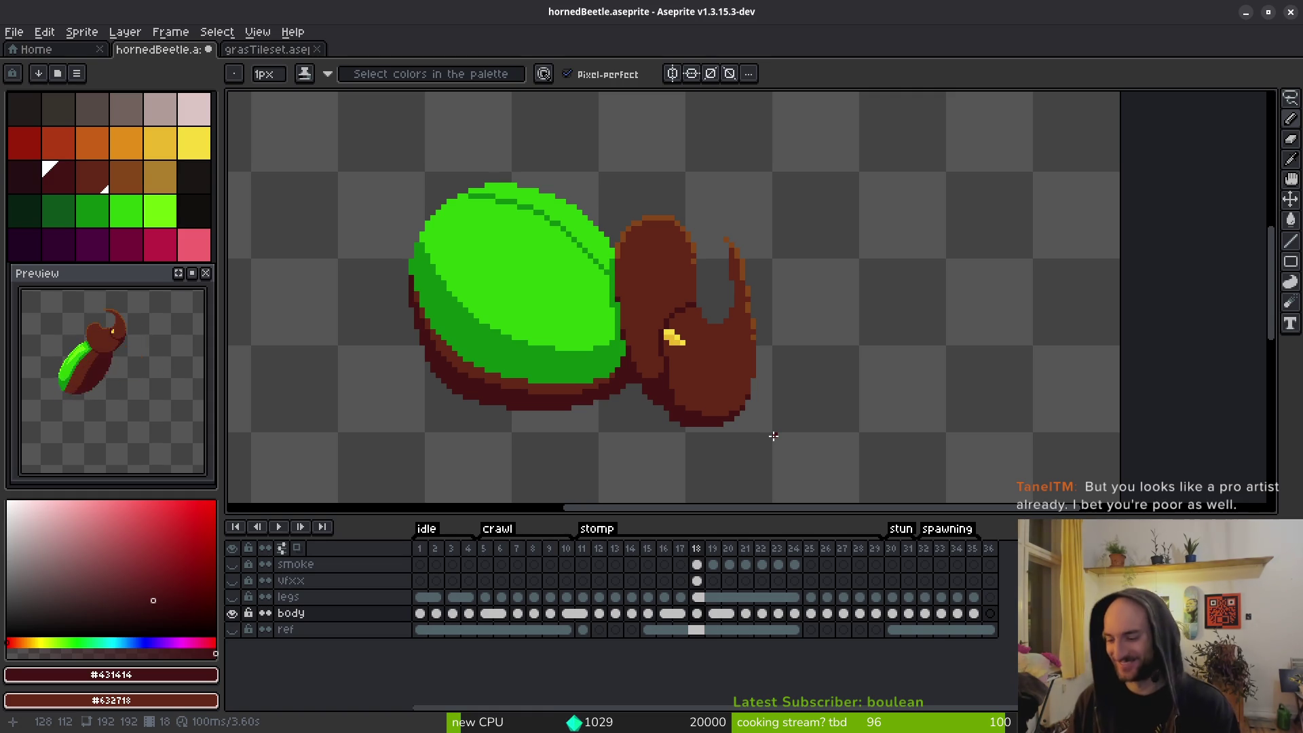
scroll(679, 373, up, 2)
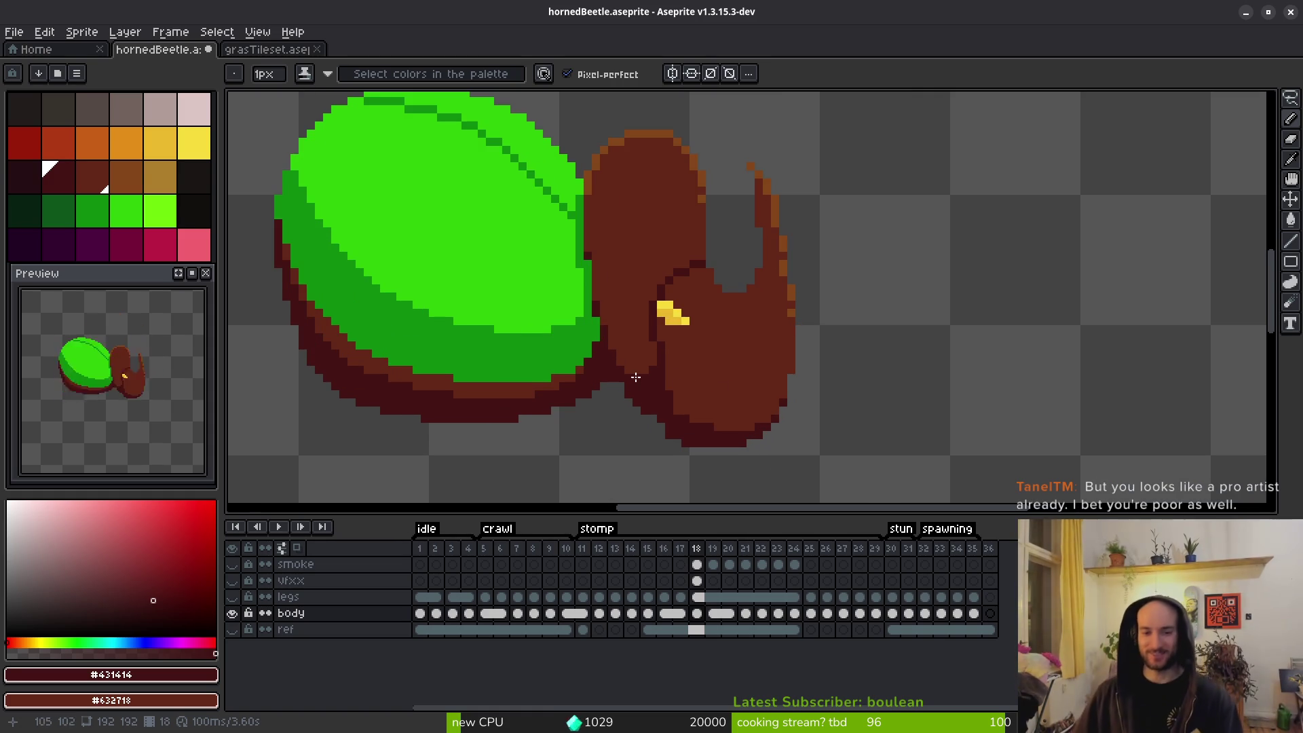
scroll(703, 375, down, 1)
Flip between frames 17, 18 and 19 to compare the poses, ending on frame 18.
key(Right)
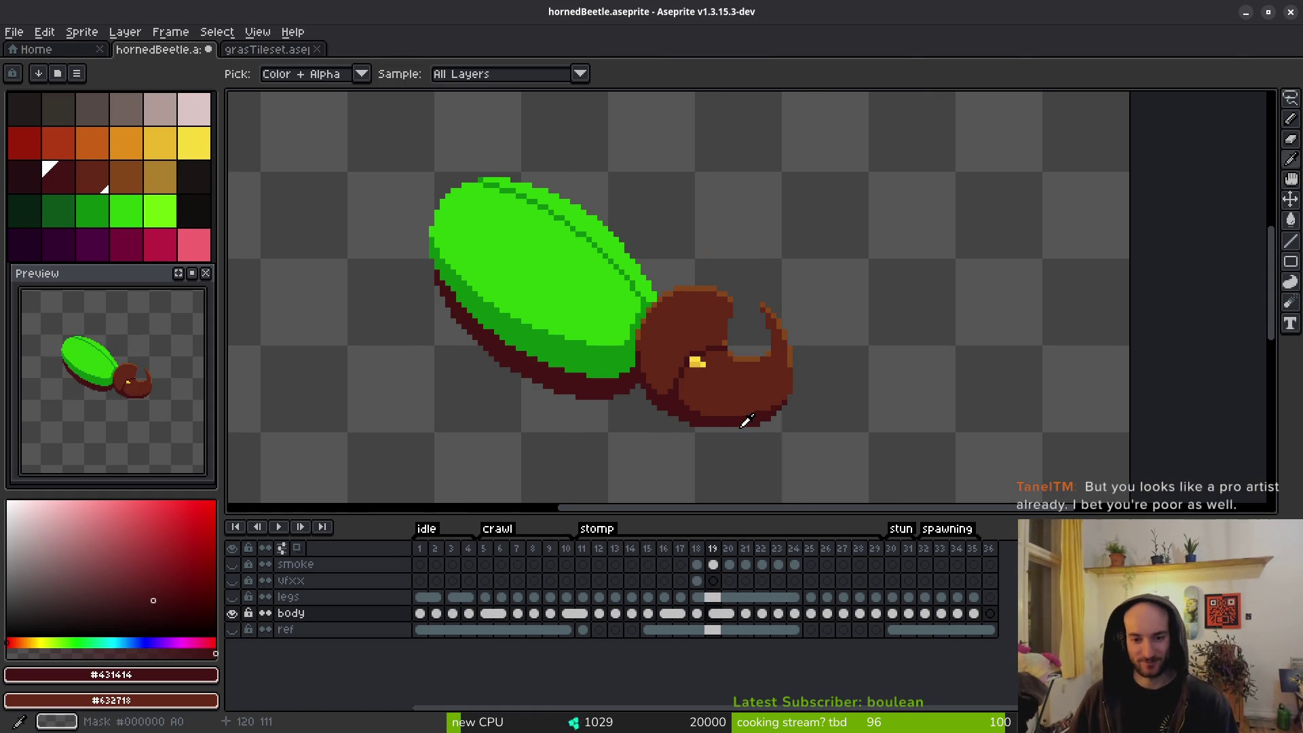
key(Left)
key(Right)
key(Left)
scroll(699, 435, up, 2)
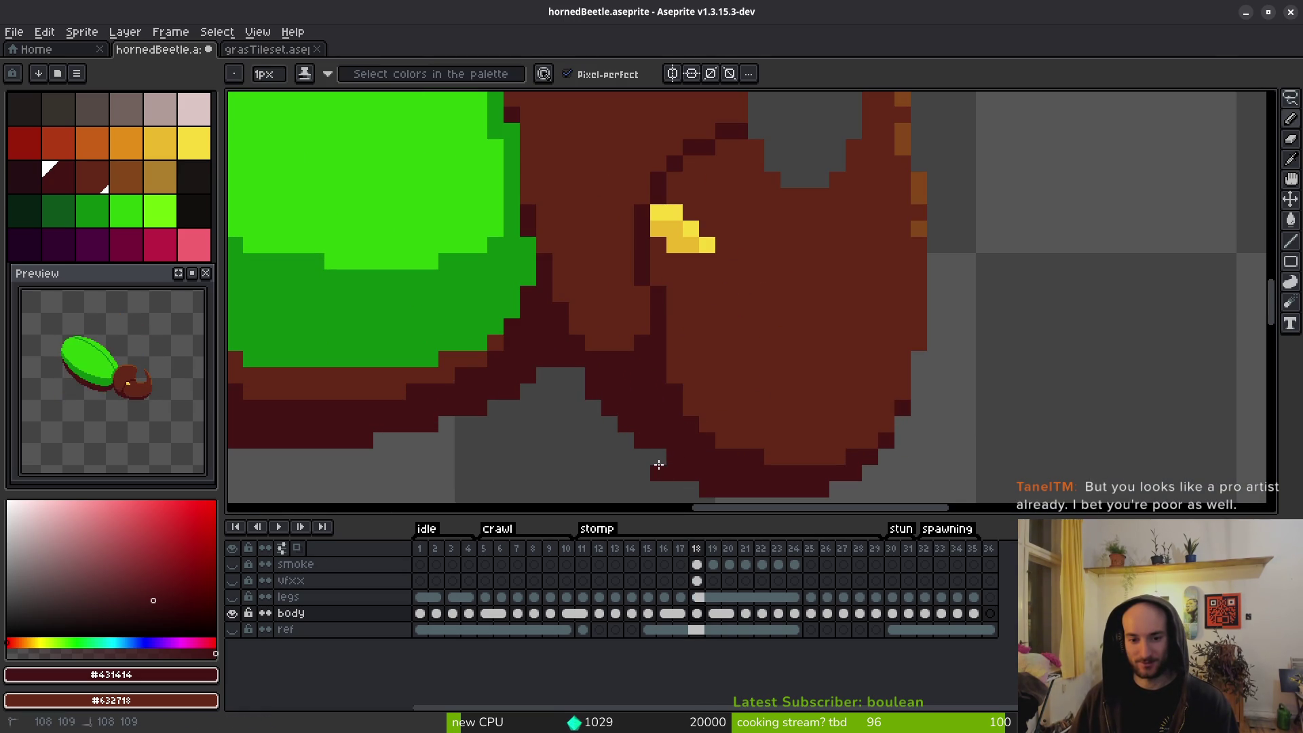
scroll(675, 472, down, 3)
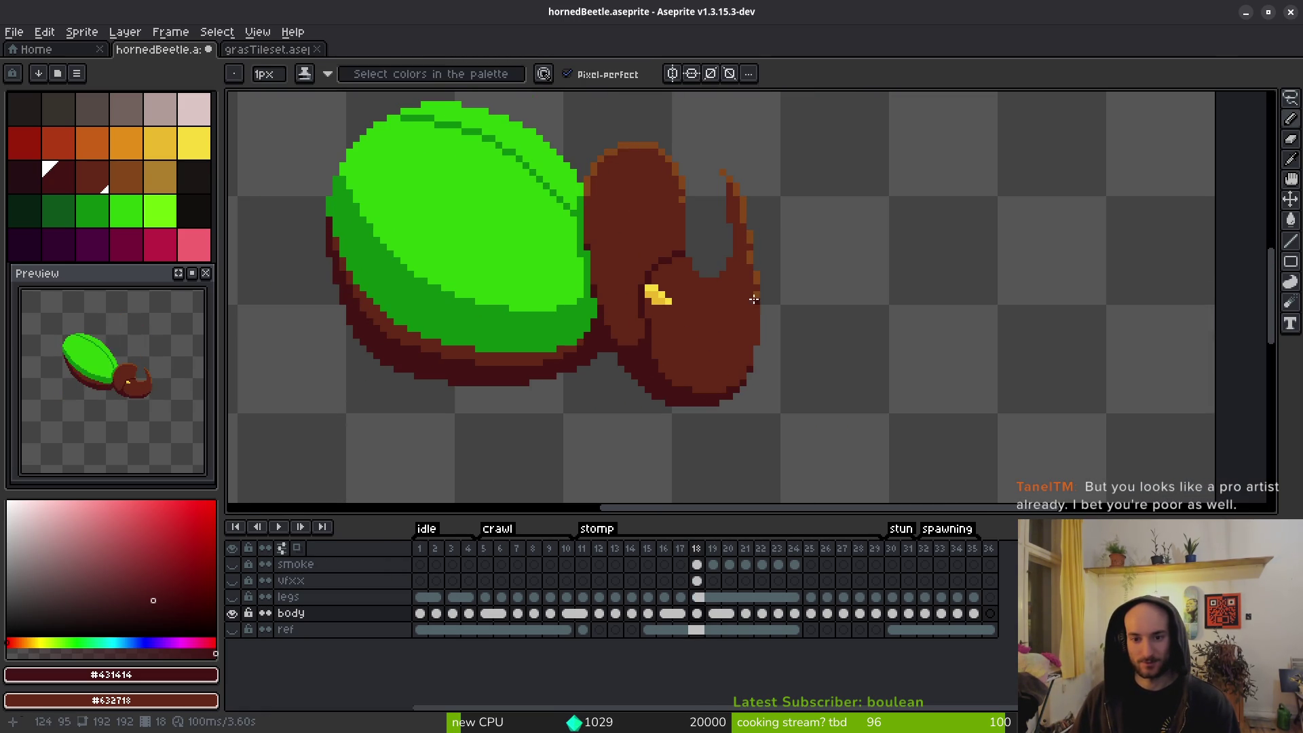
scroll(749, 278, up, 2)
scroll(749, 327, down, 3)
key(period)
key(i)
key(comma)
key(period)
key(comma)
key(comma)
key(period)
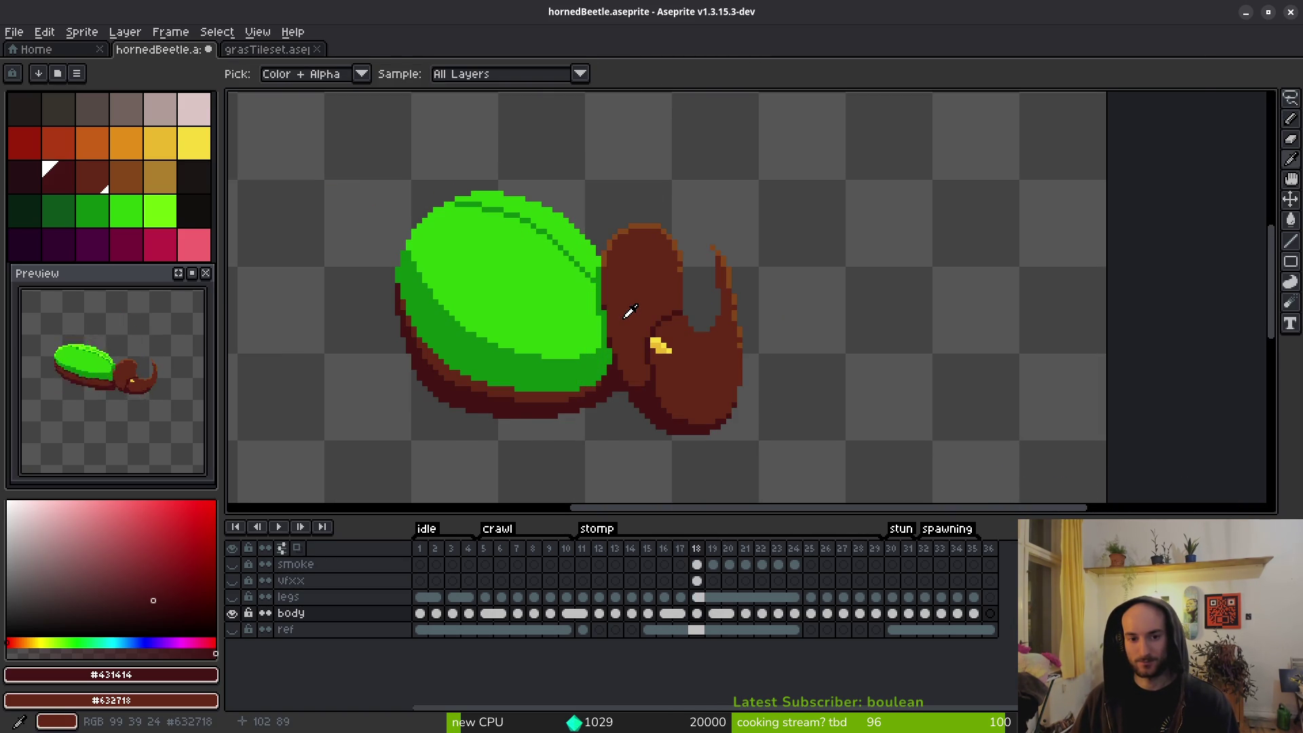
Eyedrop the bright shell green from the canvas for the pencil.
key(b)
scroll(543, 285, up, 2)
alt+click(516, 287)
scroll(475, 290, up, 1)
Draw a new bright-green top edge on the shell and bucket-fill the gaps beneath it.
mouse_move(362, 307)
mouse_down()
mouse_move(487, 262)
mouse_move(628, 278)
mouse_move(740, 331)
mouse_move(786, 391)
mouse_up()
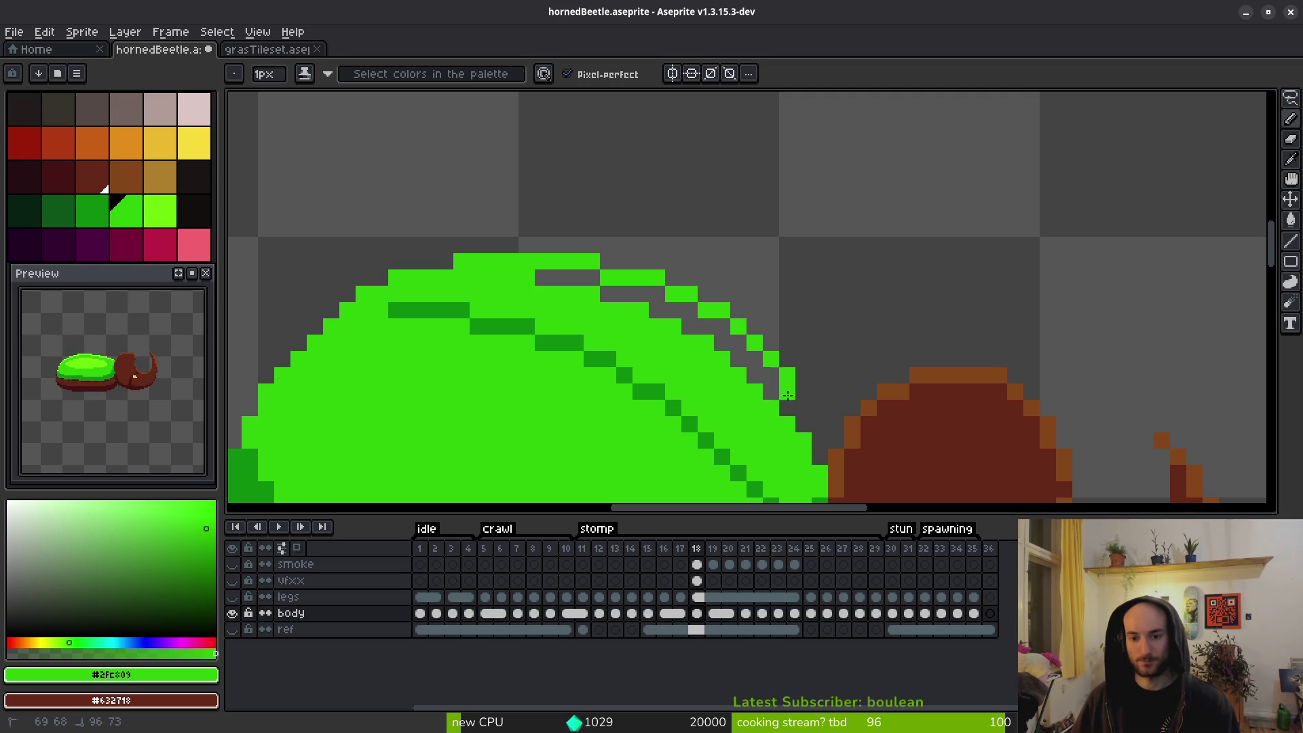
key(g)
click(736, 377)
click(574, 280)
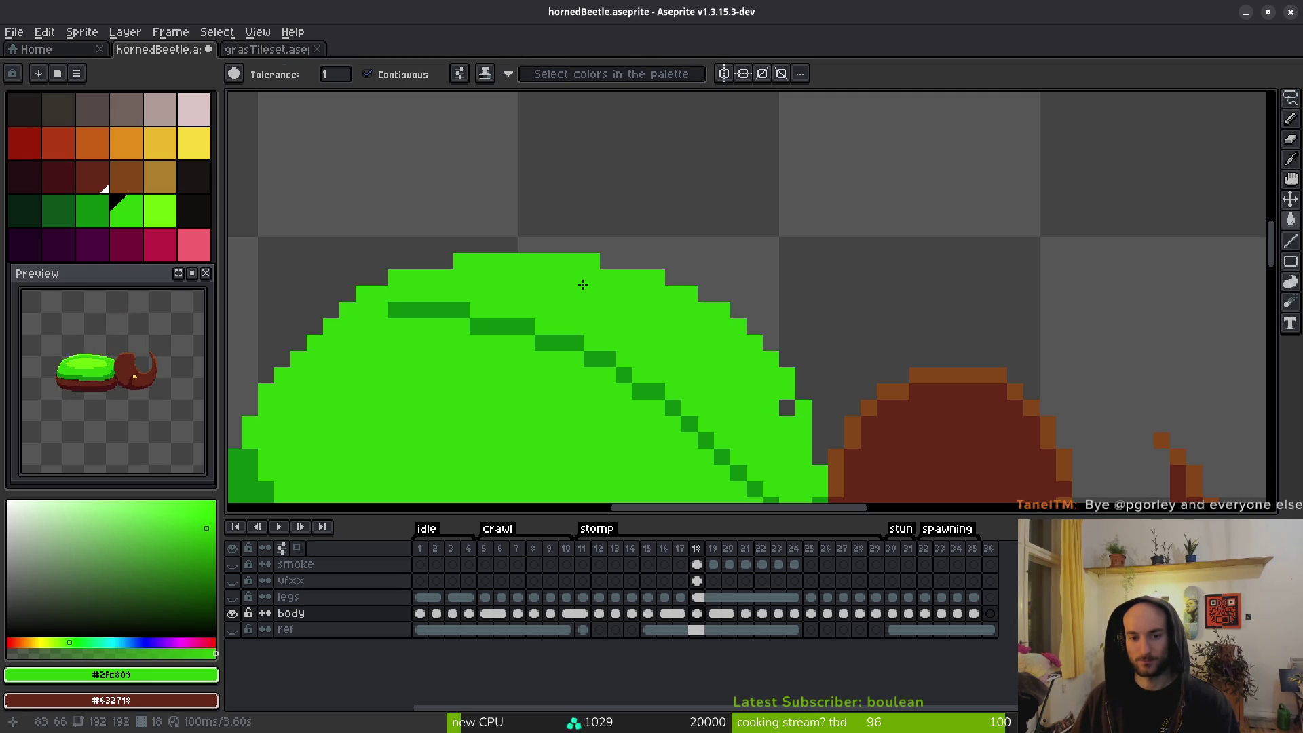
scroll(779, 415, down, 4)
scroll(809, 447, up, 5)
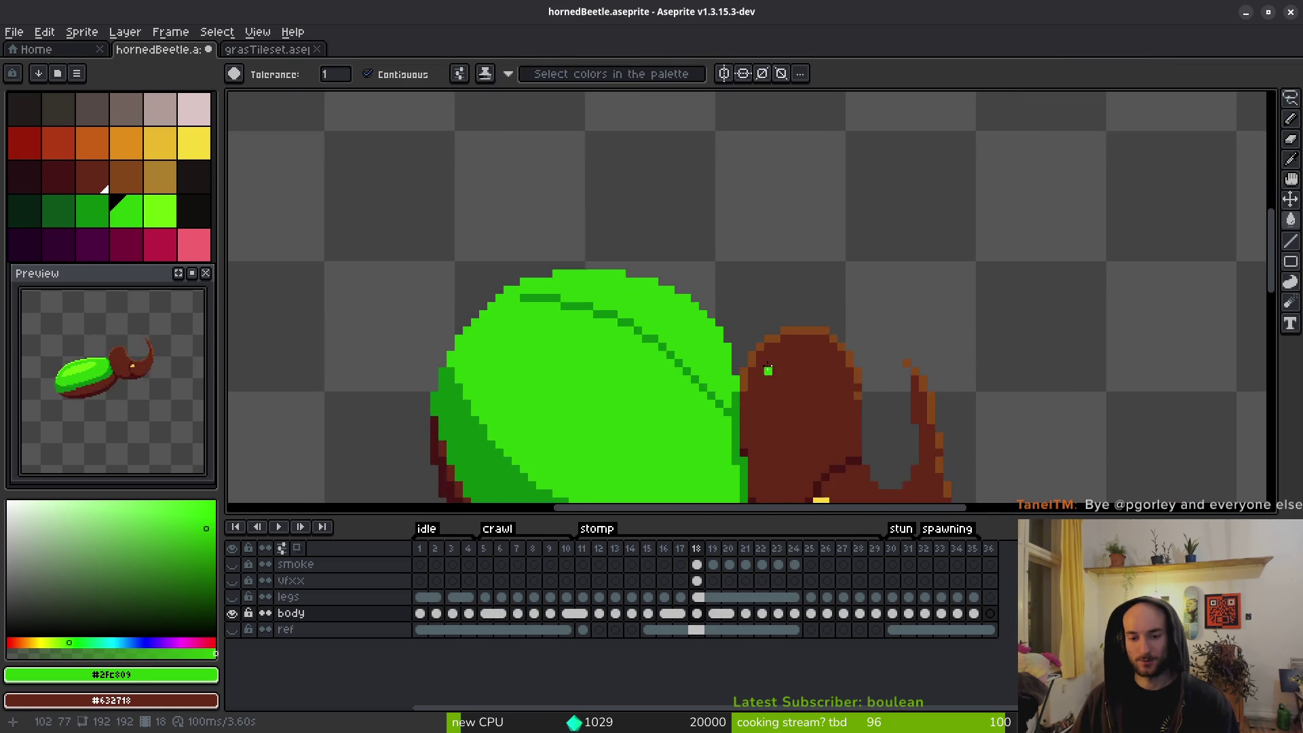
key(b)
key(r)
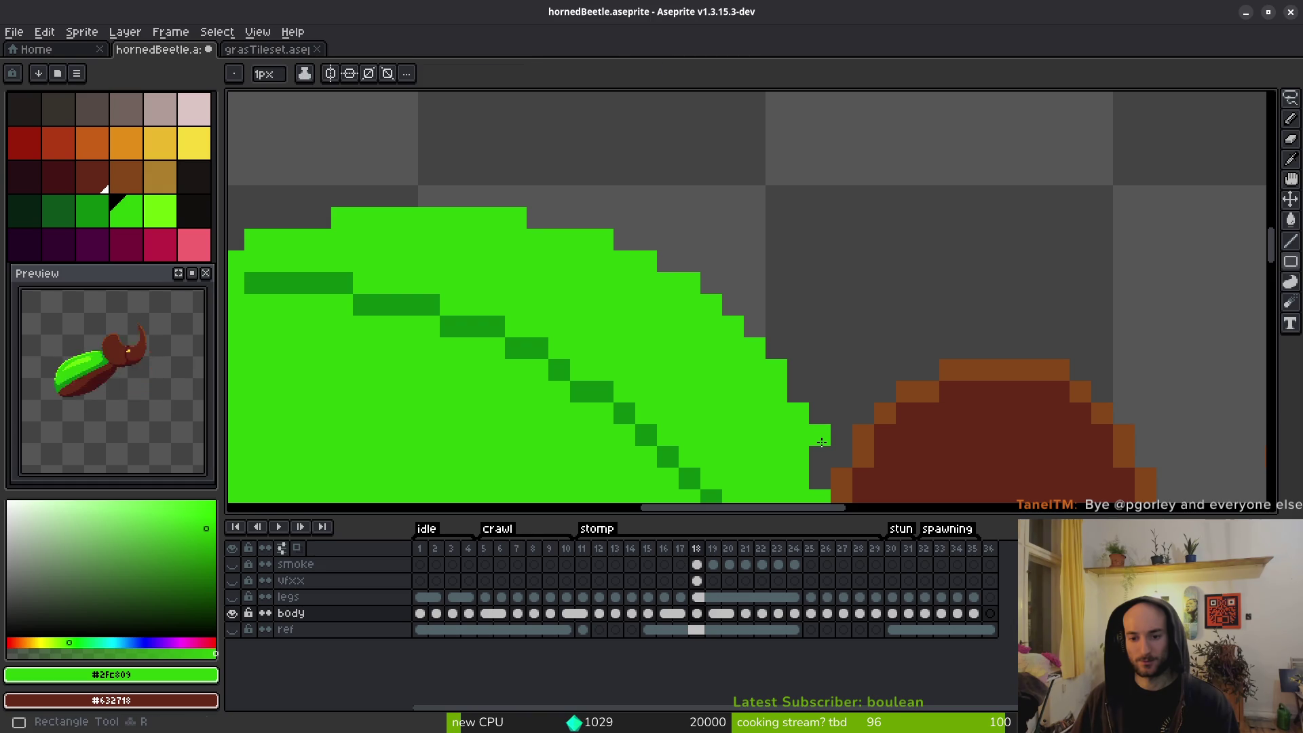
key(b)
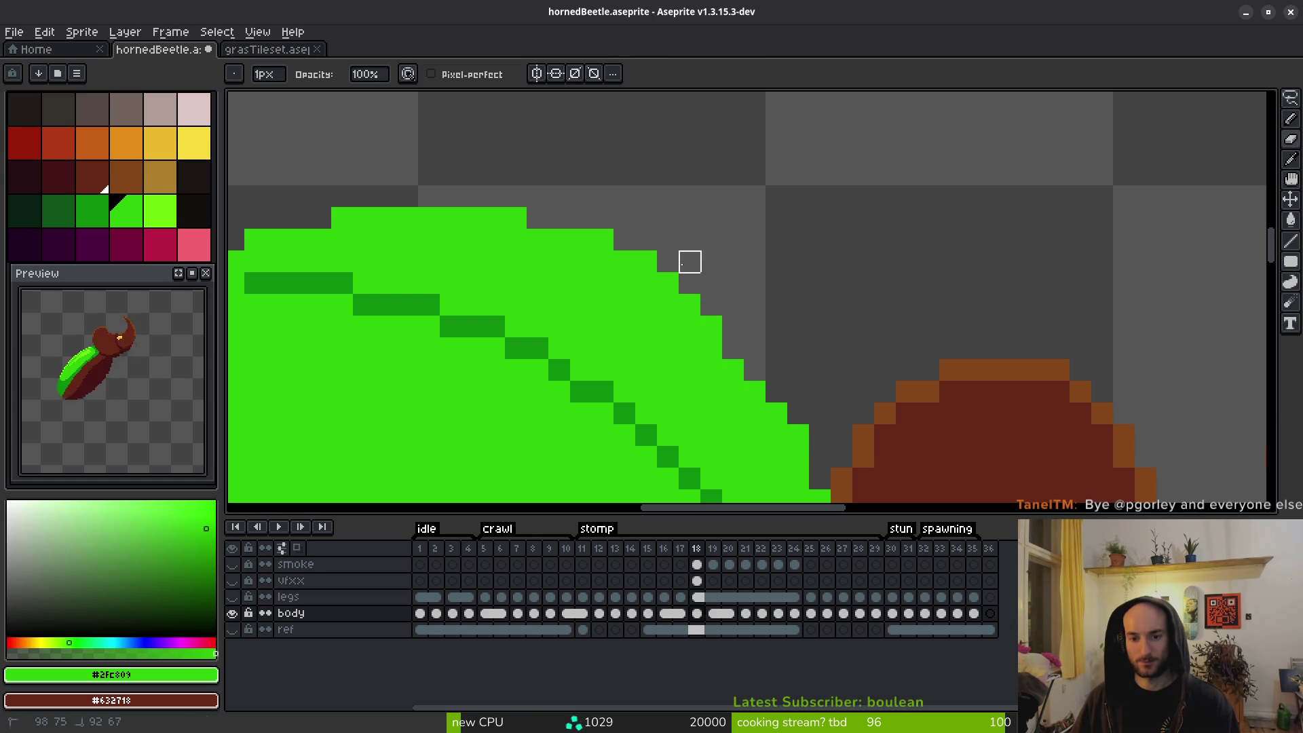
Trim the diagonal shell edge and excess green pixels from the shell's top row.
drag(711, 326, 646, 262)
drag(583, 240, 441, 197)
drag(517, 218, 559, 239)
key(b)
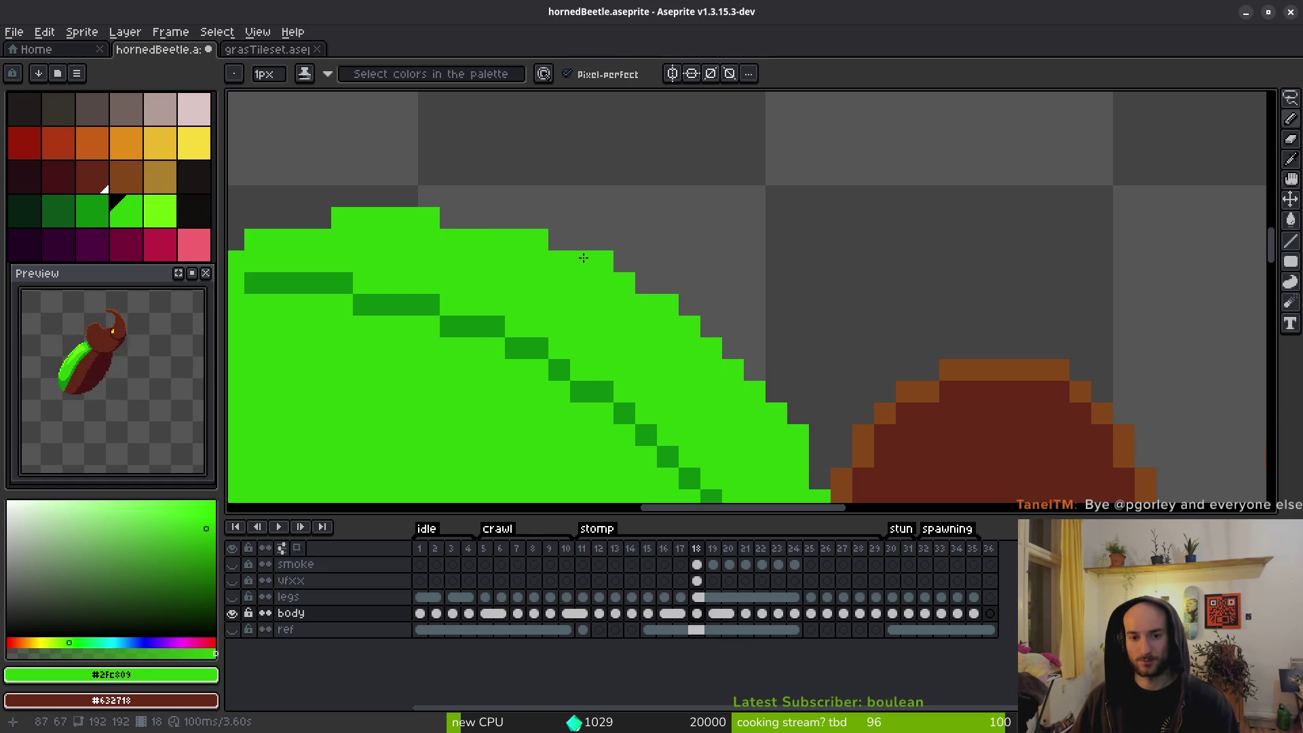
key(e)
scroll(840, 363, down, 3)
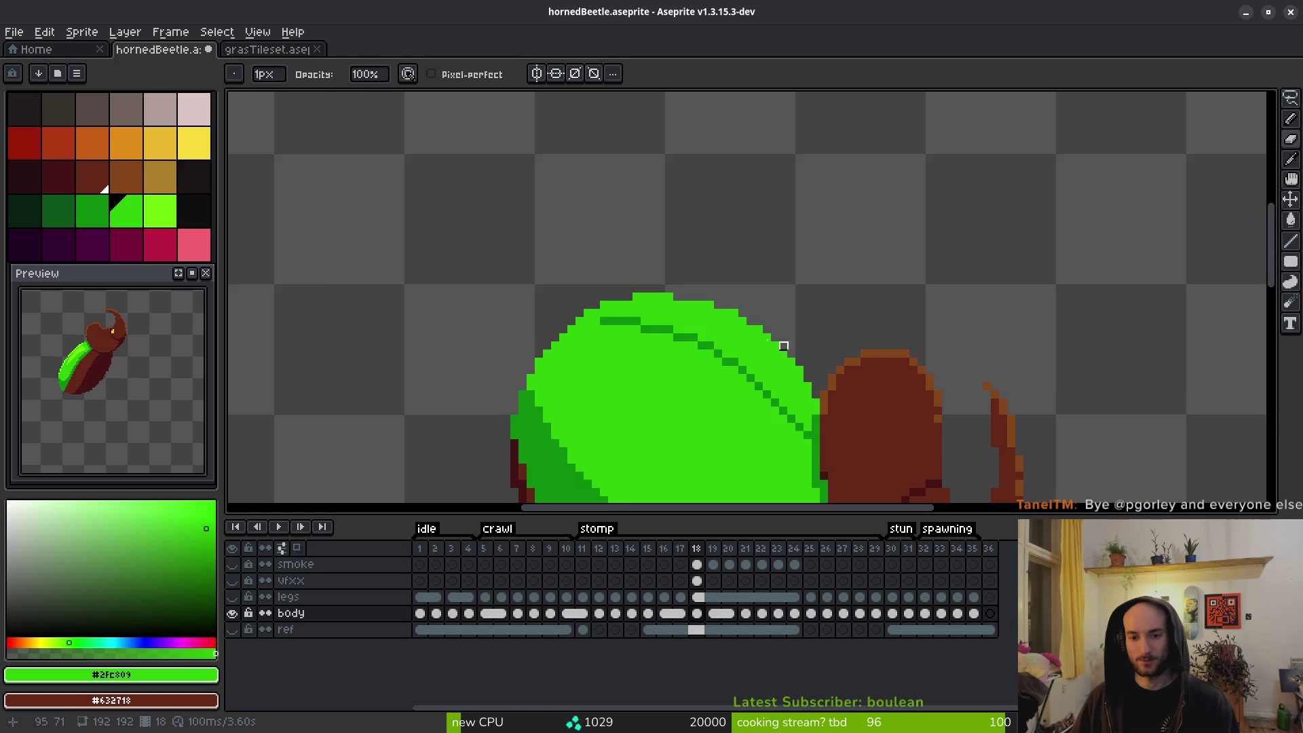
scroll(799, 346, up, 2)
scroll(843, 294, down, 3)
scroll(831, 275, up, 2)
key(b)
Add green pixels at both ends of the top row and erase stray shell-edge pixels.
drag(819, 291, 703, 294)
key(e)
click(619, 324)
click(652, 307)
click(733, 341)
scroll(733, 340, down, 3)
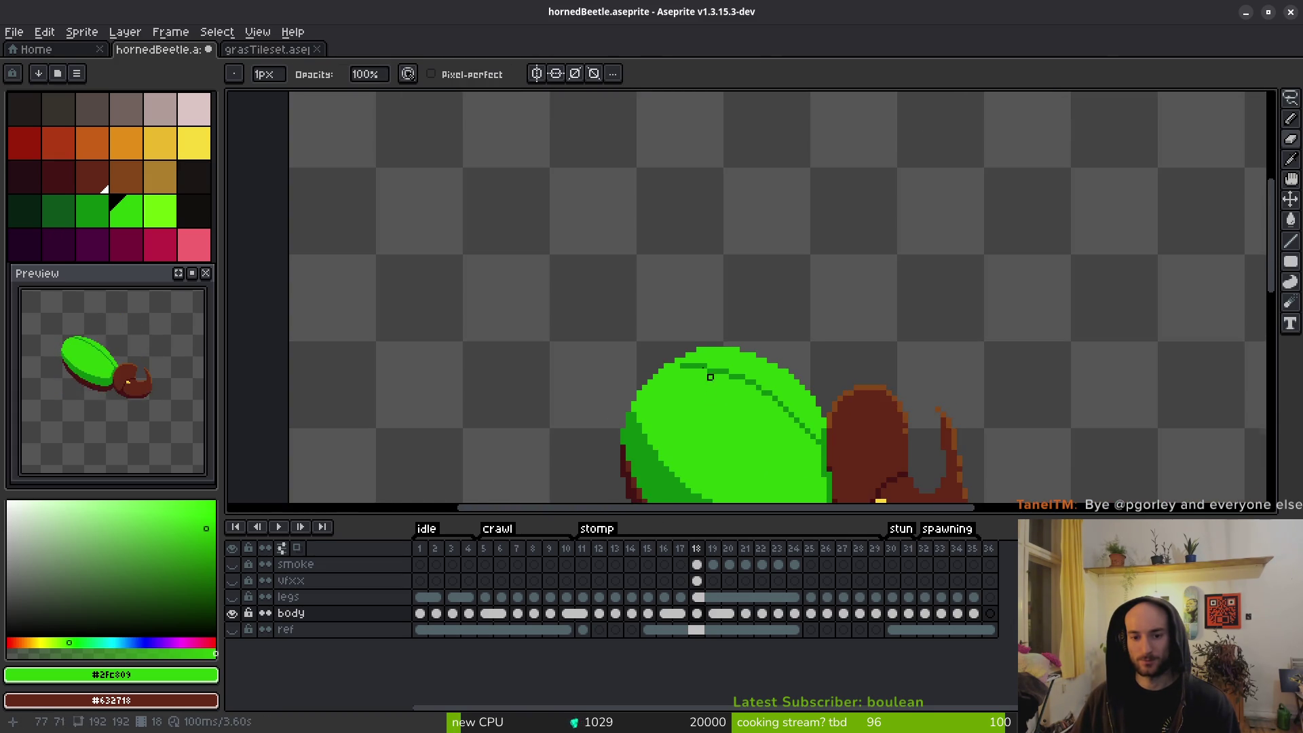
scroll(713, 353, up, 2)
scroll(719, 341, down, 3)
Save the sprite file.
key(ctrl+s)
scroll(762, 396, up, 6)
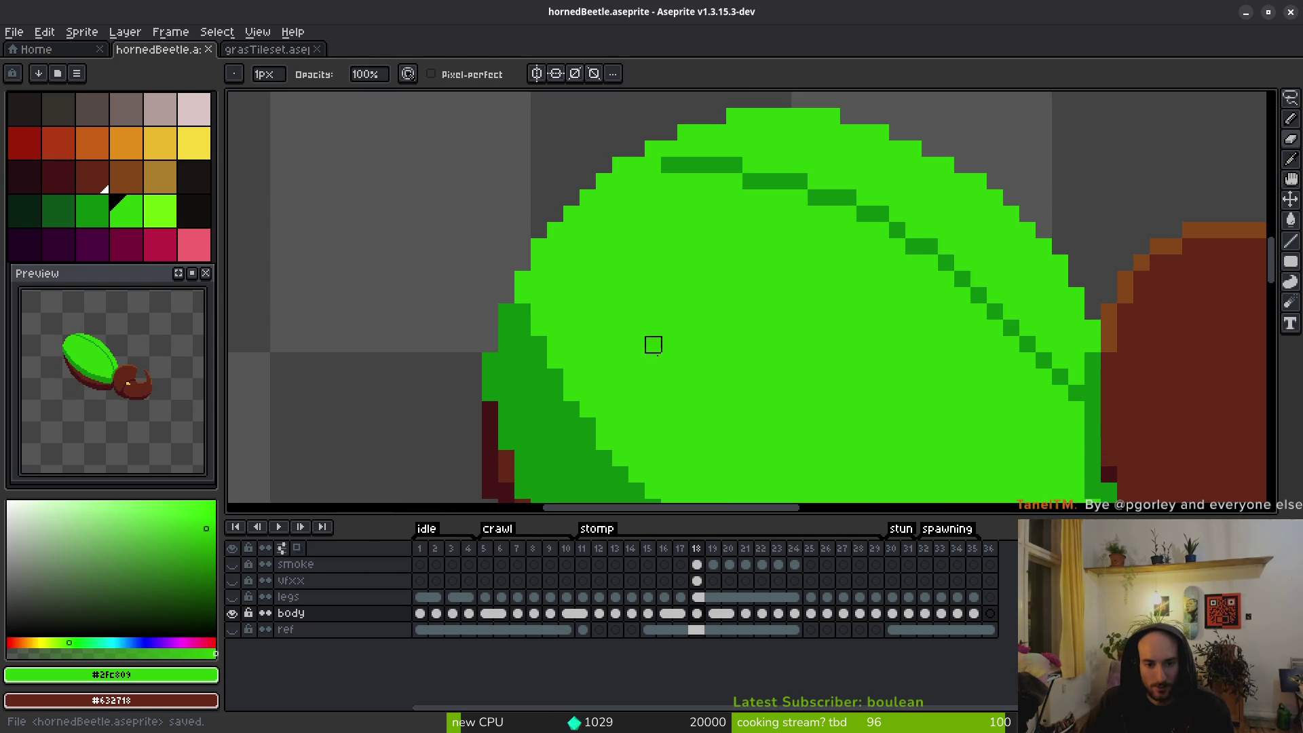
scroll(653, 312, down, 2)
Paint light green over the shell's dark-green left edge and band to widen the highlight.
key(b)
drag(518, 232, 579, 332)
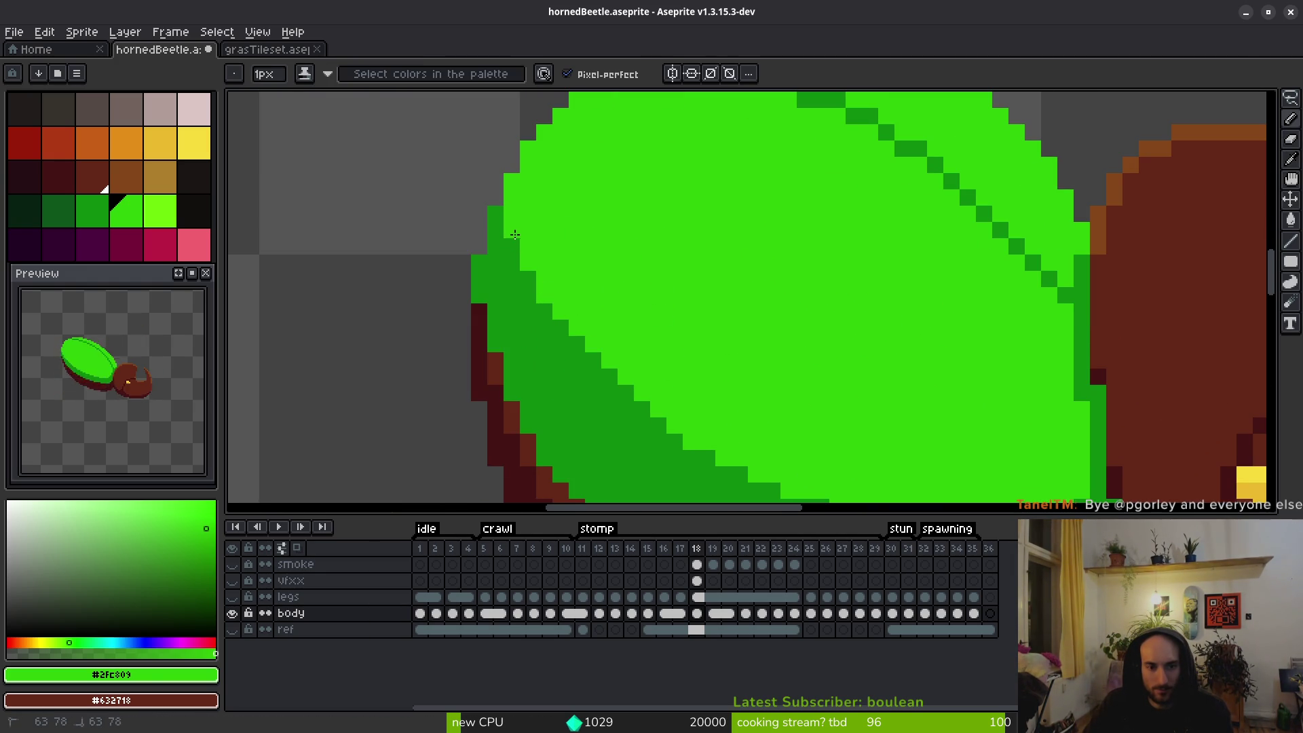
scroll(577, 299, down, 6)
scroll(653, 306, up, 6)
mouse_move(598, 293)
mouse_down()
mouse_move(629, 347)
mouse_move(703, 384)
mouse_up()
scroll(646, 352, down, 2)
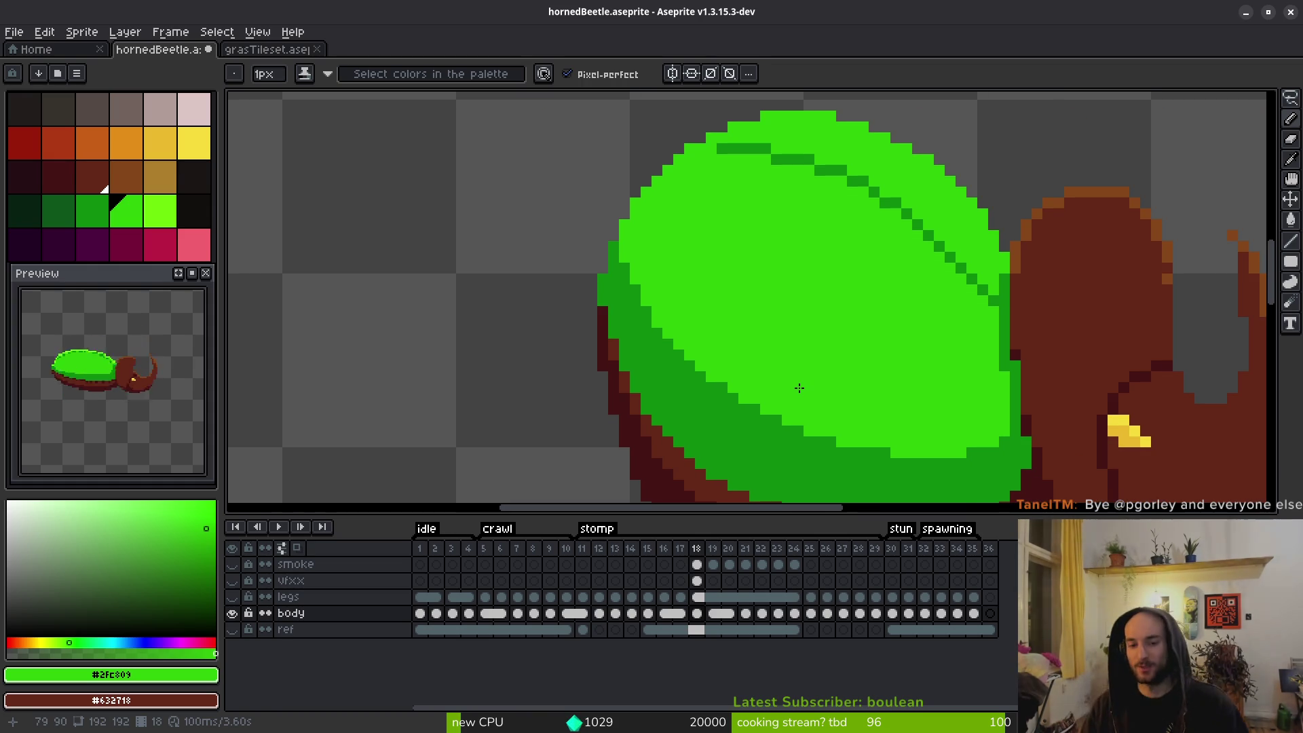
Centre the shell in view and pick the darker shell green.
drag(848, 258, 593, 202)
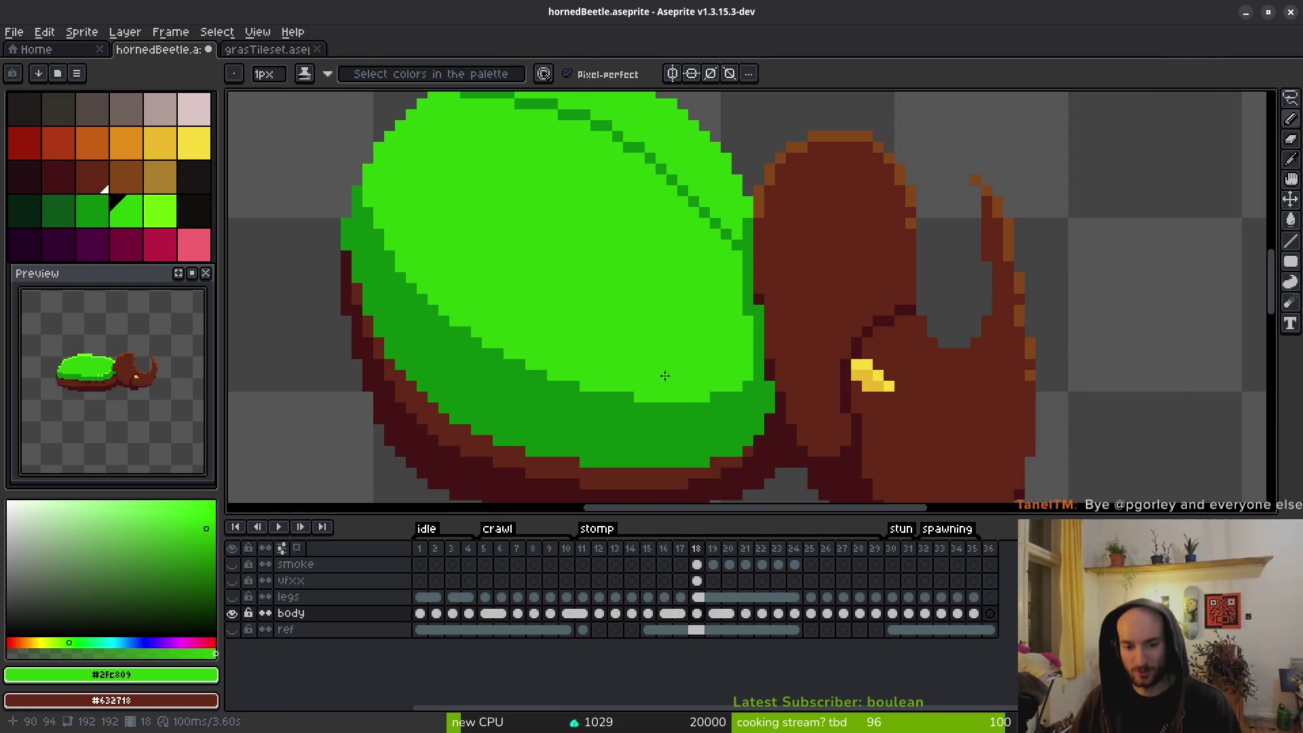
alt+click(588, 394)
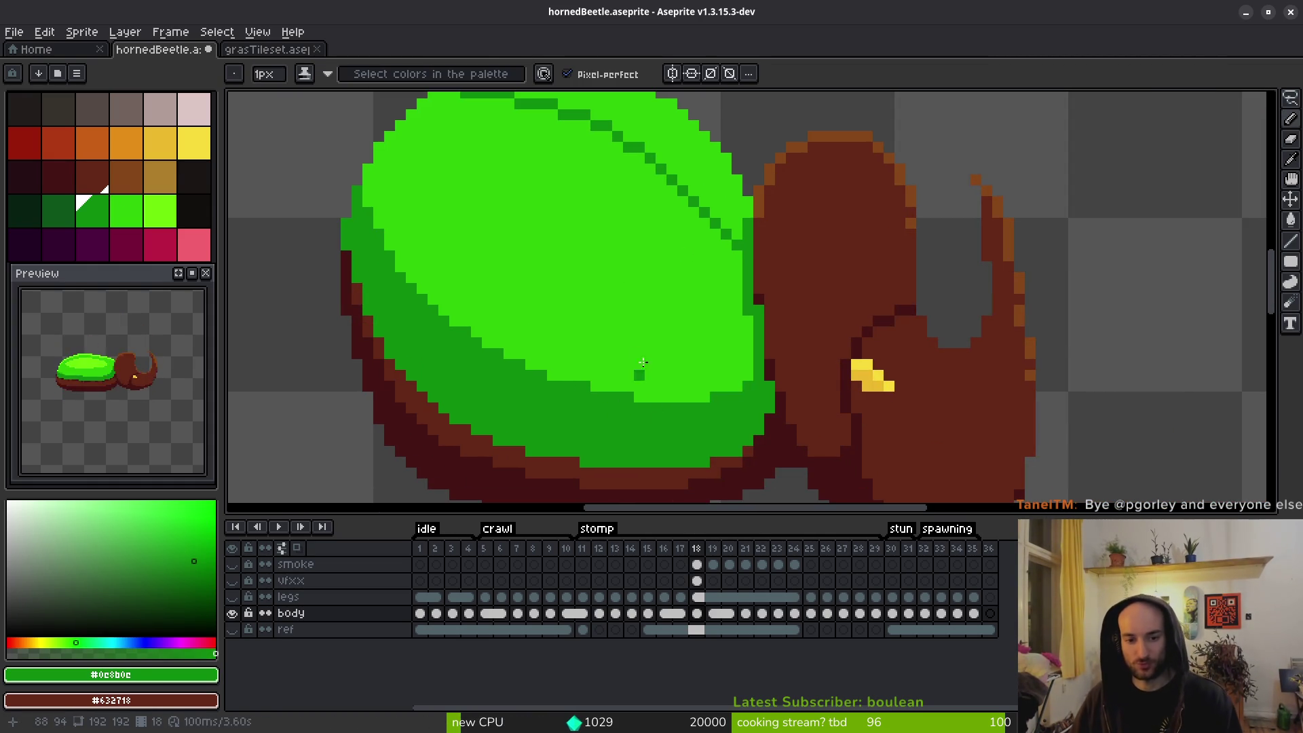
scroll(652, 367, down, 2)
Save hornedBeetle.aseprite, flip through stomp frames 20–25, and settle back on frame 19.
key(ctrl+s)
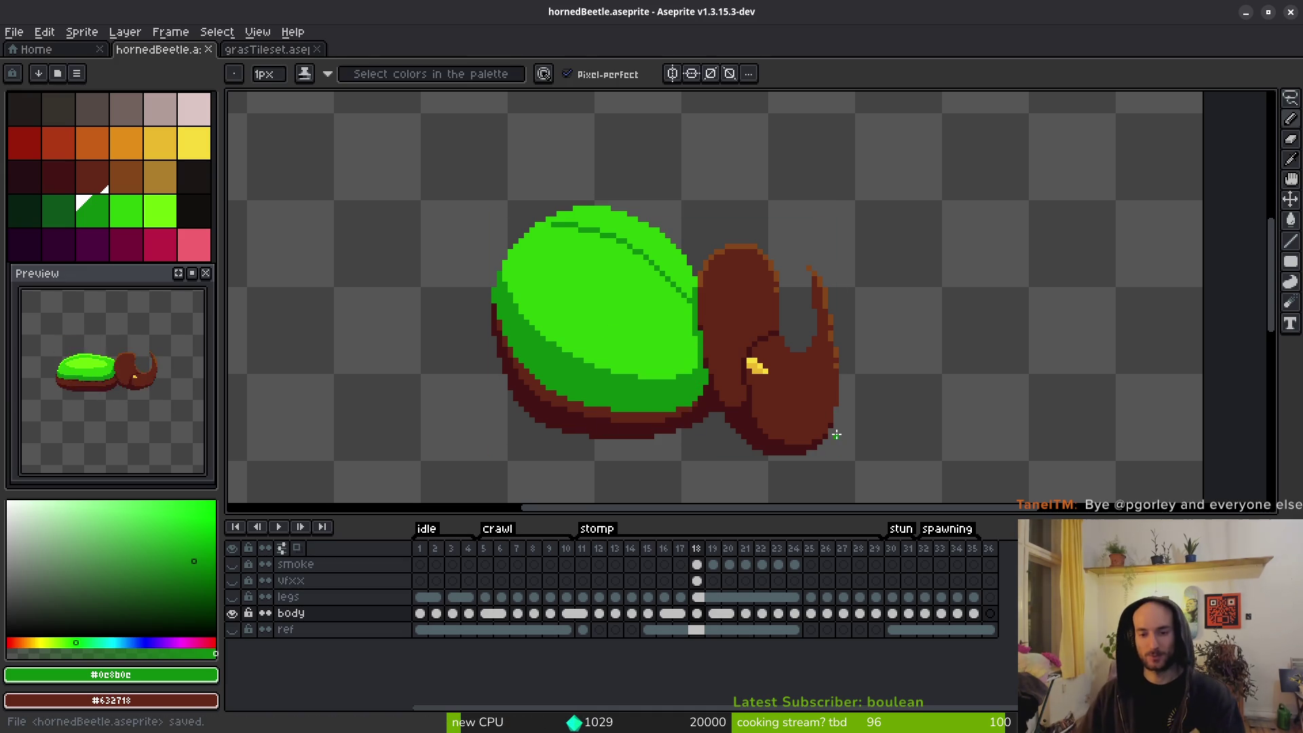
key(Right)
key(Right)
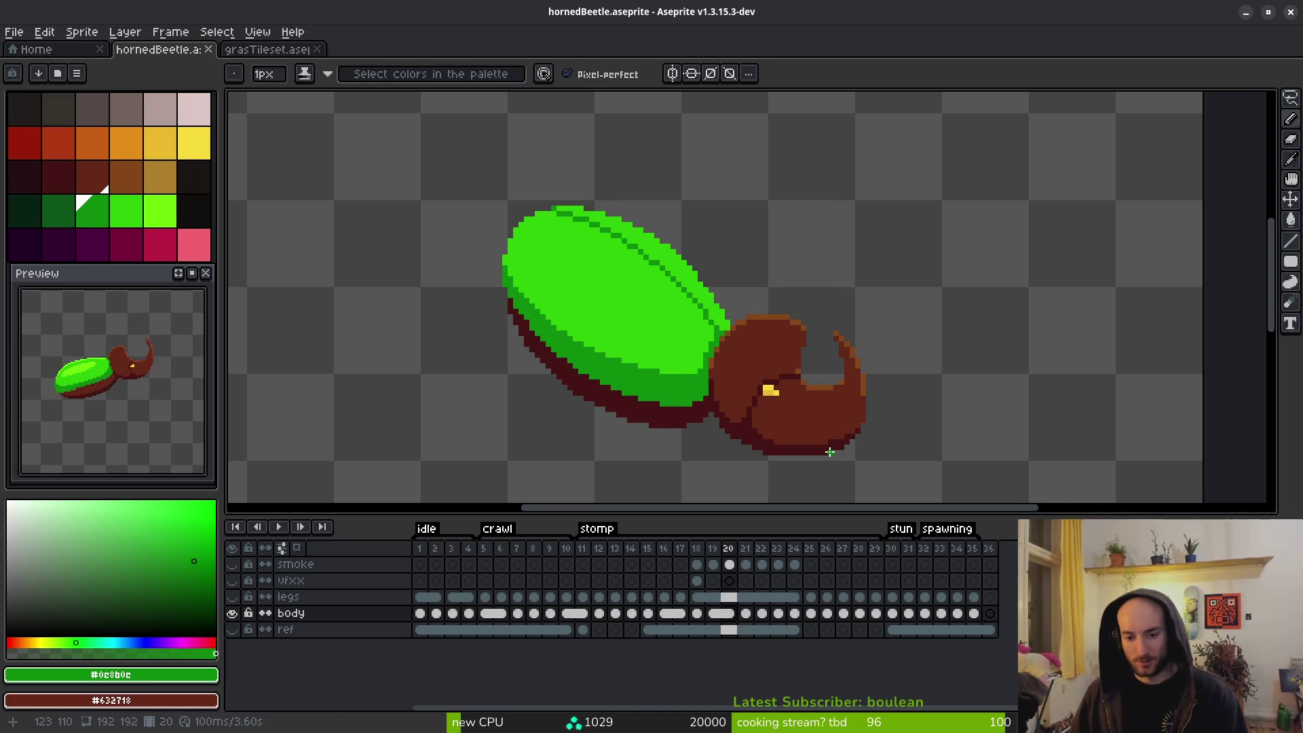
key(Right)
key(Right)
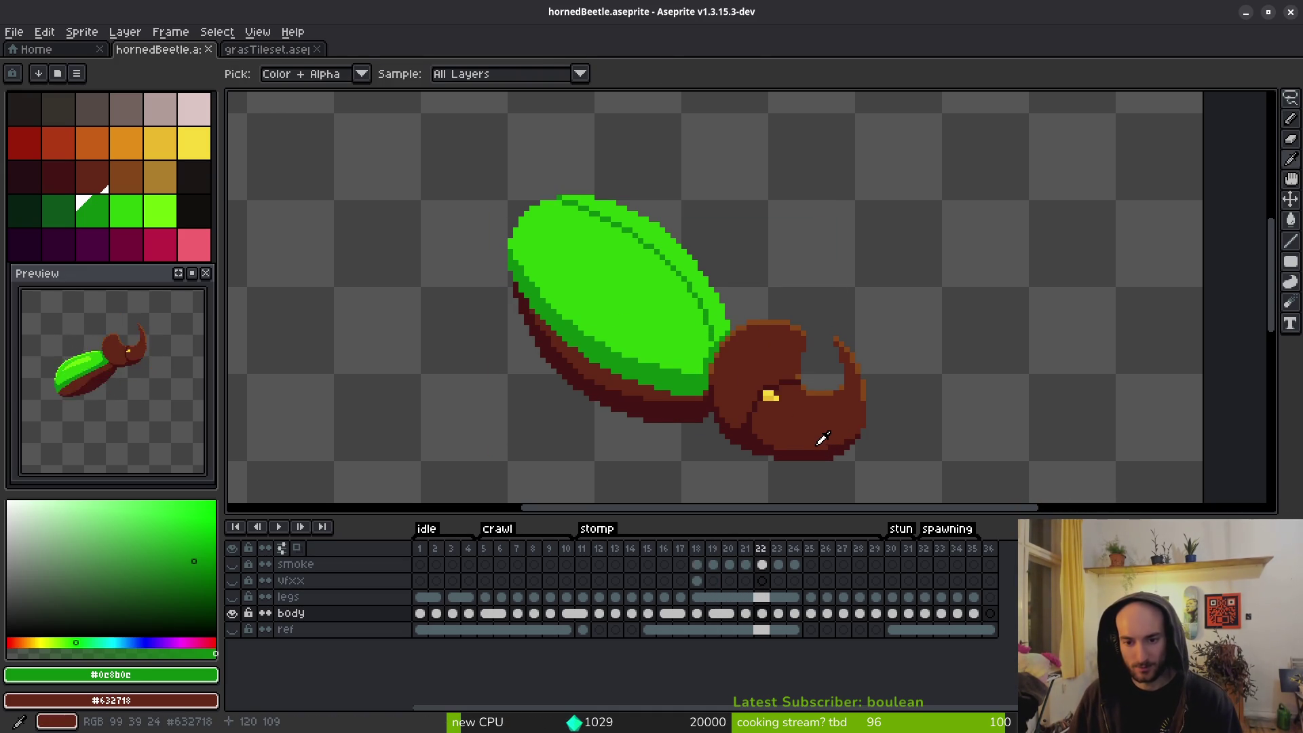
key(Right)
key(Right)
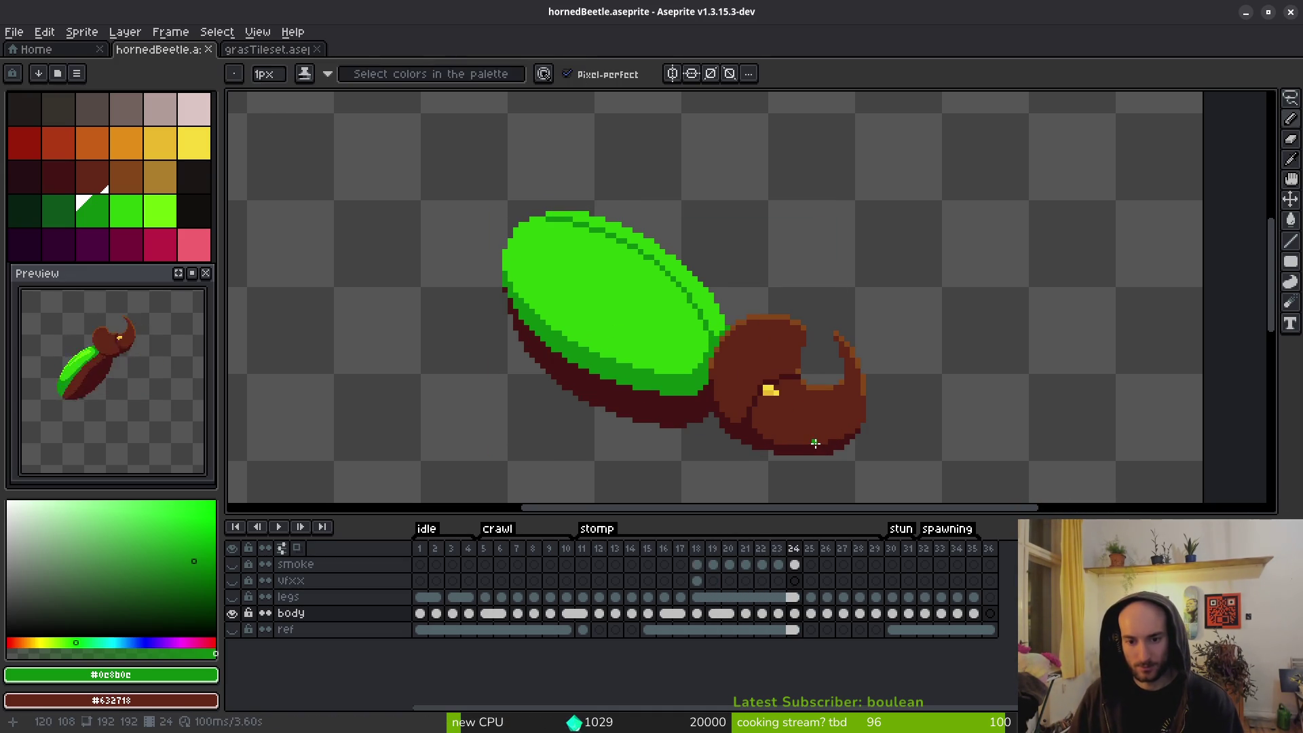
key(Right)
key(Right)
key(Left)
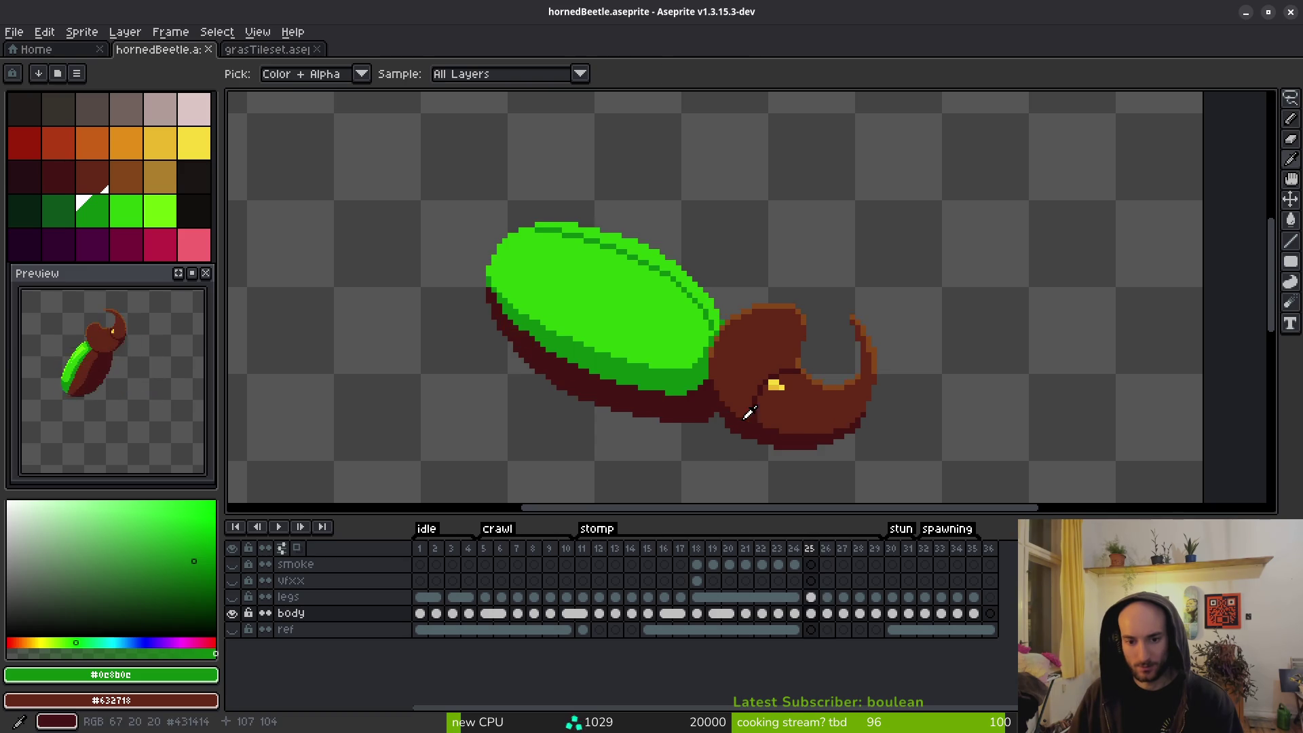
key(Left)
key(Left)
key(Left)
key(Left)
key(Left)
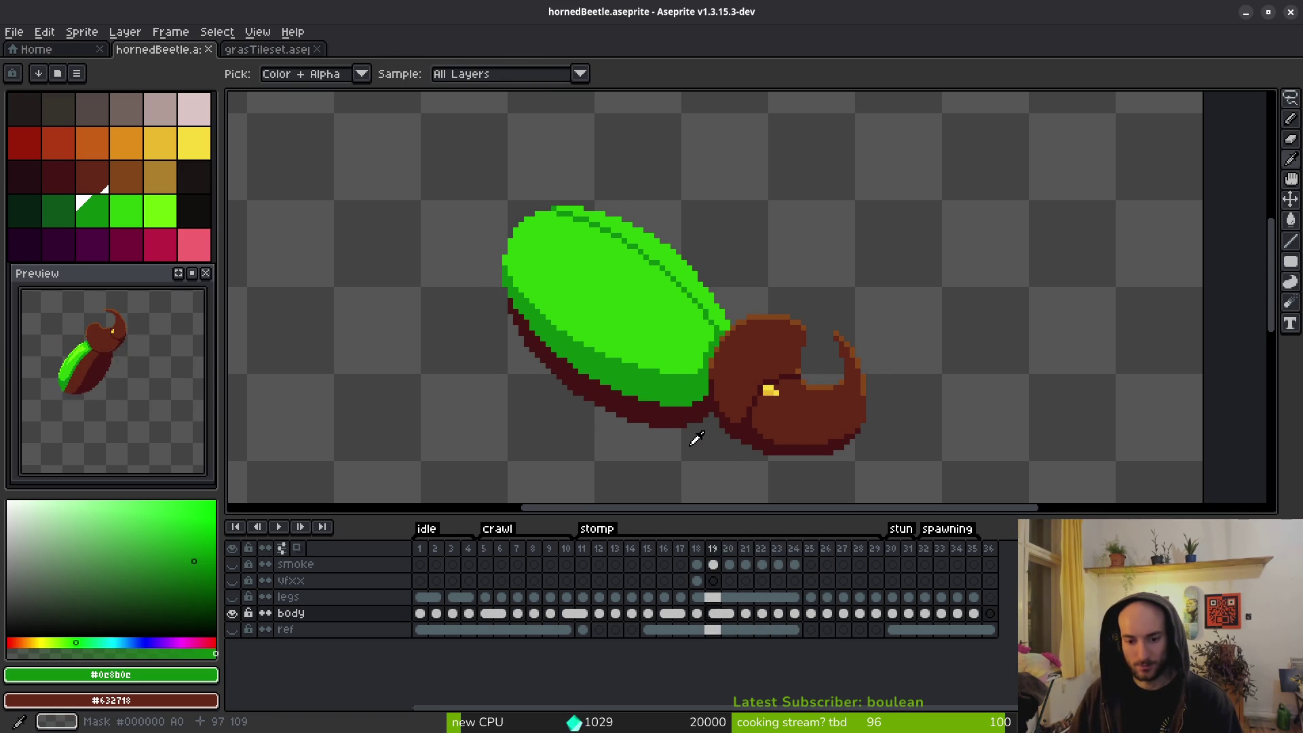
key(Left)
key(Right)
scroll(736, 387, up, 3)
Sample brown #632718 and draw a brown line along the shell's lower edge, redoing it one row lower.
alt+click(914, 406)
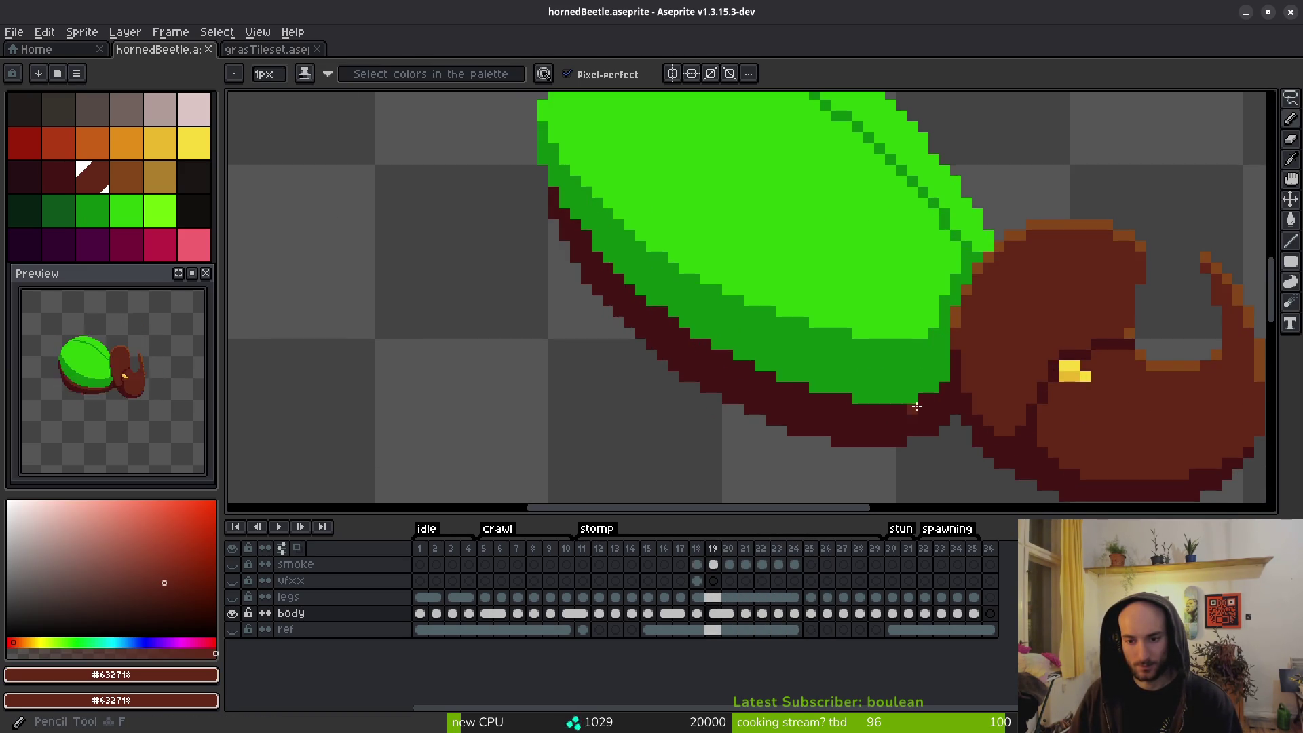
scroll(913, 406, up, 2)
click(956, 390)
mouse_move(956, 390)
mouse_down()
mouse_move(926, 383)
mouse_move(902, 414)
mouse_move(676, 417)
mouse_move(457, 352)
mouse_move(858, 413)
mouse_up()
key(ctrl+z)
mouse_move(1083, 438)
mouse_down()
mouse_move(901, 420)
mouse_move(666, 323)
mouse_move(526, 210)
mouse_move(541, 267)
mouse_move(636, 276)
mouse_move(551, 229)
mouse_up()
click(471, 143)
Compare frame 19's shell edge against frame 18, ending back on frame 19.
scroll(628, 340, down, 5)
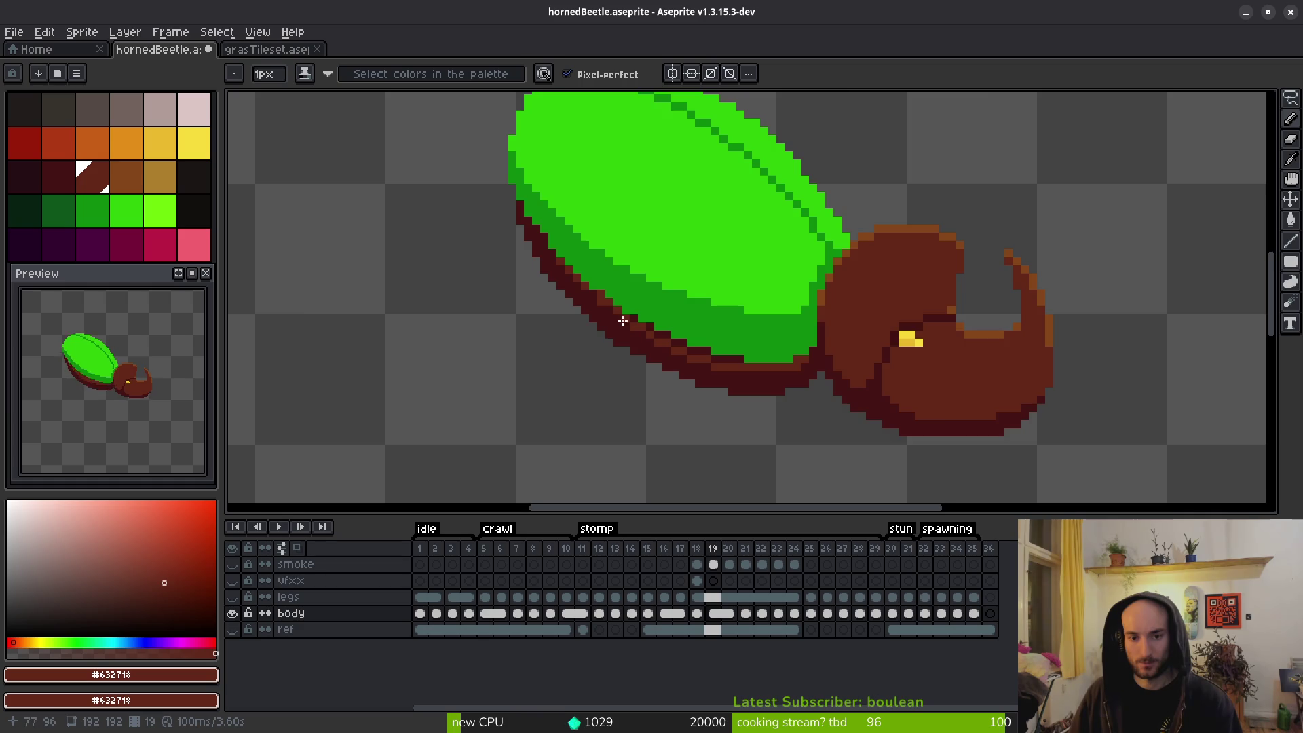
scroll(623, 322, up, 3)
scroll(703, 330, down, 4)
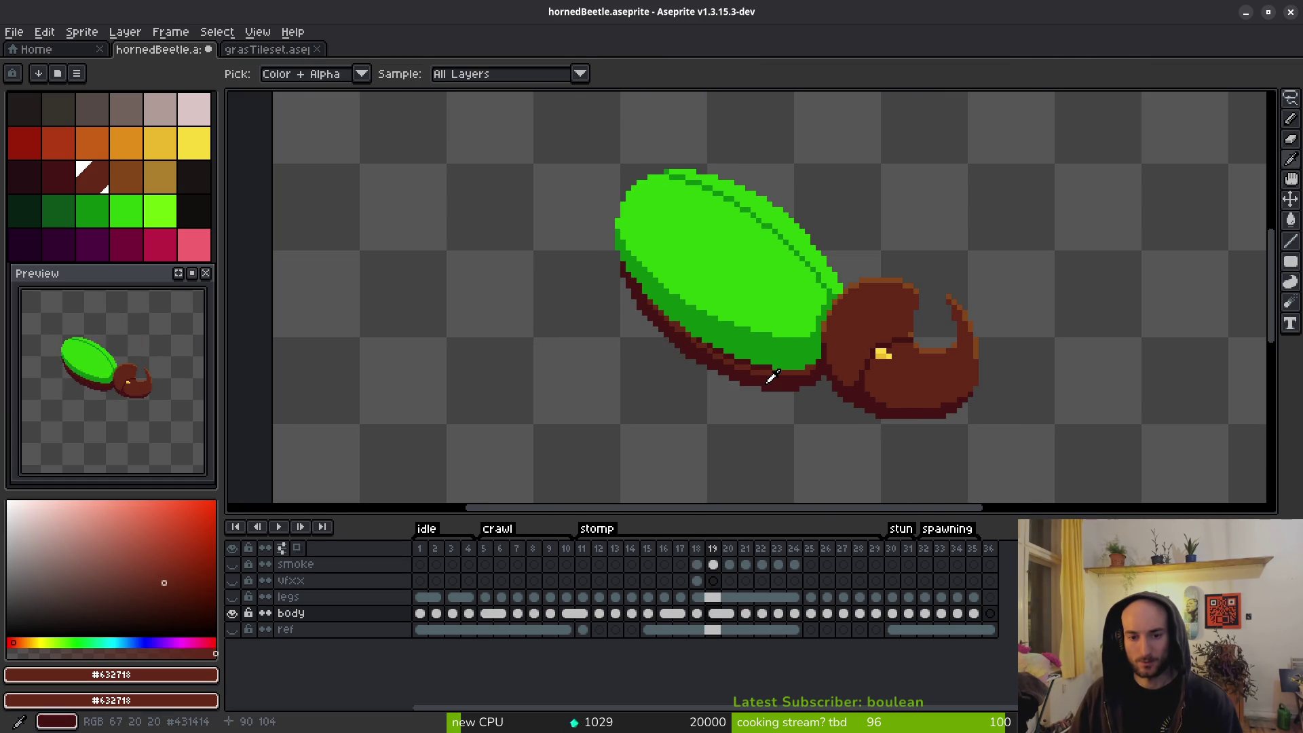
key(Left)
key(Right)
key(Left)
key(Left)
key(Right)
key(Right)
Fill three gaps along the shell edge with brown pixels using the Pencil.
scroll(648, 305, up, 3)
key(b)
scroll(651, 305, down, 1)
scroll(659, 302, up, 1)
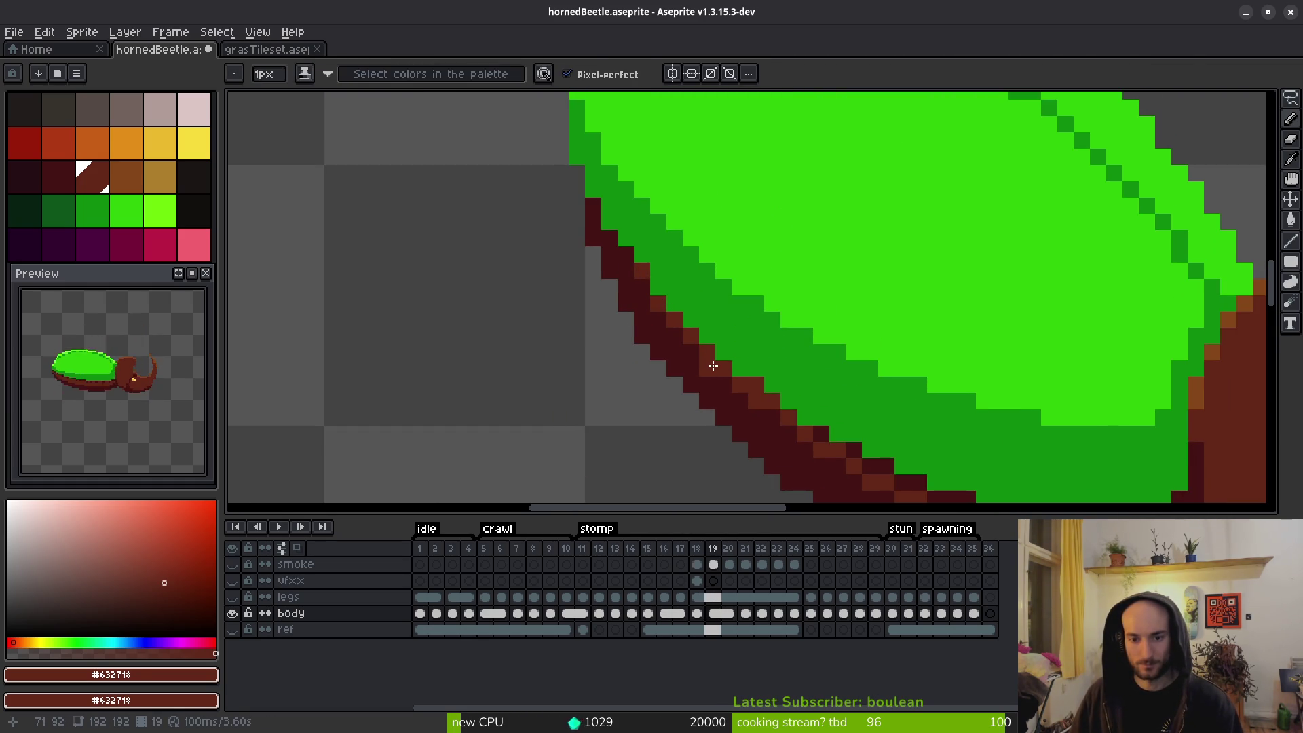
click(739, 400)
click(772, 416)
click(788, 433)
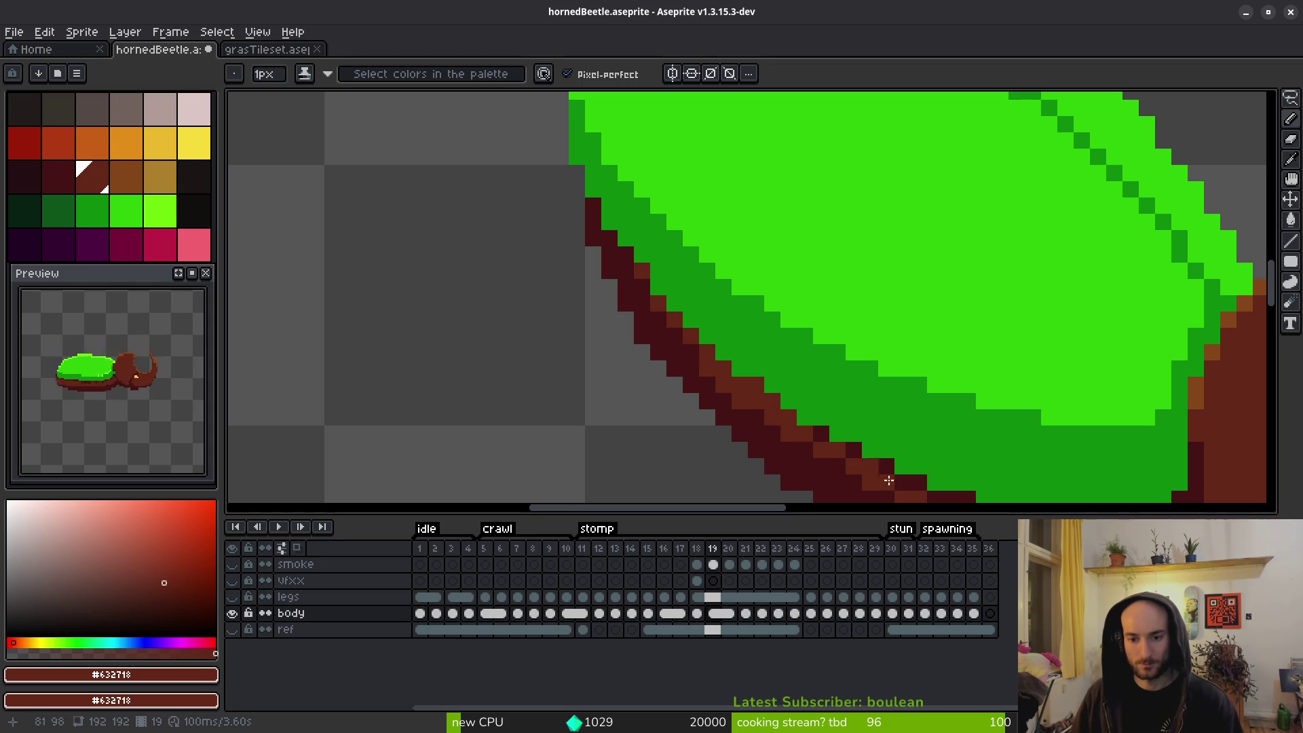
Recolour the shell's dark lower outline brown, including the lower-left edge.
scroll(749, 346, down, 2)
scroll(749, 346, right, 2)
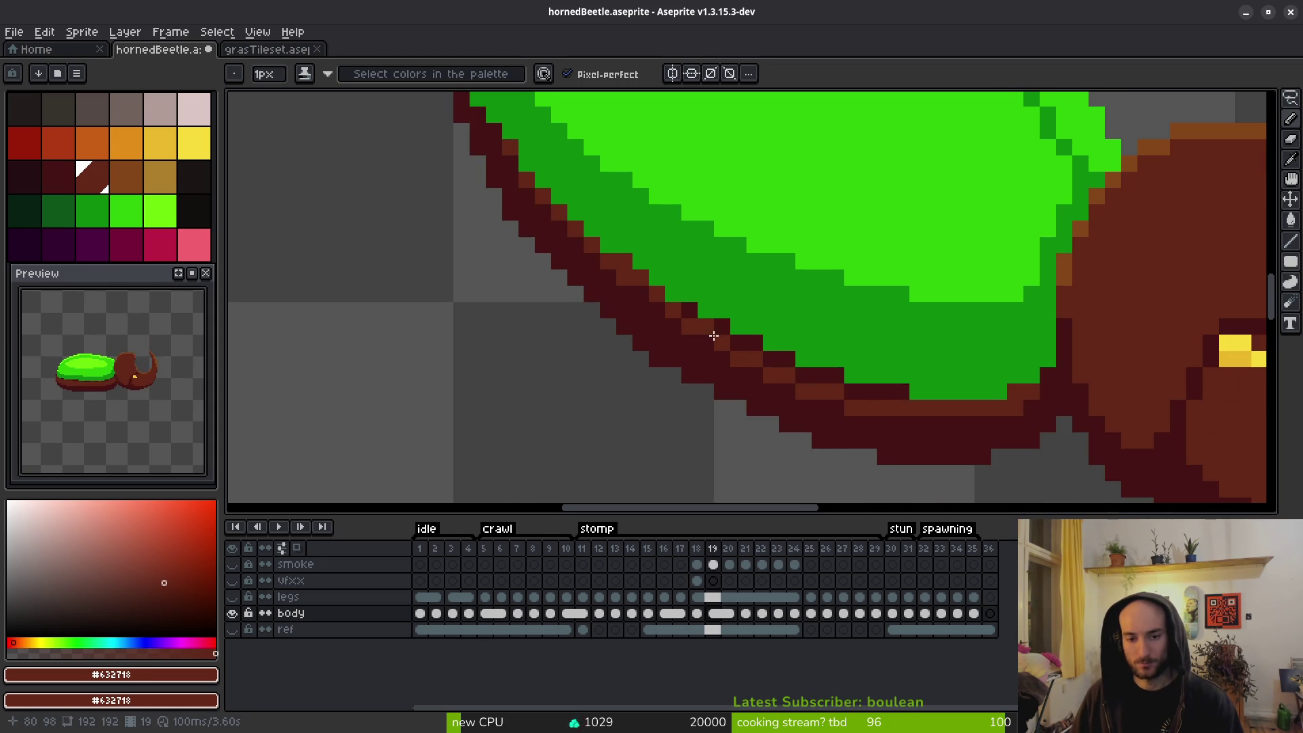
drag(899, 400, 756, 344)
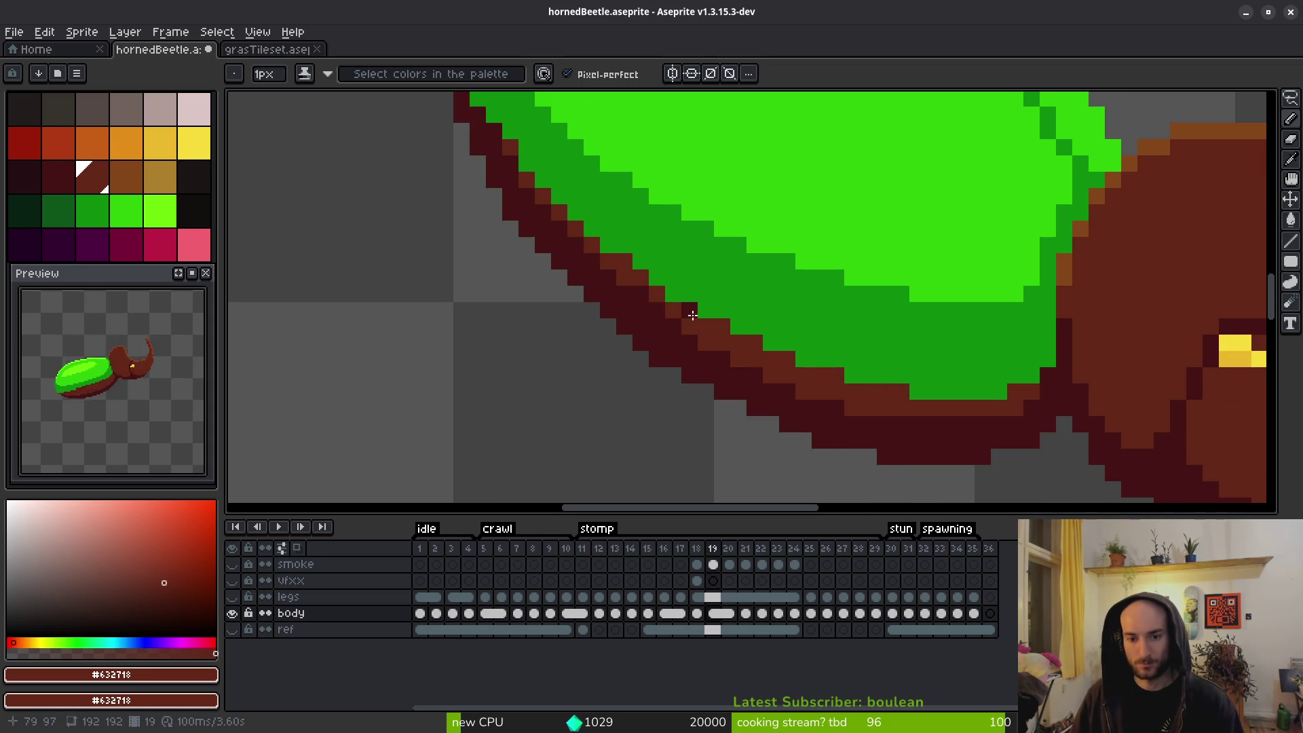
scroll(679, 312, down, 5)
scroll(759, 356, up, 5)
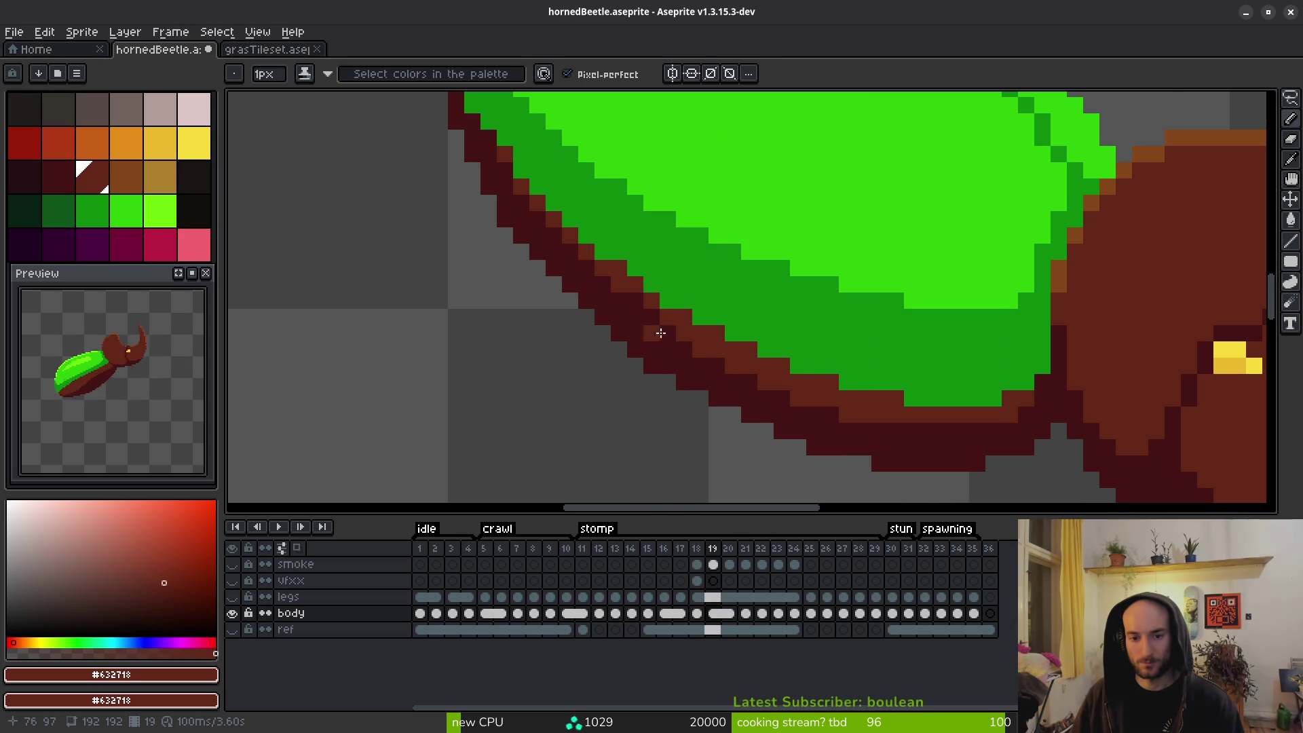
scroll(875, 418, down, 3)
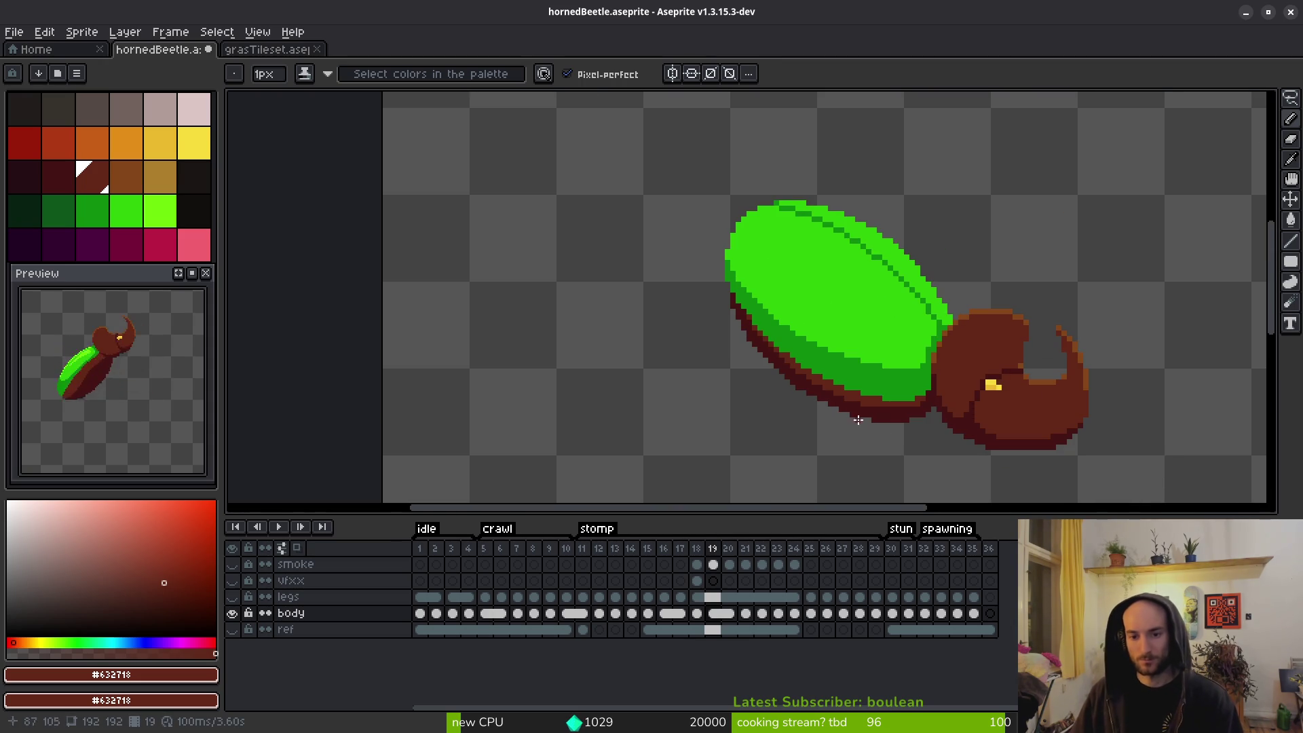
scroll(802, 338, up, 3)
drag(611, 267, 633, 273)
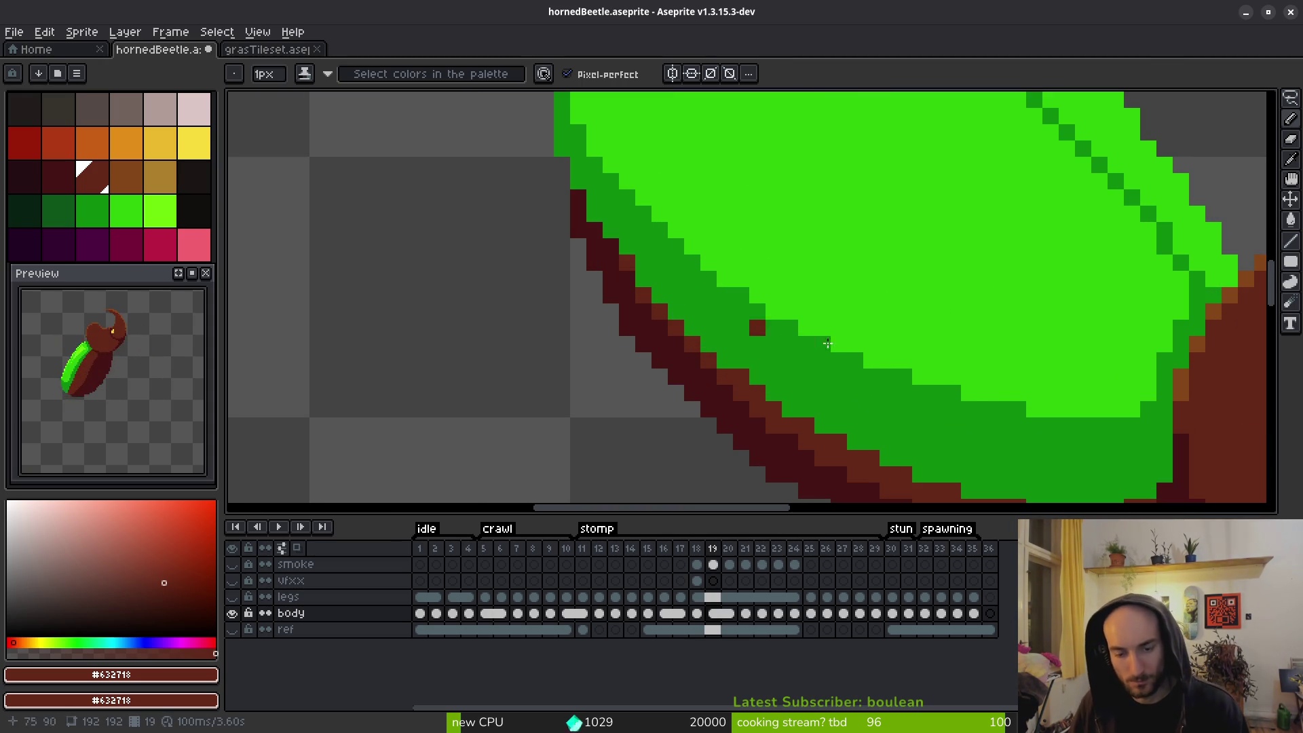
scroll(734, 320, down, 2)
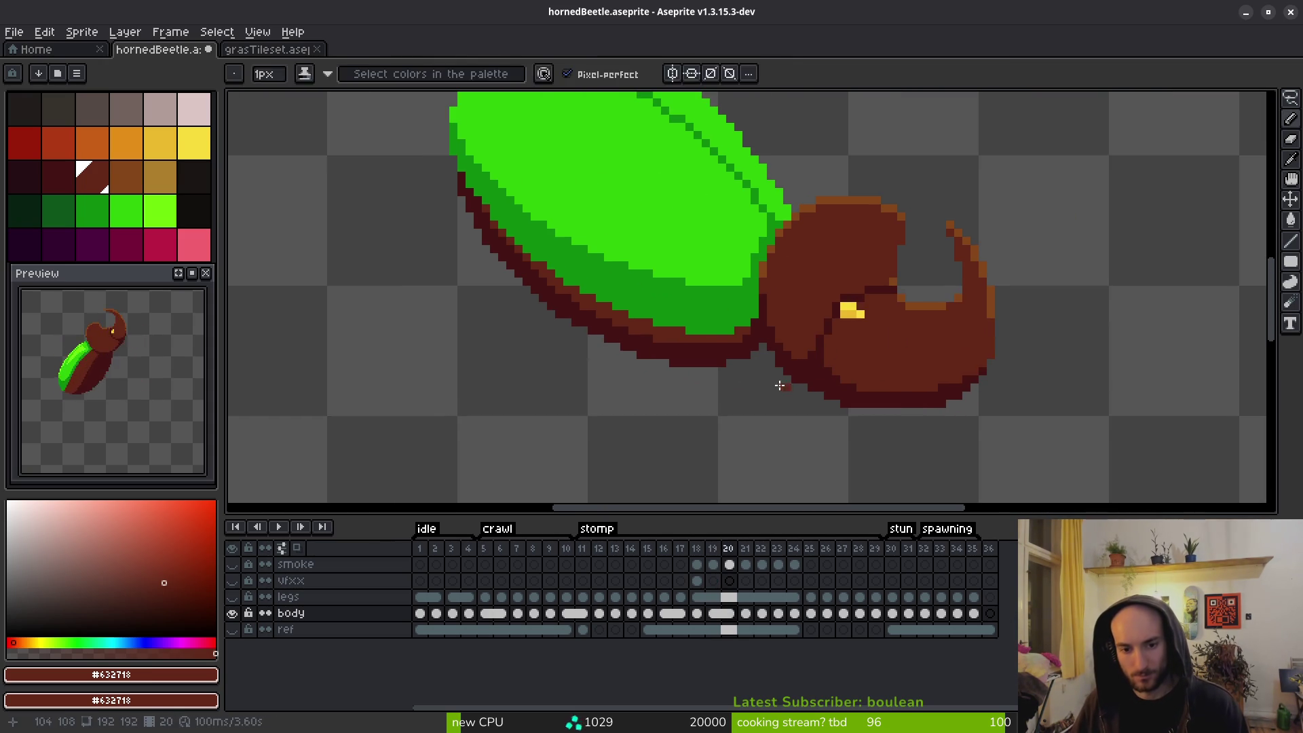
Recentre the beetle and compare frames 20 and 21, settling on frame 20.
key(Right)
key(Right)
drag(761, 397, 938, 444)
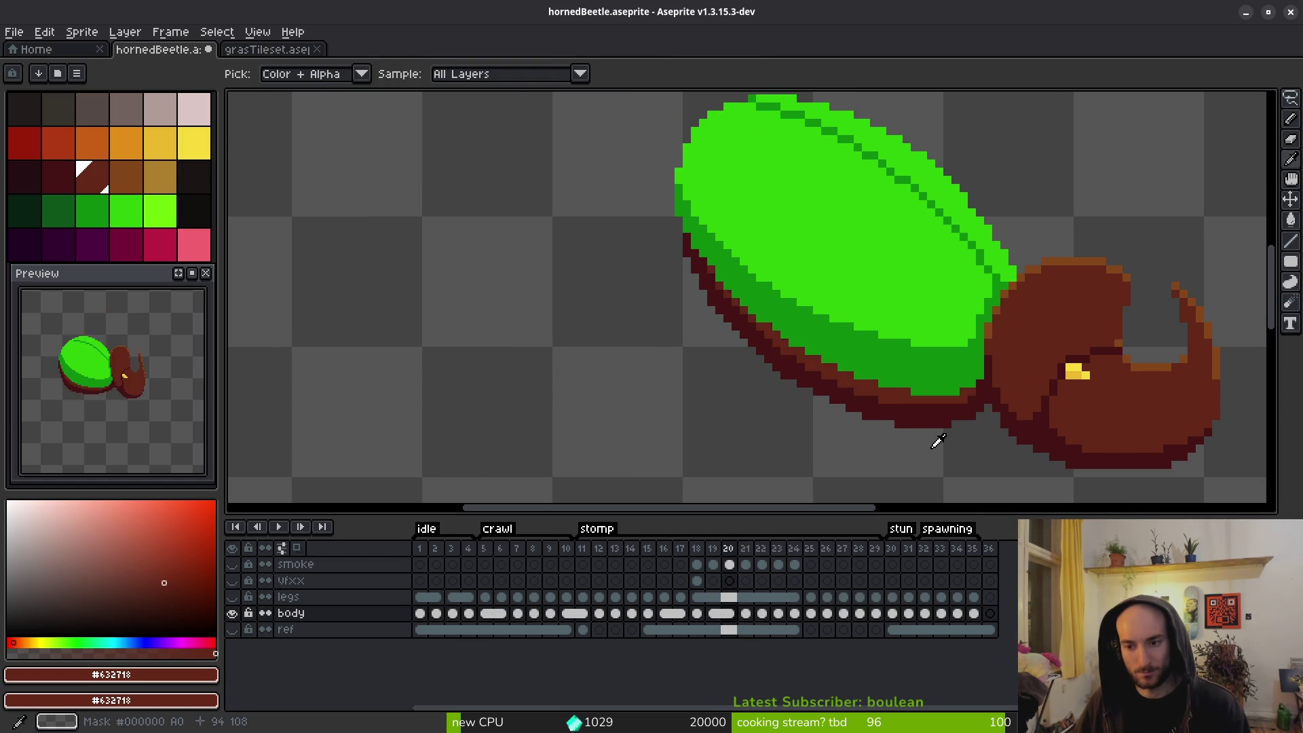
drag(977, 383, 890, 420)
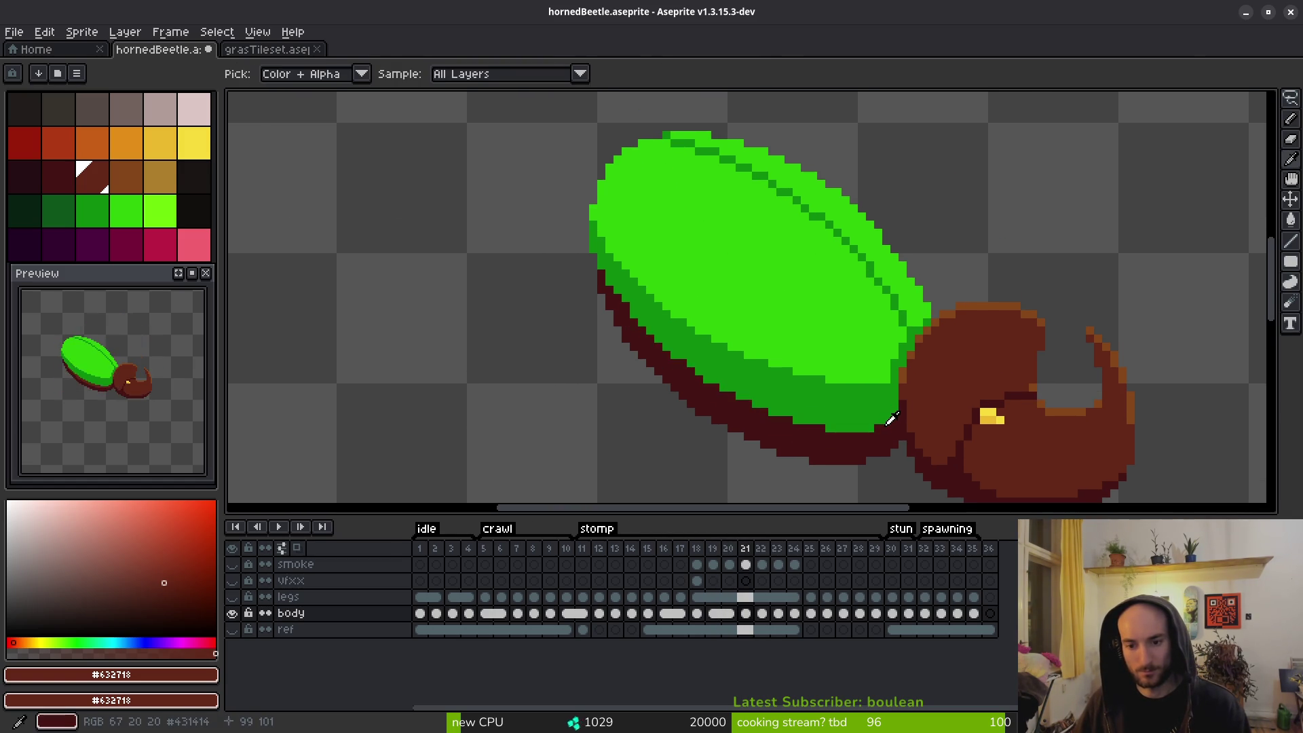
key(Left)
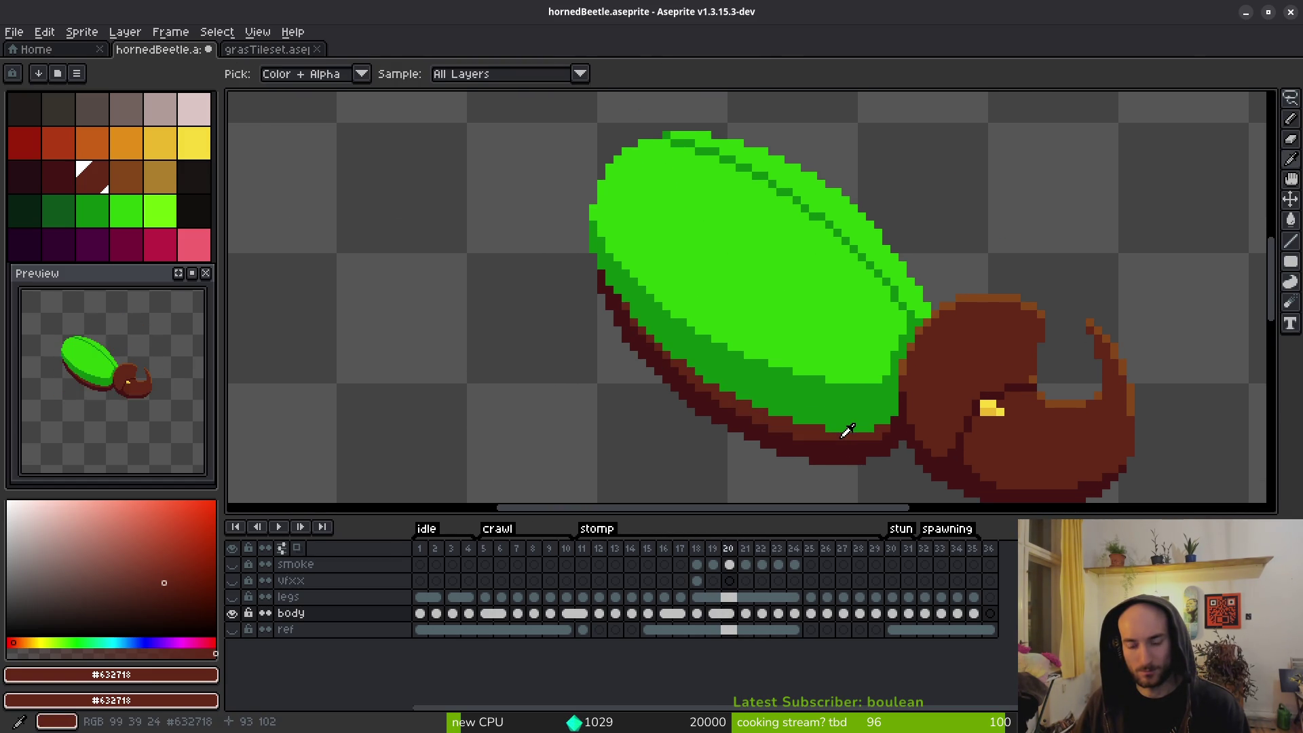
key(Right)
key(Left)
Lasso the shell underside on frame 20, then move frame 21's head down one pixel.
key(q)
drag(895, 429, 684, 355)
drag(600, 273, 853, 485)
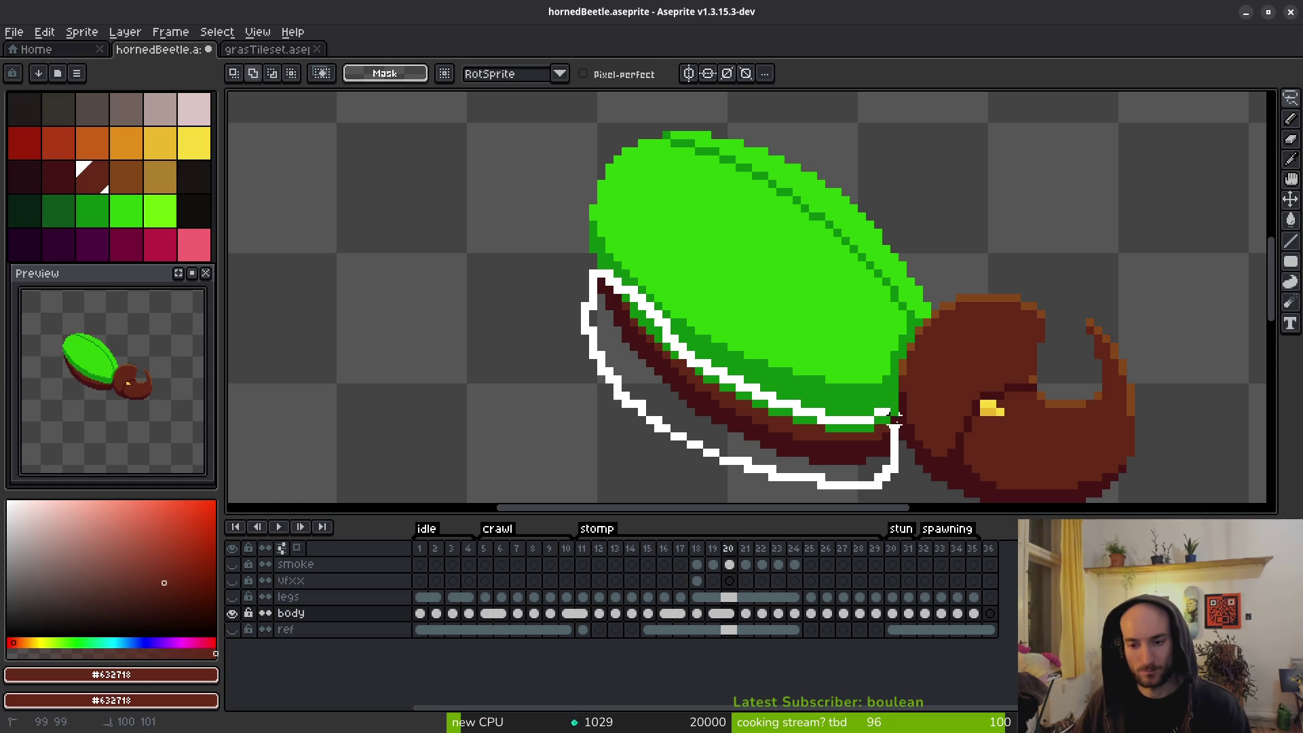
drag(894, 429, 894, 429)
key(period)
ctrl+click(912, 449)
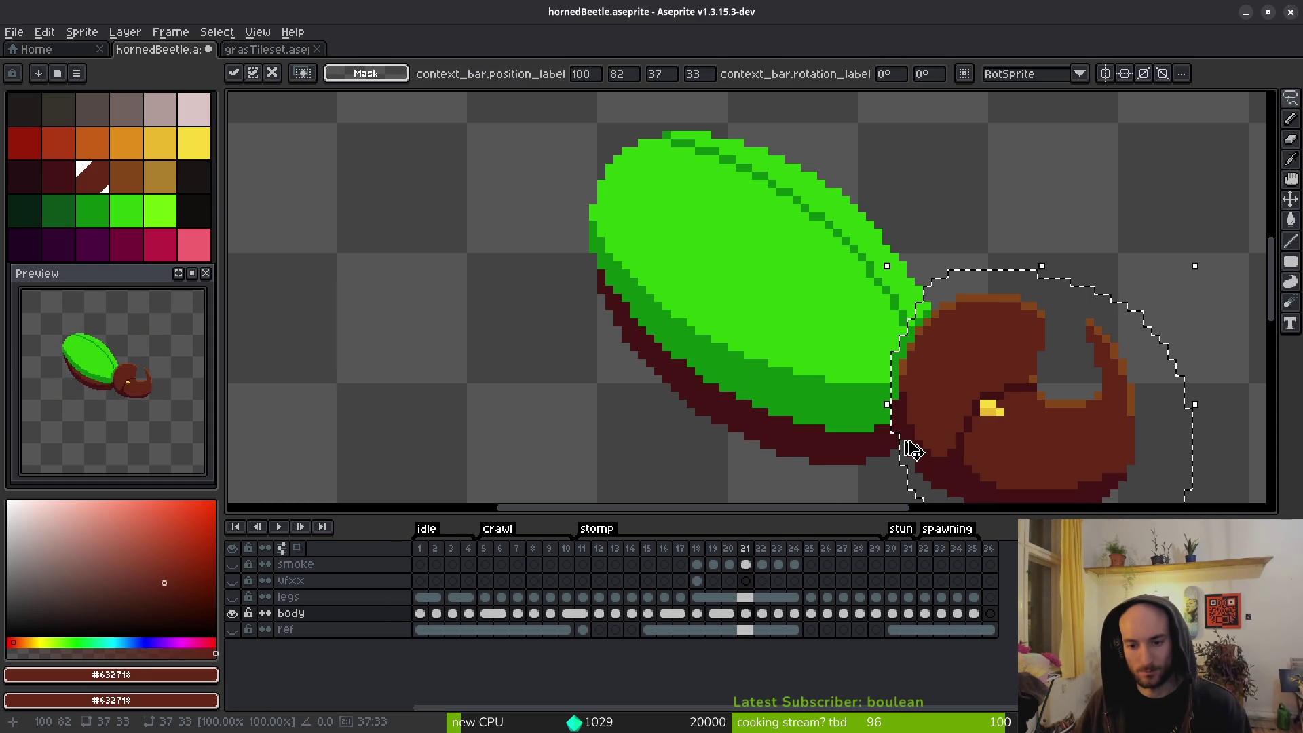
key(Down)
key(ctrl+d)
Reselect the underside from frame 20 and apply it on frame 21, then deselect.
key(comma)
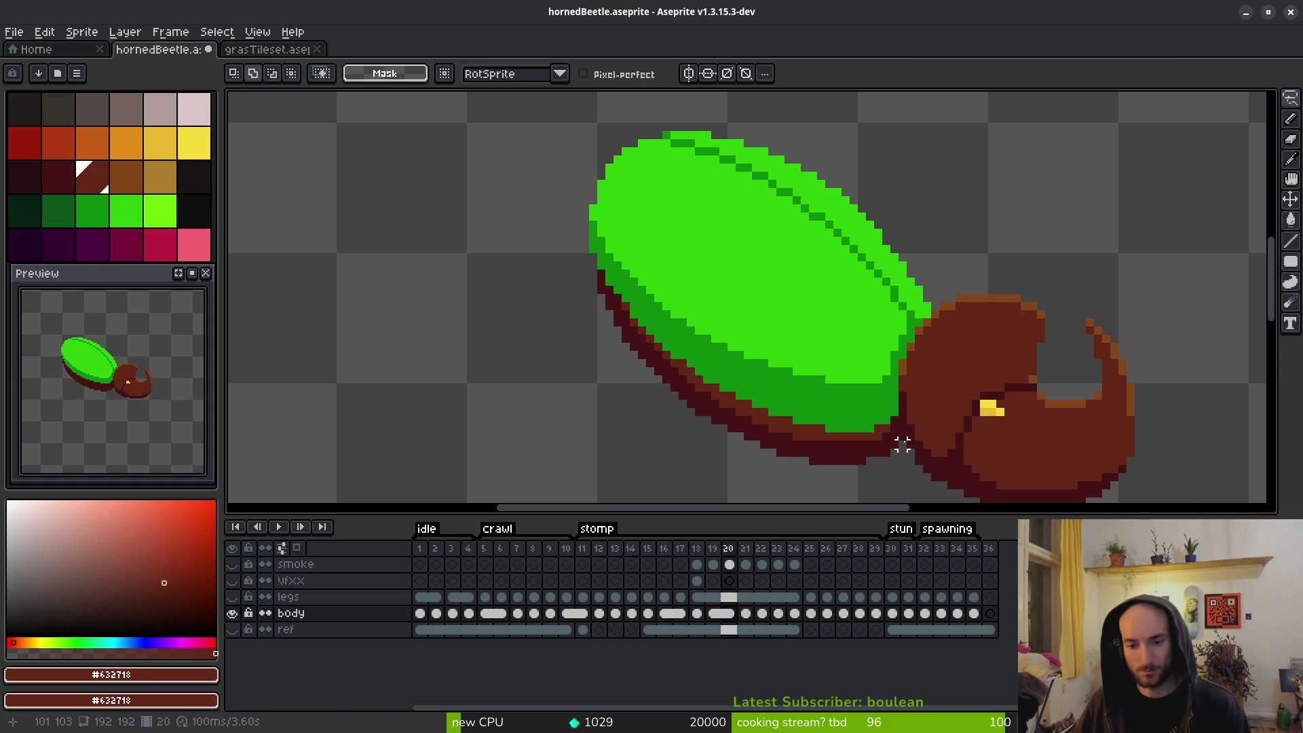
key(ctrl+shift+d)
key(period)
ctrl+click(902, 441)
key(ctrl+d)
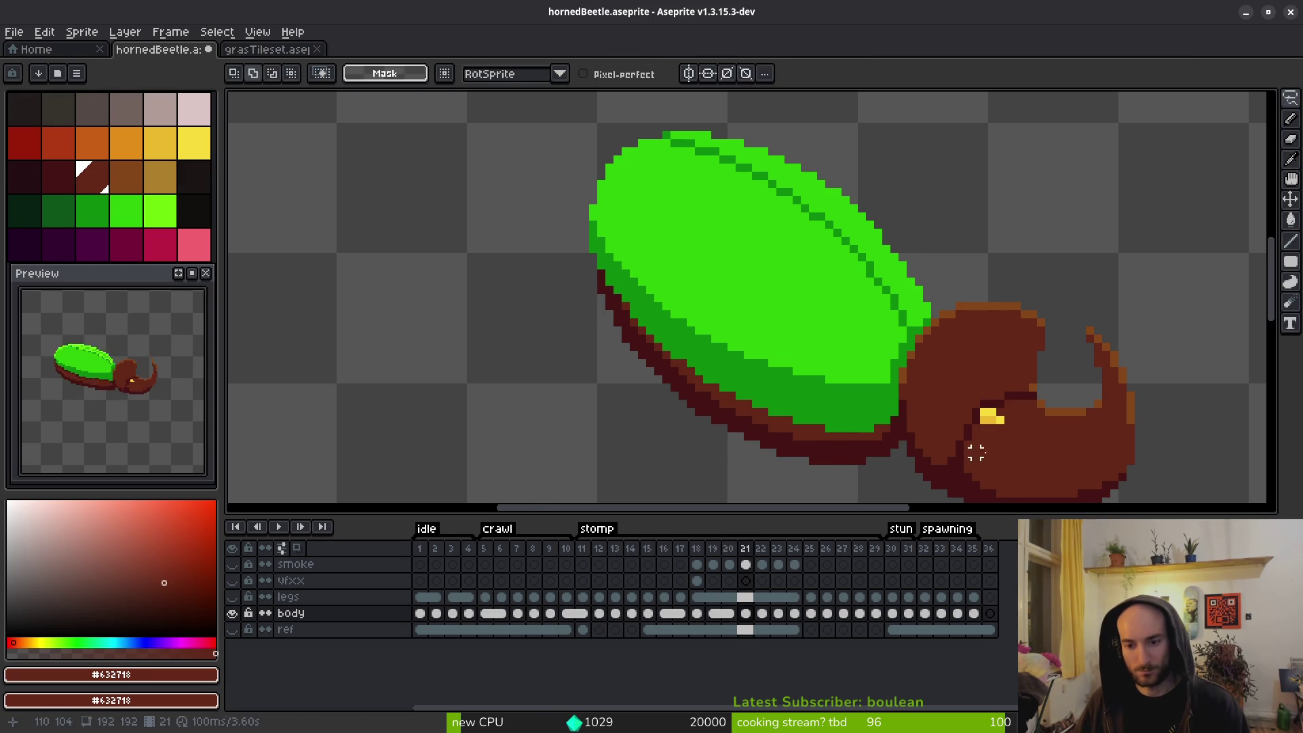
Step through frames 22 and 24, then select the body cels on frames 21 and 24.
key(period)
drag(943, 451, 818, 374)
key(period)
key(period)
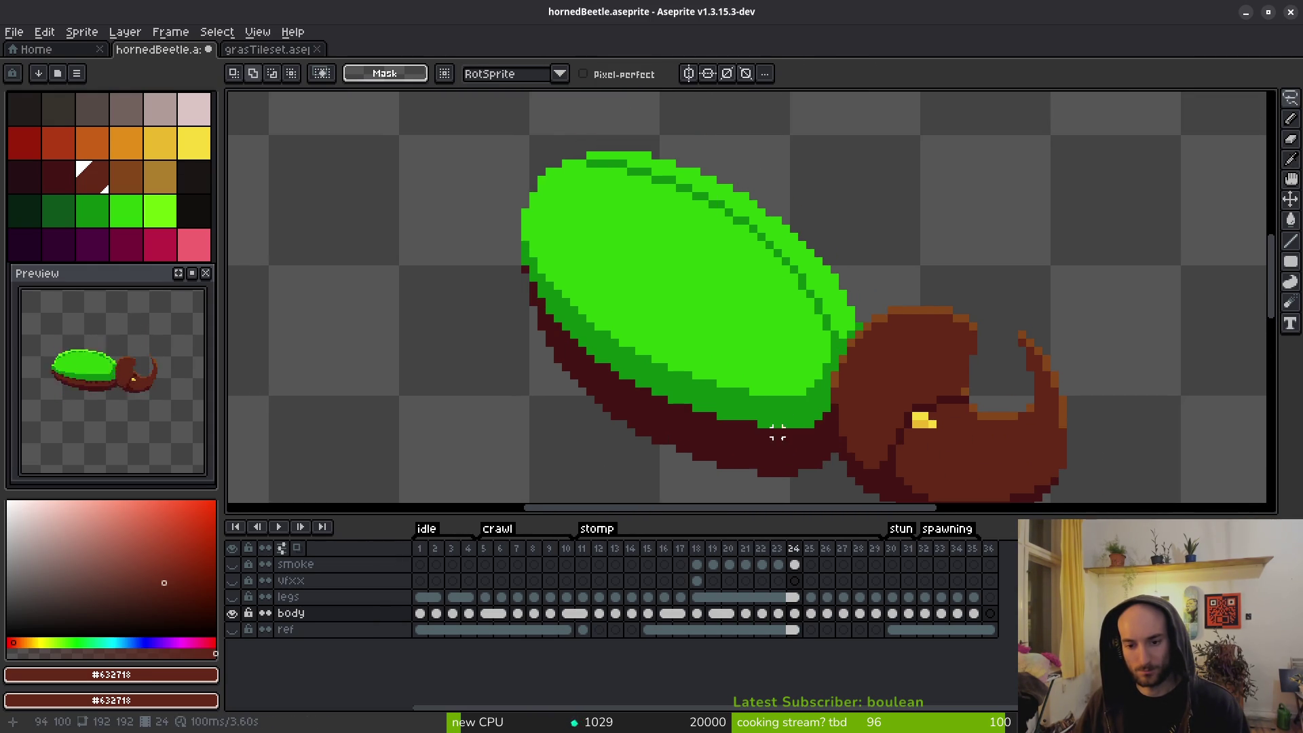
key(comma)
key(comma)
key(comma)
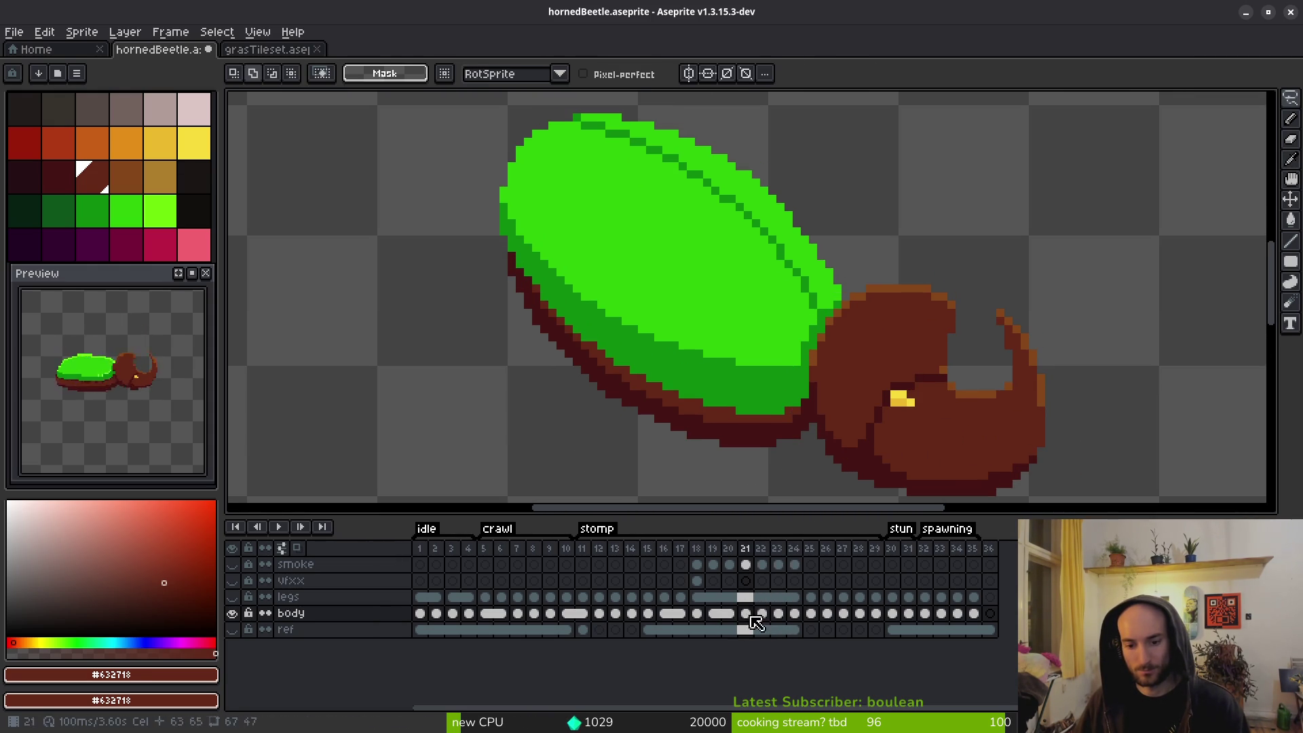
click(746, 614)
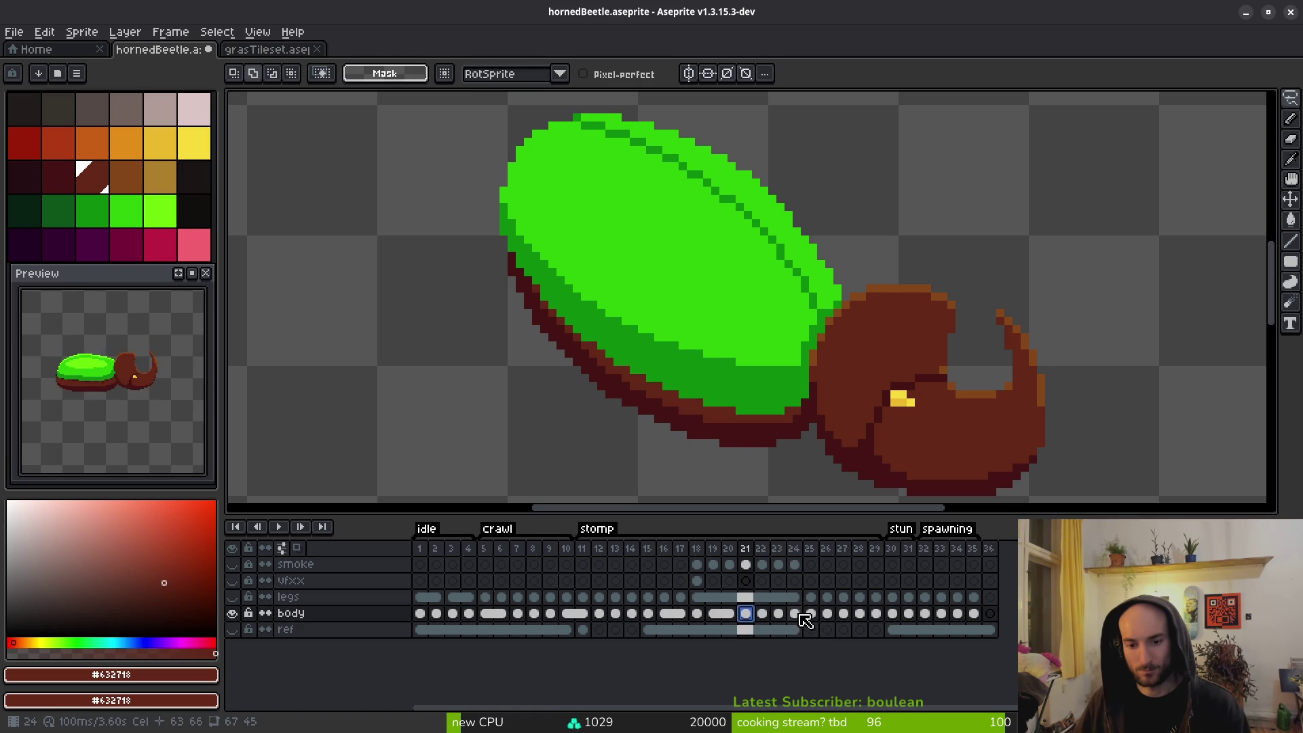
click(794, 613)
On frame 24, draw lighter brown pixels along the shell's lower and left edges.
scroll(931, 366, up, 2)
key(f)
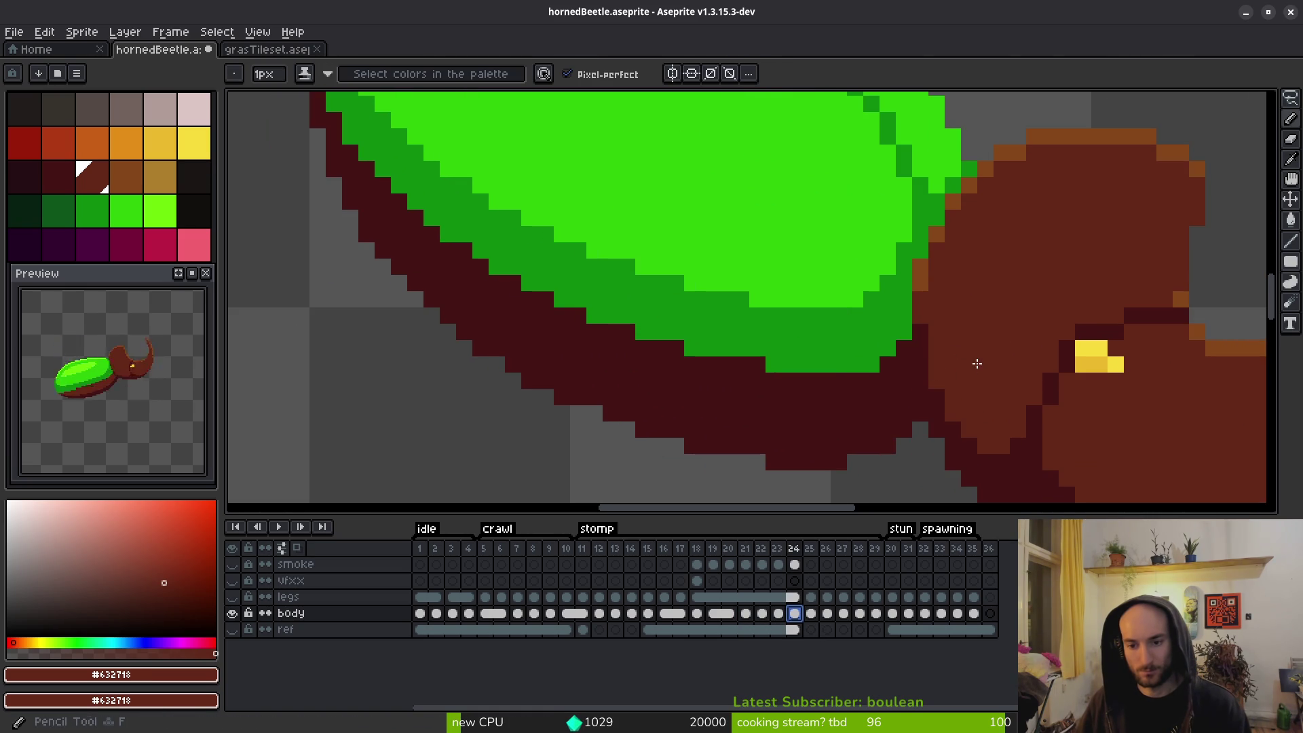
drag(886, 380, 818, 382)
scroll(929, 397, left, 3)
drag(929, 397, 853, 396)
mouse_move(768, 378)
mouse_down()
mouse_move(824, 387)
mouse_move(641, 328)
mouse_move(534, 271)
mouse_up()
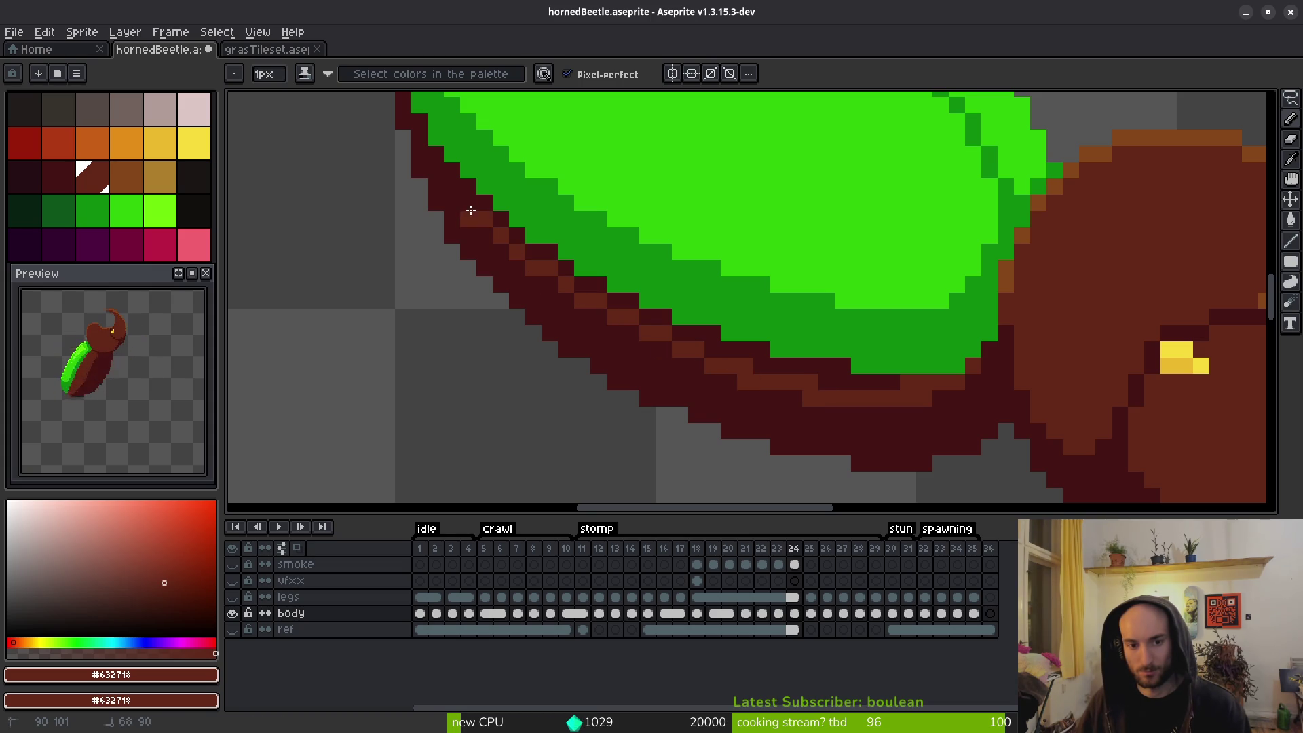
mouse_move(442, 151)
mouse_down()
mouse_move(585, 320)
mouse_move(540, 245)
mouse_up()
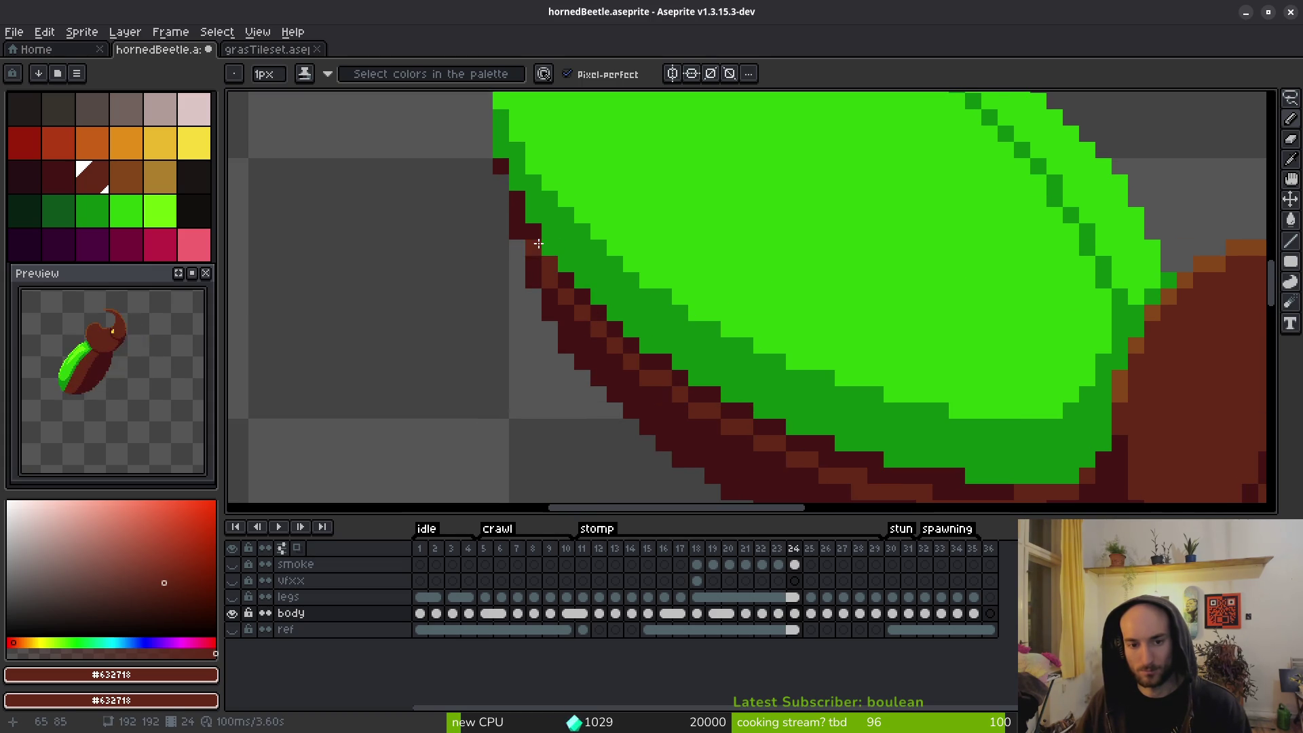
Set the darkest red as secondary colour and fill the shell-edge band with lighter brown.
alt+right_click(553, 300)
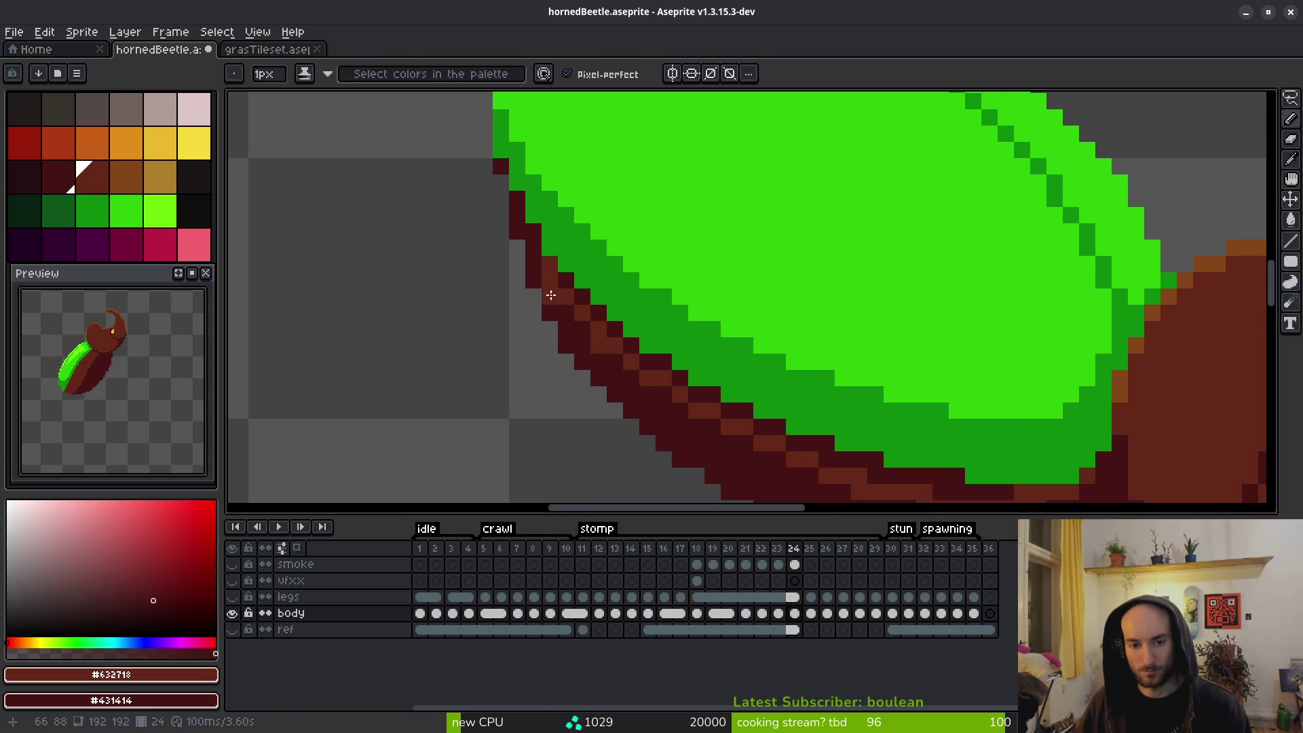
drag(571, 282, 606, 325)
mouse_move(662, 373)
mouse_down()
mouse_move(600, 345)
mouse_move(484, 231)
mouse_up()
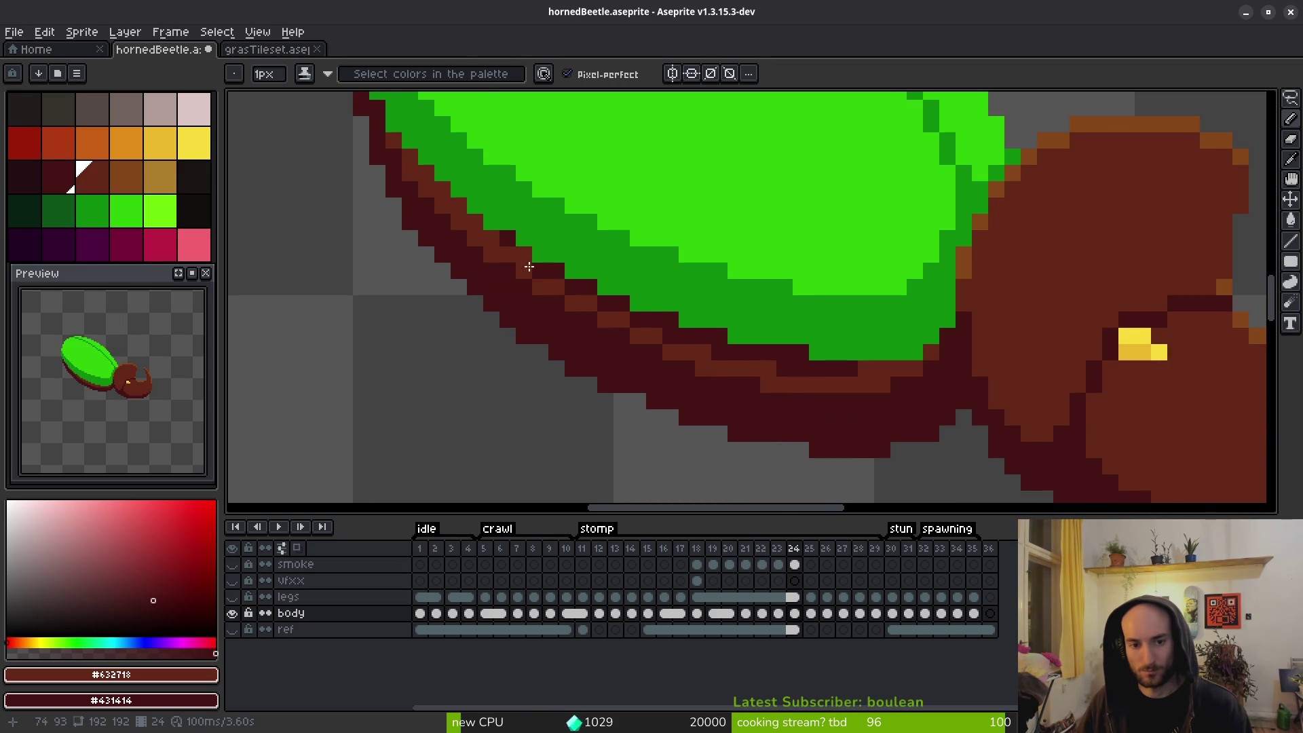
key(g)
click(639, 328)
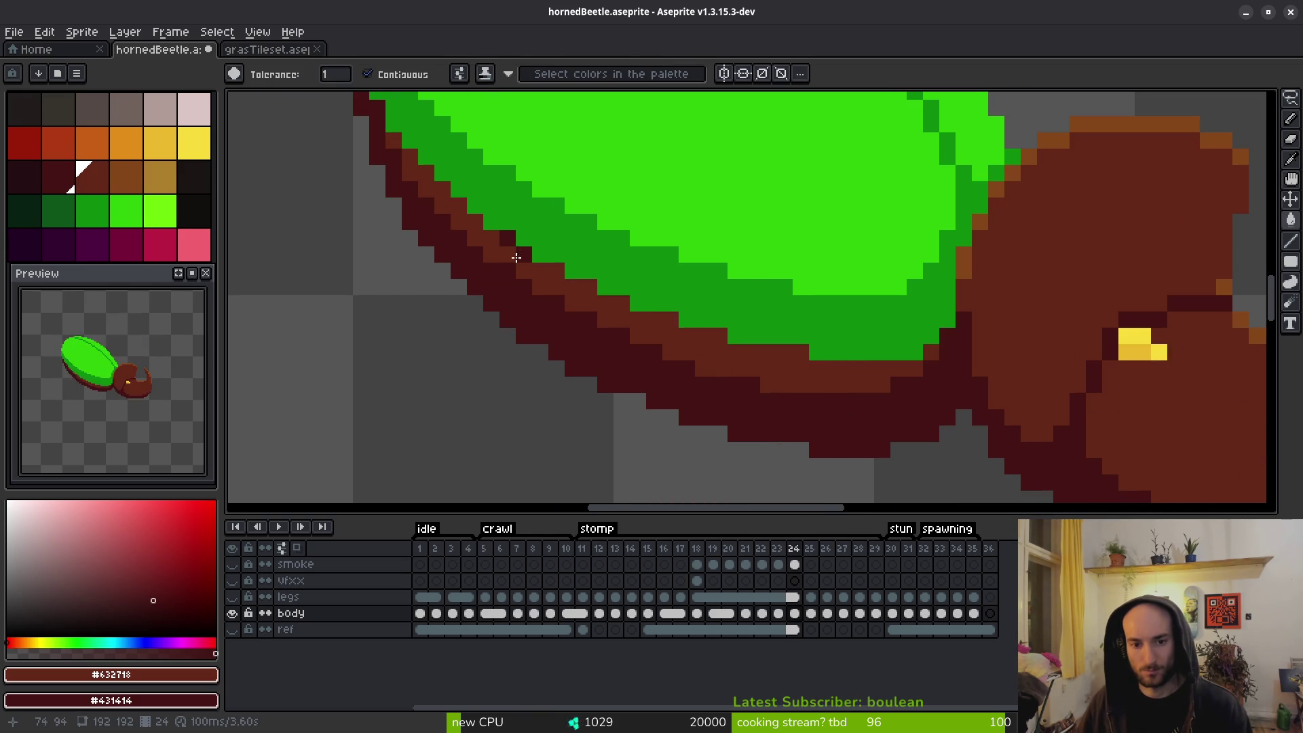
key(b)
Zoom around frame 24's shell edge to check it, then advance to frame 25.
scroll(611, 305, down, 4)
scroll(643, 347, up, 4)
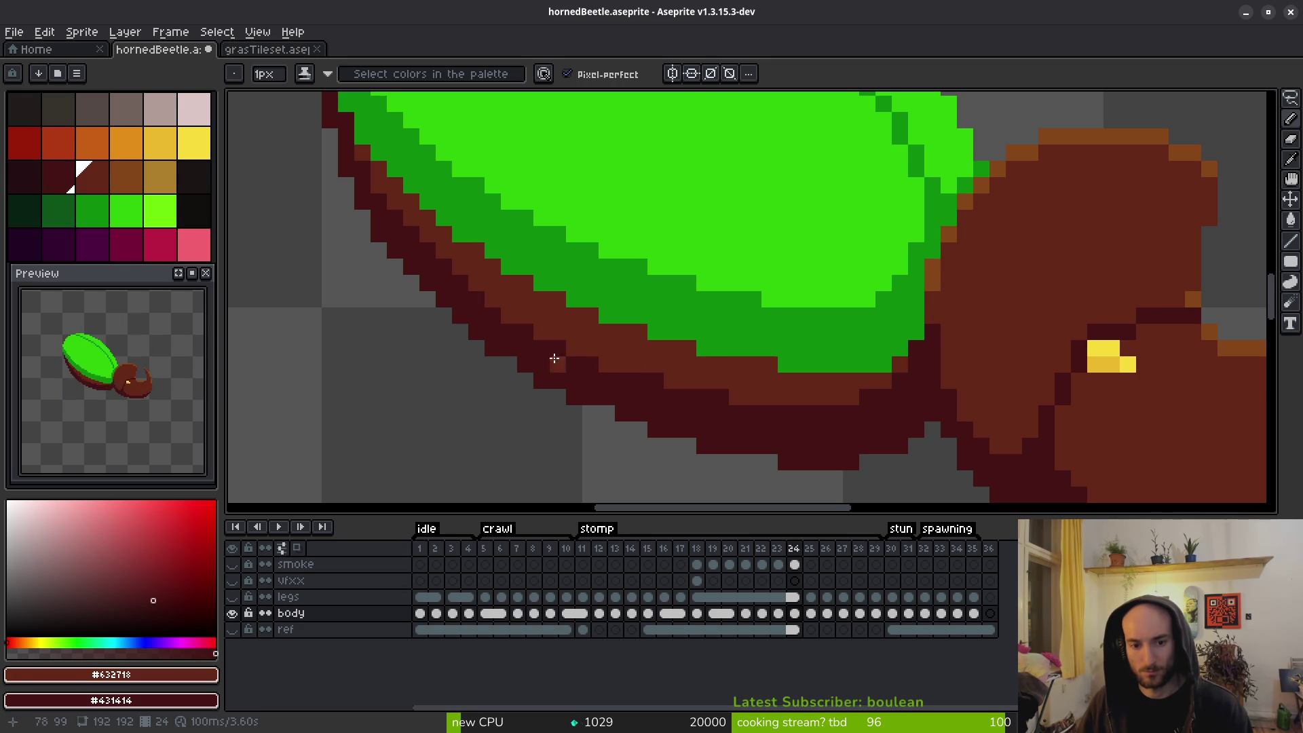
scroll(570, 348, down, 3)
scroll(784, 434, up, 2)
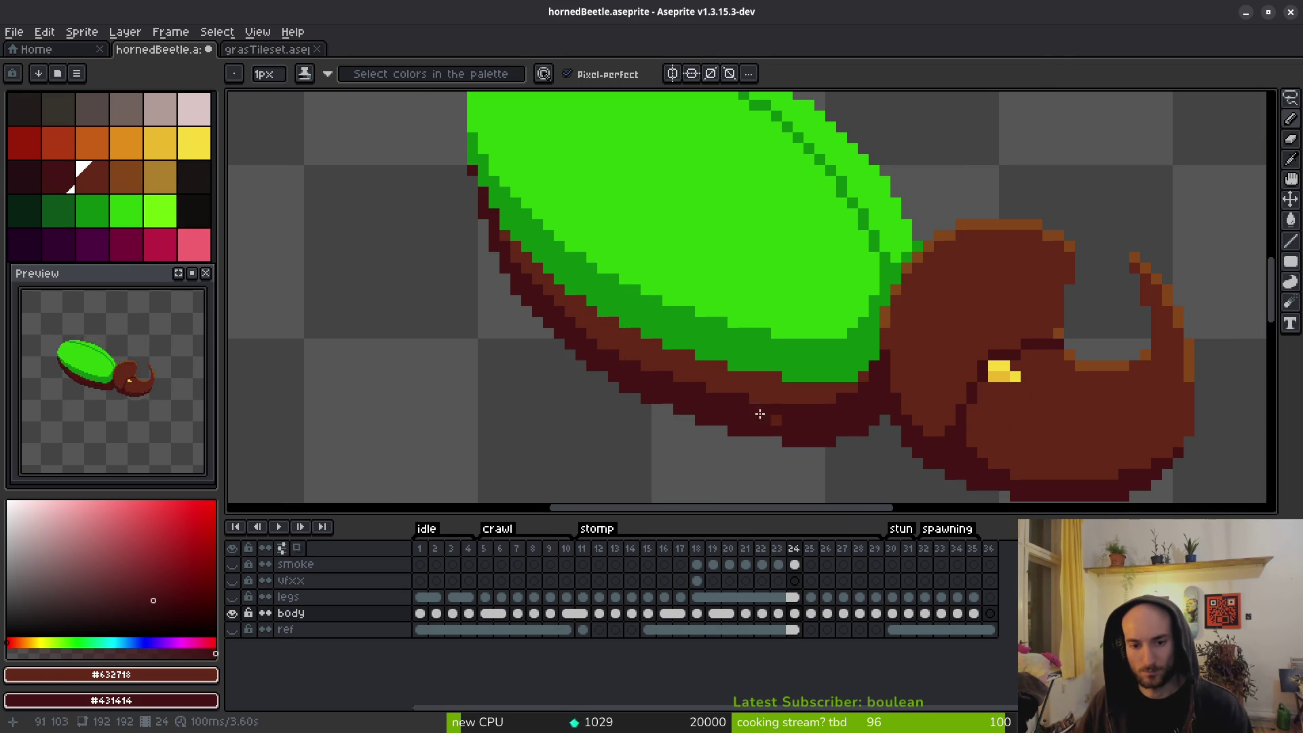
scroll(488, 203, up, 1)
scroll(559, 308, down, 3)
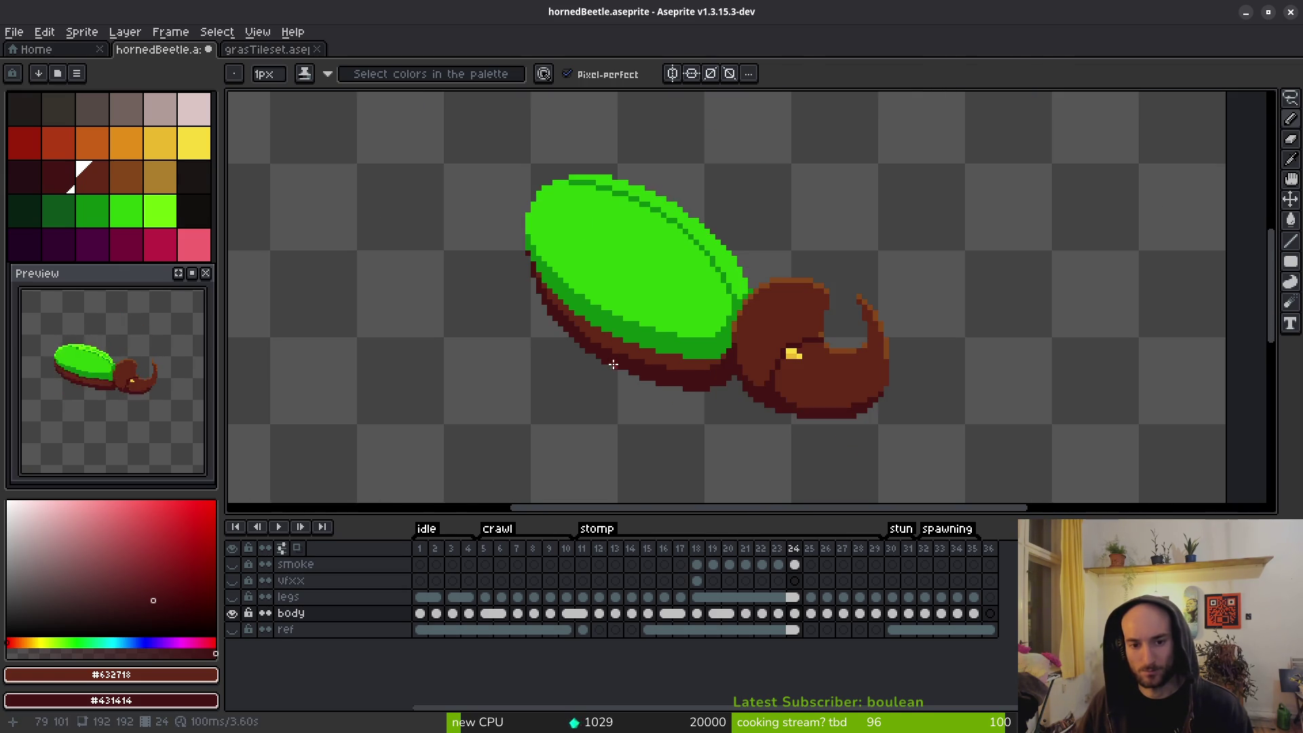
scroll(562, 306, up, 3)
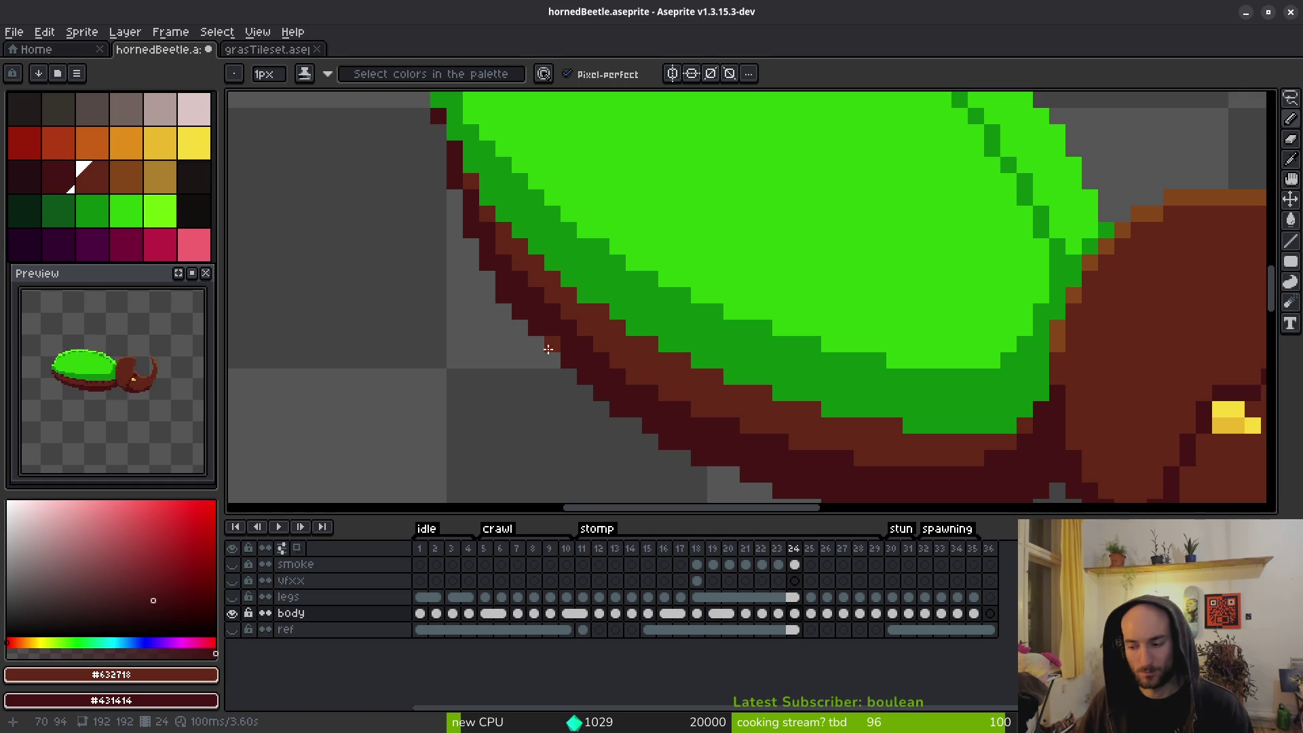
scroll(498, 245, down, 4)
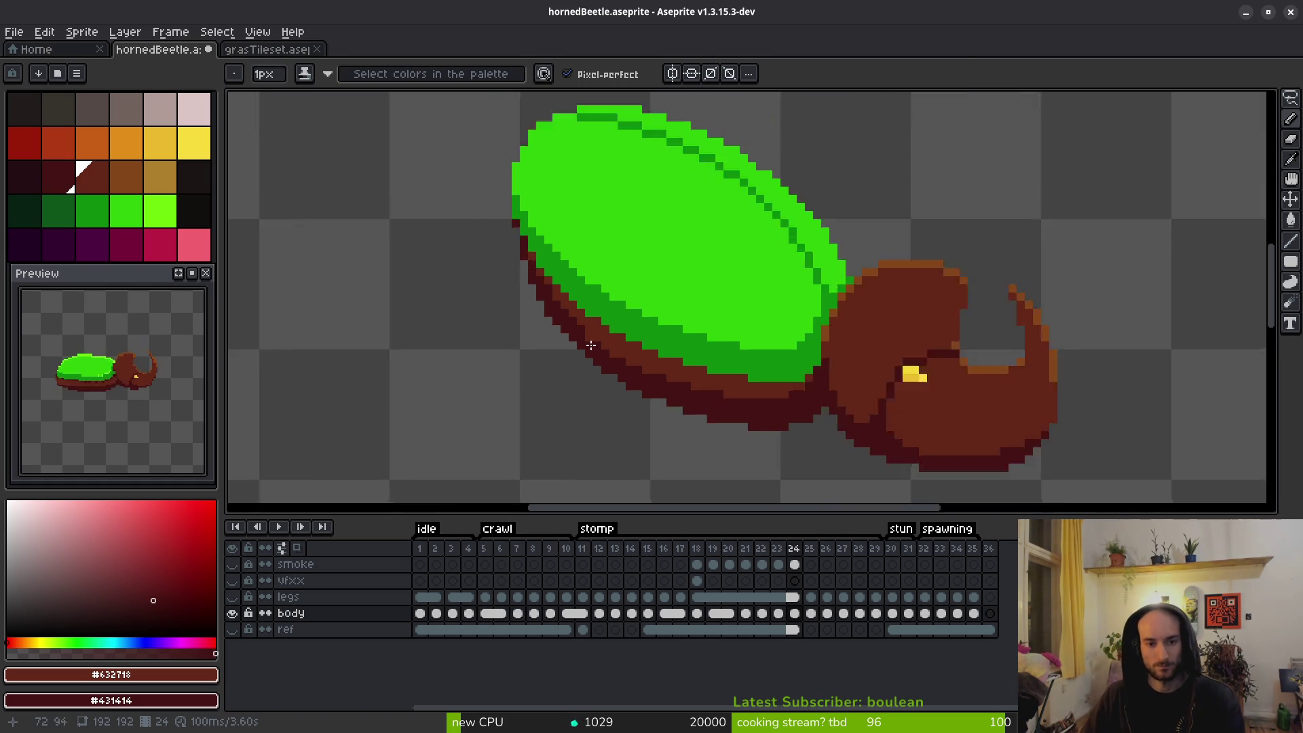
scroll(642, 358, up, 4)
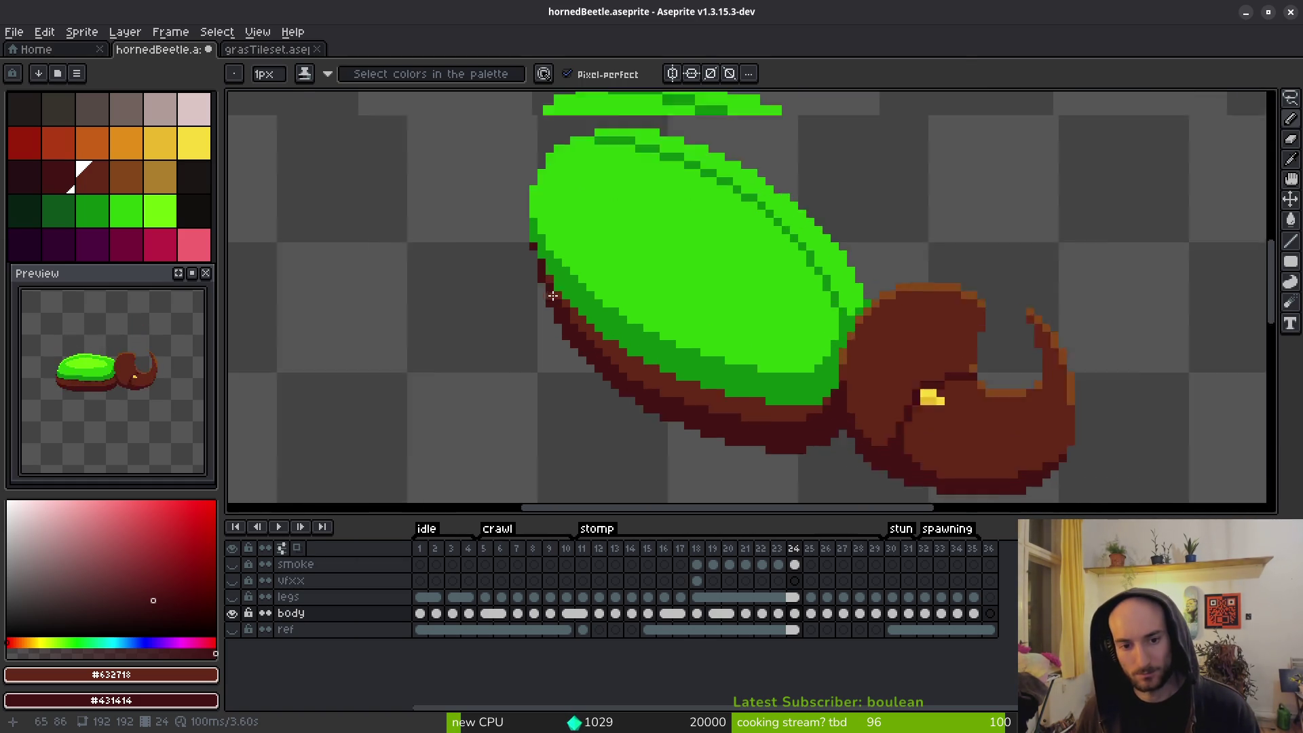
drag(681, 378, 663, 368)
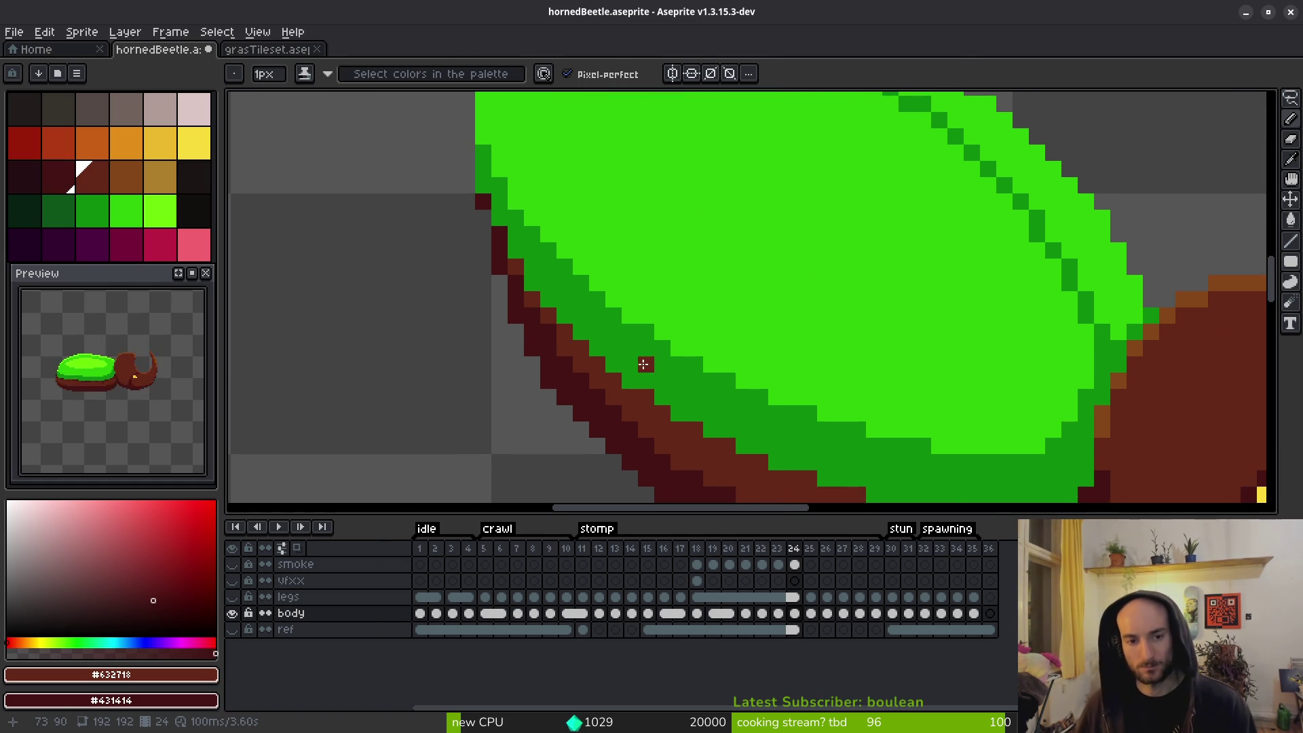
scroll(483, 224, down, 3)
key(alt)
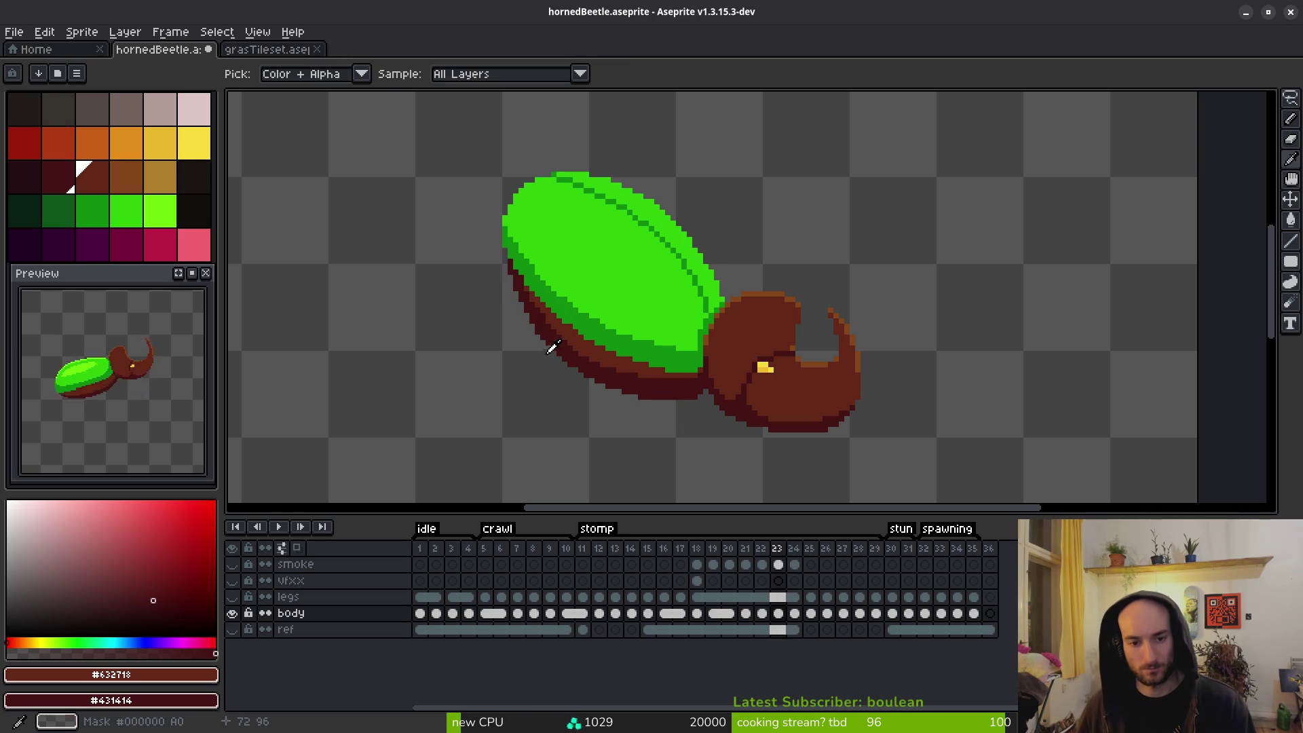
key(Right)
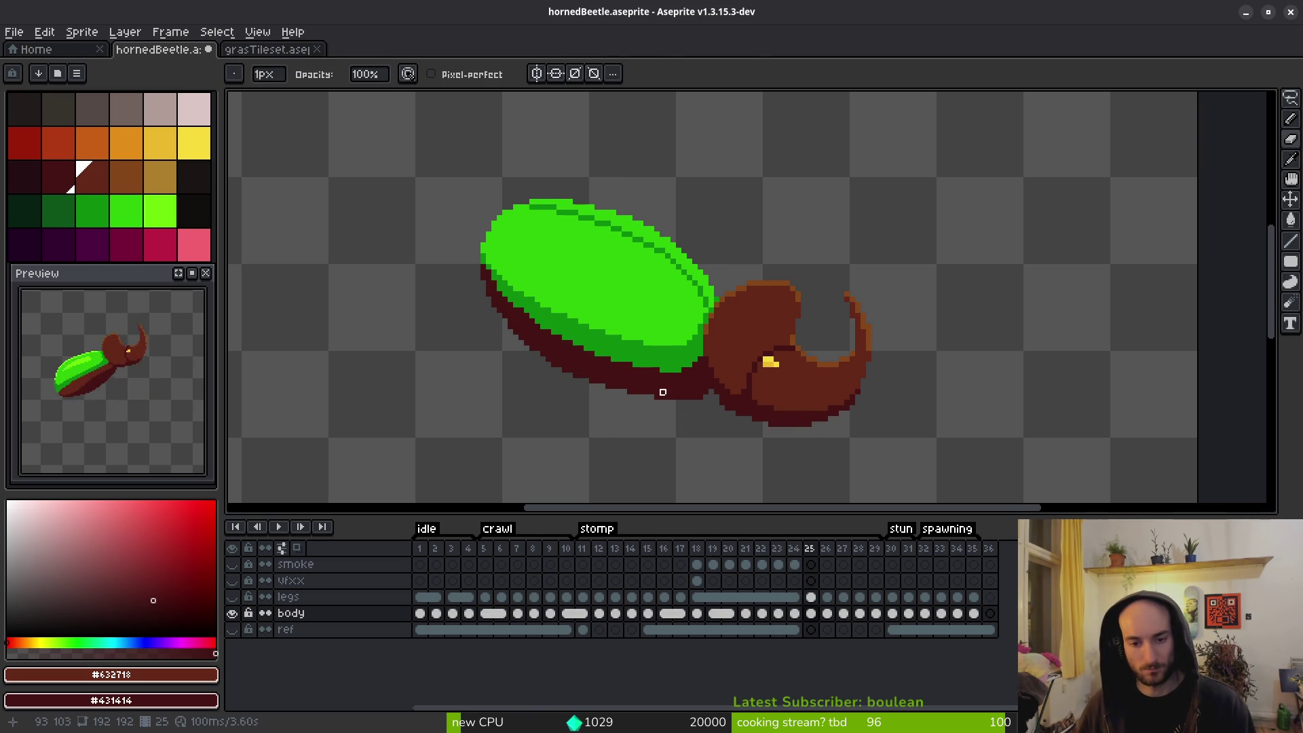
Compare frame 25 with neighbouring frames 24 and 26, settling back on frame 25.
scroll(704, 372, up, 2)
scroll(788, 371, up, 1)
key(Left)
key(Right)
key(e)
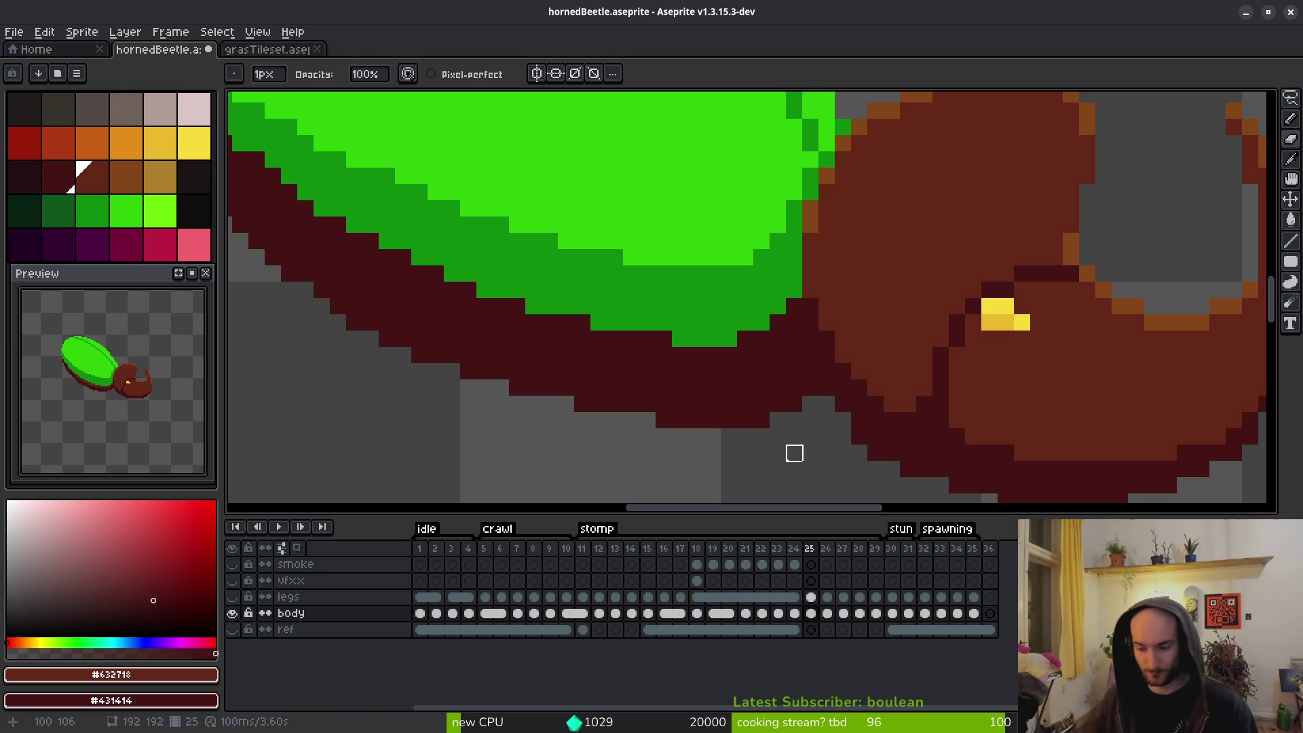
key(Right)
scroll(794, 334, down, 4)
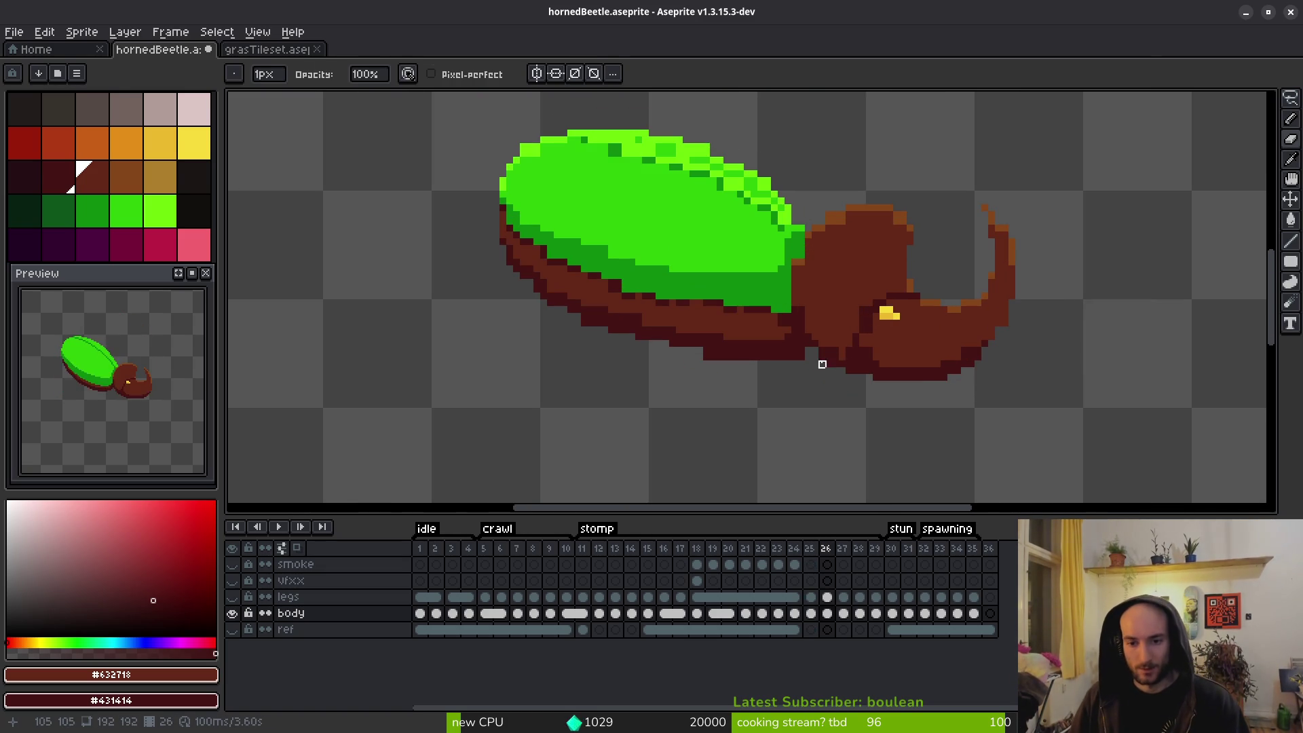
key(Left)
key(Right)
key(Left)
key(Right)
key(Left)
Draw brown pixels with the Pencil along the shell's lower edge over the dark outline.
drag(739, 373, 807, 373)
scroll(807, 374, up, 3)
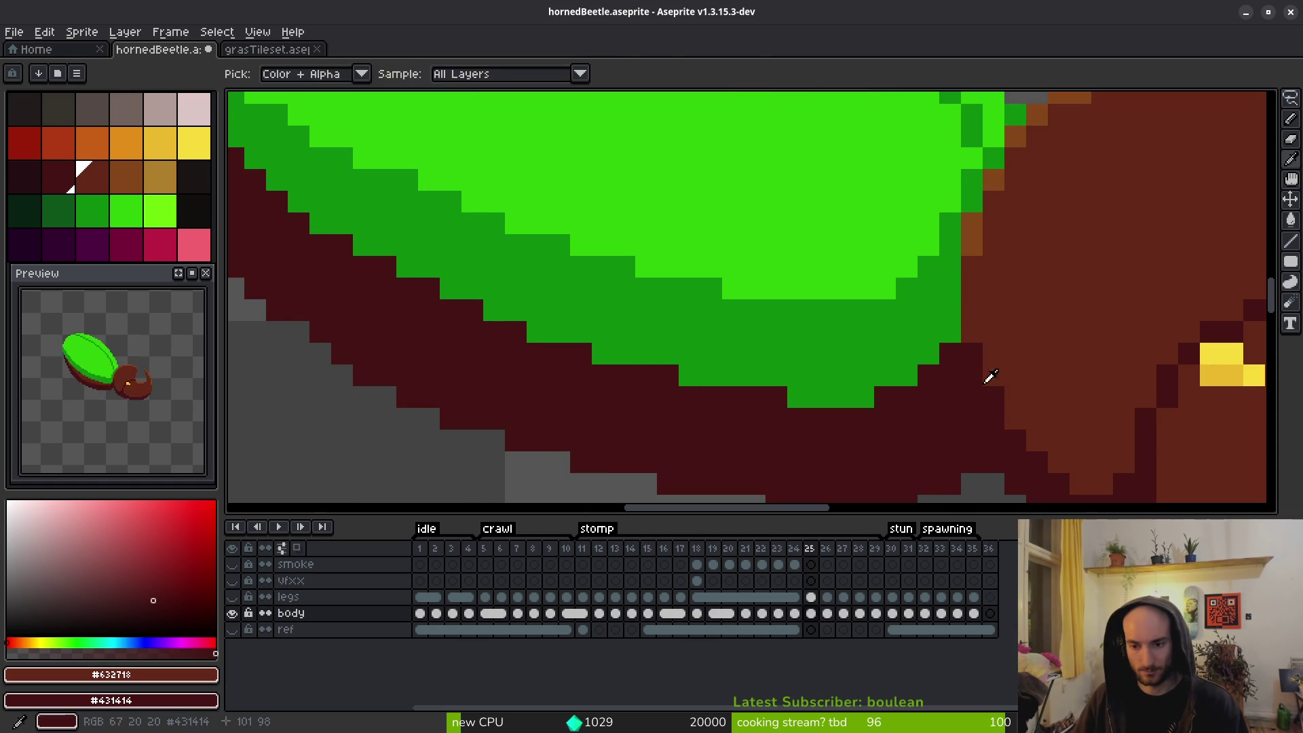
click(895, 408)
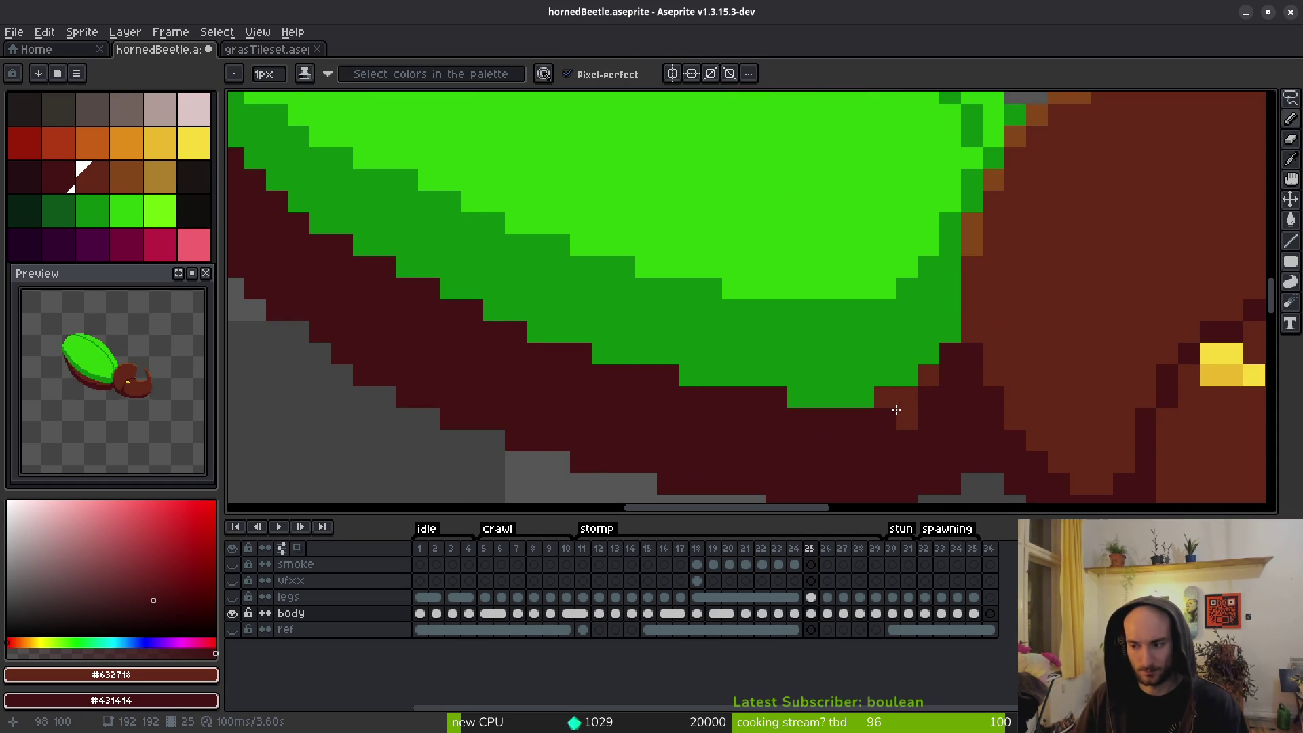
key(ctrl+z)
drag(875, 418, 829, 425)
scroll(829, 425, left, 2)
click(909, 436)
mouse_move(909, 436)
mouse_down()
mouse_move(715, 413)
mouse_move(550, 349)
mouse_move(407, 254)
mouse_move(308, 160)
mouse_move(493, 289)
mouse_move(432, 221)
mouse_up()
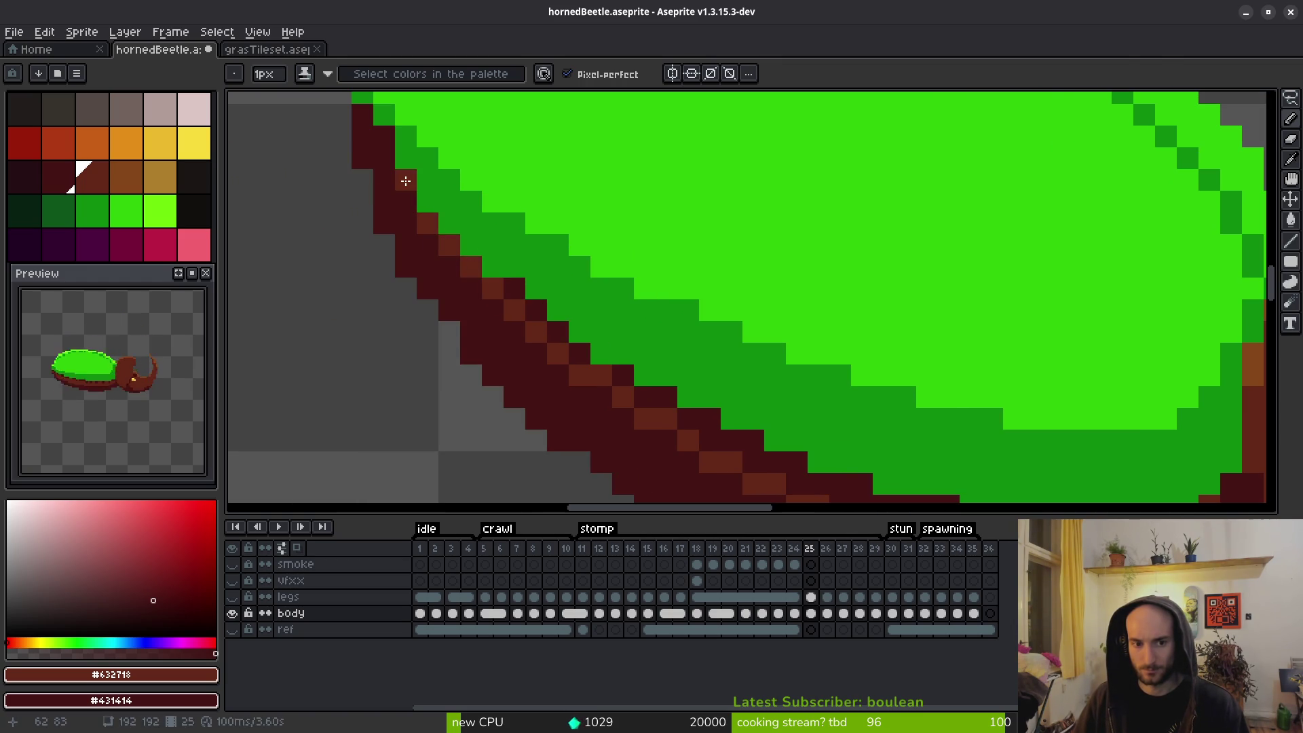
scroll(428, 200, down, 3)
scroll(780, 407, up, 6)
Bucket-fill the six remaining dark outline pixels along the shell edge with brown.
key(g)
click(347, 170)
drag(366, 195, 771, 398)
click(655, 323)
click(567, 278)
click(524, 235)
click(481, 191)
click(434, 154)
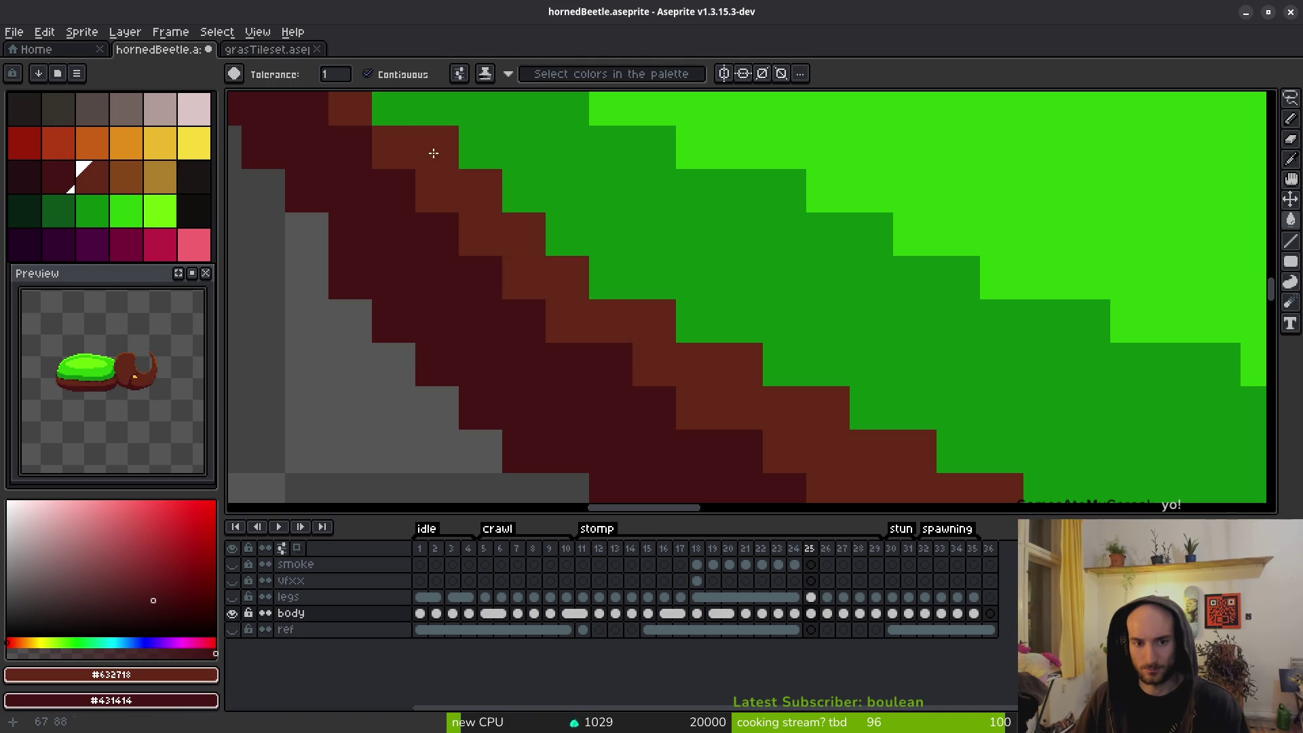
key(b)
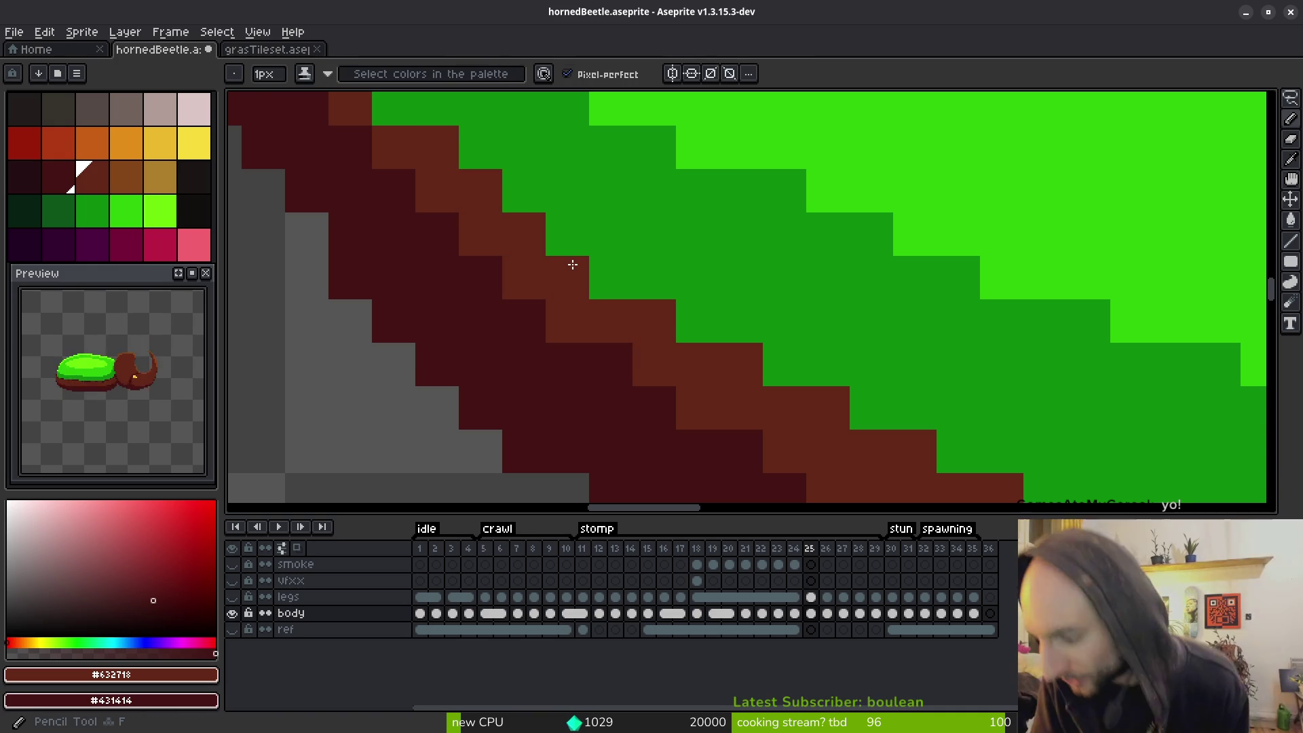
scroll(895, 430, down, 5)
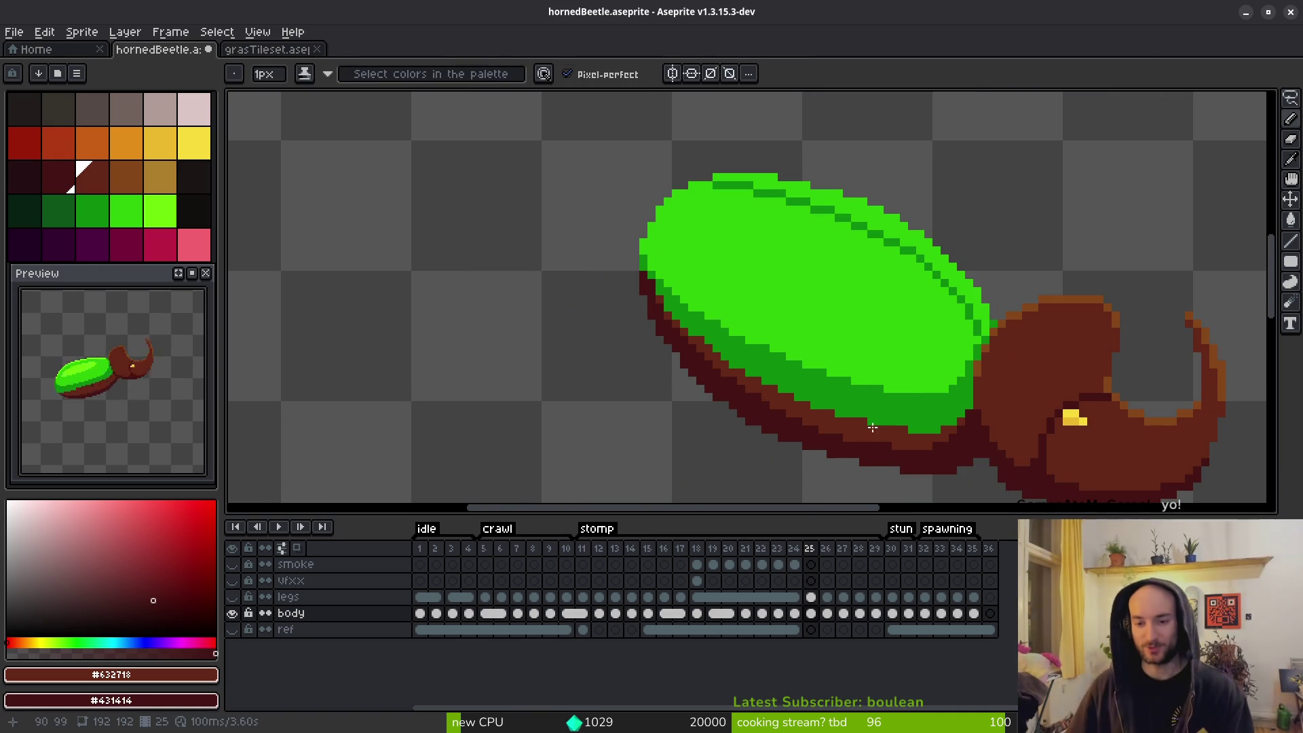
scroll(727, 329, up, 3)
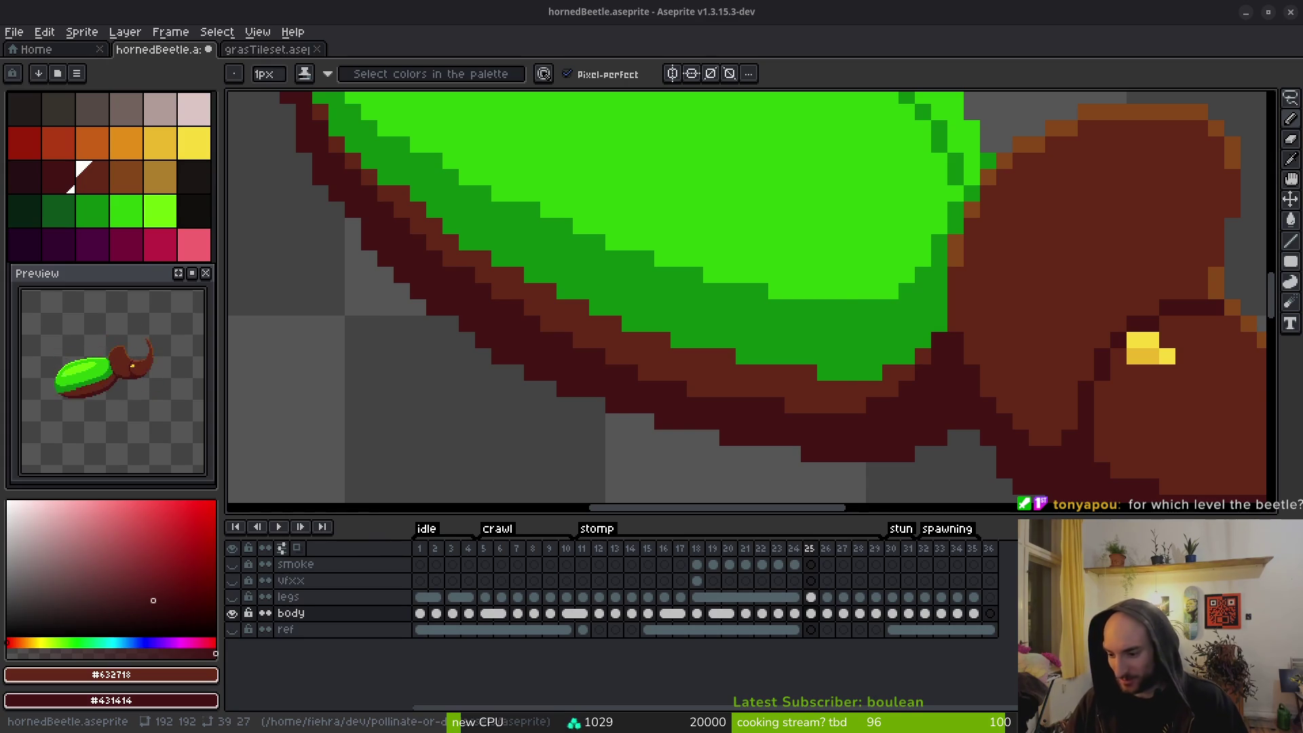
scroll(1100, 239, down, 8)
Centre the beetle and zoom in and out to inspect the whole sprite on frame 25.
drag(1100, 239, 762, 324)
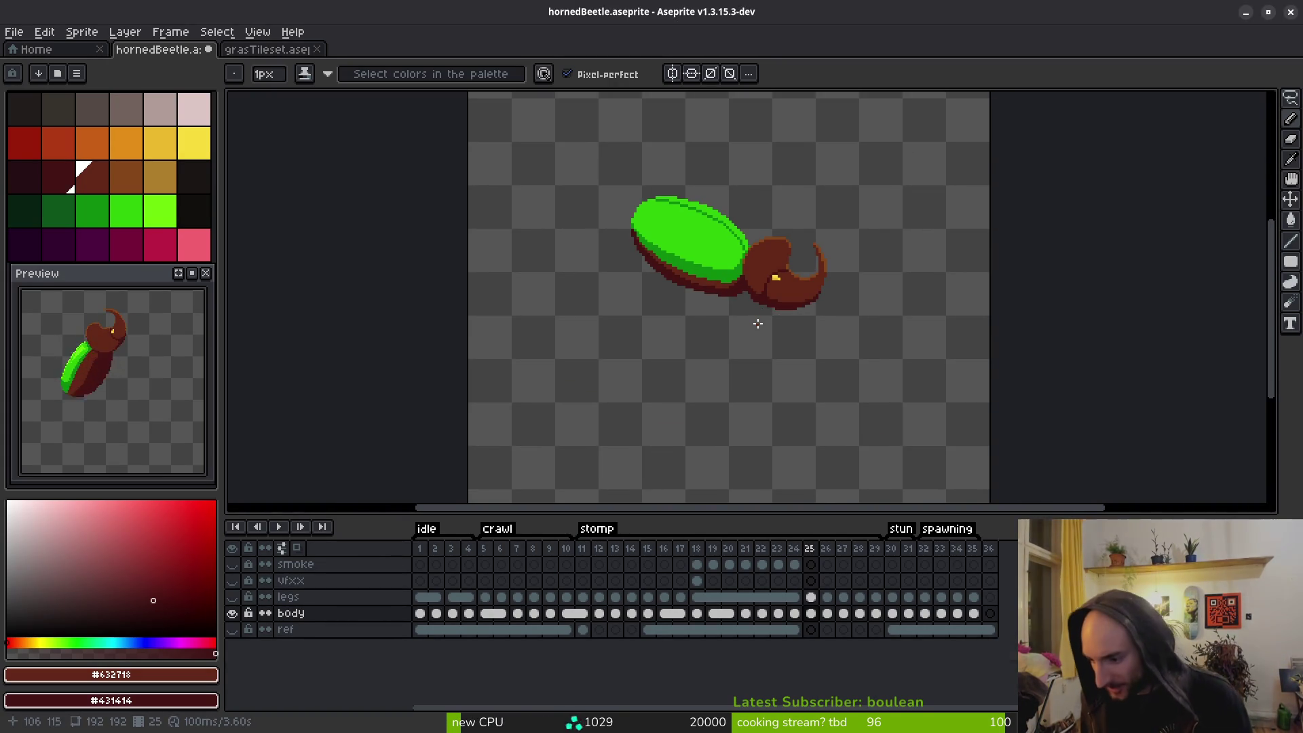
scroll(758, 323, up, 6)
scroll(757, 324, down, 6)
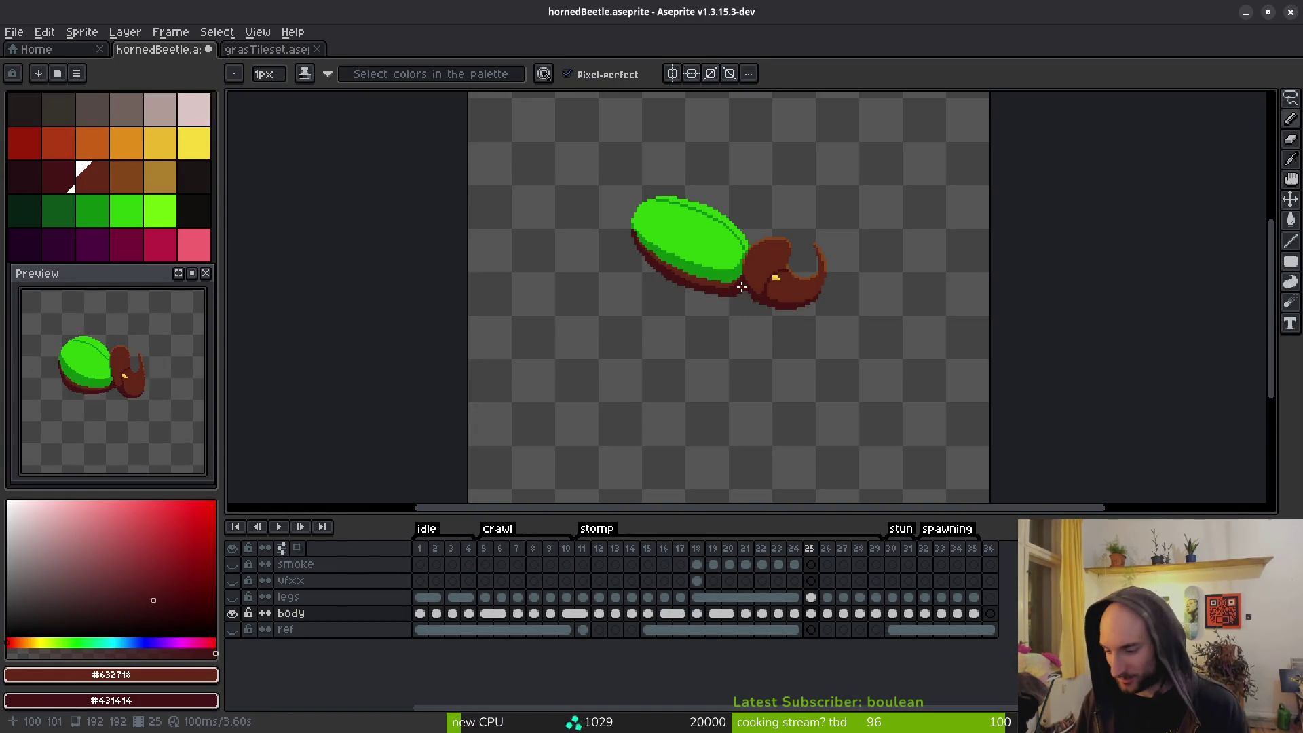
scroll(741, 287, up, 5)
scroll(741, 287, down, 5)
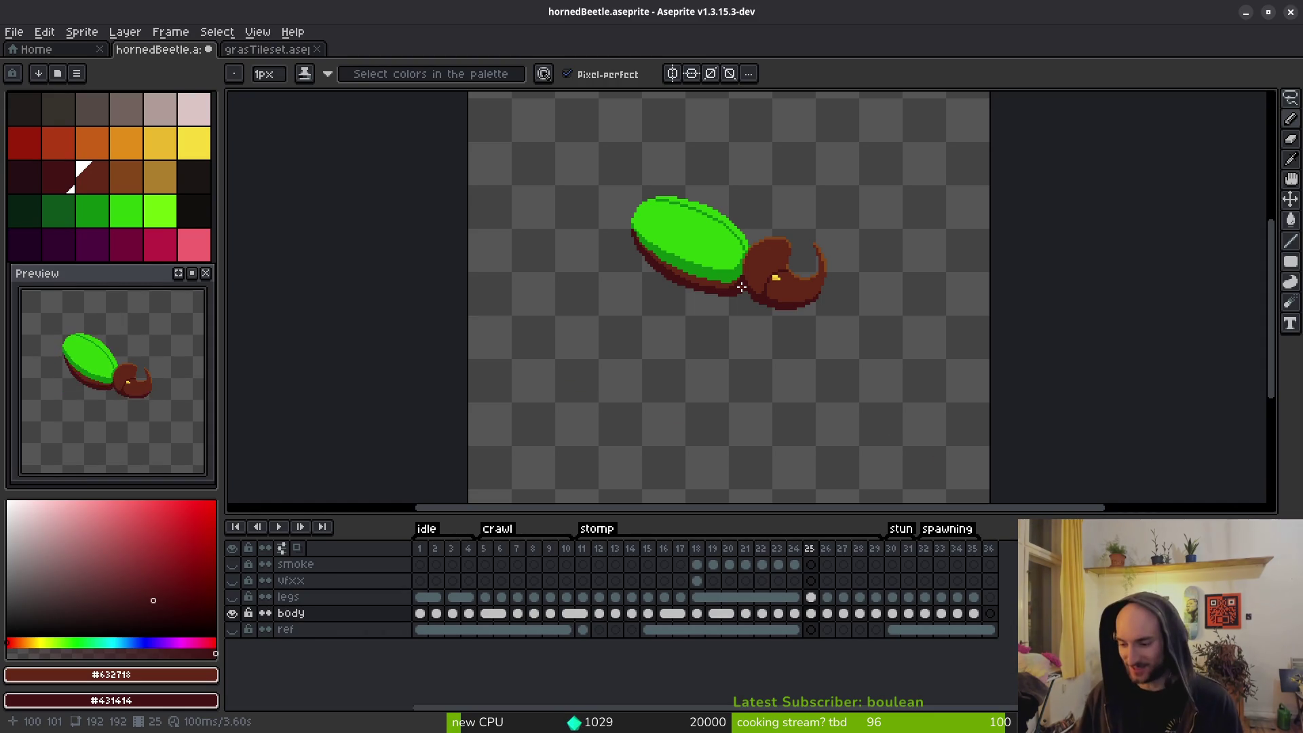
scroll(811, 314, up, 4)
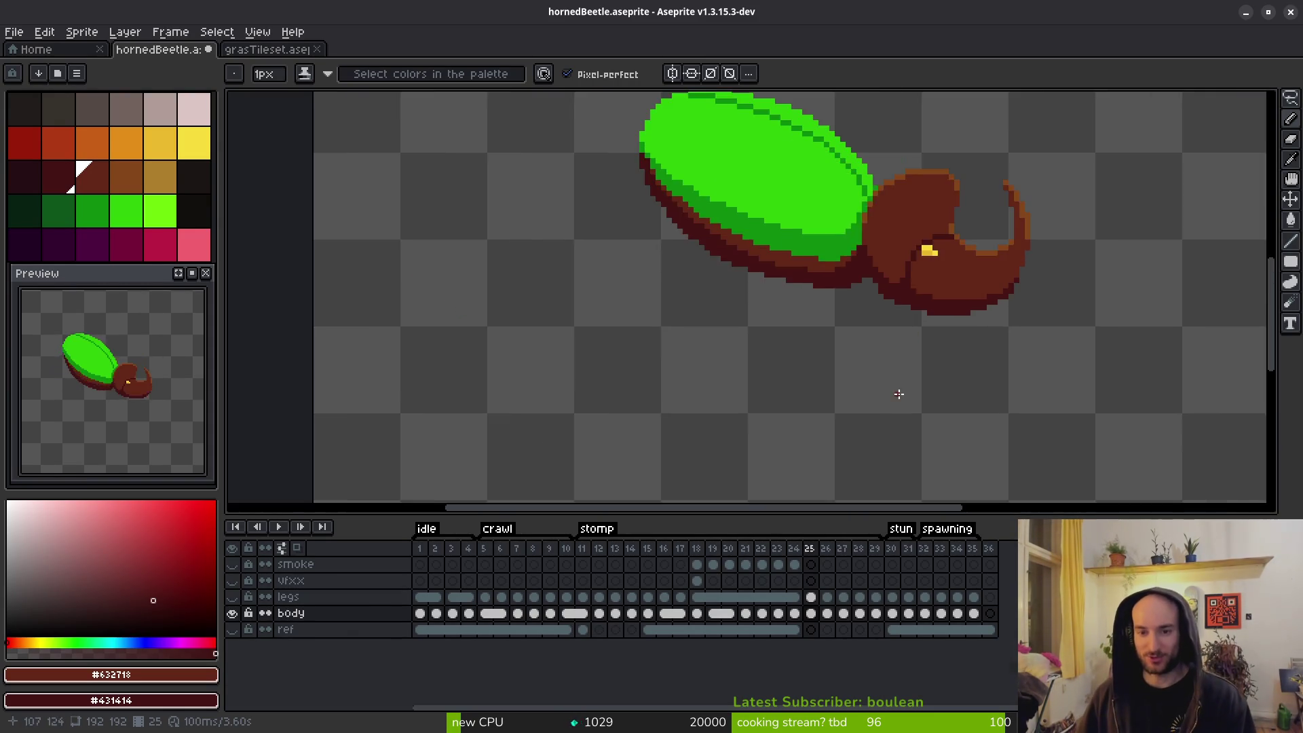
On frame 26, paint two green shell-edge pixels dark red #431414.
key(i)
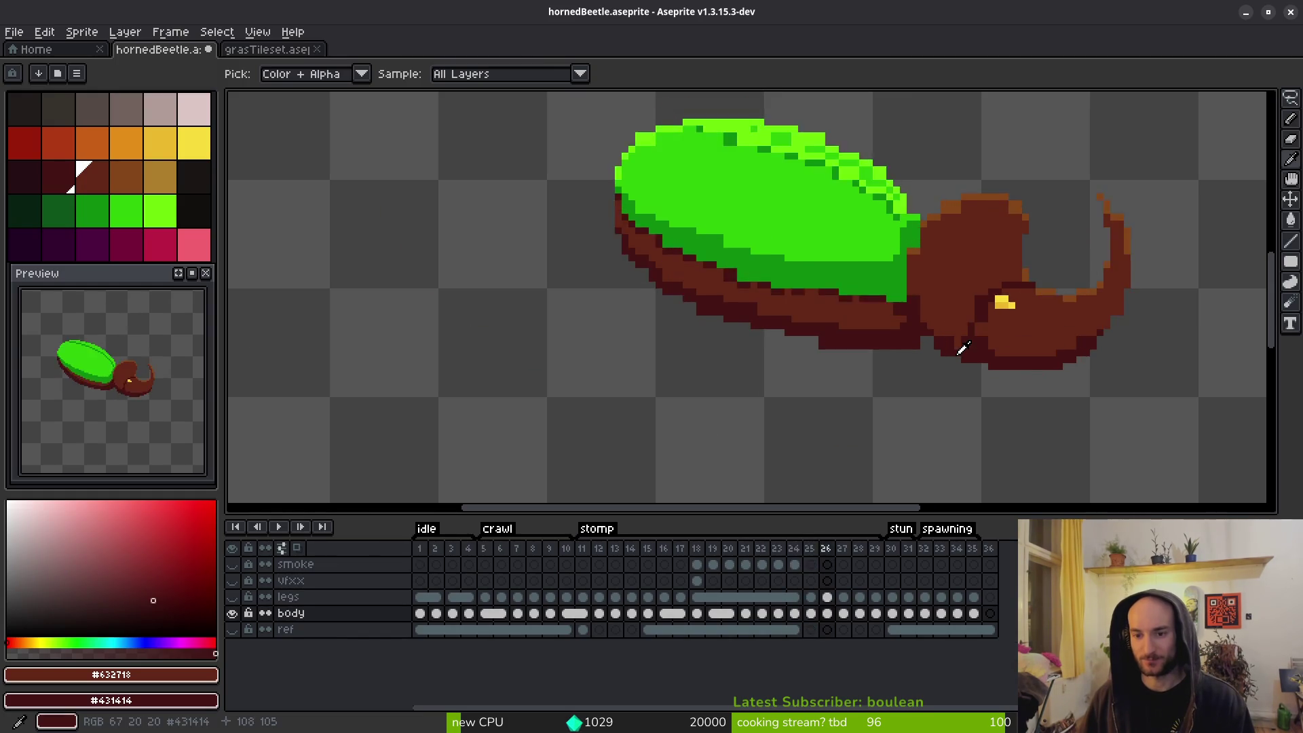
key(Right)
key(Right)
key(Left)
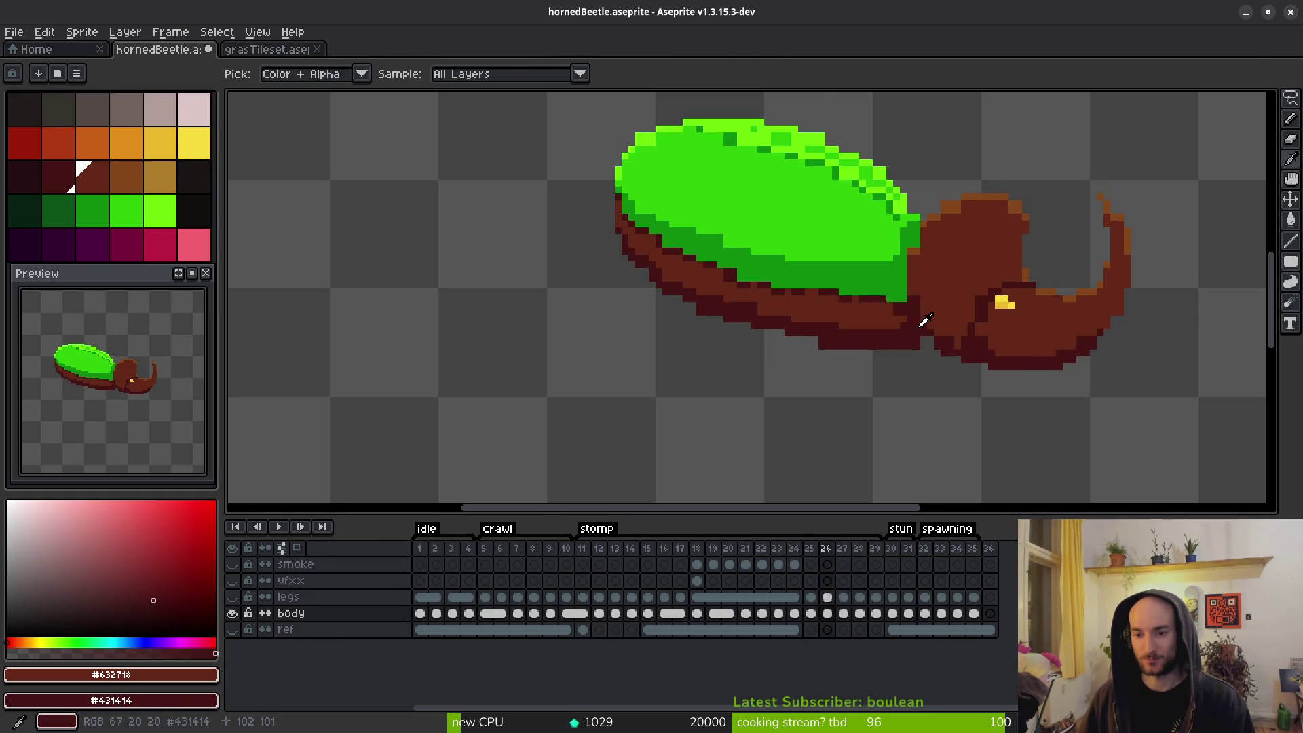
key(b)
scroll(886, 306, up, 3)
alt+click(886, 306)
click(870, 265)
click(837, 276)
scroll(882, 307, down, 4)
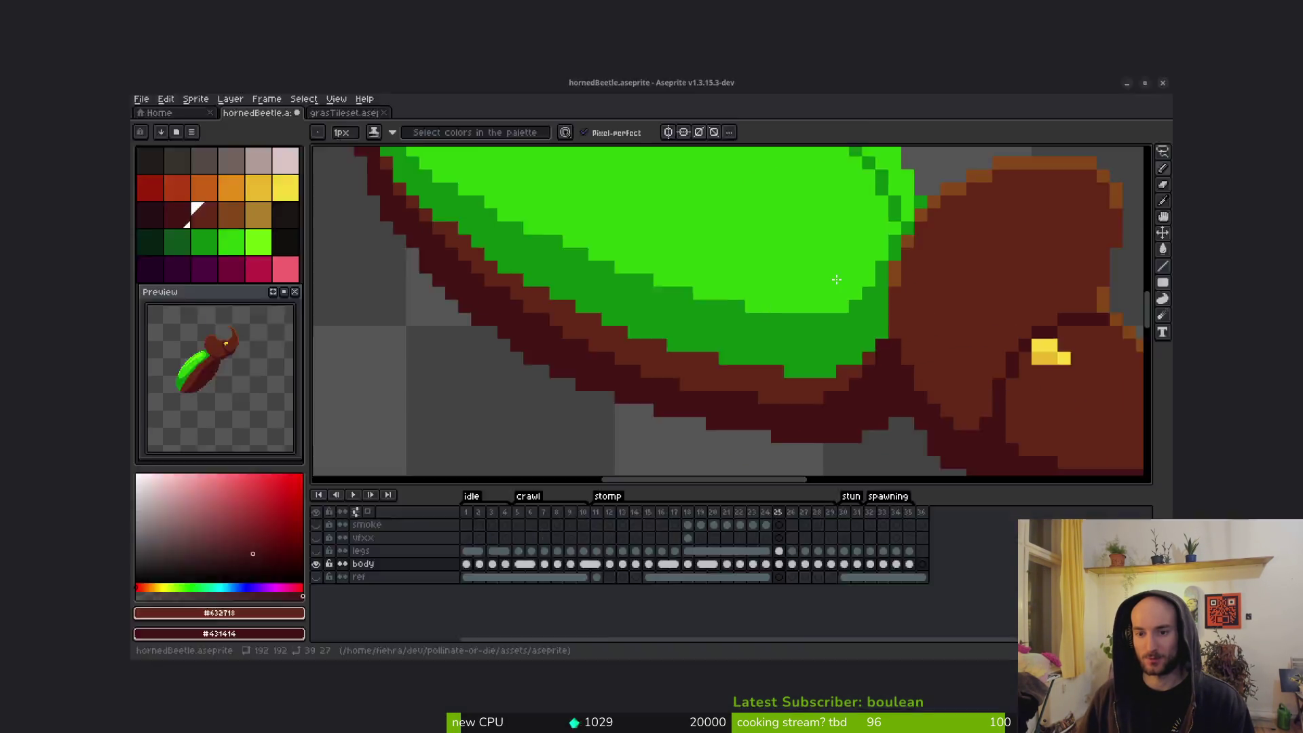
scroll(883, 308, up, 3)
scroll(896, 319, down, 3)
On frame 25, draw brown #632718 pixels along the shell's lower edge.
key(alt)
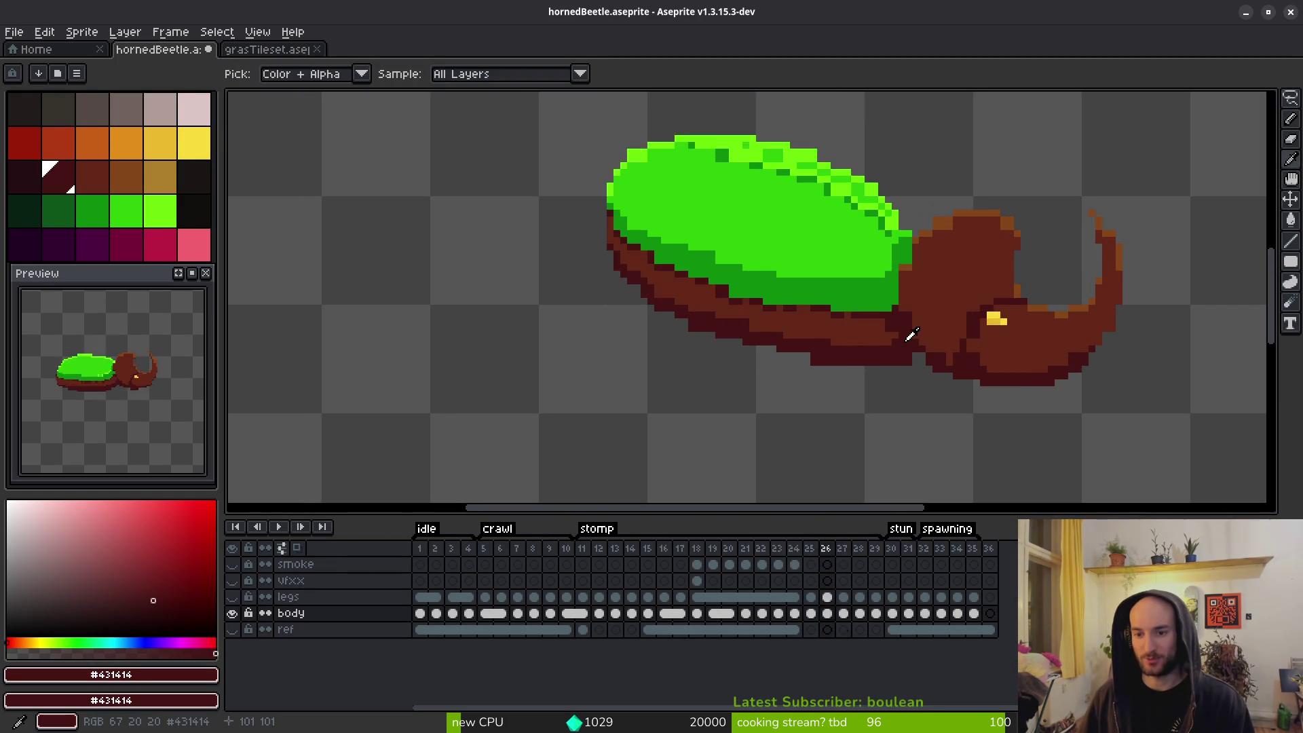
key(Left)
key(Right)
alt+click(910, 336)
key(Left)
key(Right)
key(Left)
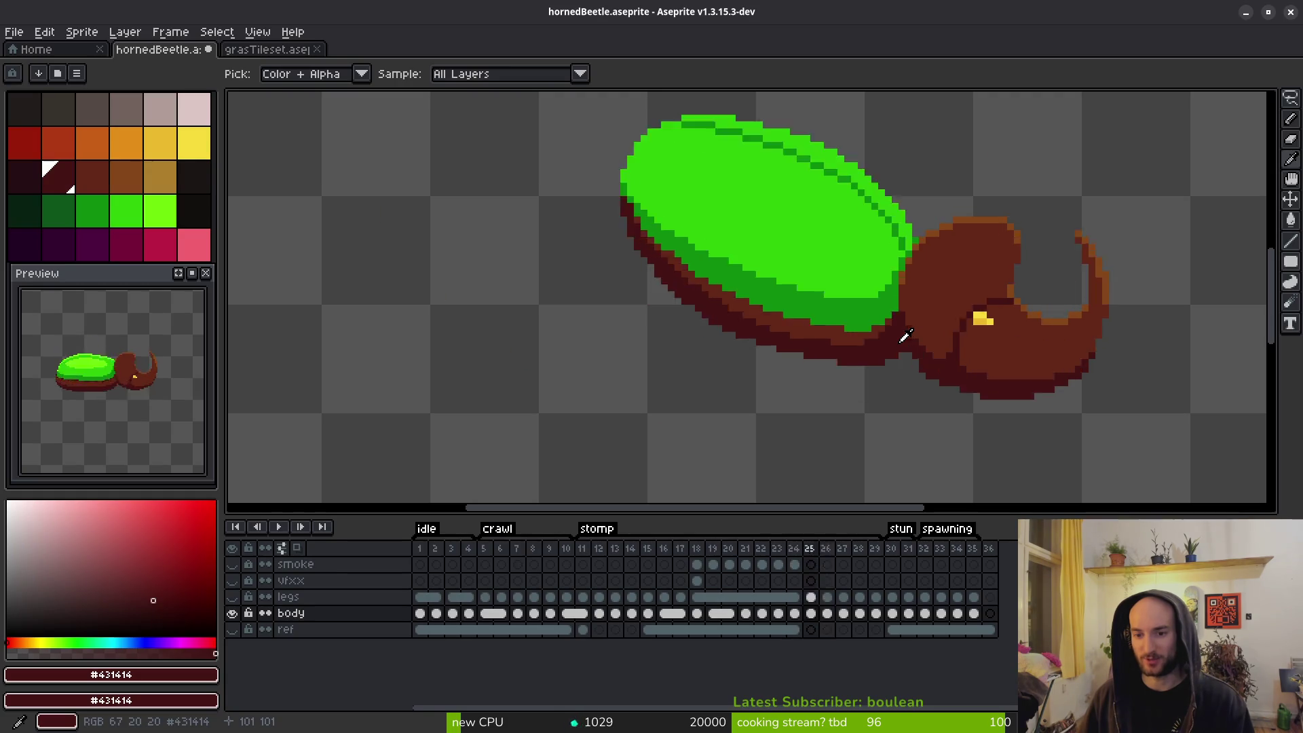
scroll(860, 336, up, 3)
alt+click(911, 328)
drag(876, 325, 713, 307)
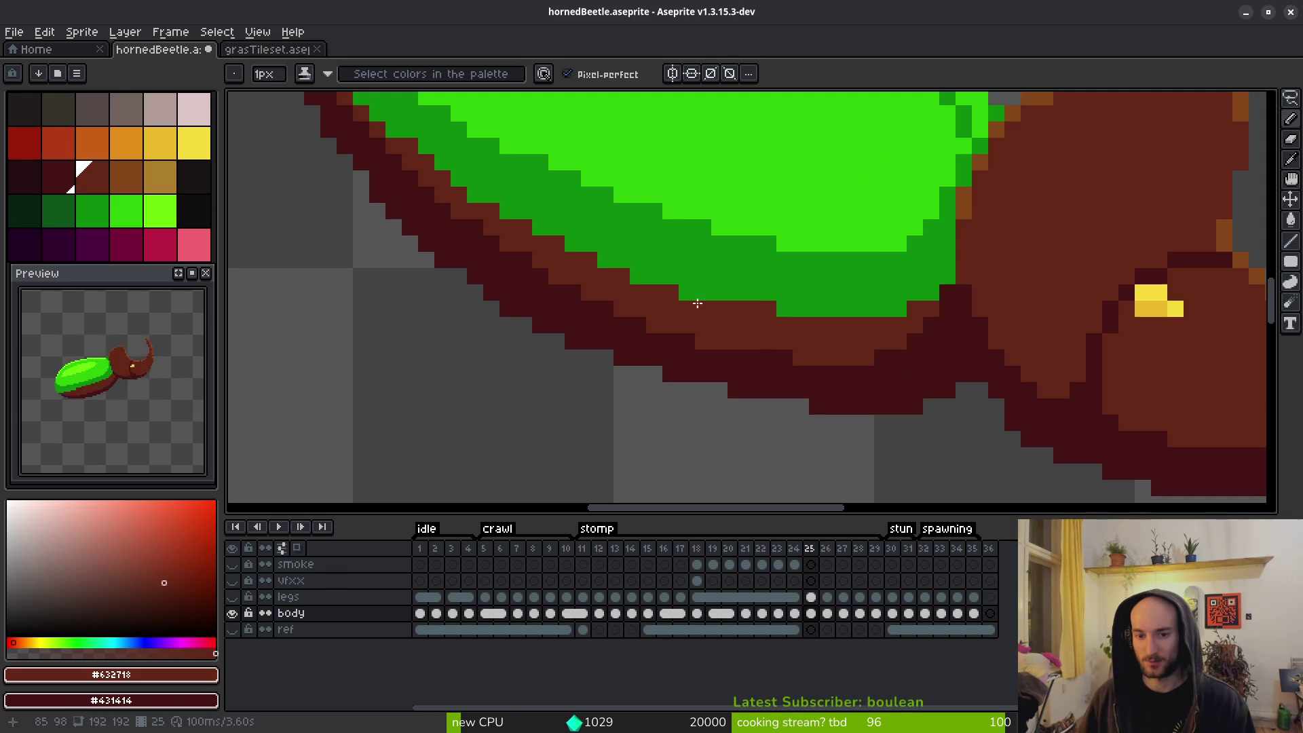
scroll(639, 277, down, 3)
scroll(882, 378, up, 3)
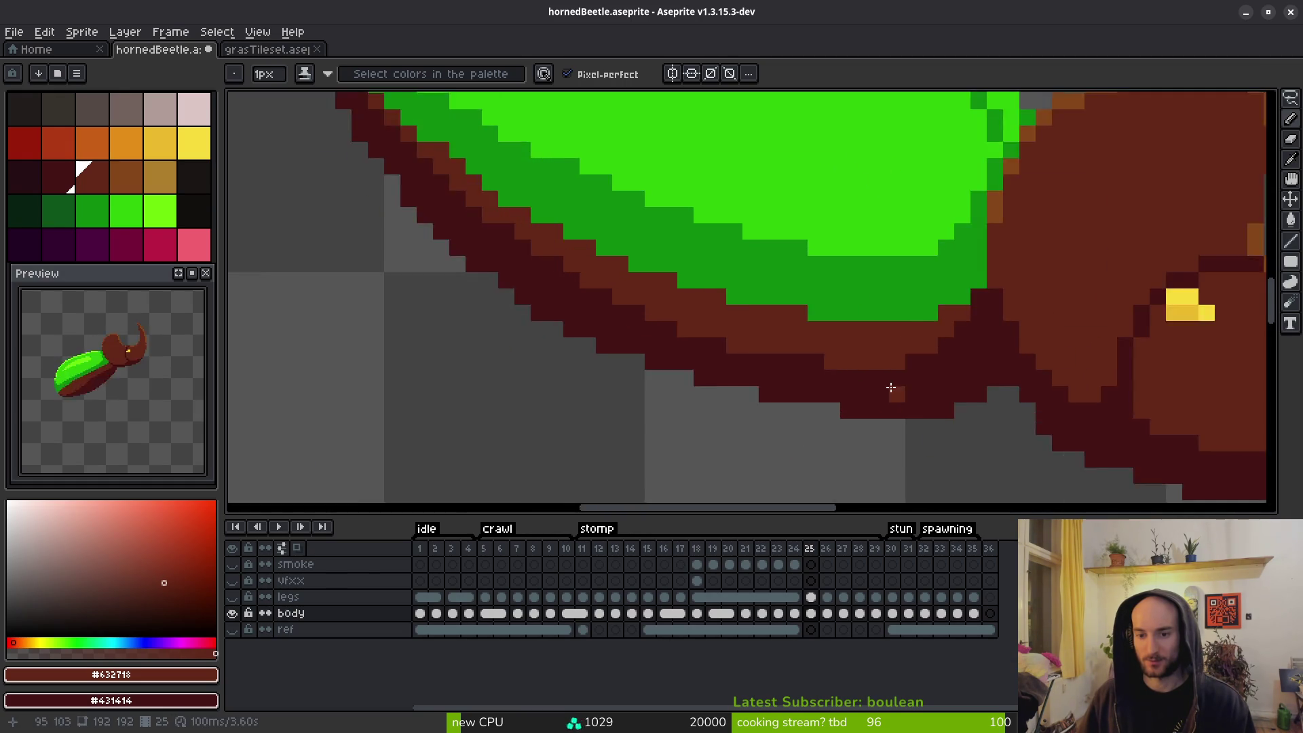
Paint frame 25's underside edge pixels dark red #431414.
alt+click(878, 374)
drag(878, 375, 739, 341)
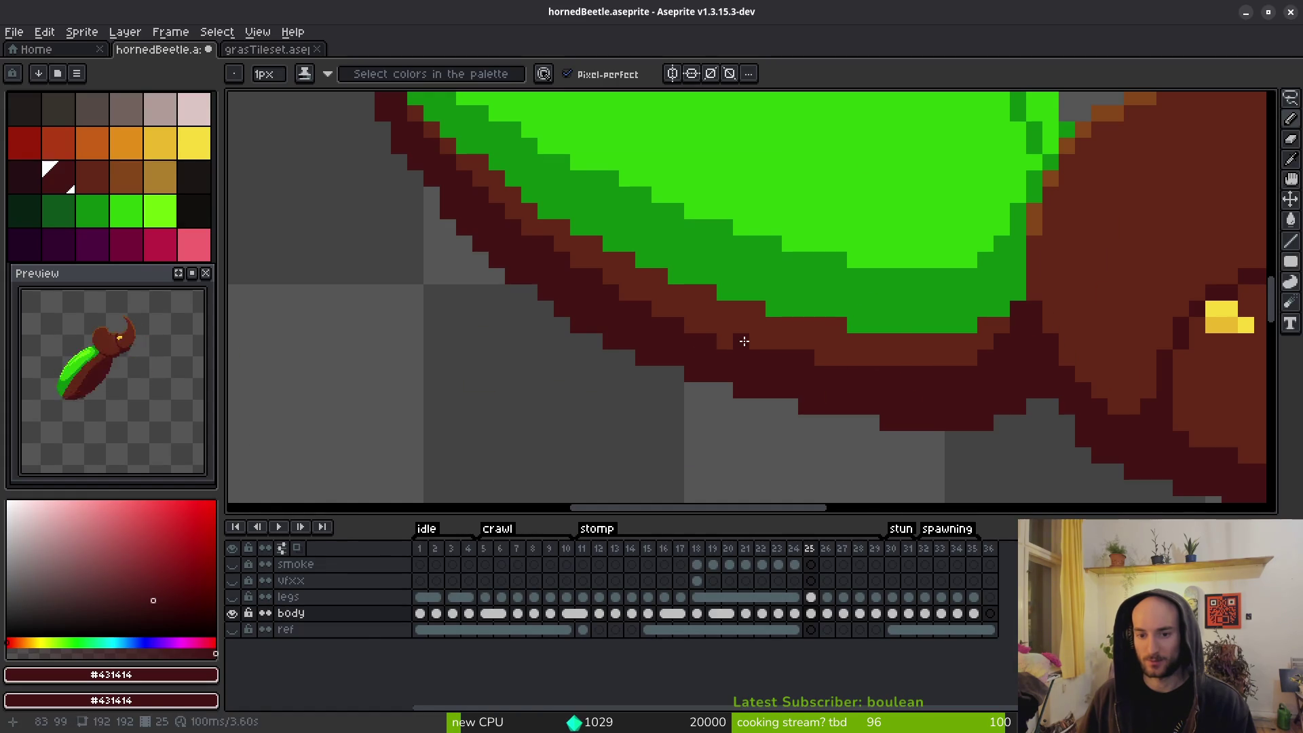
scroll(696, 323, down, 3)
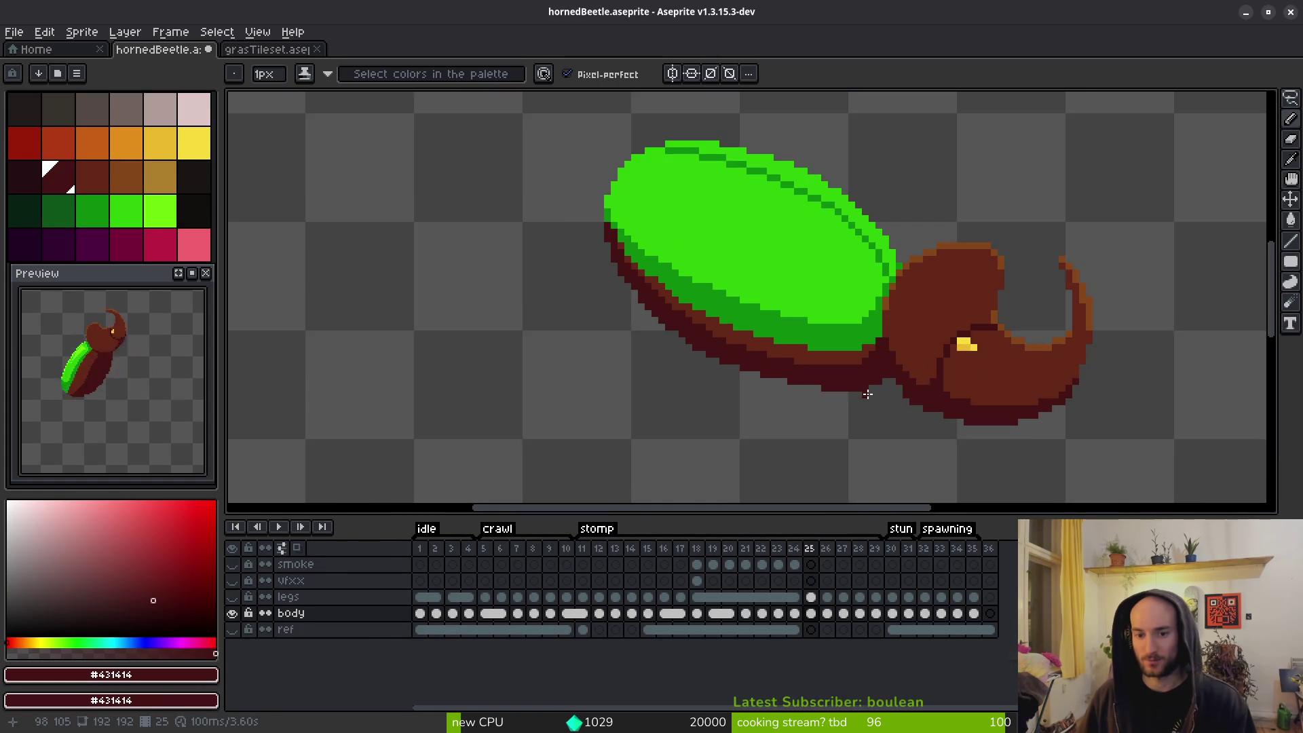
On frame 26, erase the bottom row of shell pixels and stray dark bottom-edge pixels.
key(Right)
key(e)
scroll(910, 376, up, 4)
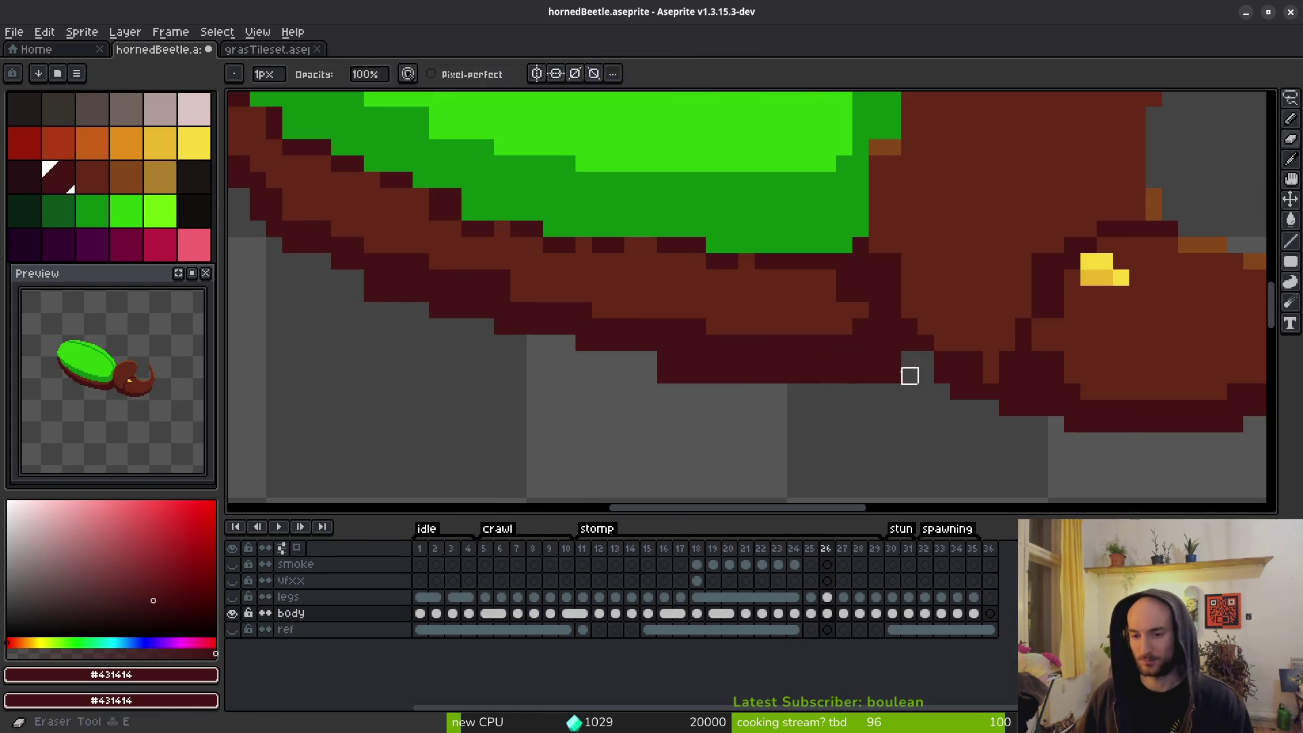
drag(910, 376, 790, 375)
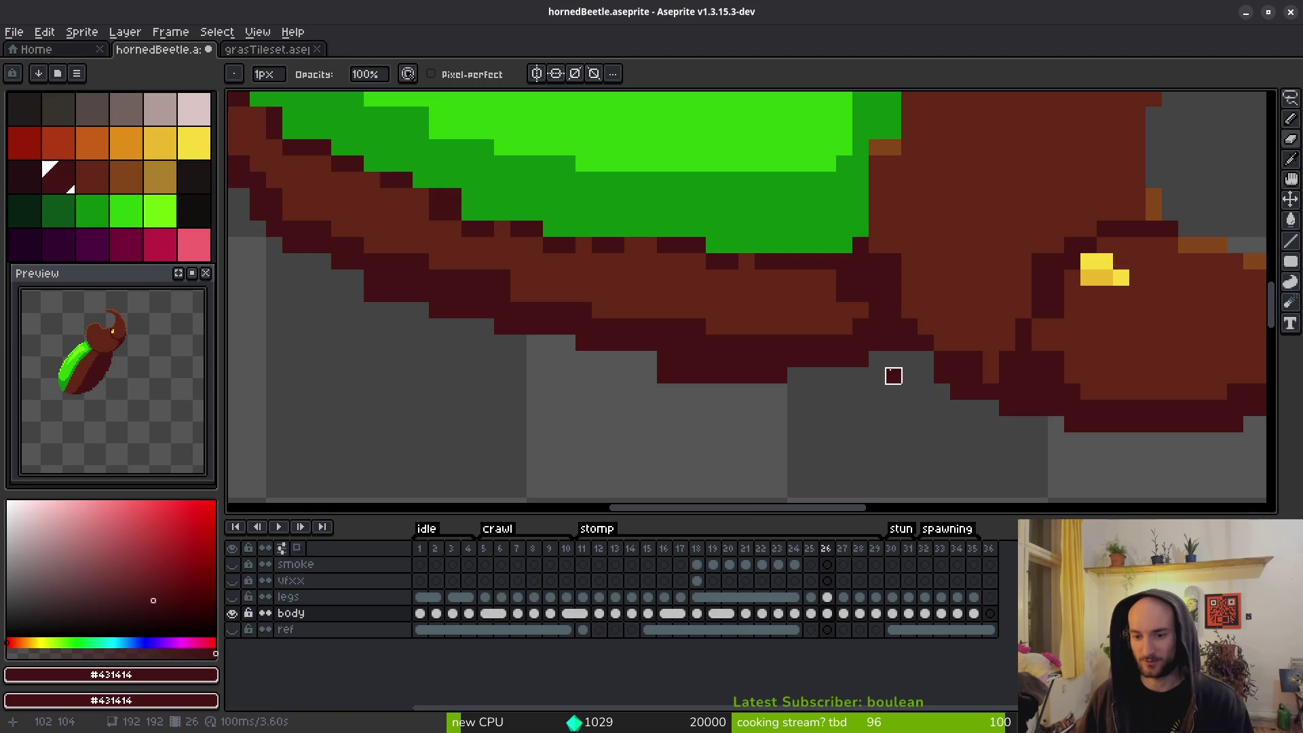
scroll(894, 376, left, 2)
key(f)
key(e)
drag(923, 385, 792, 384)
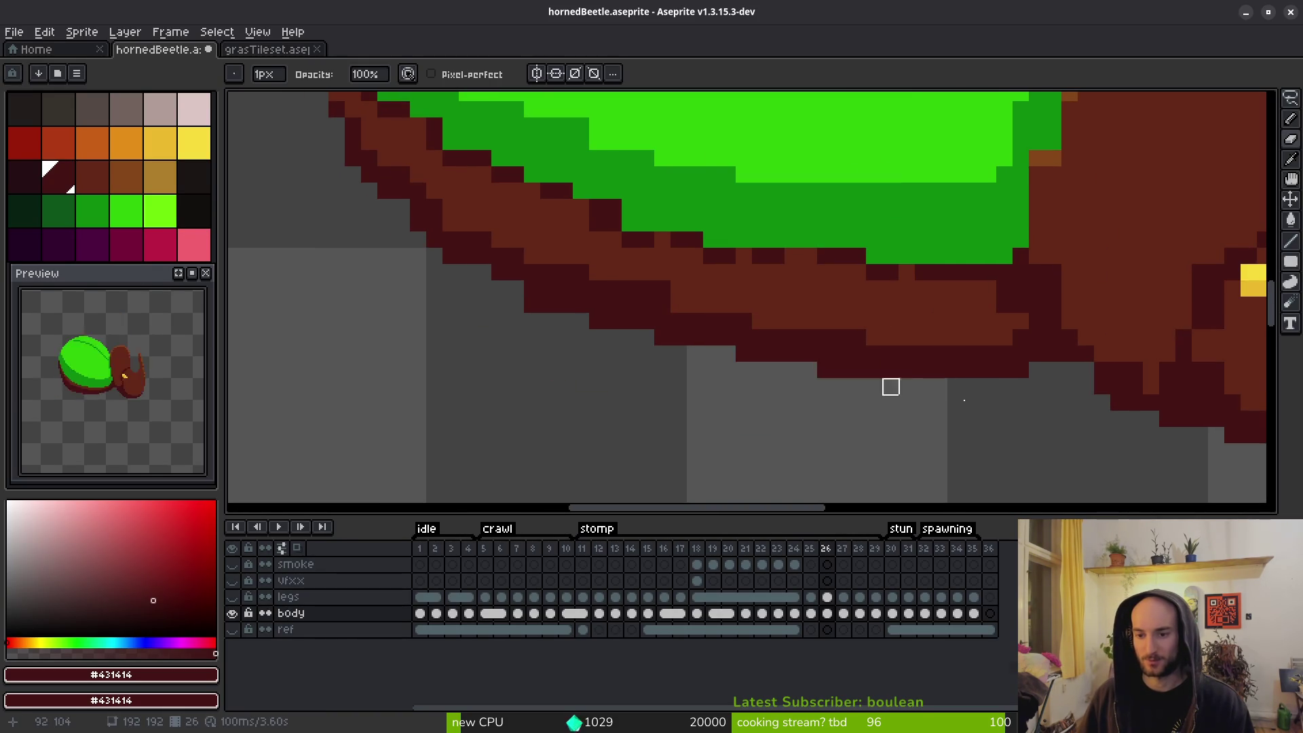
scroll(792, 384, down, 3)
Add a single dark pixel below frame 26's underside and compare it with frame 25.
key(i)
key(b)
click(1016, 408)
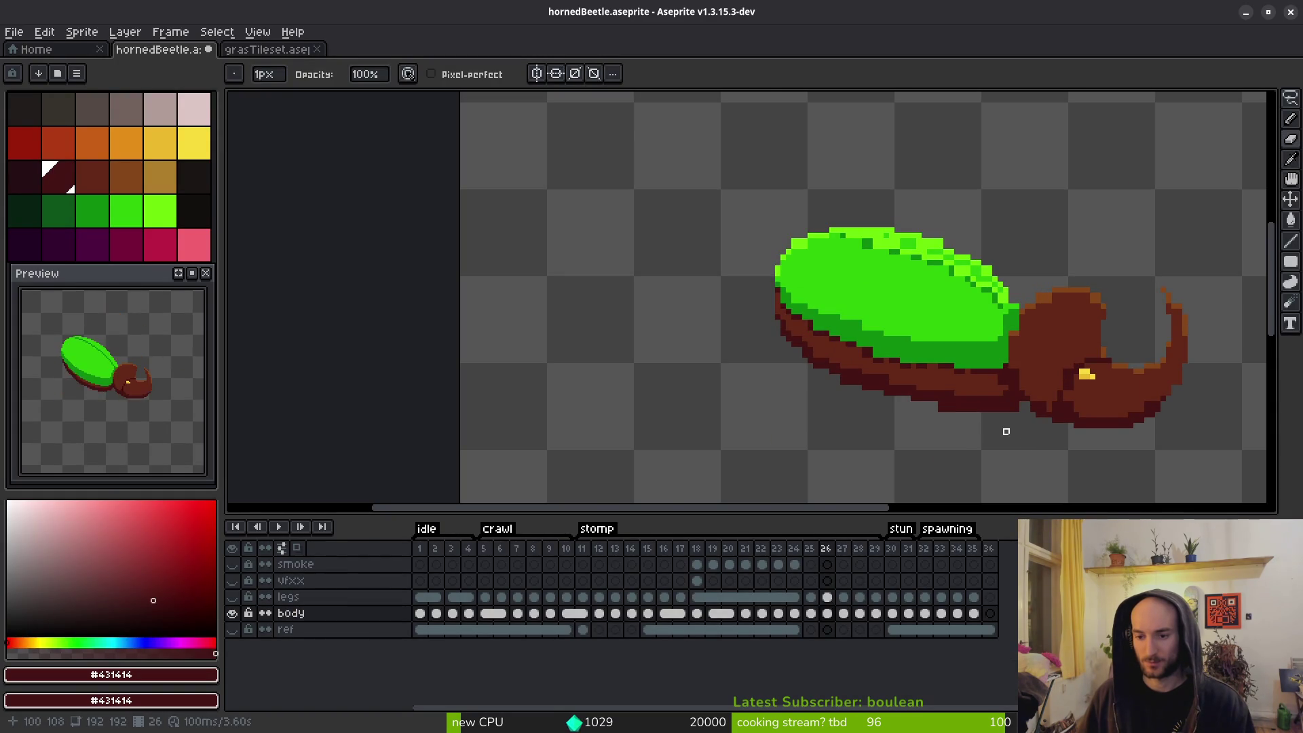
scroll(1012, 431, up, 1)
key(Left)
key(Left)
key(Right)
key(Right)
scroll(1031, 410, up, 2)
Darken the rows of edge pixels along the underside with shading ink.
key(e)
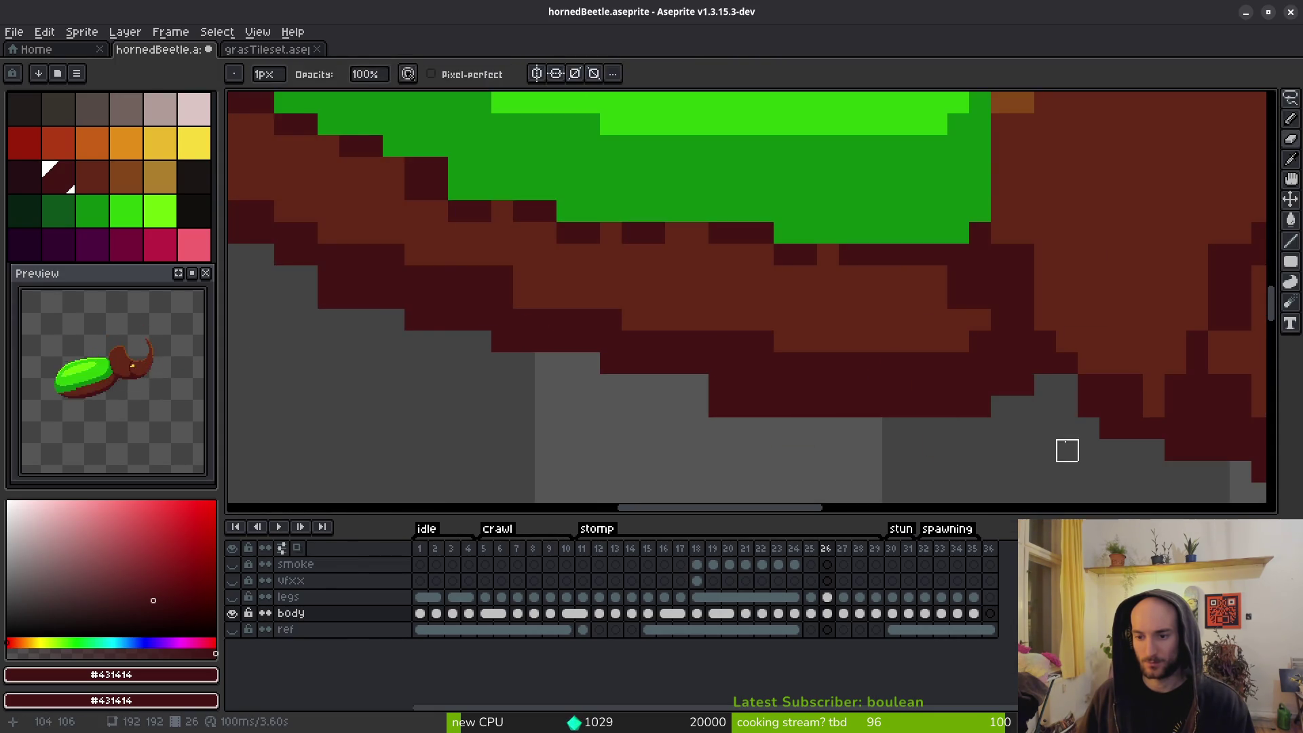
scroll(1067, 451, down, 3)
key(b)
mouse_move(882, 410)
mouse_down()
mouse_move(739, 388)
mouse_move(659, 352)
mouse_up()
drag(609, 309, 581, 288)
scroll(580, 288, up, 2)
Fill two grey gaps in the underside outline and erase three stray dark edge pixels.
key(e)
key(b)
mouse_move(808, 373)
mouse_down()
mouse_move(766, 352)
mouse_move(872, 377)
mouse_up()
click(768, 350)
click(850, 366)
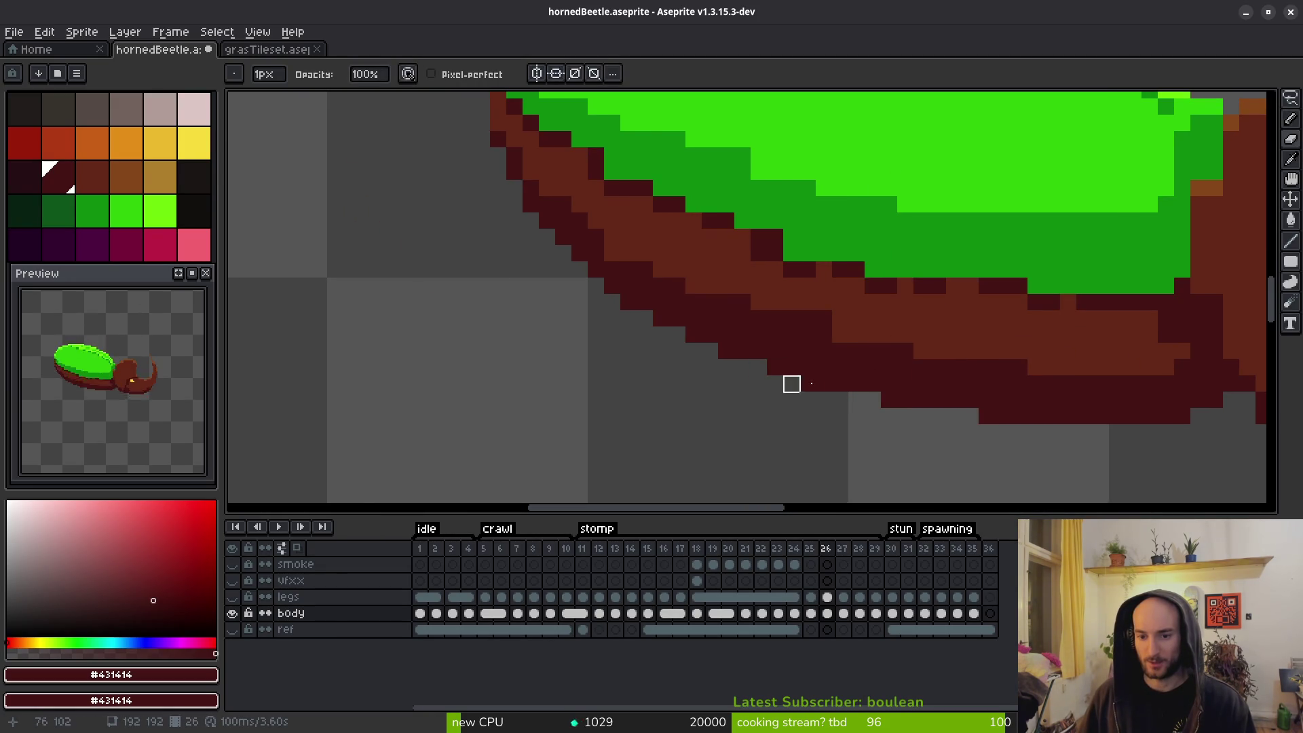
click(807, 382)
click(890, 398)
click(987, 417)
key(b)
Paint Bucket the brown band under the shell with dark red #431414.
drag(1182, 405, 1083, 425)
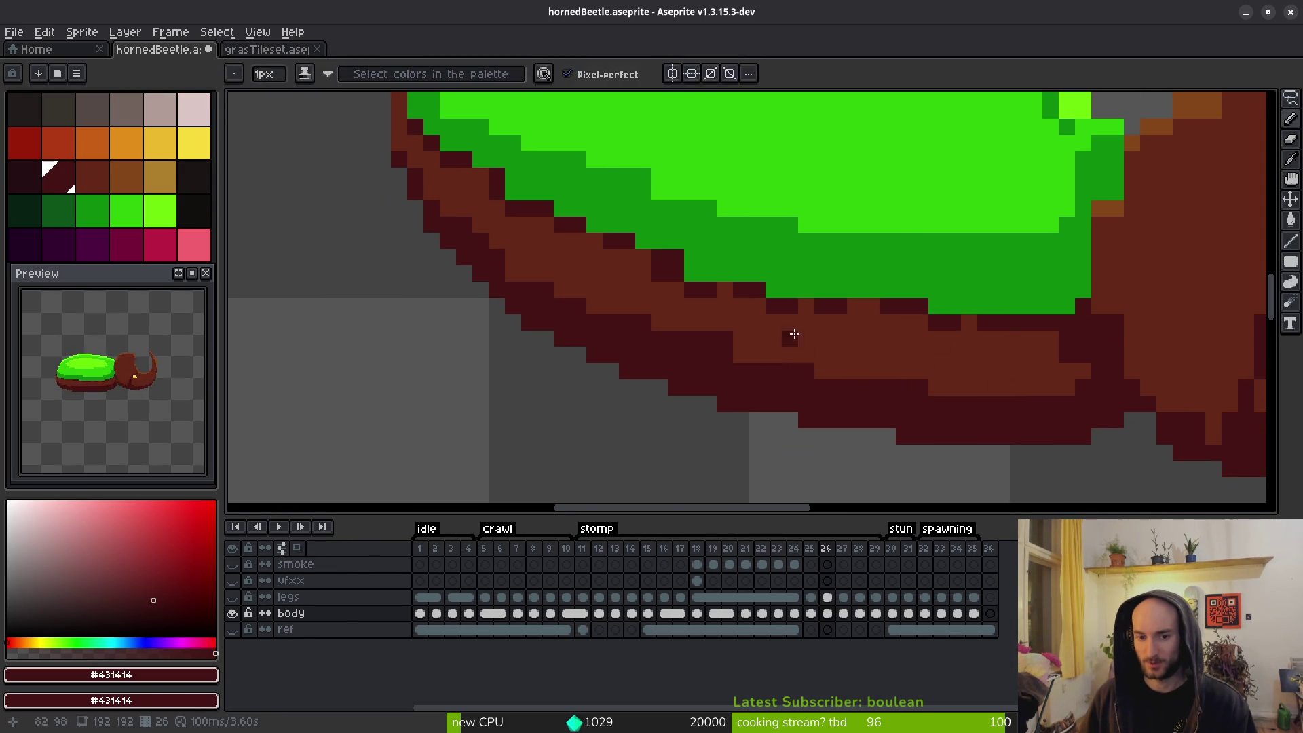
drag(787, 335, 824, 368)
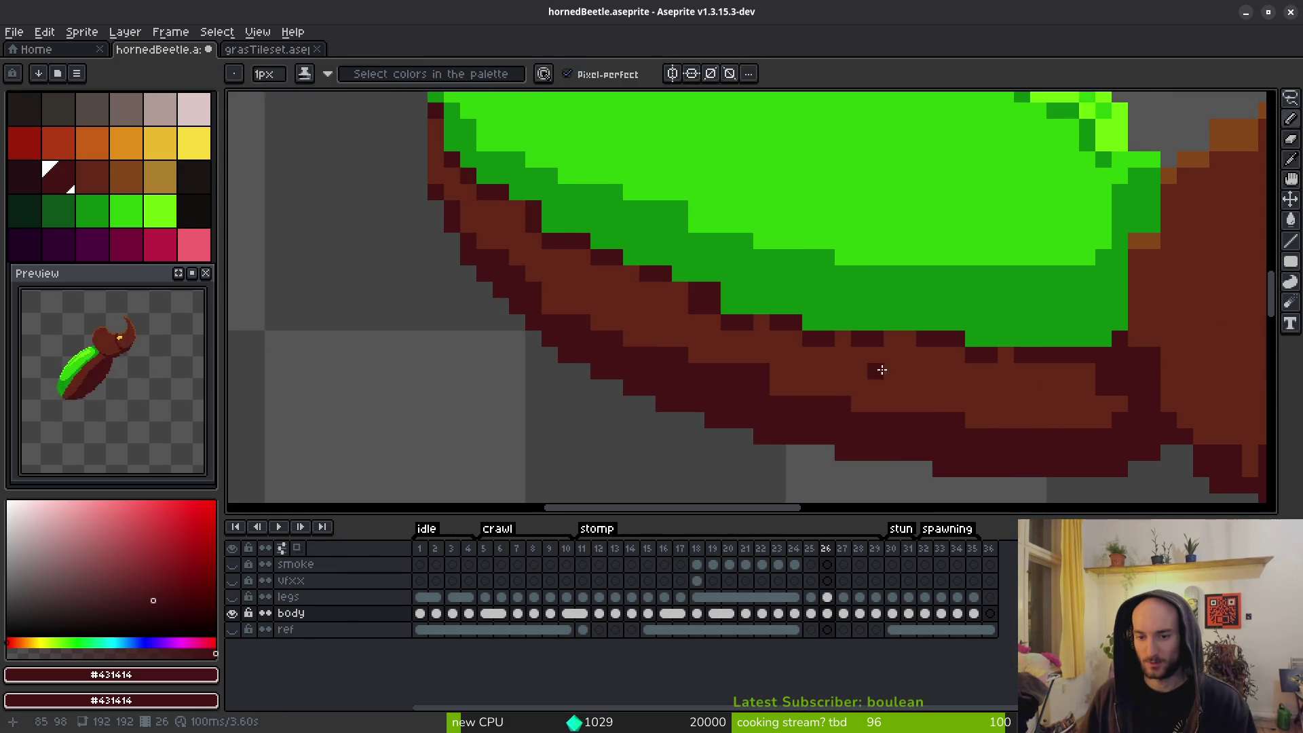
key(g)
click(916, 385)
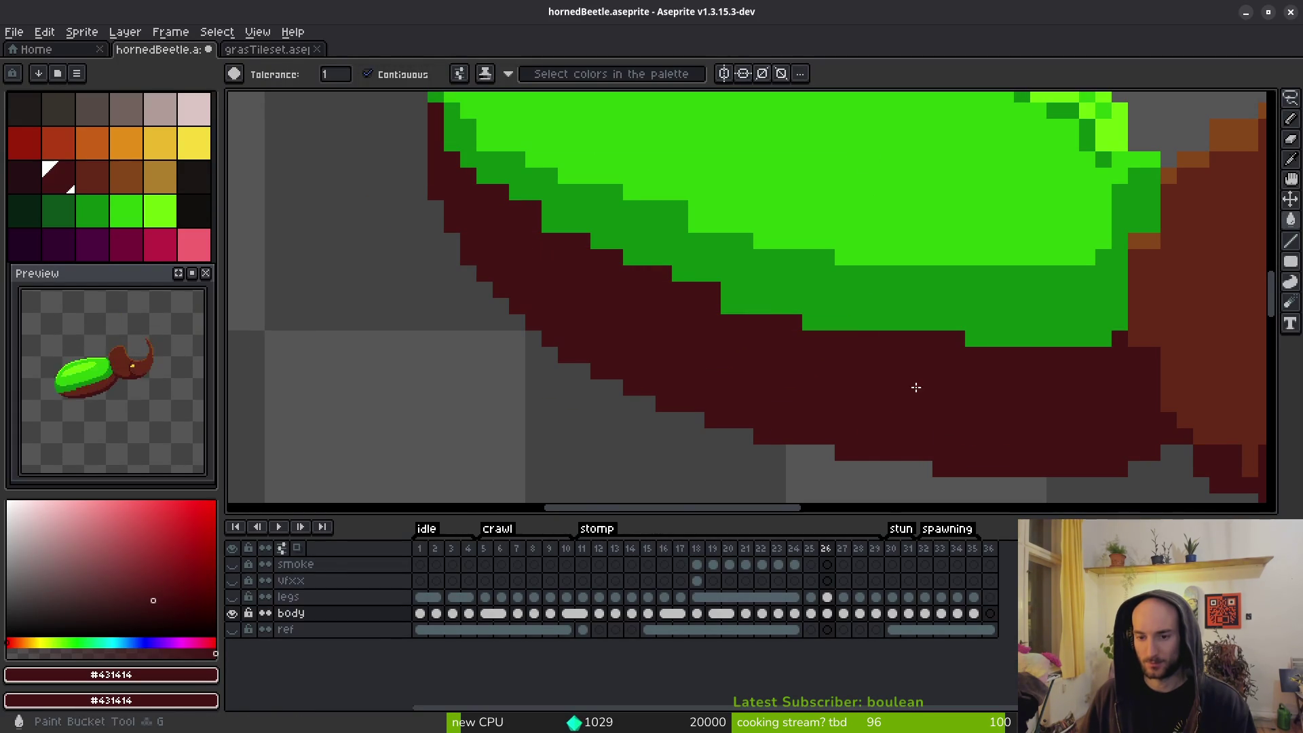
Eyedrop the dark shell green and paint it over the dark-red rim.
key(b)
scroll(1050, 401, down, 3)
scroll(1012, 381, up, 3)
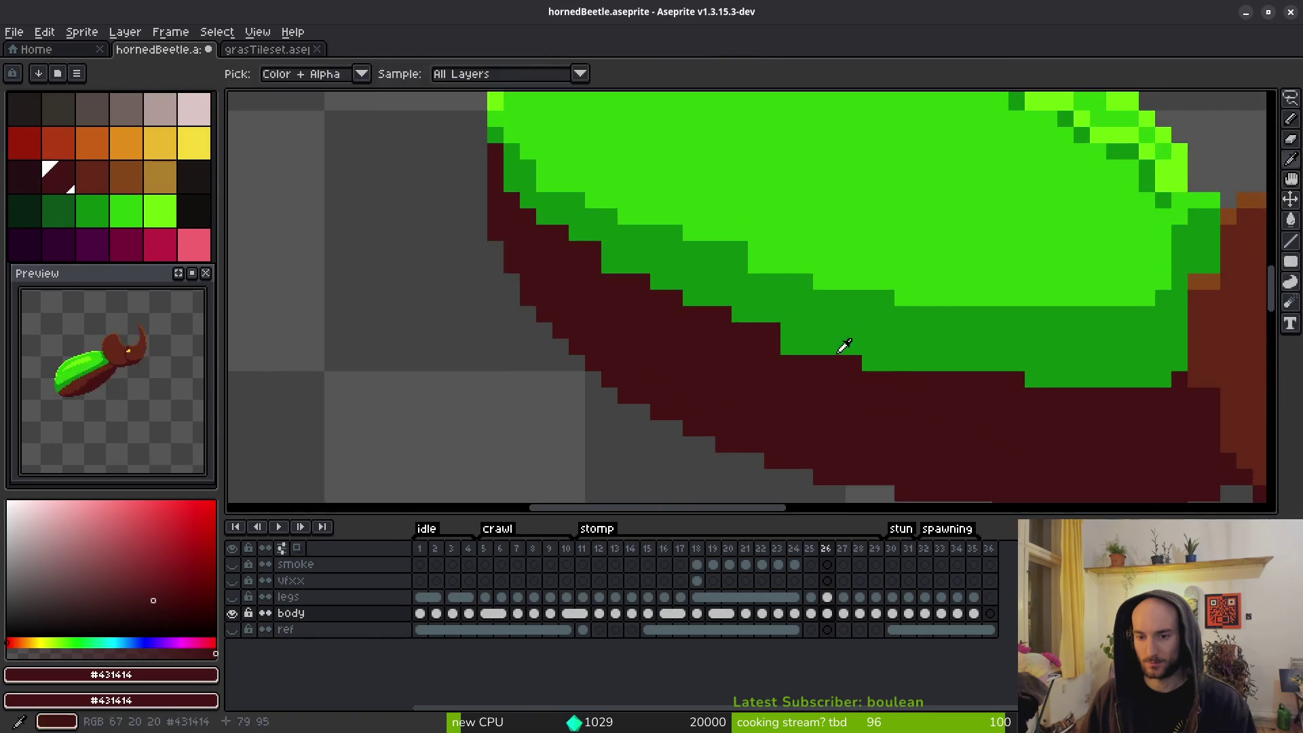
alt+click(849, 361)
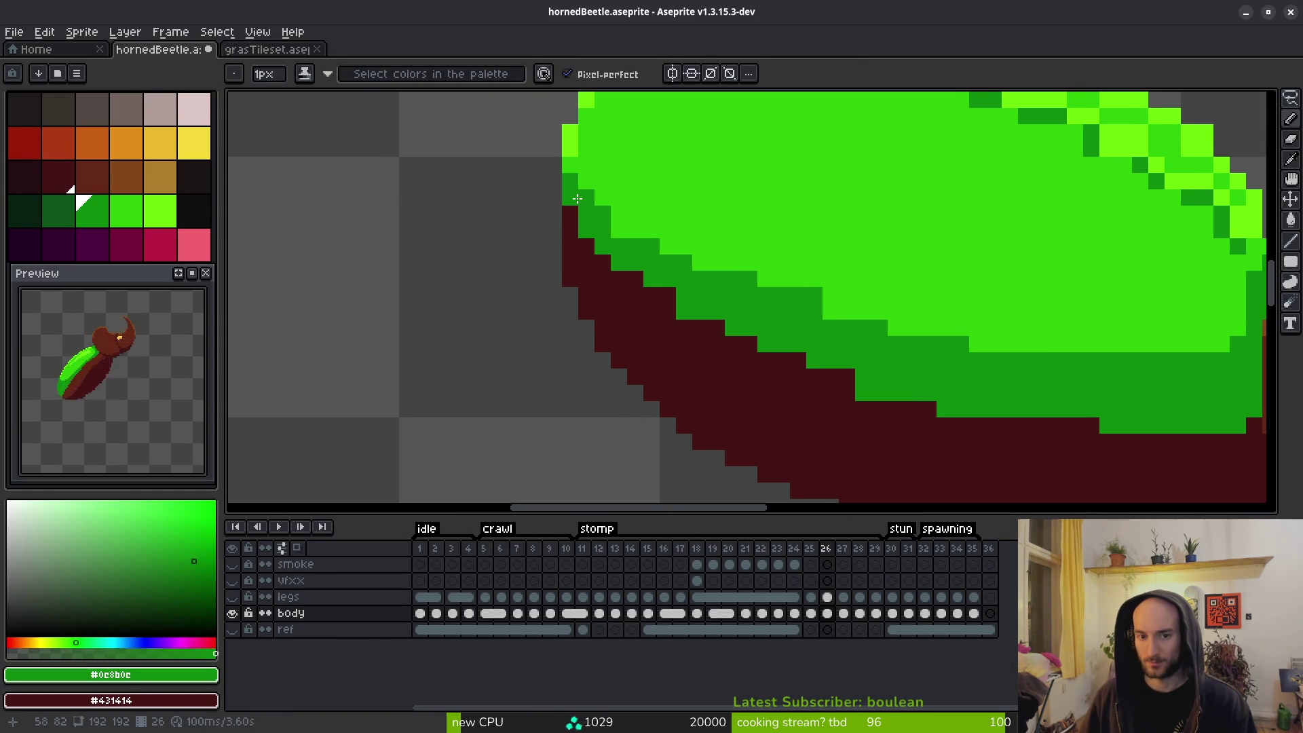
click(628, 270)
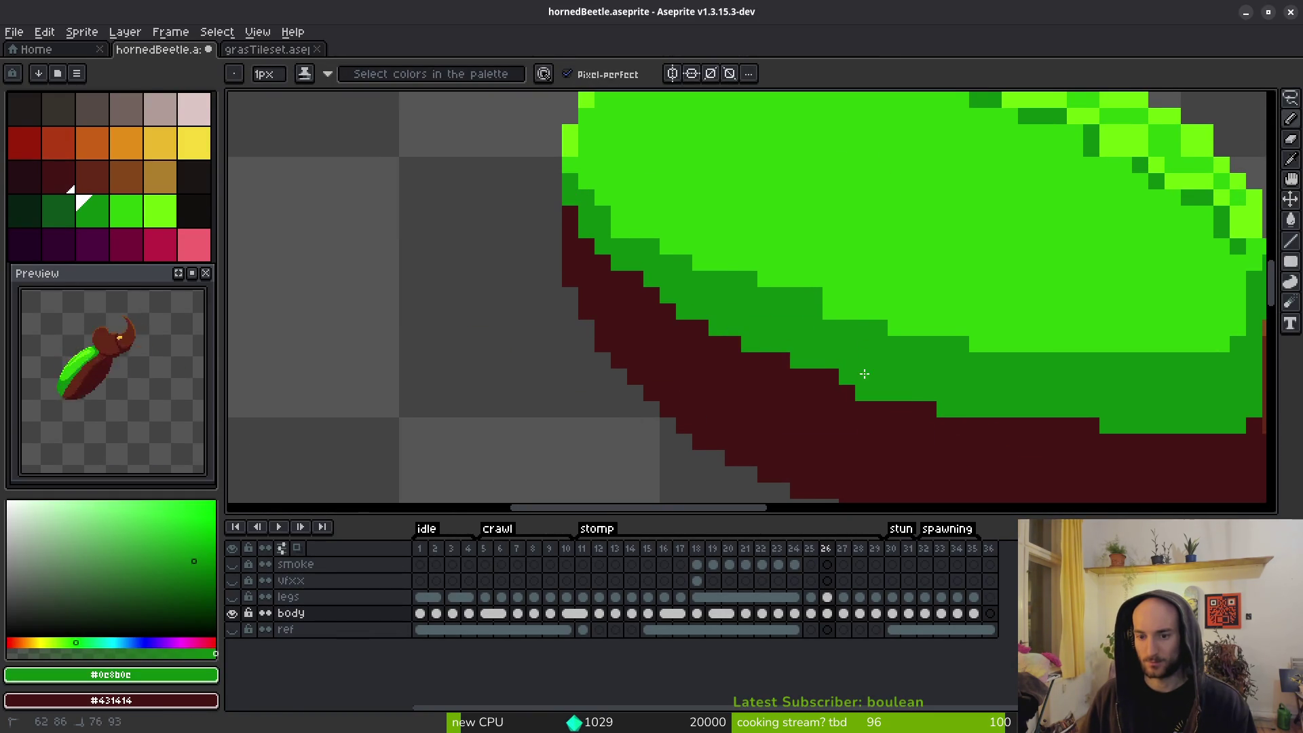
drag(833, 375, 767, 352)
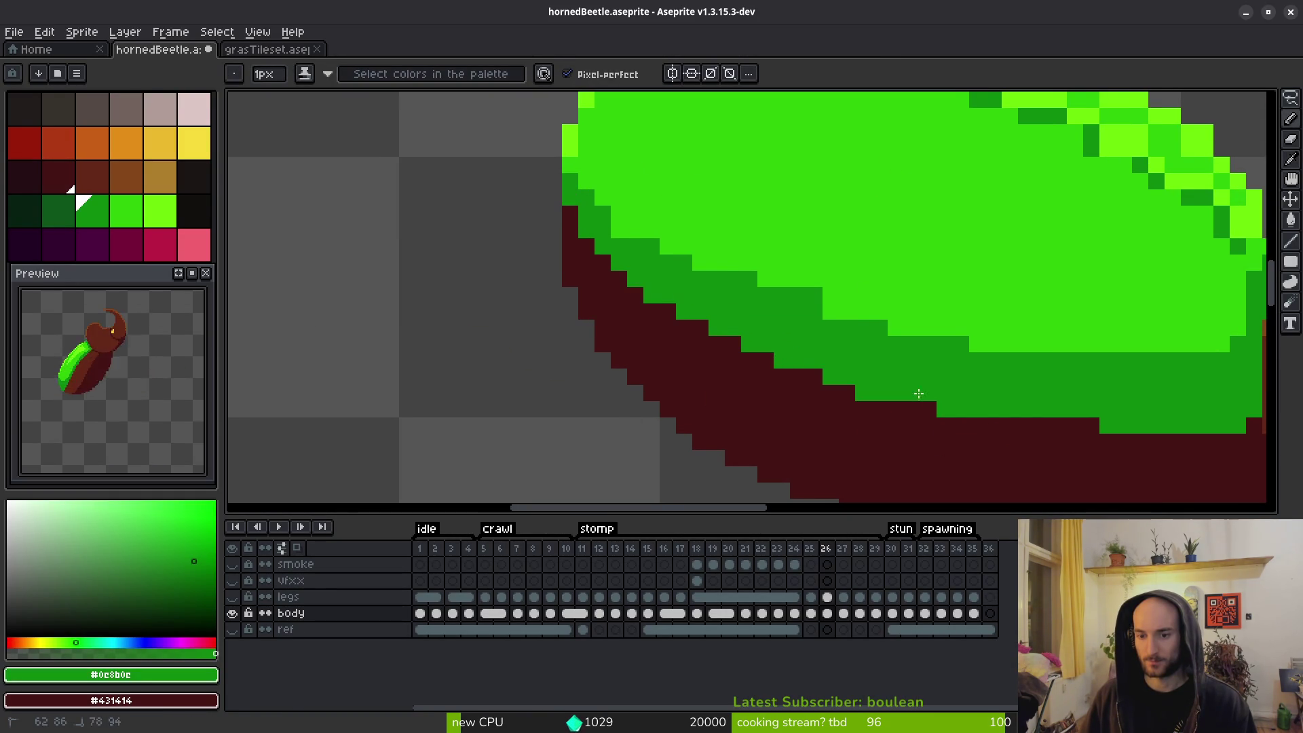
scroll(869, 390, right, 5)
Pick highlight green #6cff0a and main green #2fc809, then open Replace Color.
alt+click(782, 419)
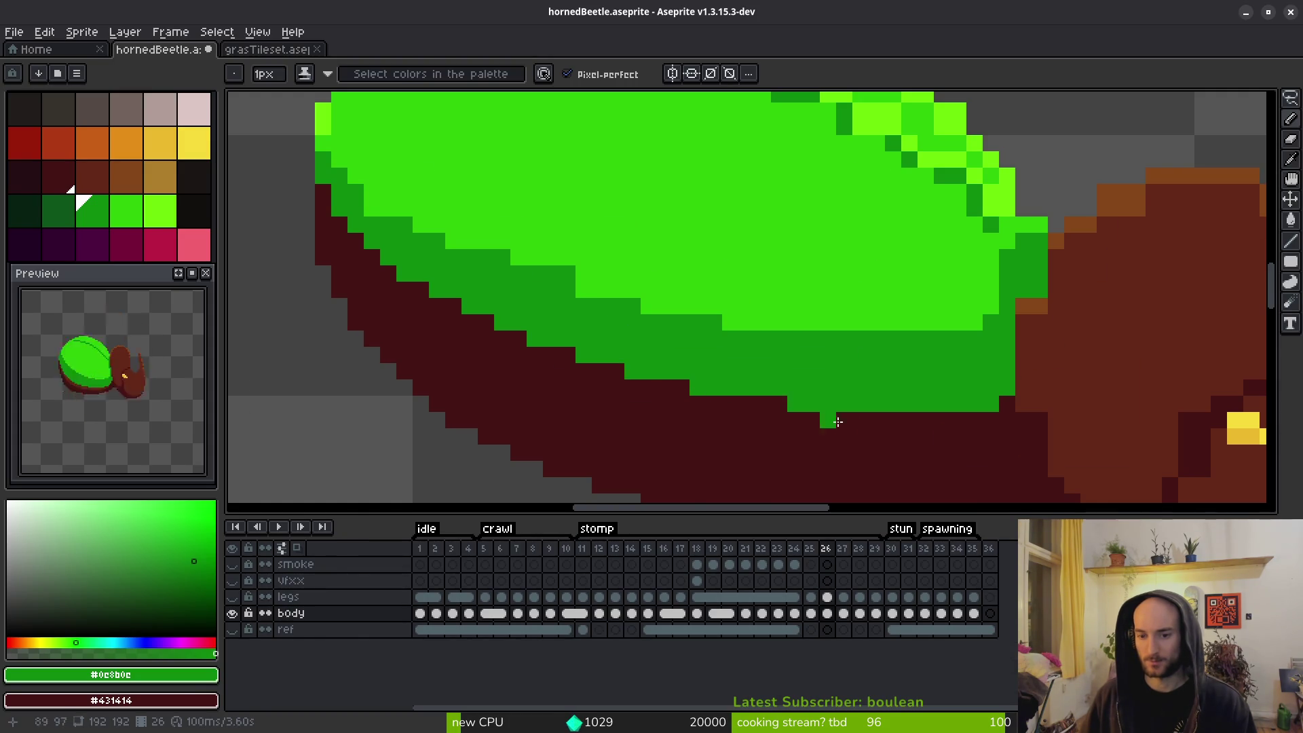
scroll(923, 437, down, 5)
scroll(853, 395, up, 5)
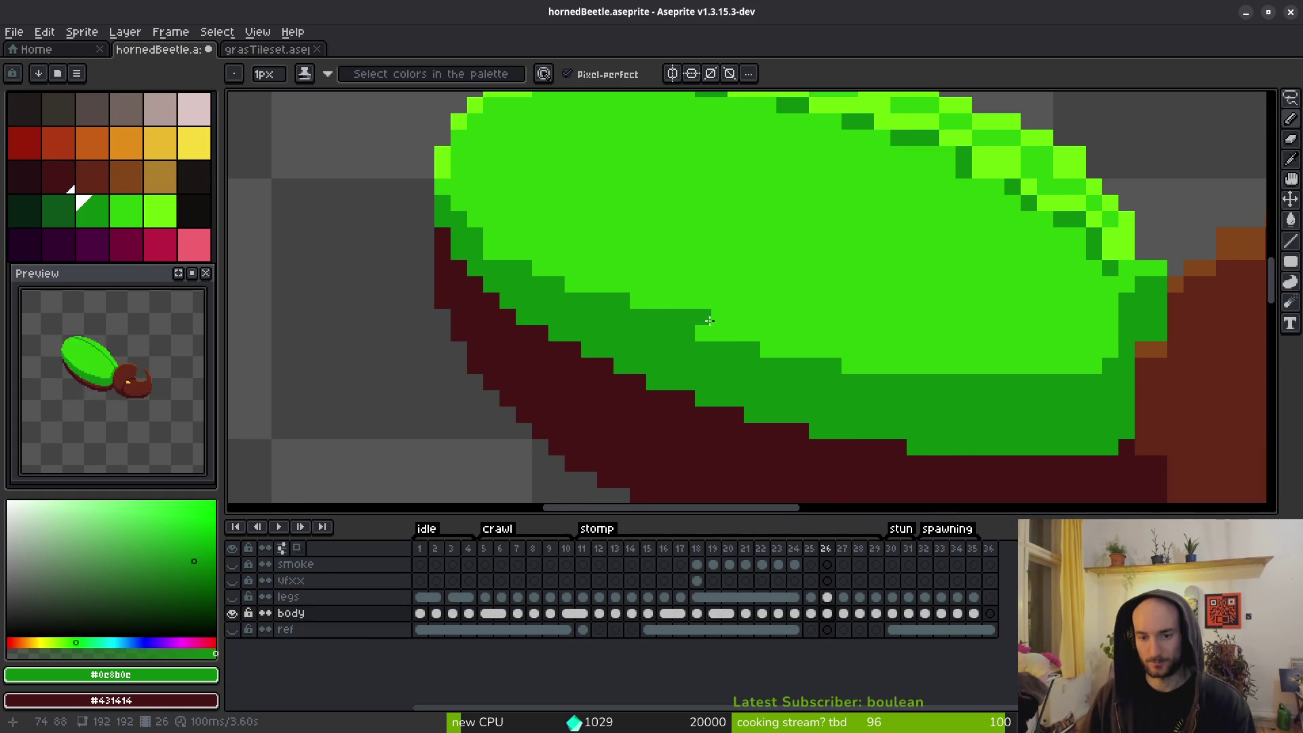
drag(841, 262, 907, 303)
alt+click(919, 222)
right_click(903, 335)
key(shift+r)
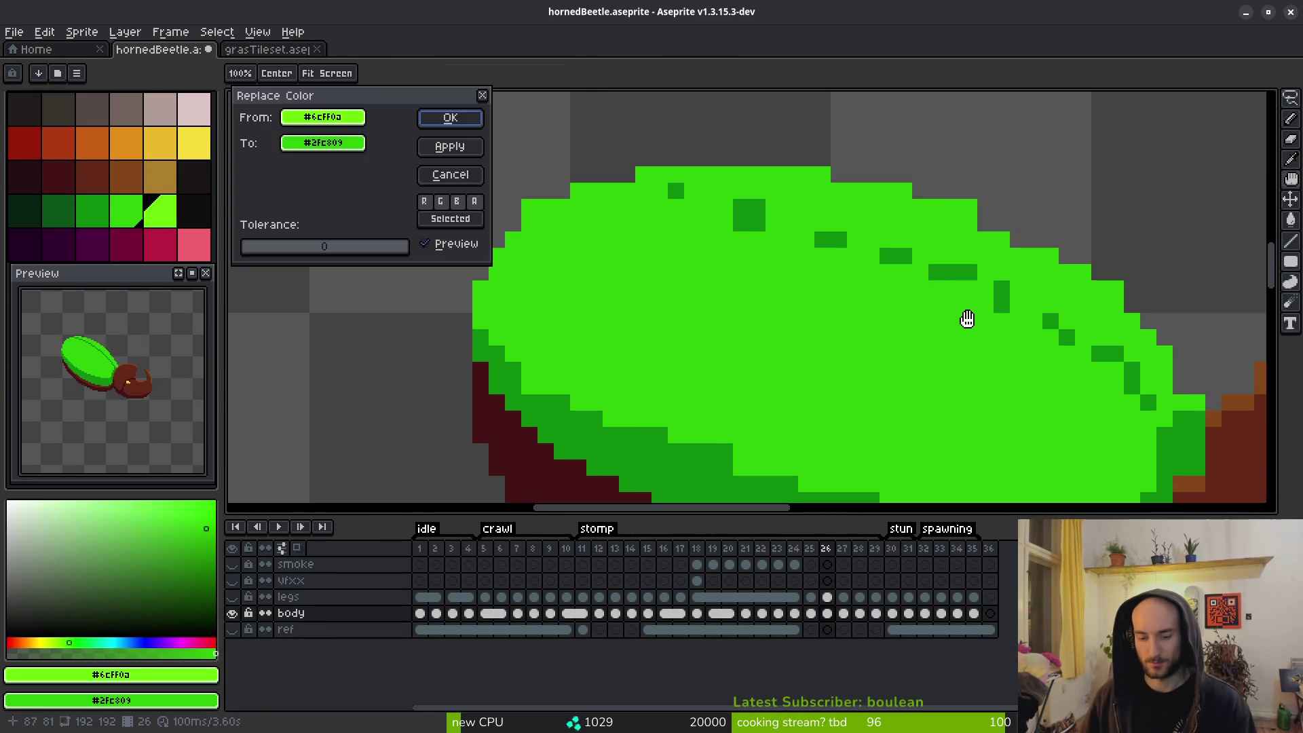
Apply the #6cff0a-to-#2fc809 swap, repaint stepped rim pixels #2fc809, restore one pixel to #0c8b0c.
click(450, 118)
alt+click(725, 410)
alt+click(824, 373)
drag(719, 381, 652, 364)
alt+click(513, 299)
click(522, 315)
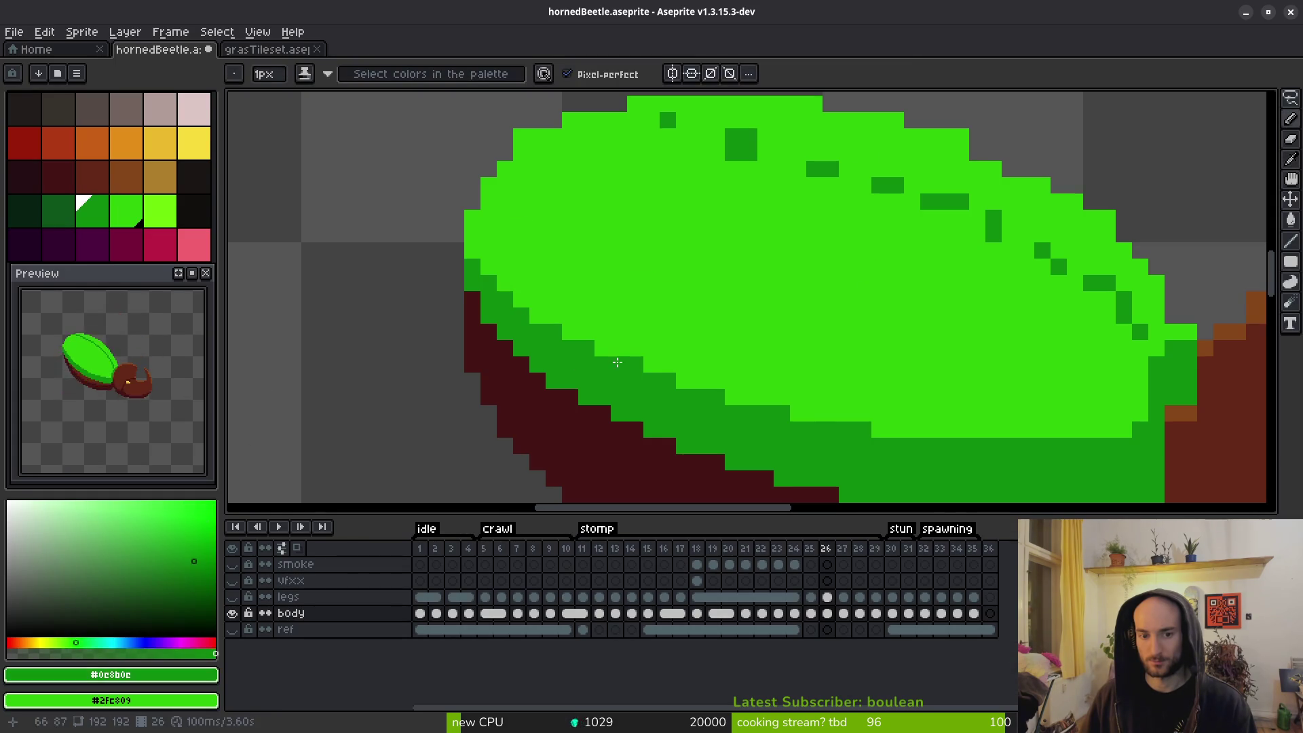
scroll(596, 364, down, 3)
key(alt)
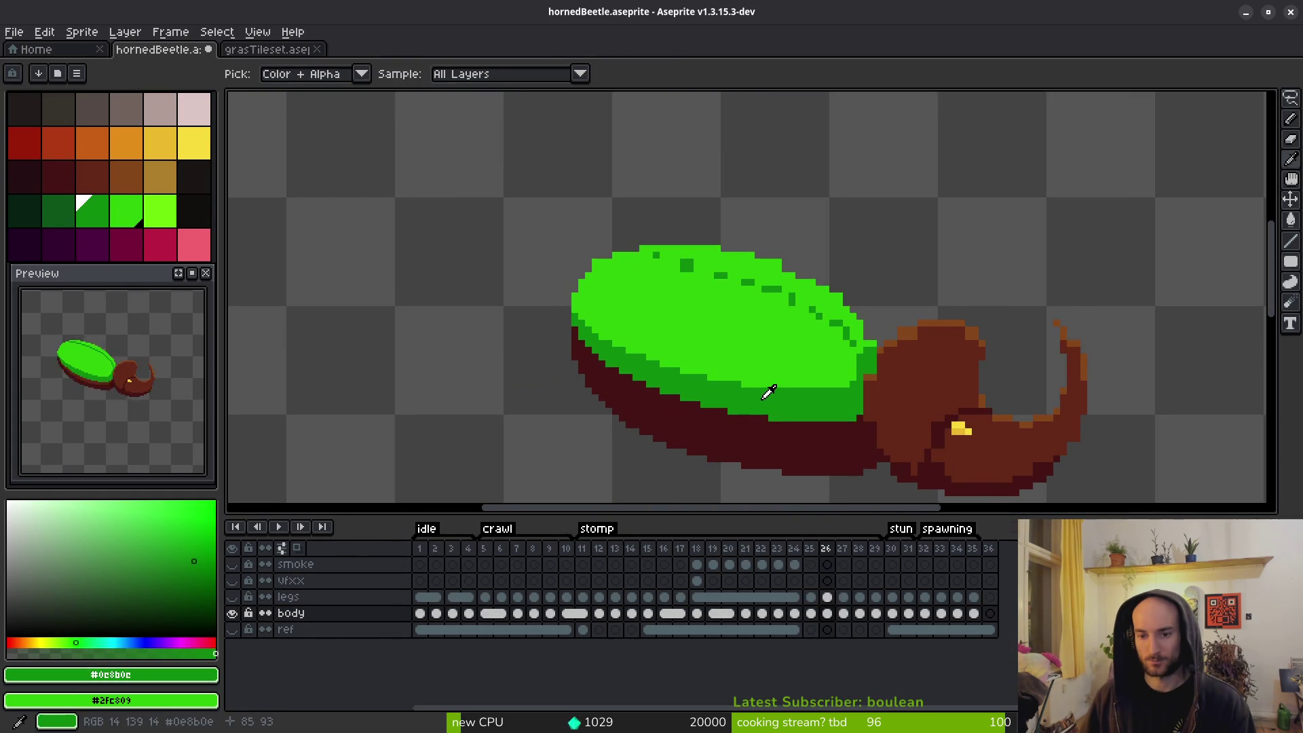
Flip forward to frames 27 and 28, then back to 25, comparing shell edges.
key(Right)
key(Right)
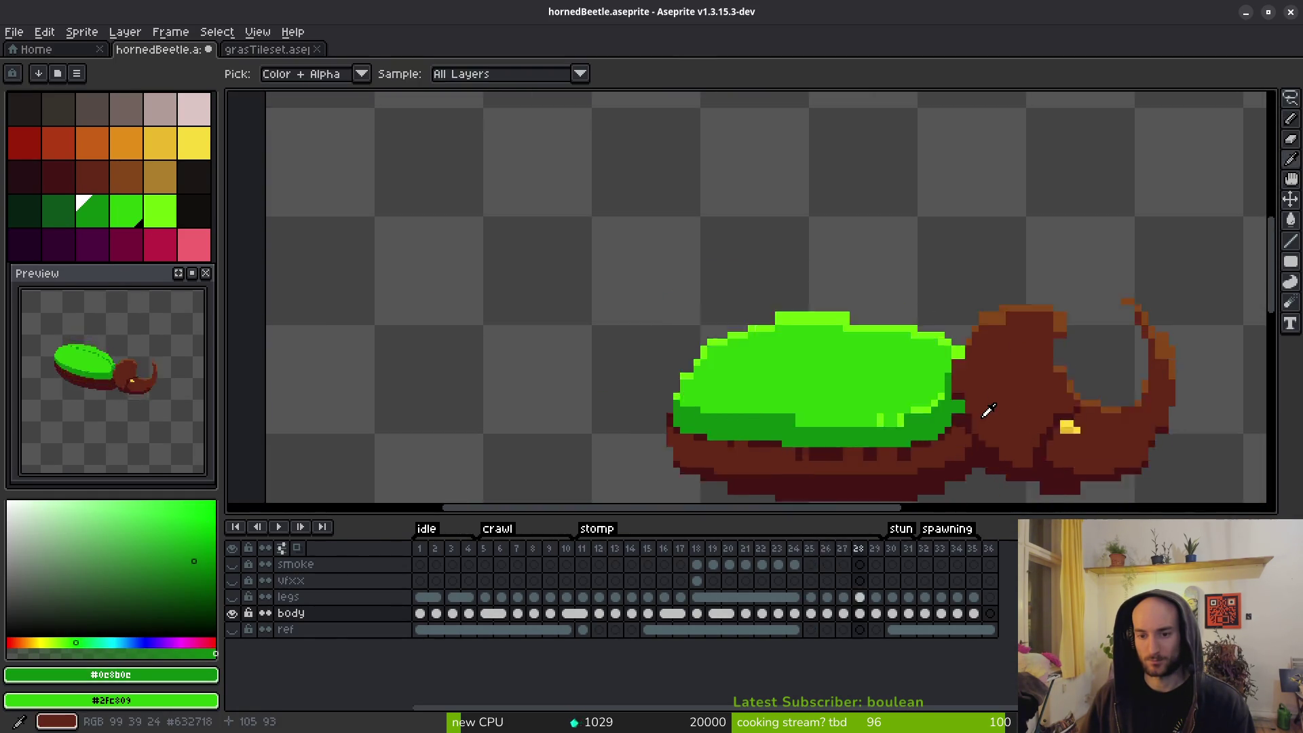
key(Right)
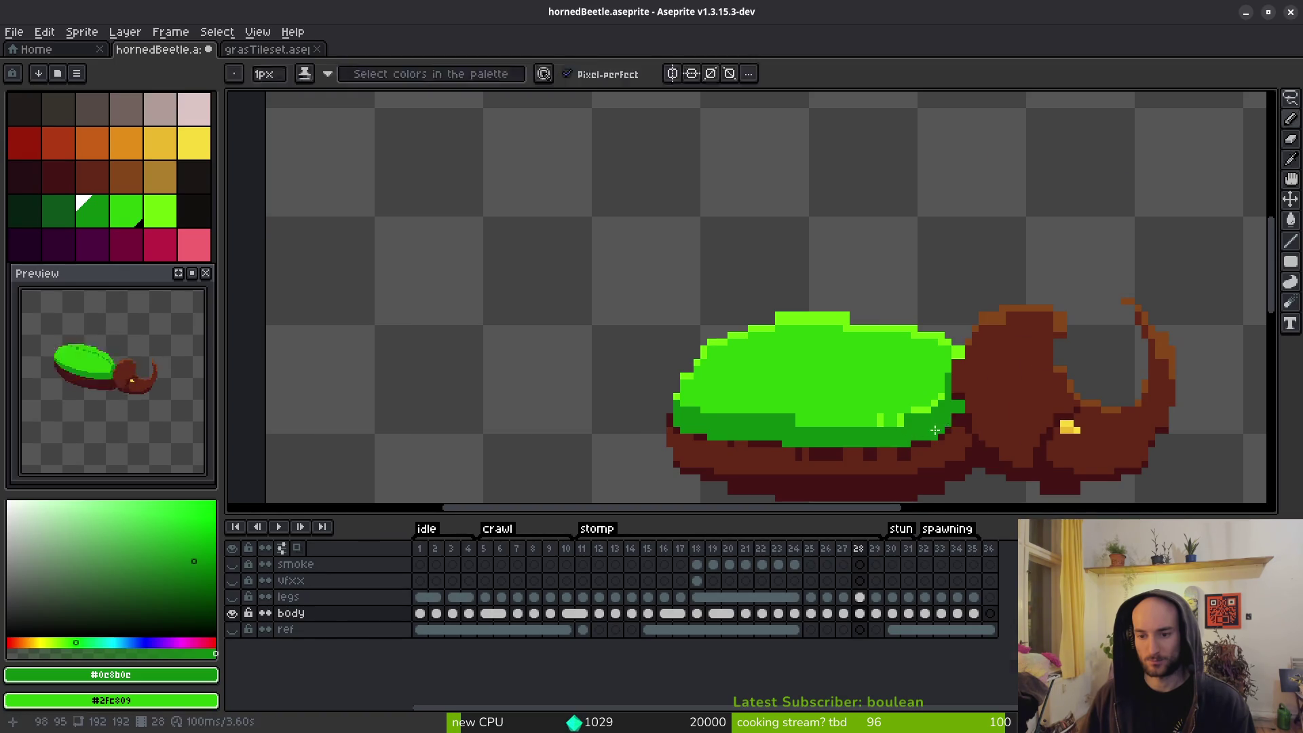
key(Left)
key(Left)
key(Left)
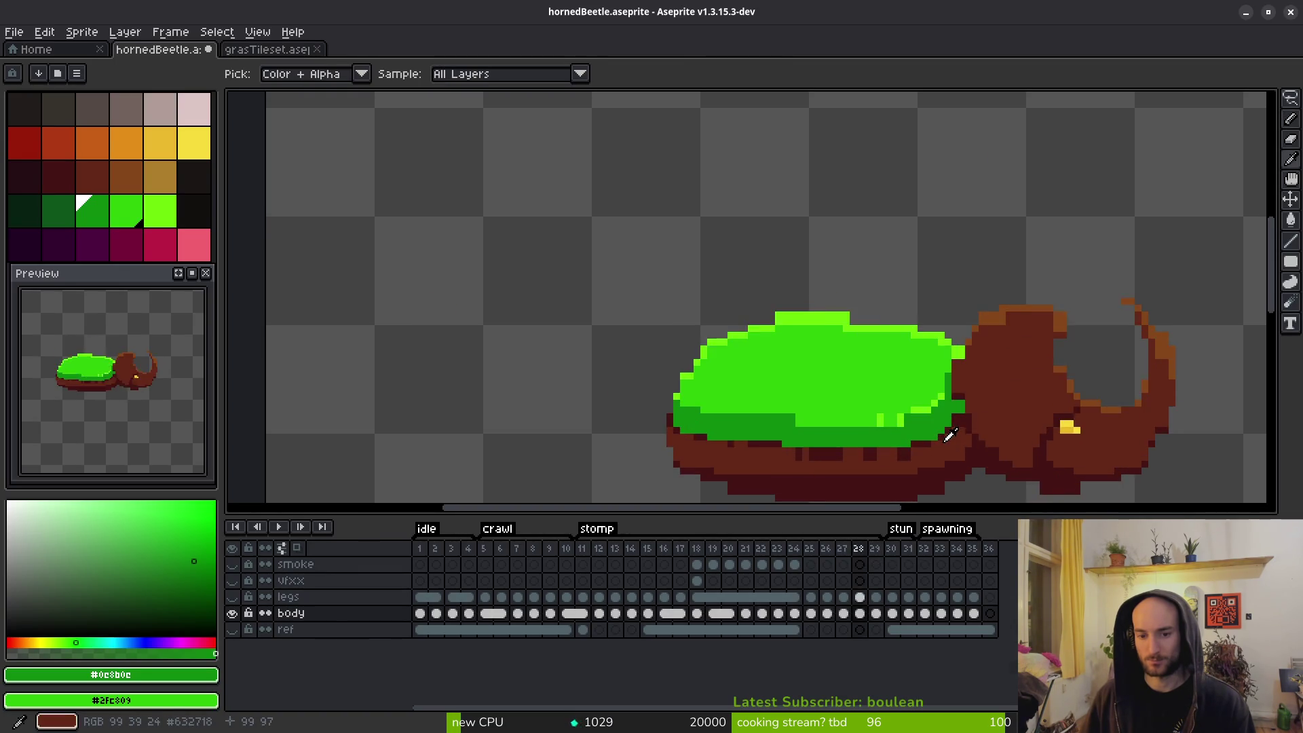
key(Left)
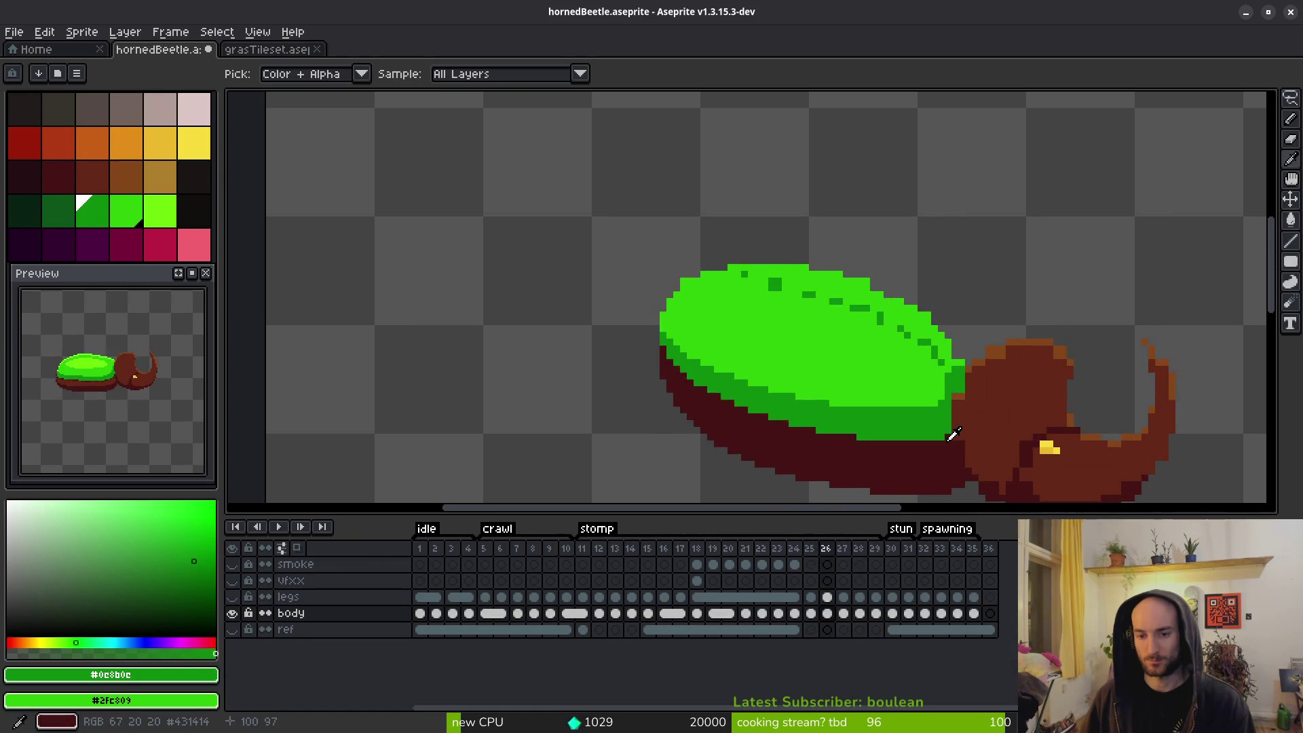
scroll(952, 435, up, 3)
scroll(953, 435, down, 3)
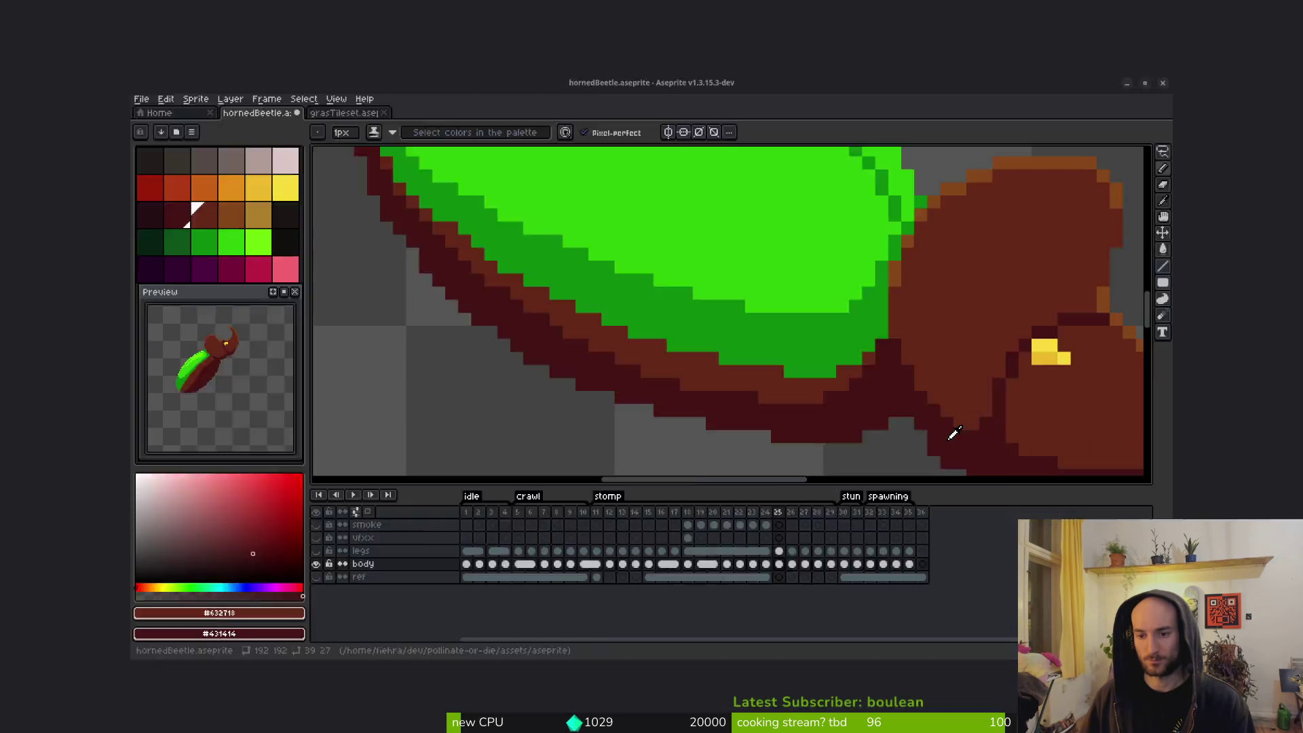
Flip through frames 24–28 again, settle on frame 25 and pick the brown underside colour.
key(Right)
key(Right)
key(Right)
key(Left)
key(Left)
key(Right)
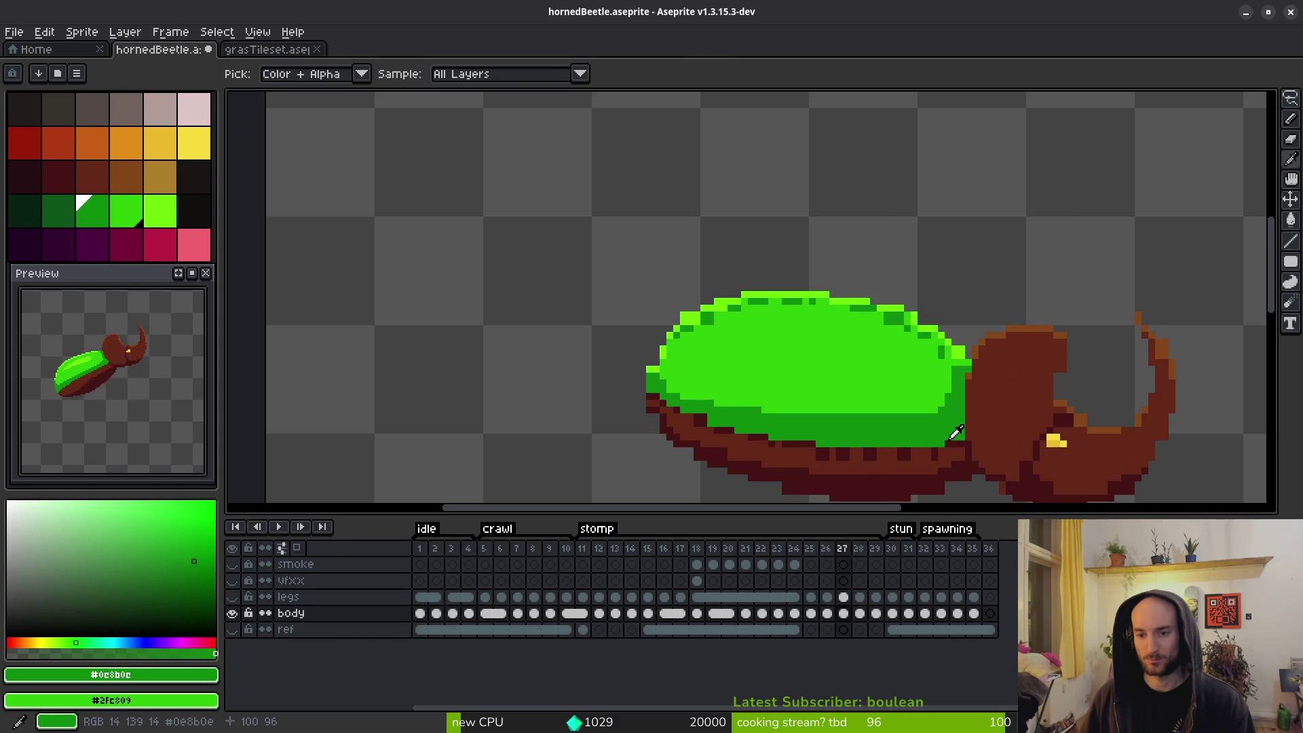
key(Right)
key(Left)
key(Left)
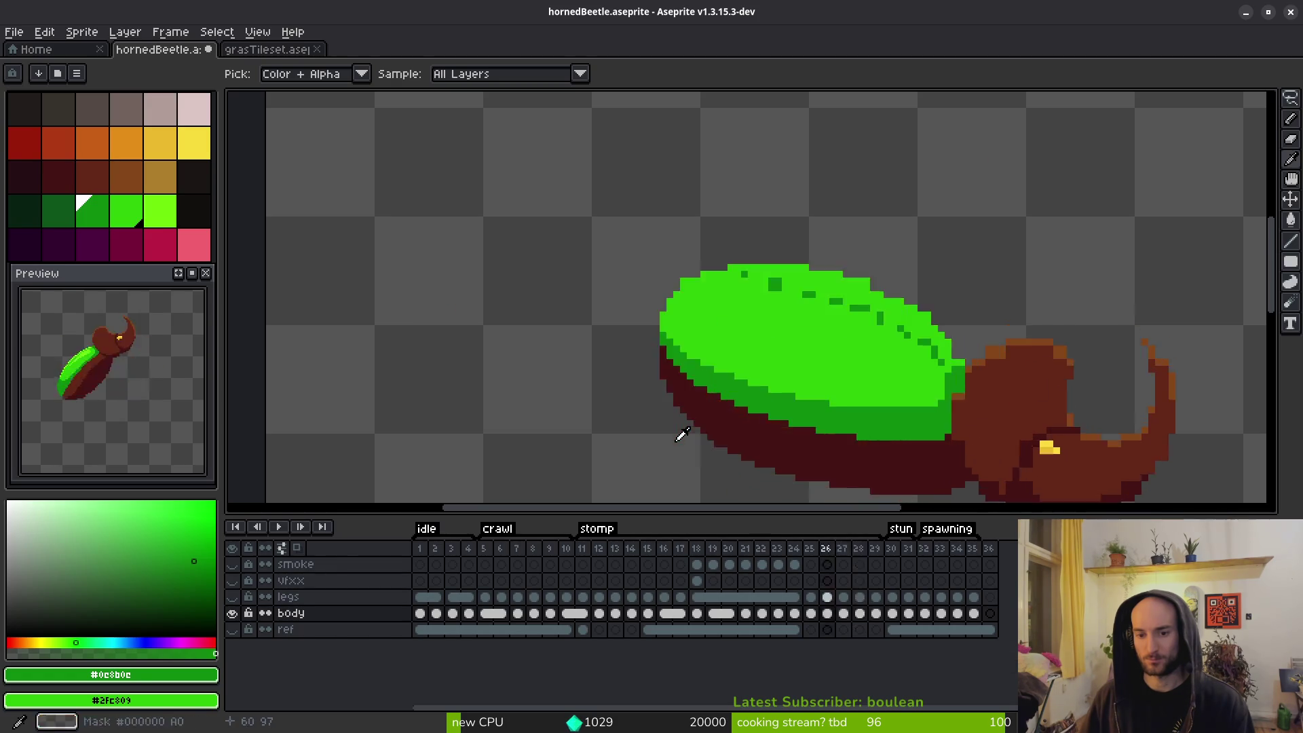
key(Left)
key(Left)
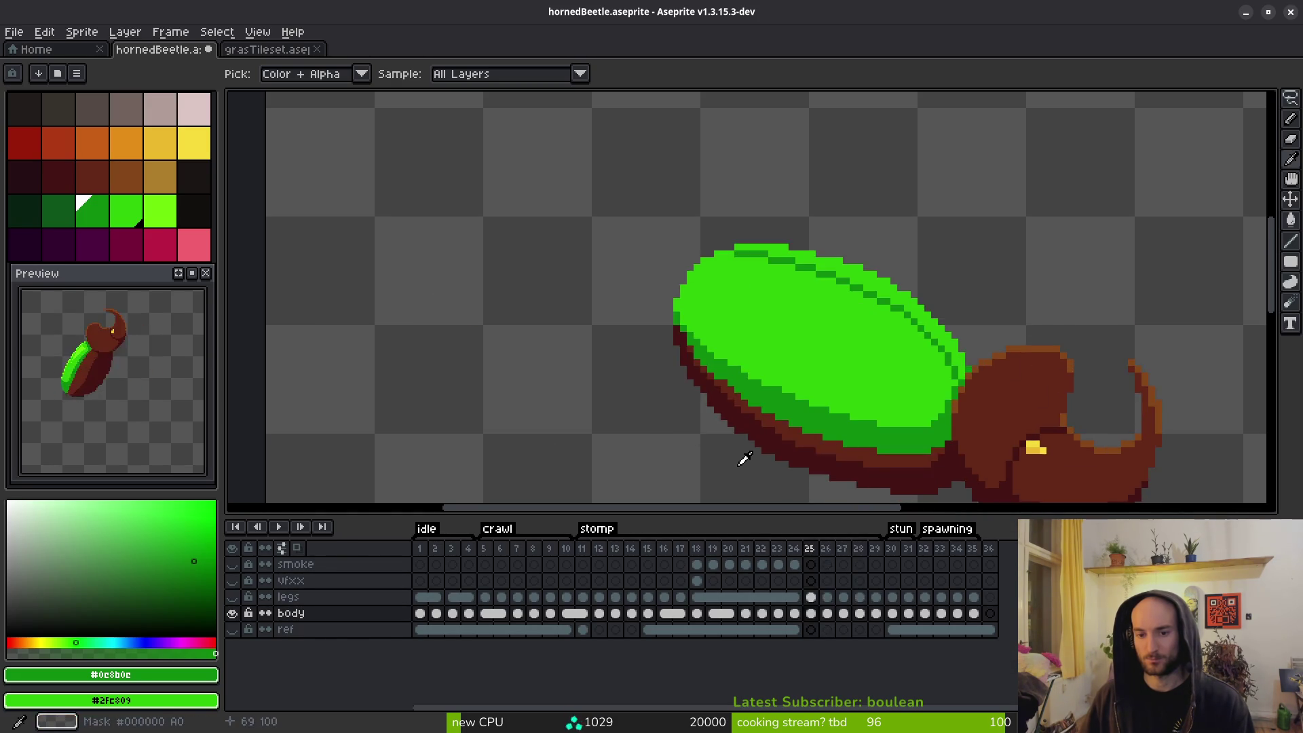
key(b)
key(Right)
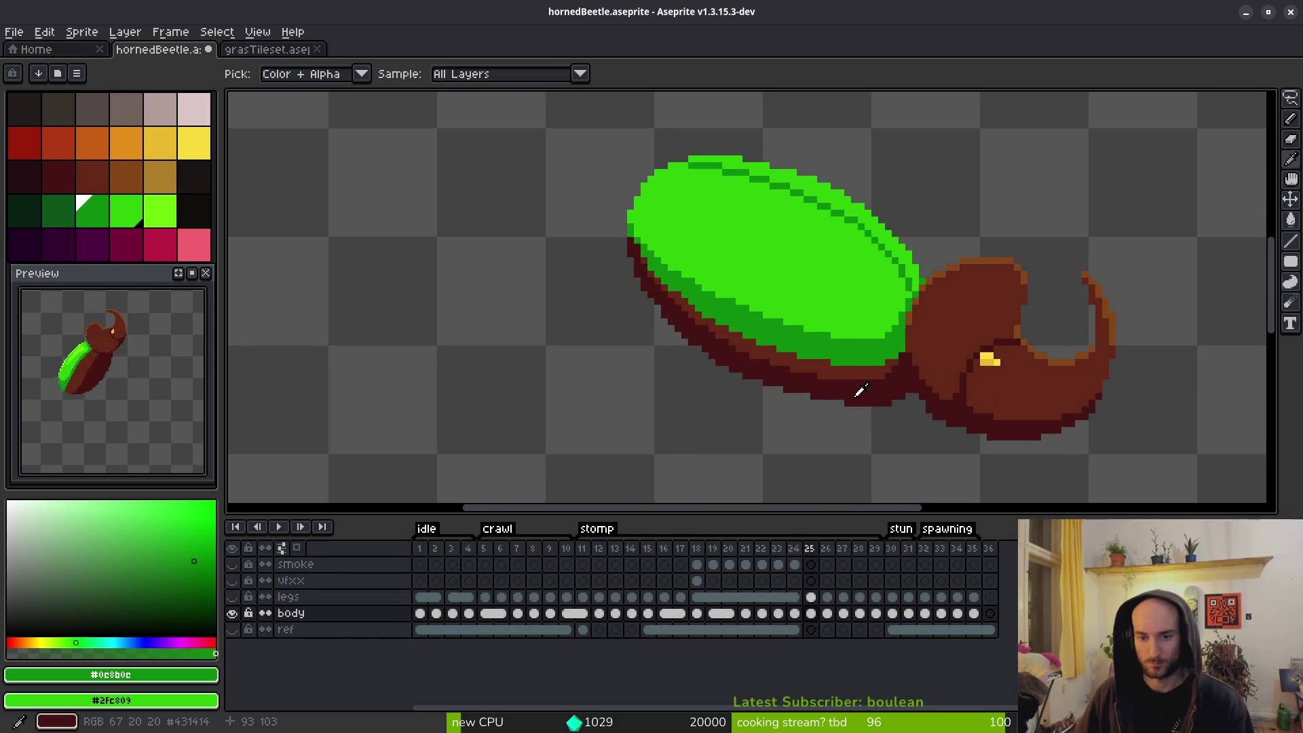
alt+click(818, 349)
scroll(743, 378, down, 5)
scroll(631, 306, up, 5)
On frame 25, erase the green and dark-red pixels along the shell's left edge.
key(e)
mouse_move(678, 134)
mouse_down()
mouse_move(634, 247)
mouse_move(634, 311)
mouse_move(657, 182)
mouse_move(679, 180)
mouse_up()
mouse_move(658, 284)
mouse_down()
mouse_move(658, 395)
mouse_move(679, 399)
mouse_up()
scroll(741, 296, down, 2)
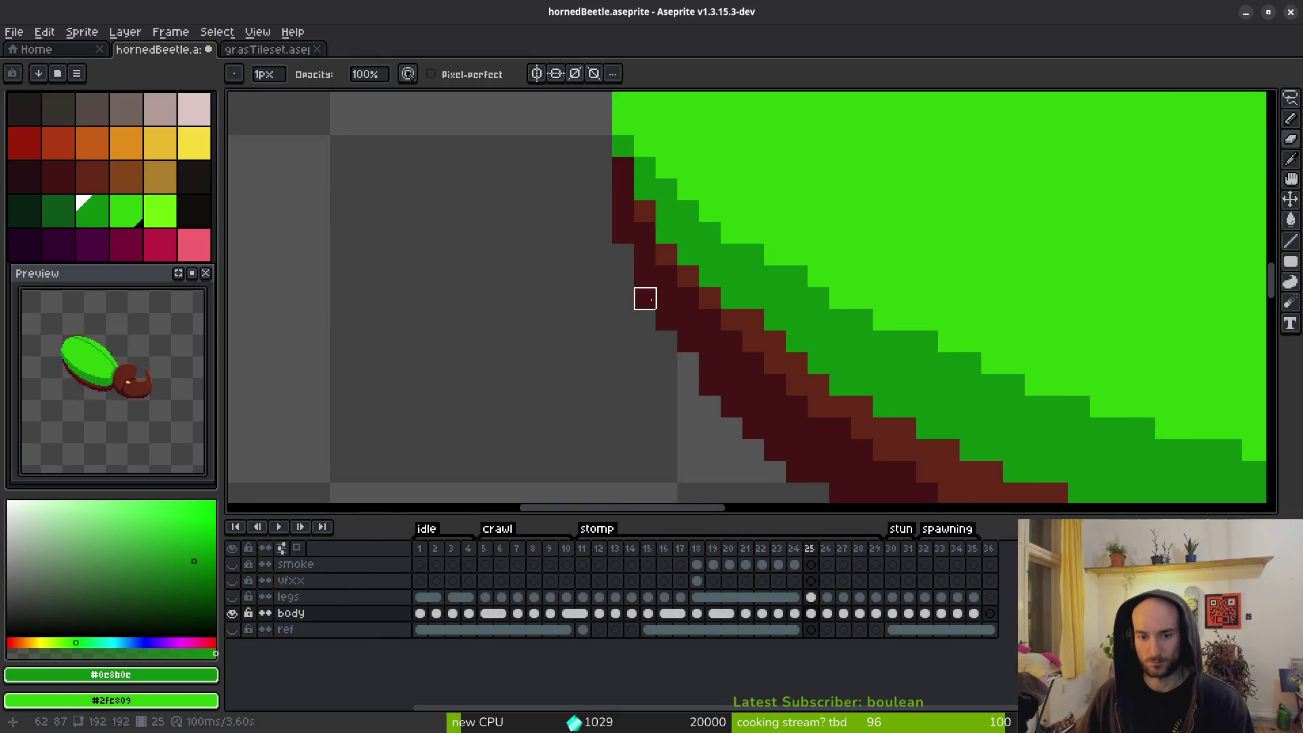
scroll(790, 418, down, 3)
scroll(716, 378, up, 3)
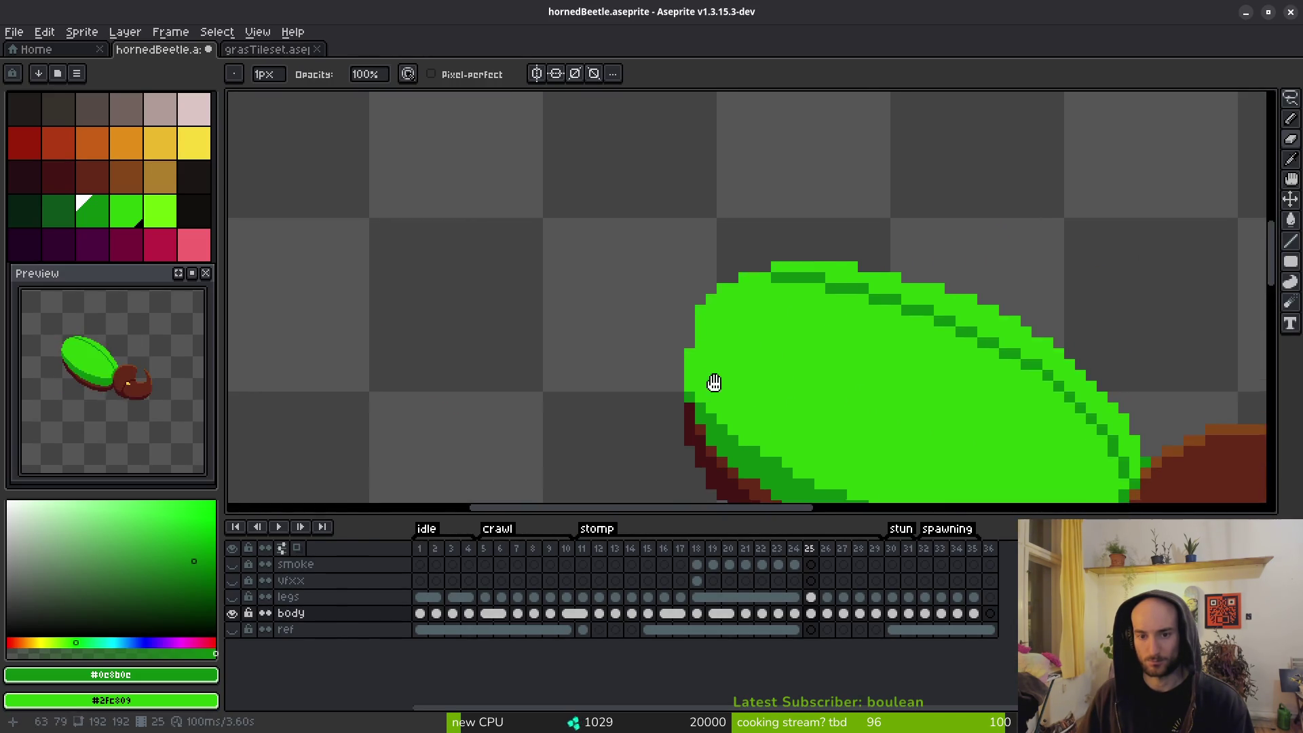
scroll(786, 326, down, 3)
scroll(839, 382, up, 2)
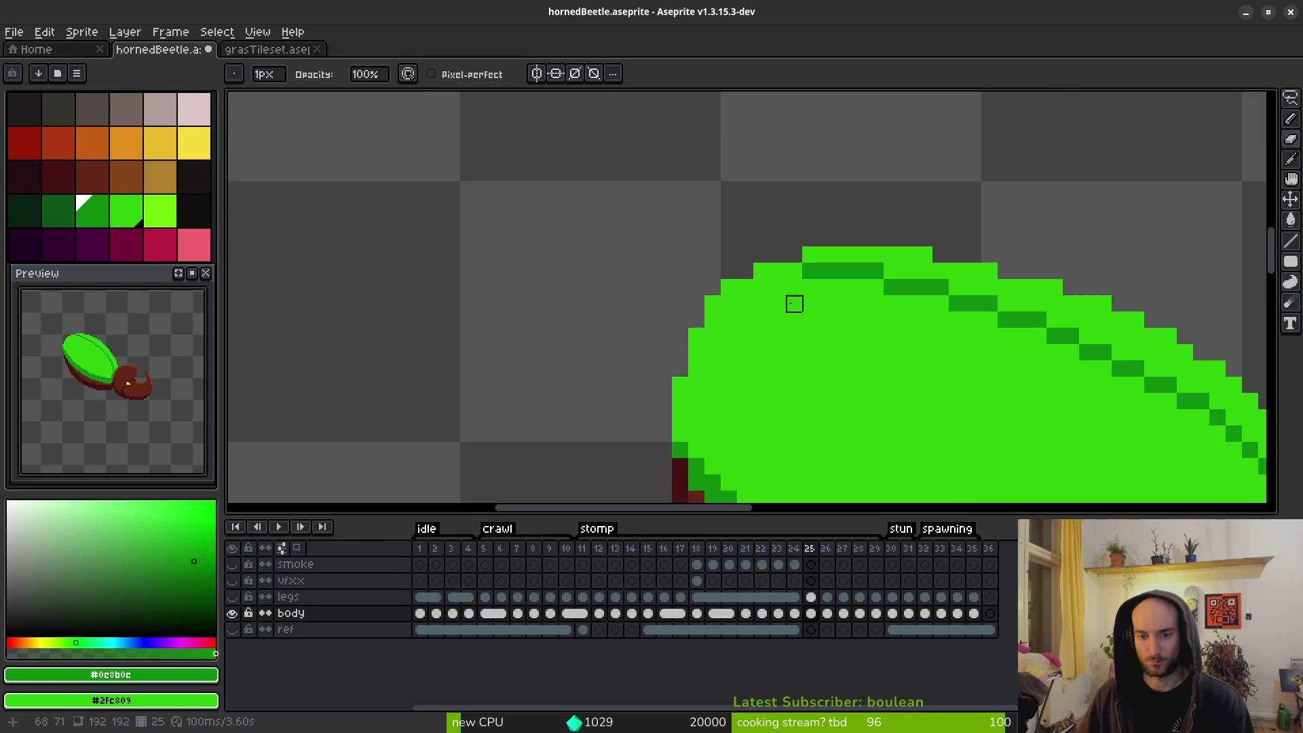
Draw a dark green line down the shell's left edge.
drag(695, 335, 681, 388)
scroll(772, 369, down, 3)
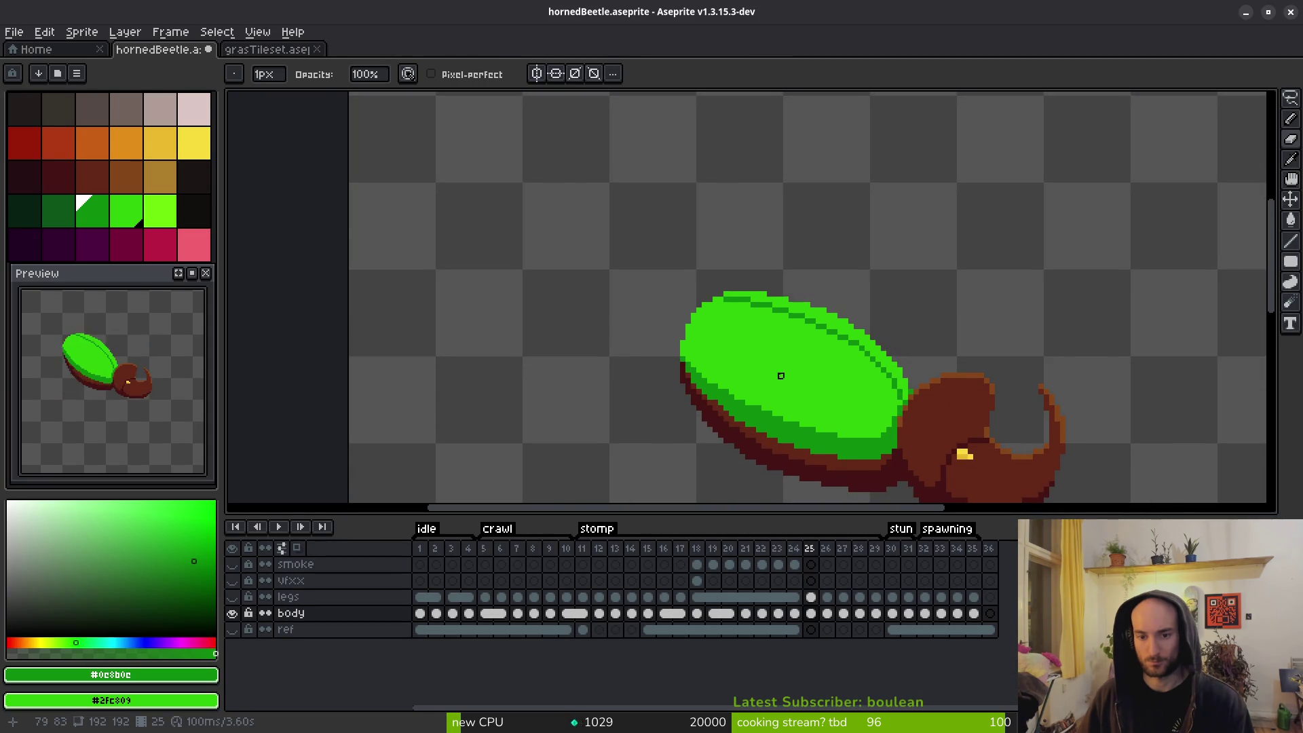
key(alt)
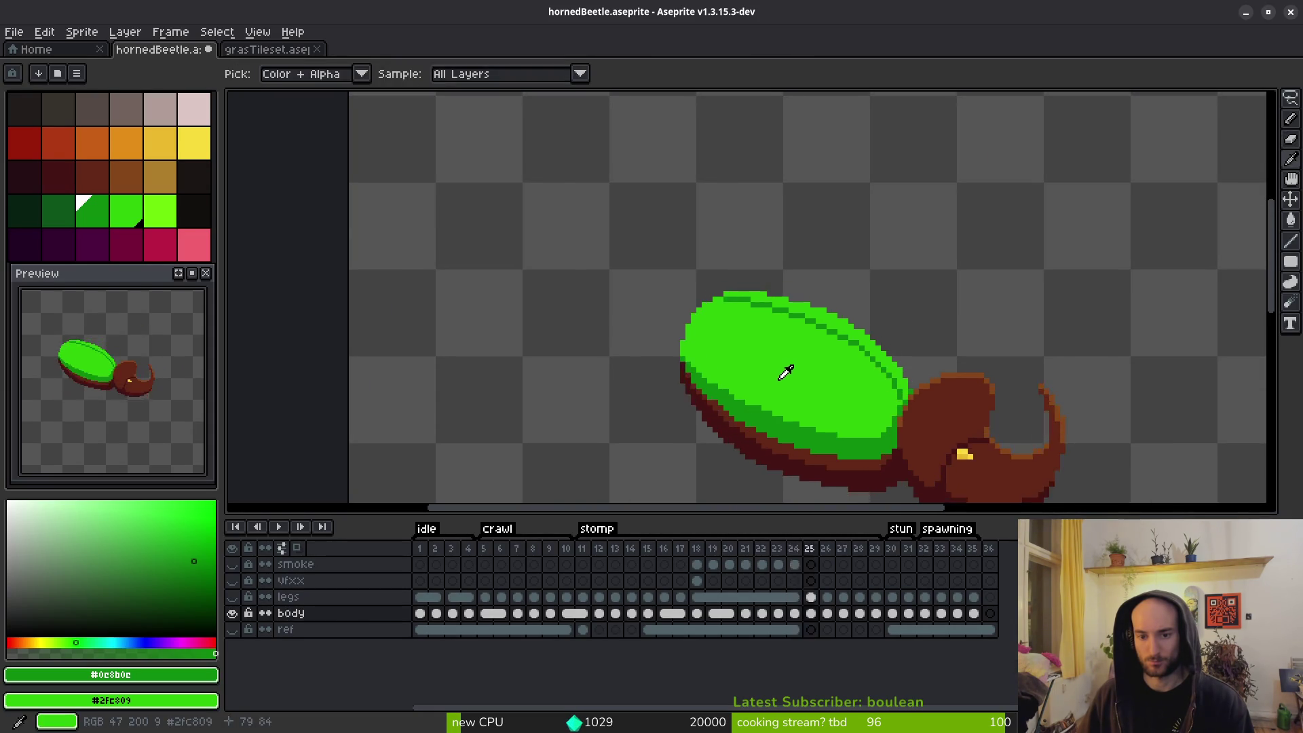
key(b)
scroll(710, 377, up, 3)
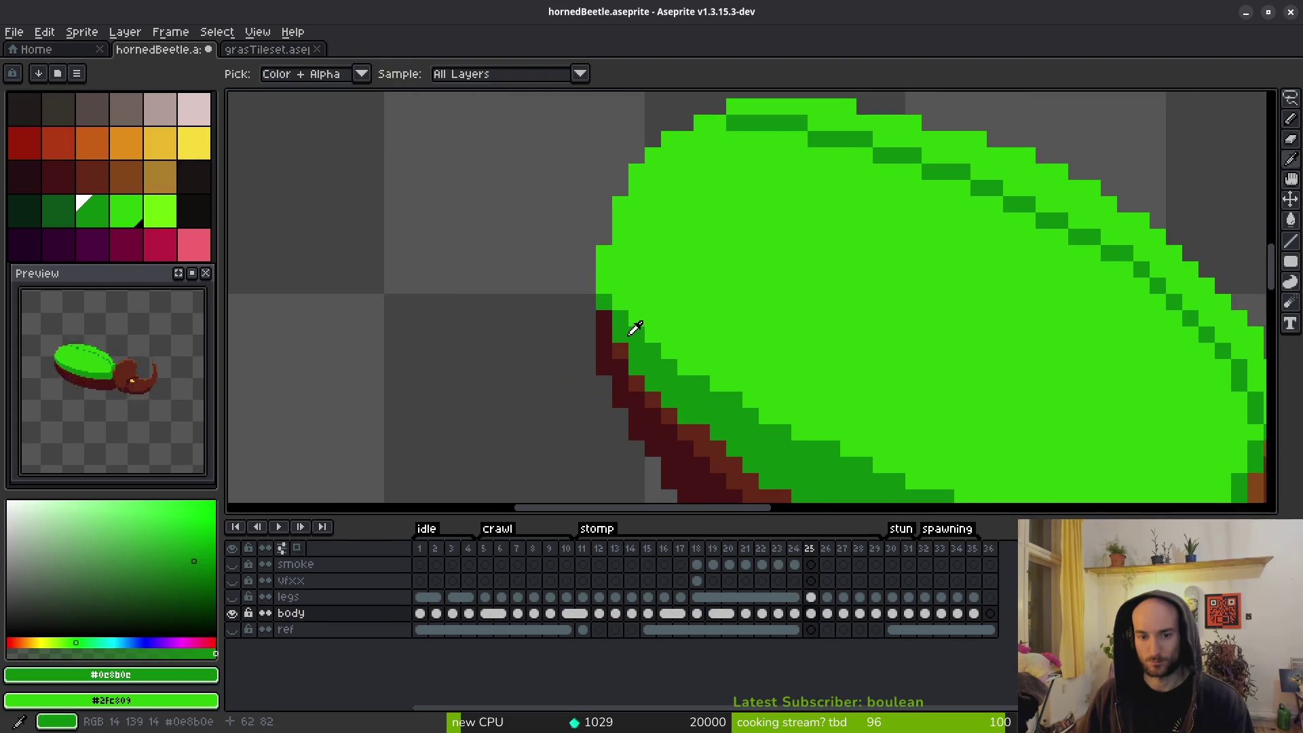
scroll(722, 344, down, 3)
Move to frame 26 and pick the brown #632718 from the beetle's body.
key(i)
key(b)
scroll(774, 349, up, 3)
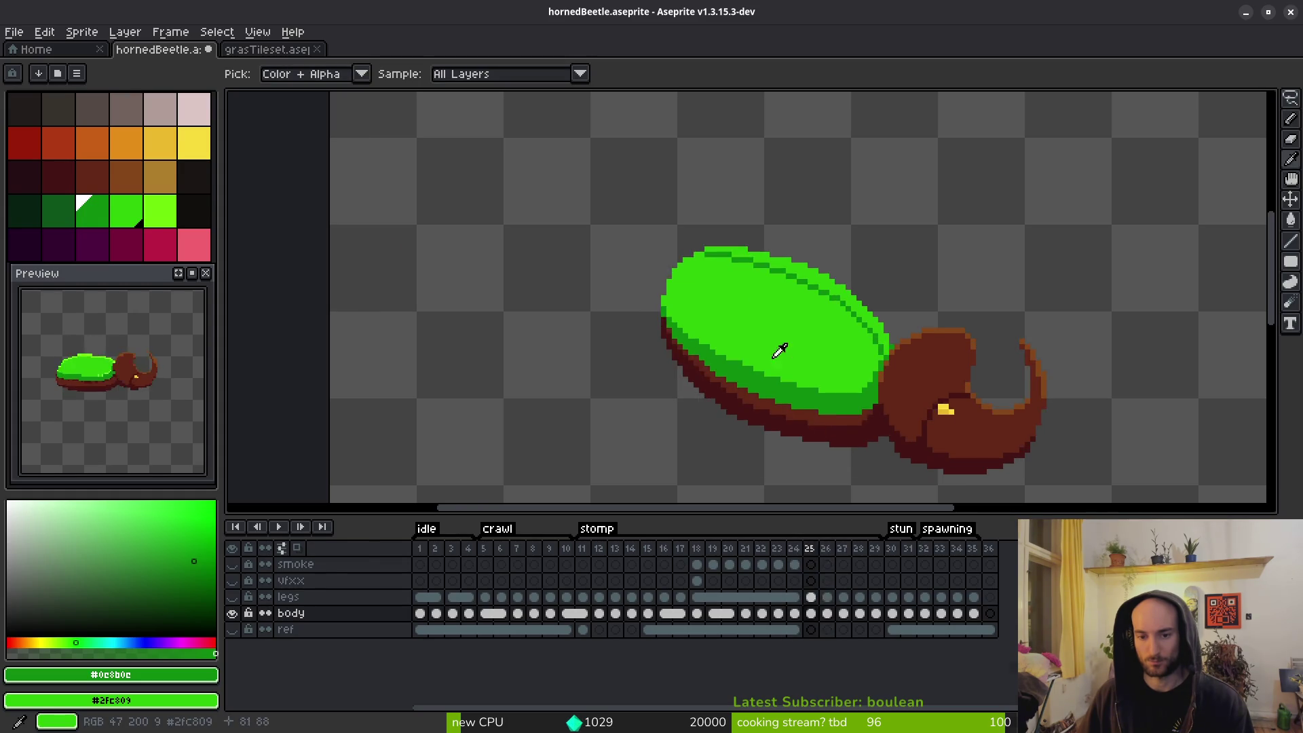
scroll(797, 360, down, 3)
key(Right)
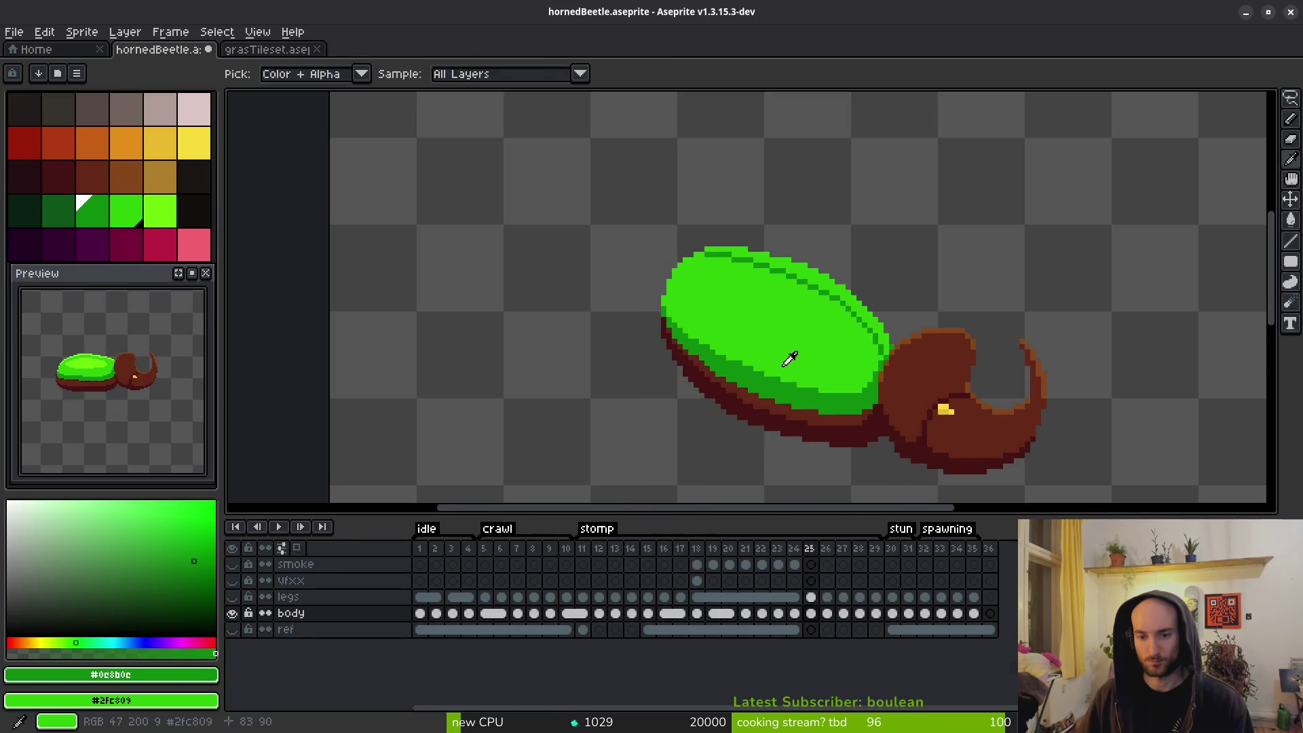
scroll(791, 401, up, 3)
alt+click(1004, 367)
Repaint three of the head's edge pixels dark brown #632718 after sampling the orange #854619.
scroll(967, 413, up, 3)
scroll(847, 299, down, 1)
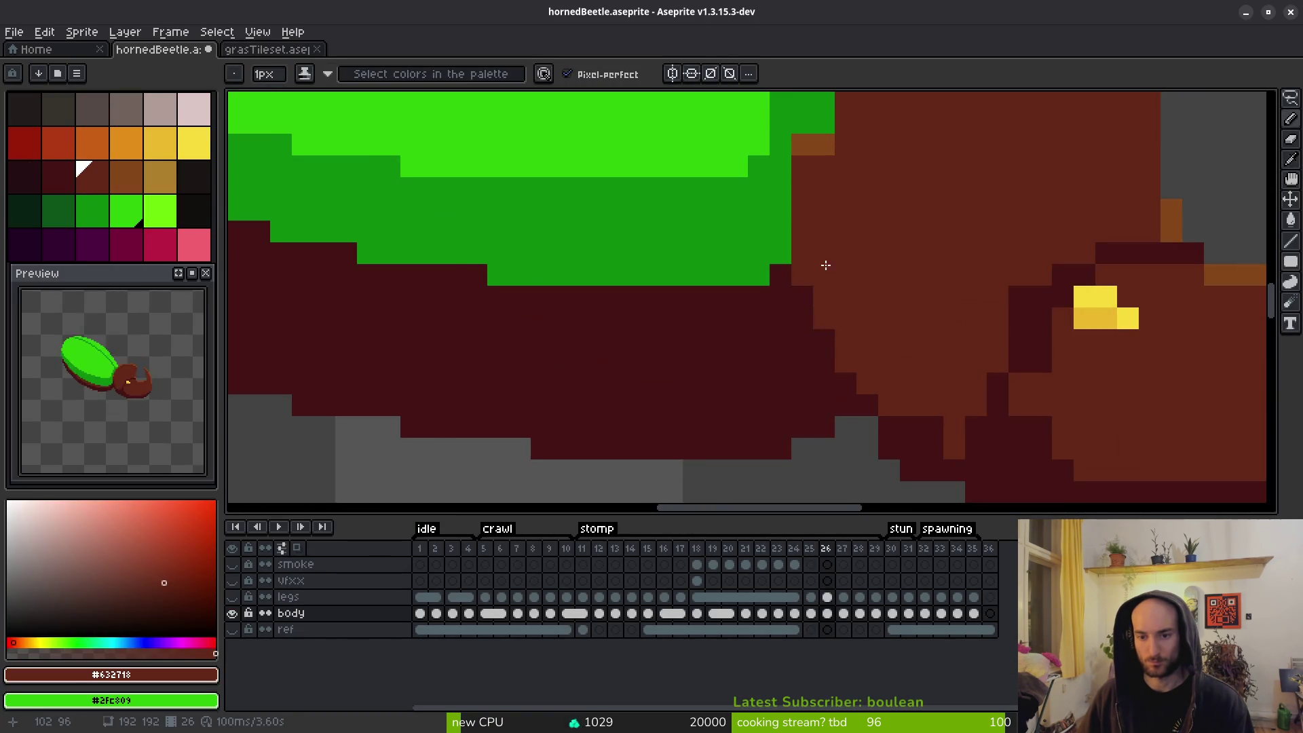
scroll(851, 347, down, 1)
scroll(851, 347, up, 3)
scroll(771, 381, down, 1)
key(alt)
alt+click(733, 365)
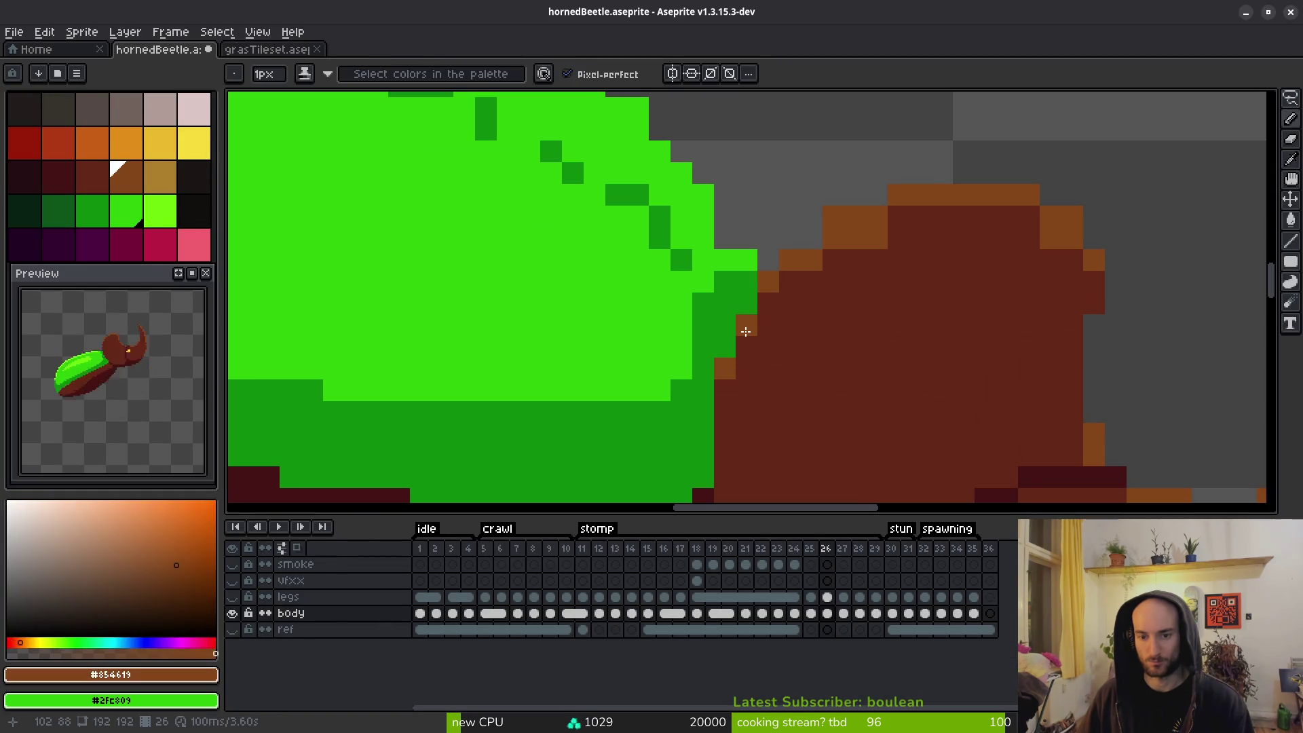
key(ctrl+z)
alt+click(858, 282)
click(811, 237)
click(811, 264)
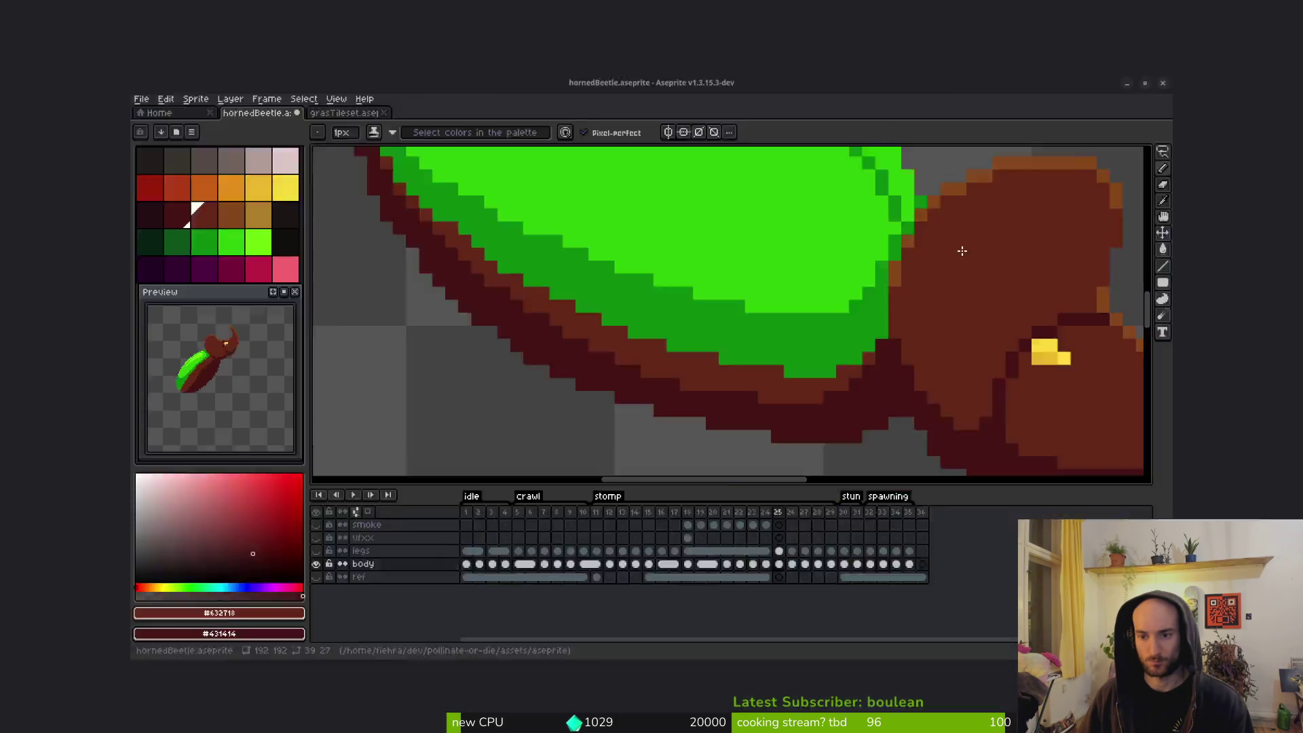
Remove the orange corner pixel on the head's top and add orange pixels along its stepped edge.
drag(938, 251, 975, 283)
click(975, 251)
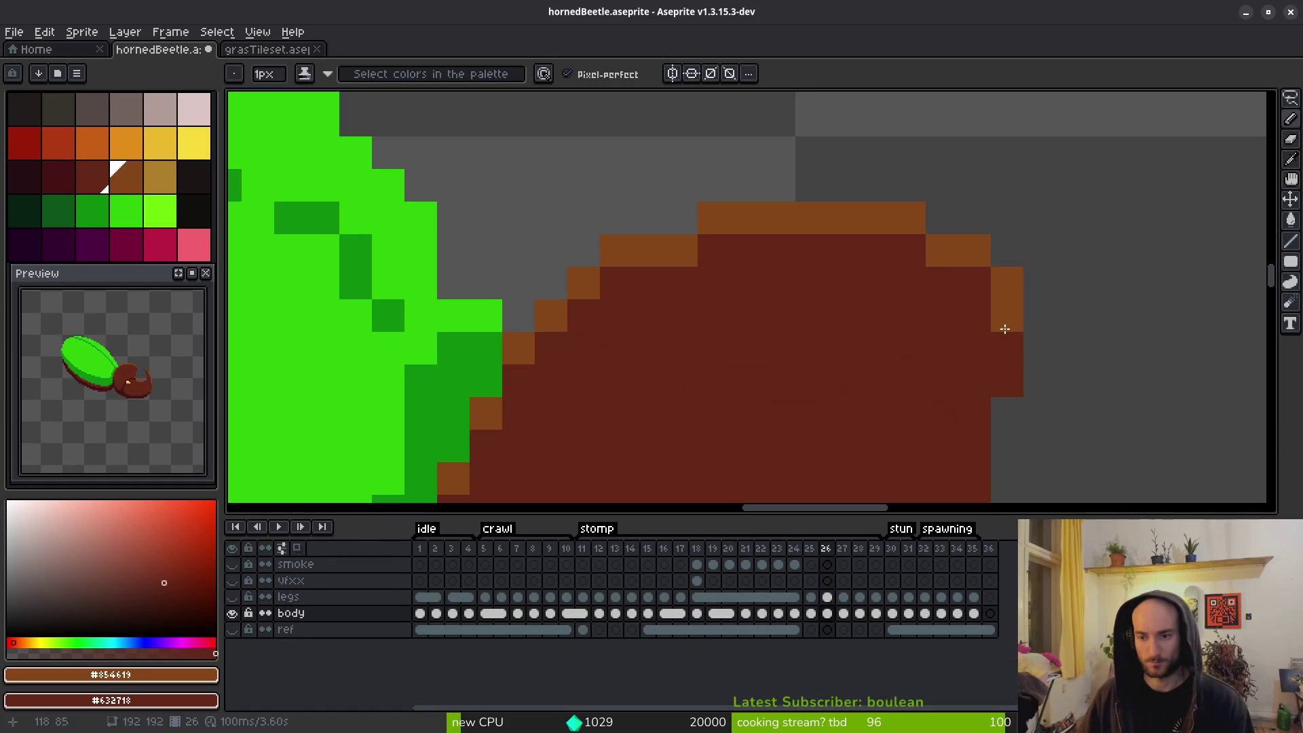
scroll(881, 319, down, 5)
scroll(881, 320, up, 3)
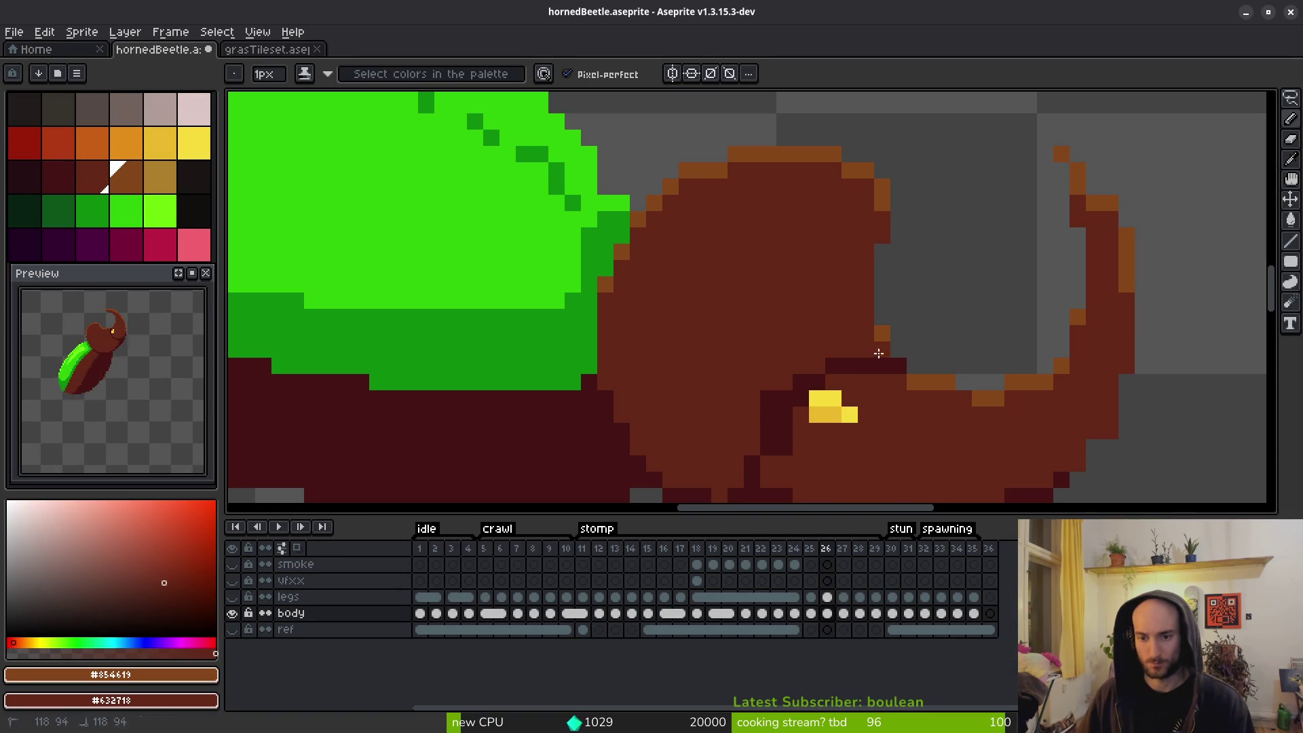
click(982, 350)
drag(981, 350, 888, 235)
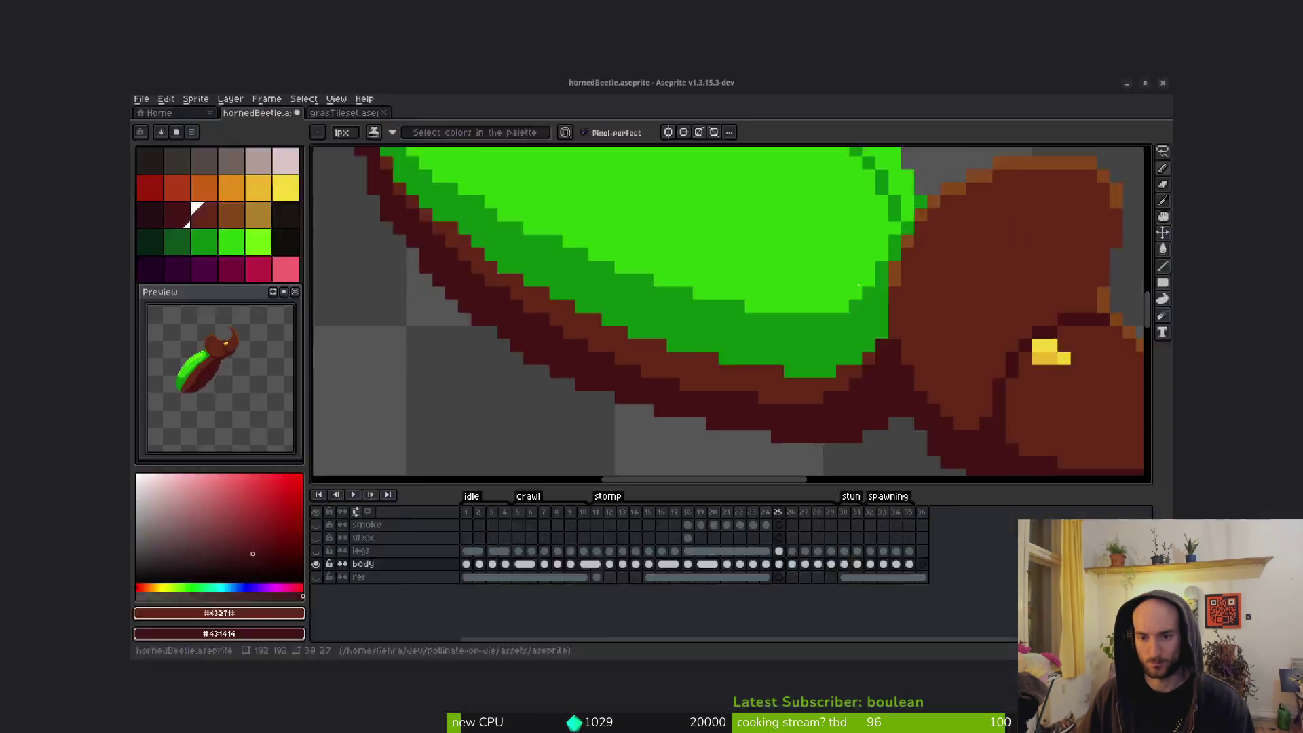
Redraw orange pixels along the head's lower outline, undoing the stray horn outline pixels.
click(857, 282)
click(919, 291)
drag(918, 291, 875, 331)
key(ctrl+z)
scroll(874, 327, down, 1)
scroll(926, 260, up, 1)
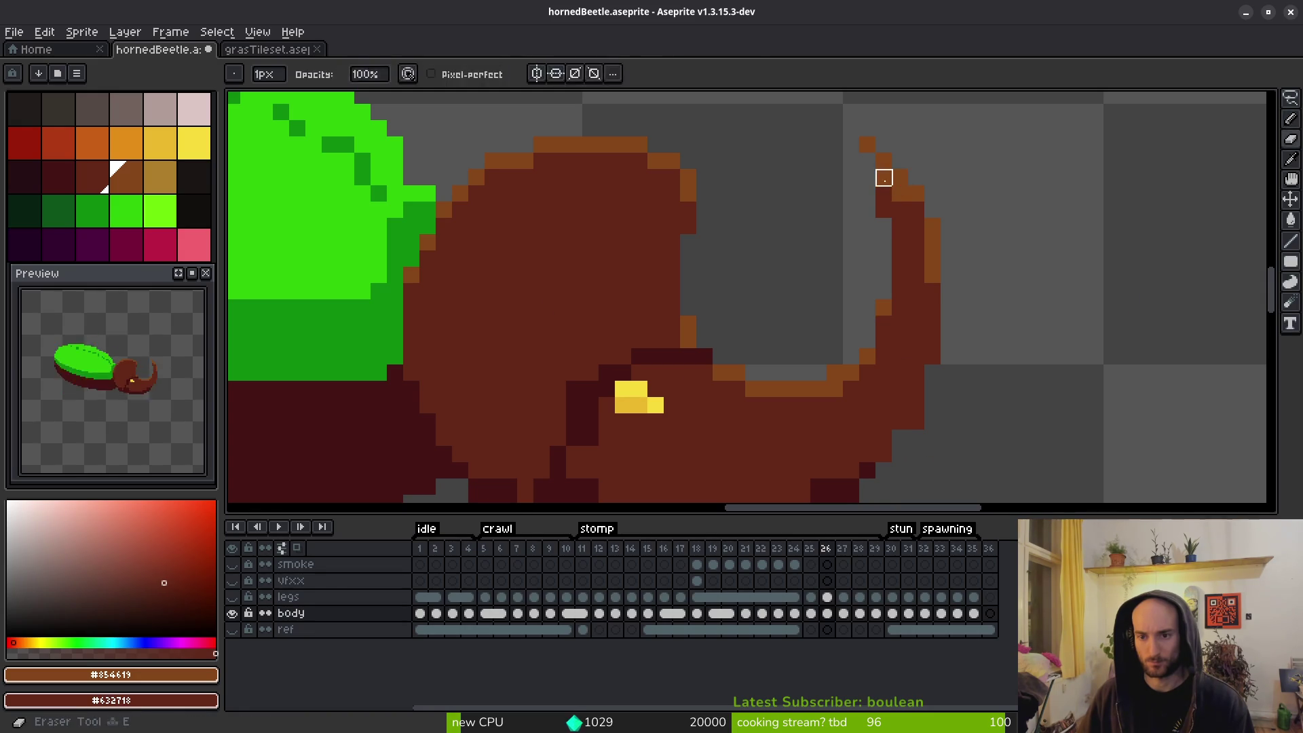
key(ctrl+z)
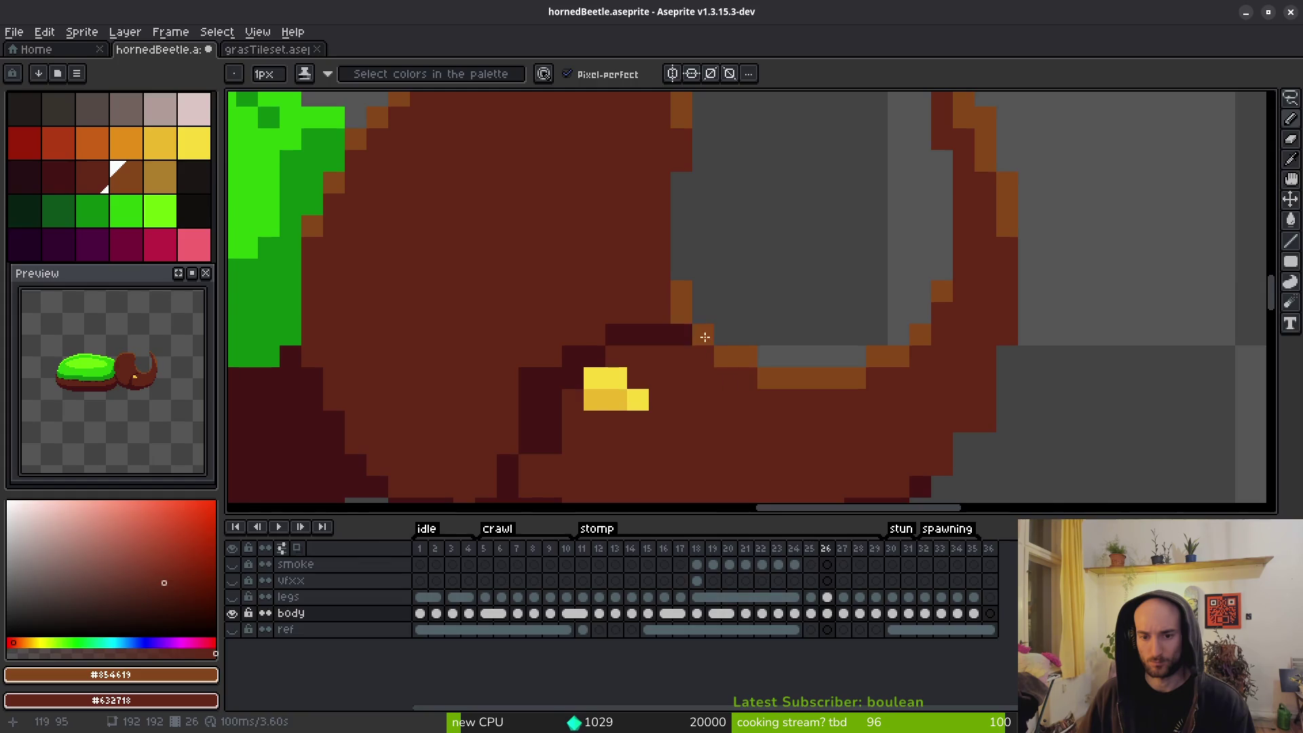
scroll(707, 344, down, 3)
scroll(768, 291, up, 3)
Place orange highlights along the horn's inner edge, reverting misplaced ones to brown.
key(e)
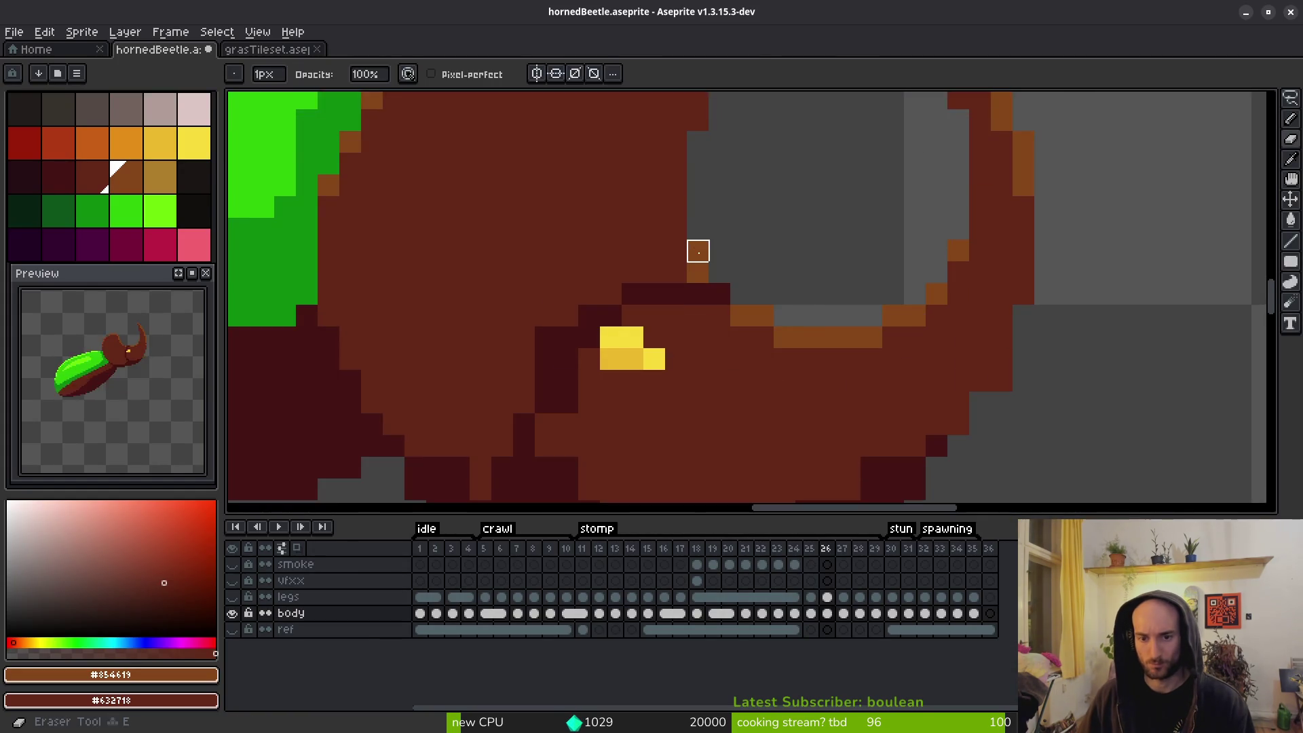
scroll(808, 294, down, 3)
key(b)
scroll(699, 224, up, 3)
click(712, 243)
click(691, 221)
click(713, 220)
right_click(691, 221)
click(691, 177)
right_click(691, 177)
click(712, 177)
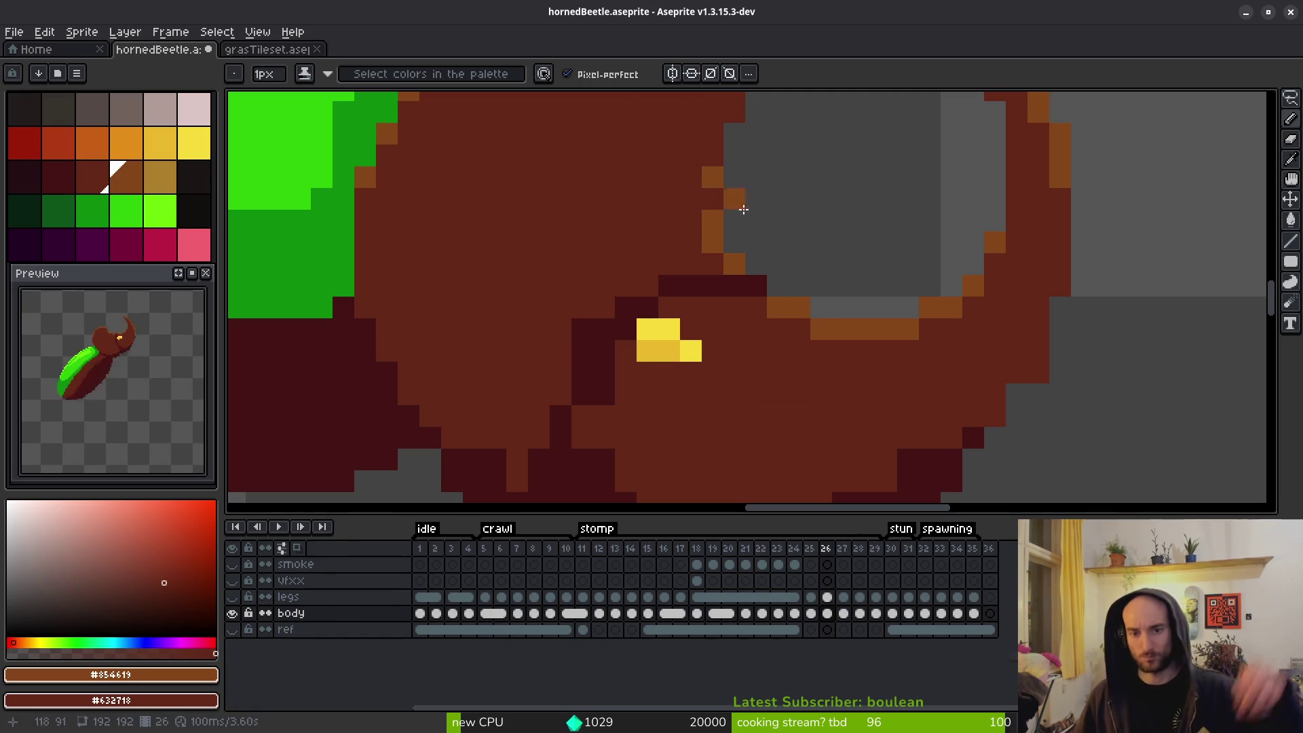
scroll(725, 191, down, 3)
scroll(790, 315, up, 3)
click(790, 315)
Sample the dark outline colour #431414 and place an outline pixel under the head.
scroll(790, 315, up, 2)
alt+click(991, 326)
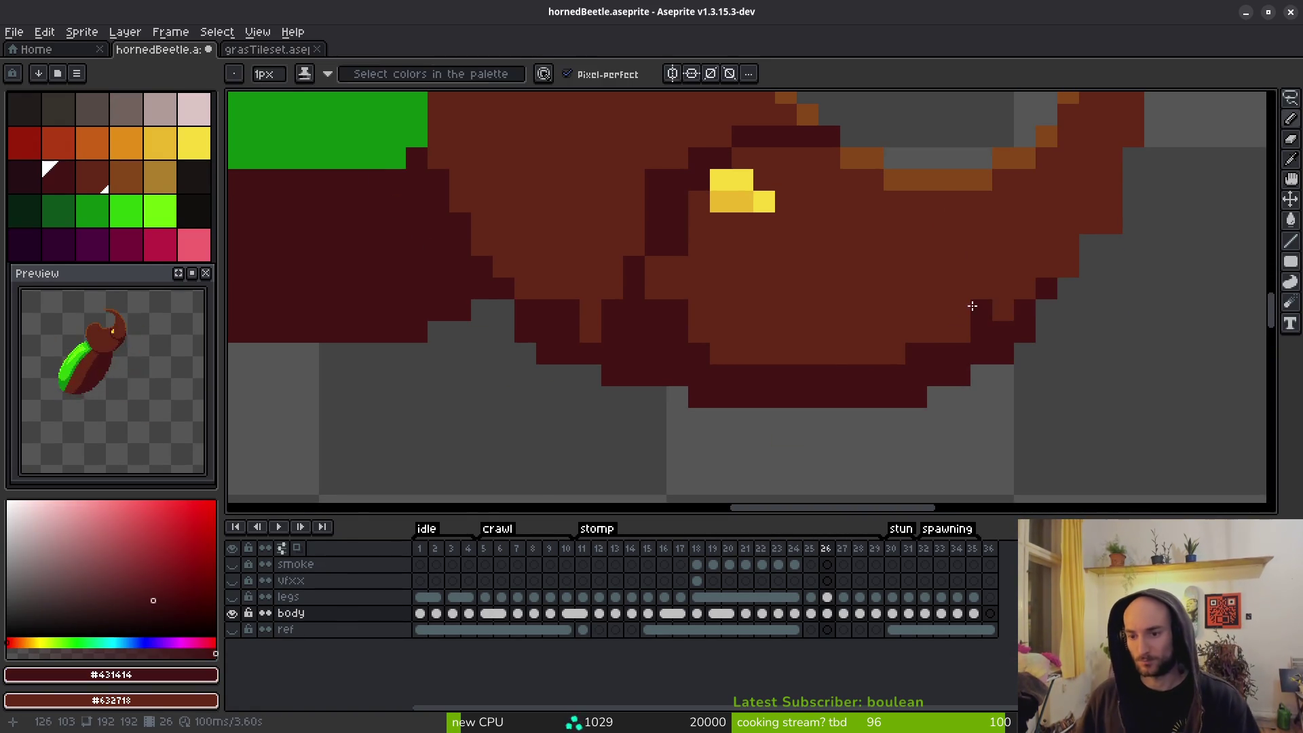
click(1094, 361)
key(ctrl+z)
click(1077, 292)
scroll(1052, 299, down, 1)
scroll(1032, 303, up, 1)
key(ctrl+z)
click(1032, 303)
key(ctrl+z)
click(1045, 319)
Redraw the dark outline along the lower-right edge and turn stray outline pixels back to brown.
click(992, 372)
click(1014, 351)
click(949, 373)
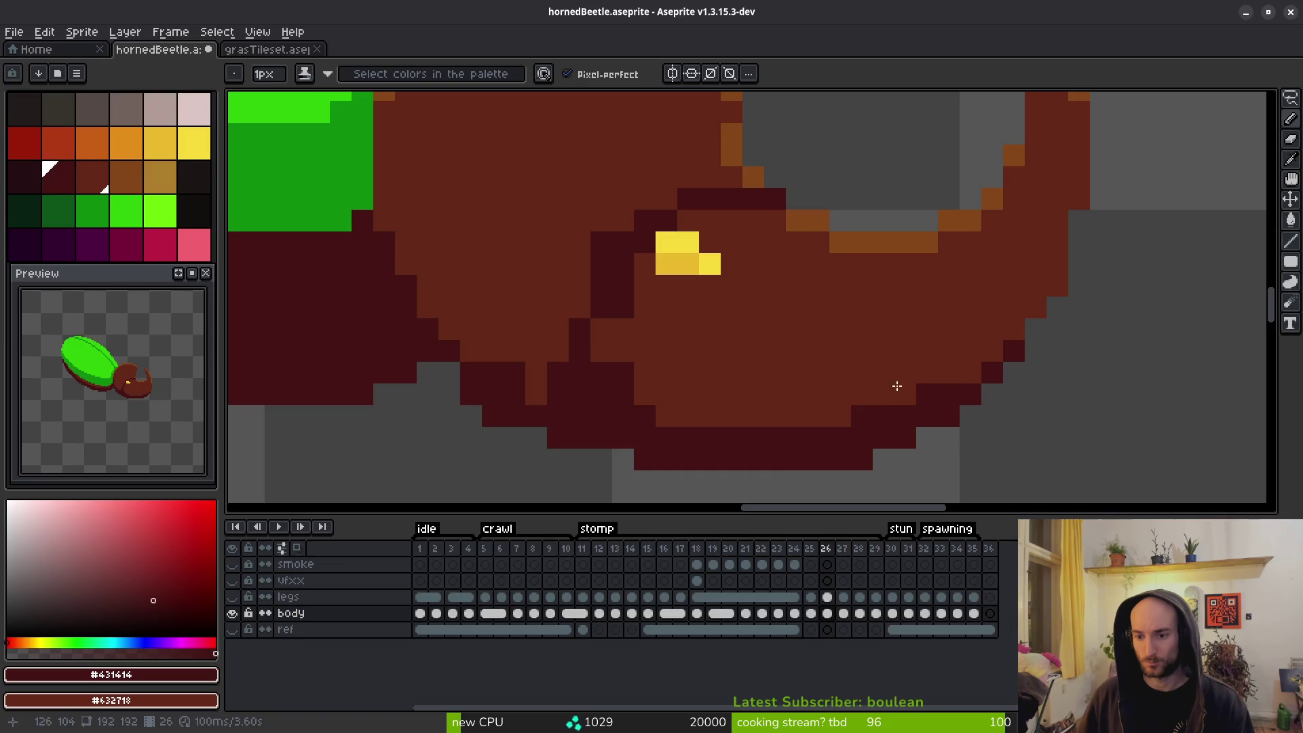
right_click(1014, 351)
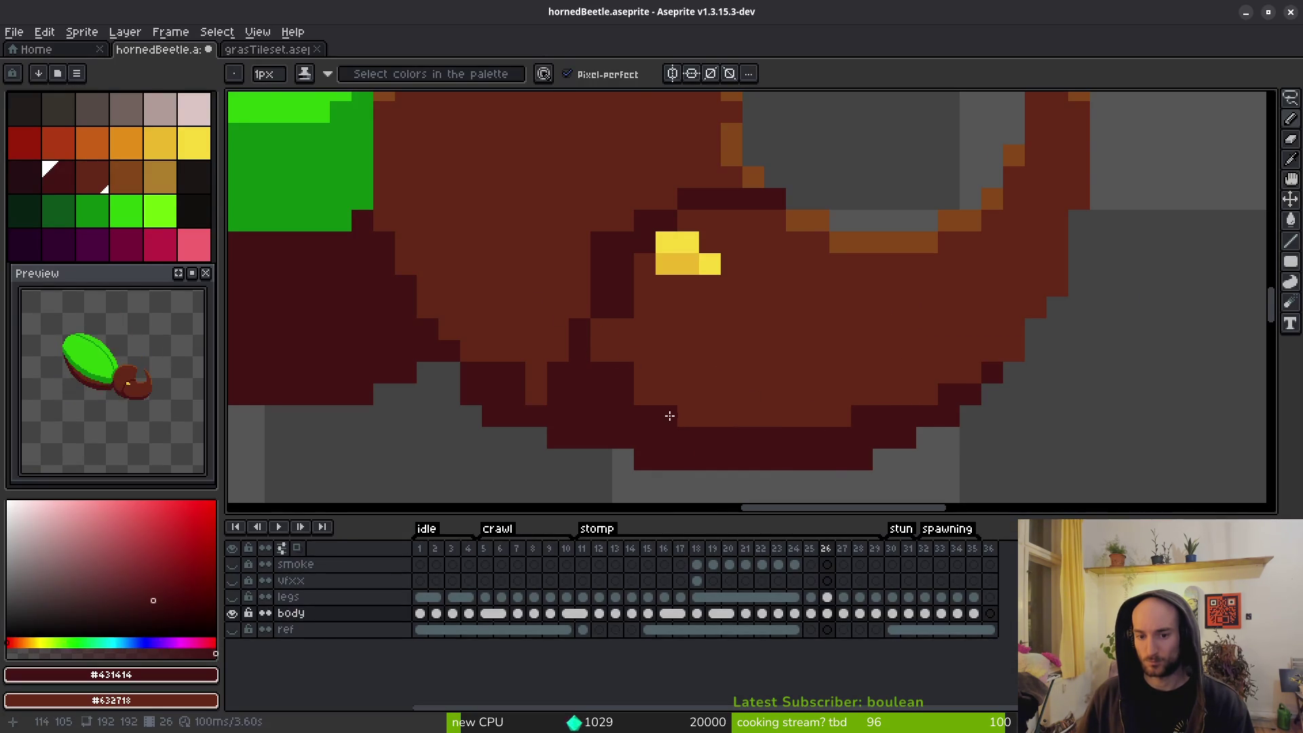
scroll(803, 374, left, 5)
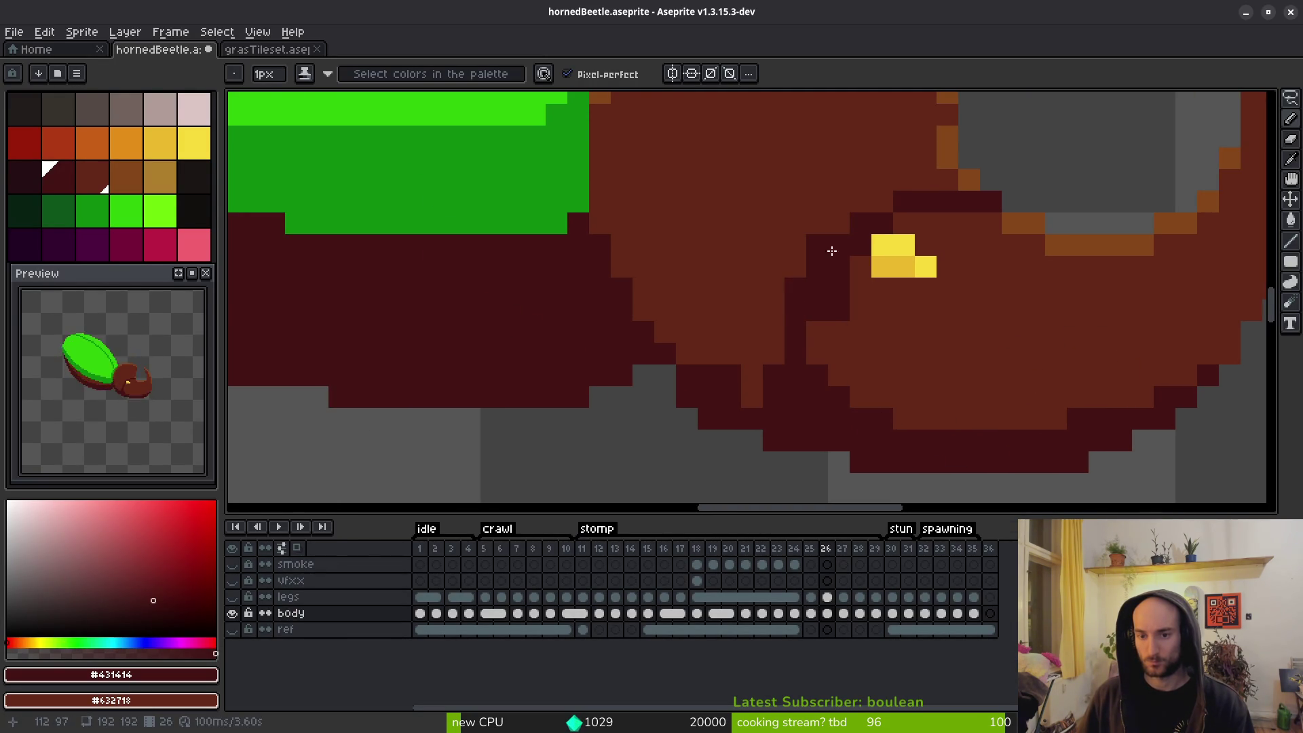
right_click(818, 254)
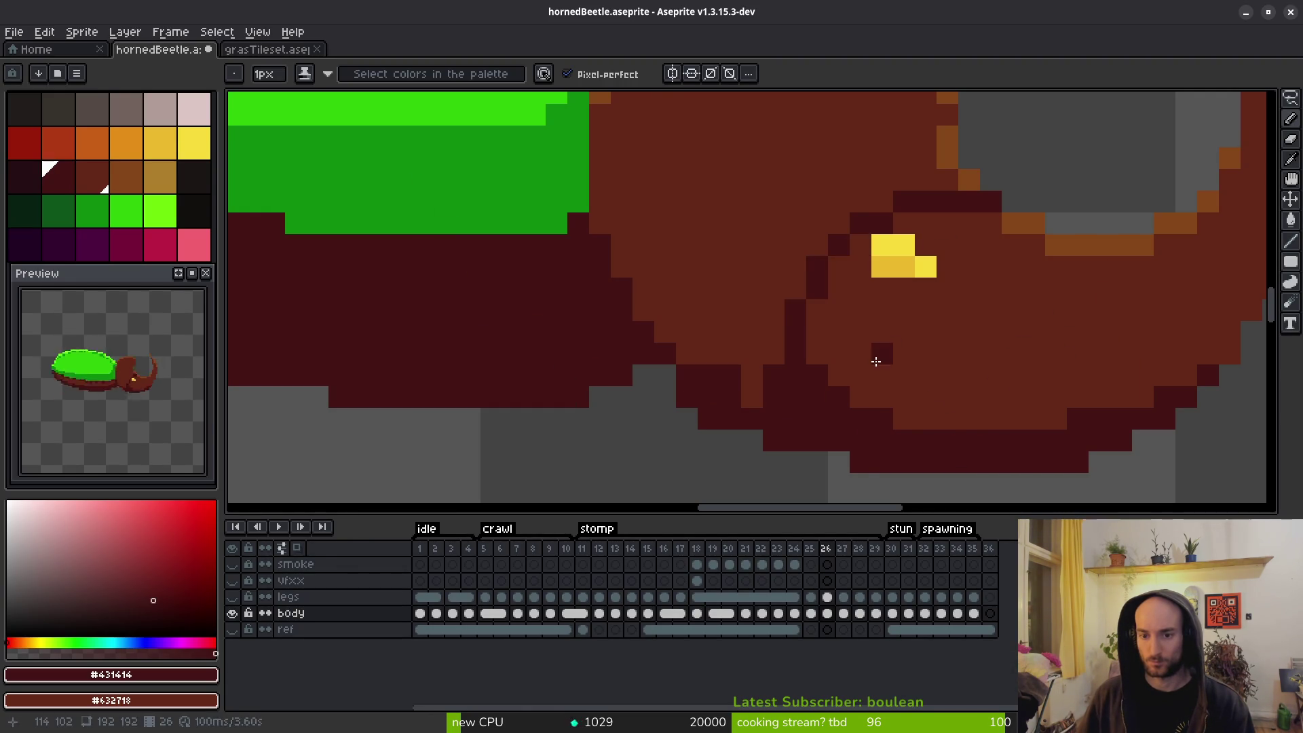
Darken three brown pixels on the beetle's lower edge under the head, then return to frame 25.
scroll(832, 387, down, 3)
scroll(815, 387, up, 3)
click(723, 275)
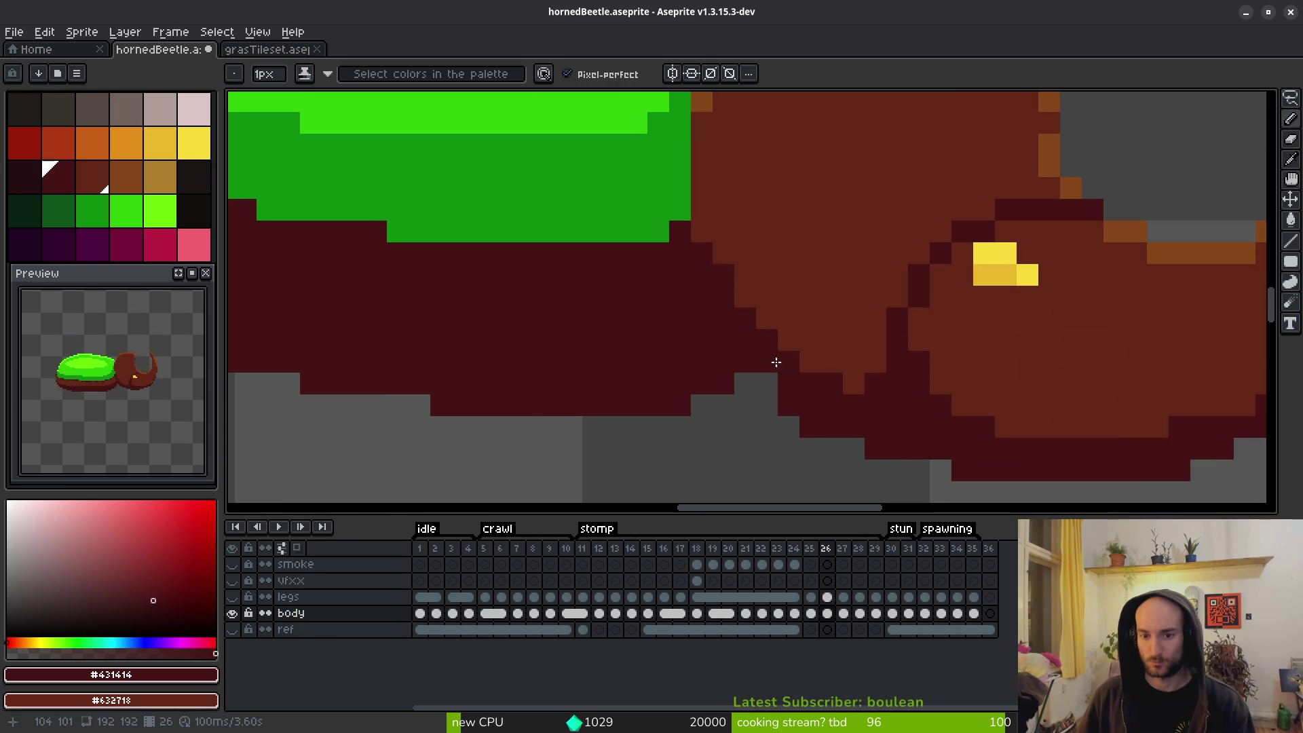
click(808, 362)
click(877, 363)
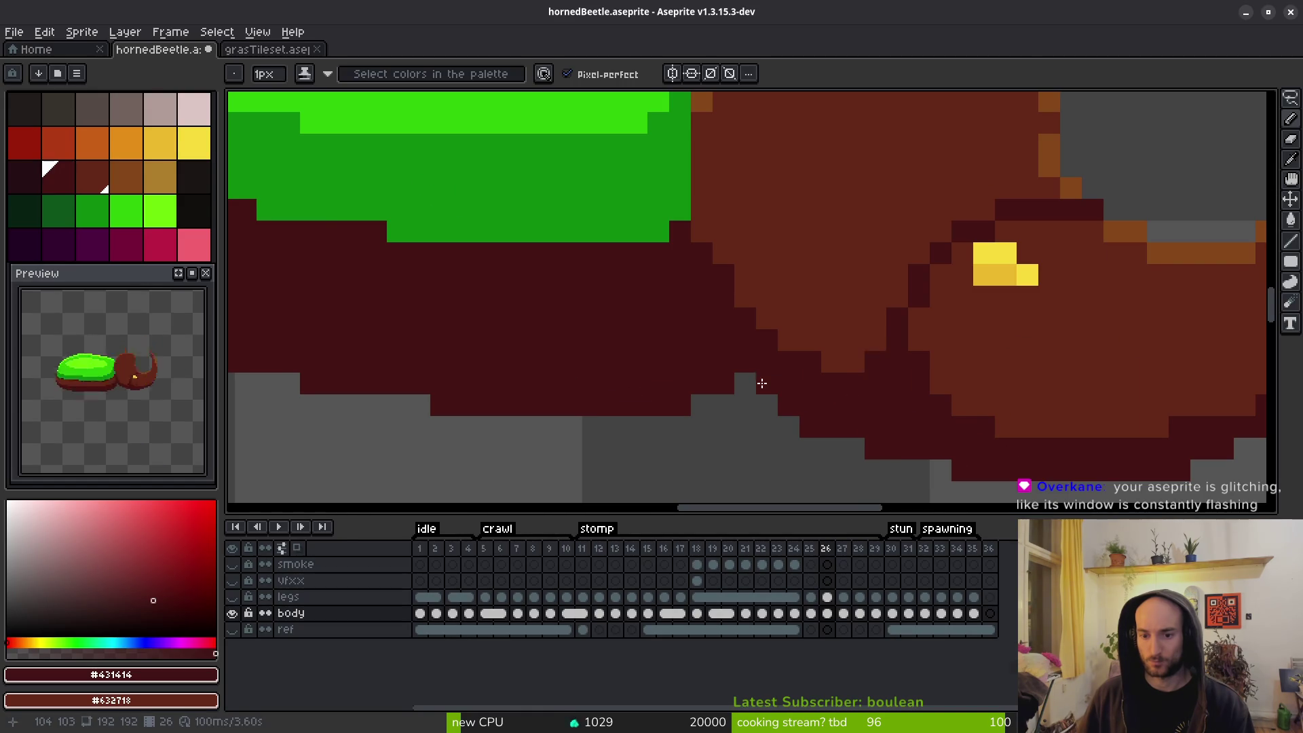
scroll(883, 400, down, 3)
key(comma)
key(i)
scroll(925, 450, up, 4)
key(b)
scroll(928, 468, down, 3)
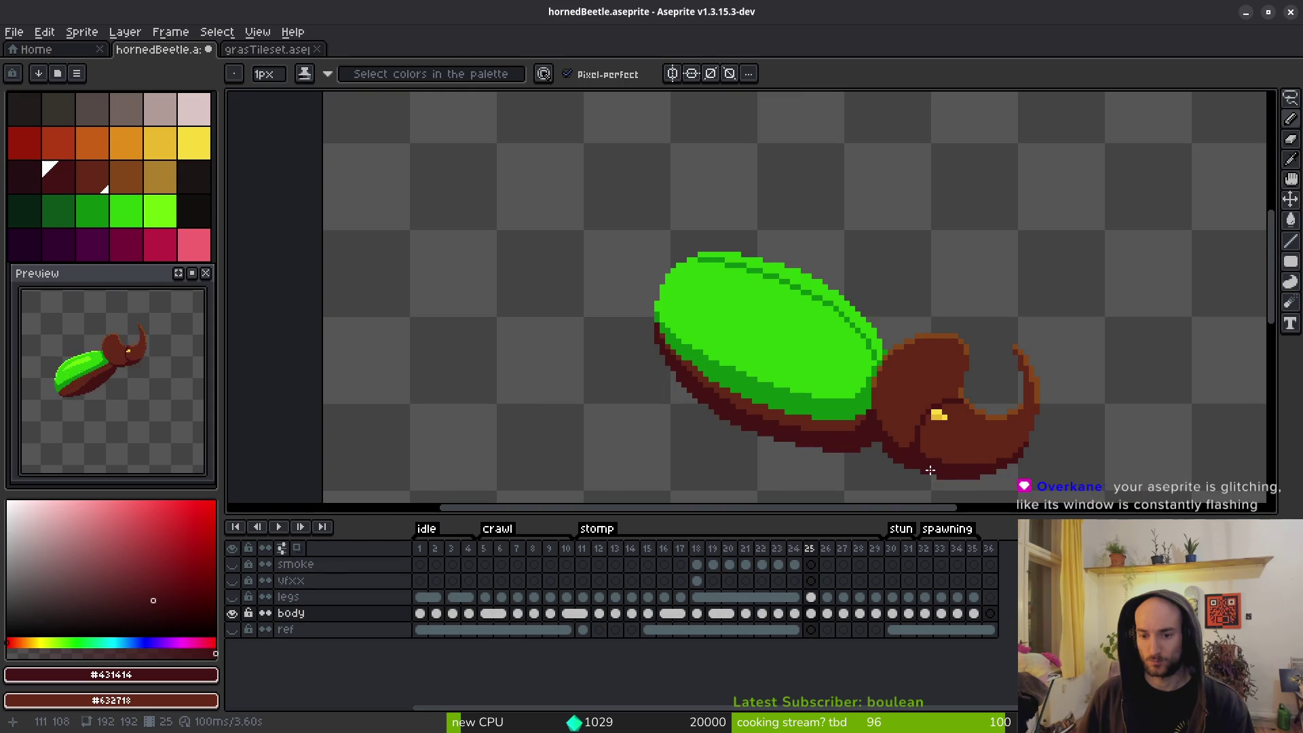
key(comma)
key(i)
key(period)
key(period)
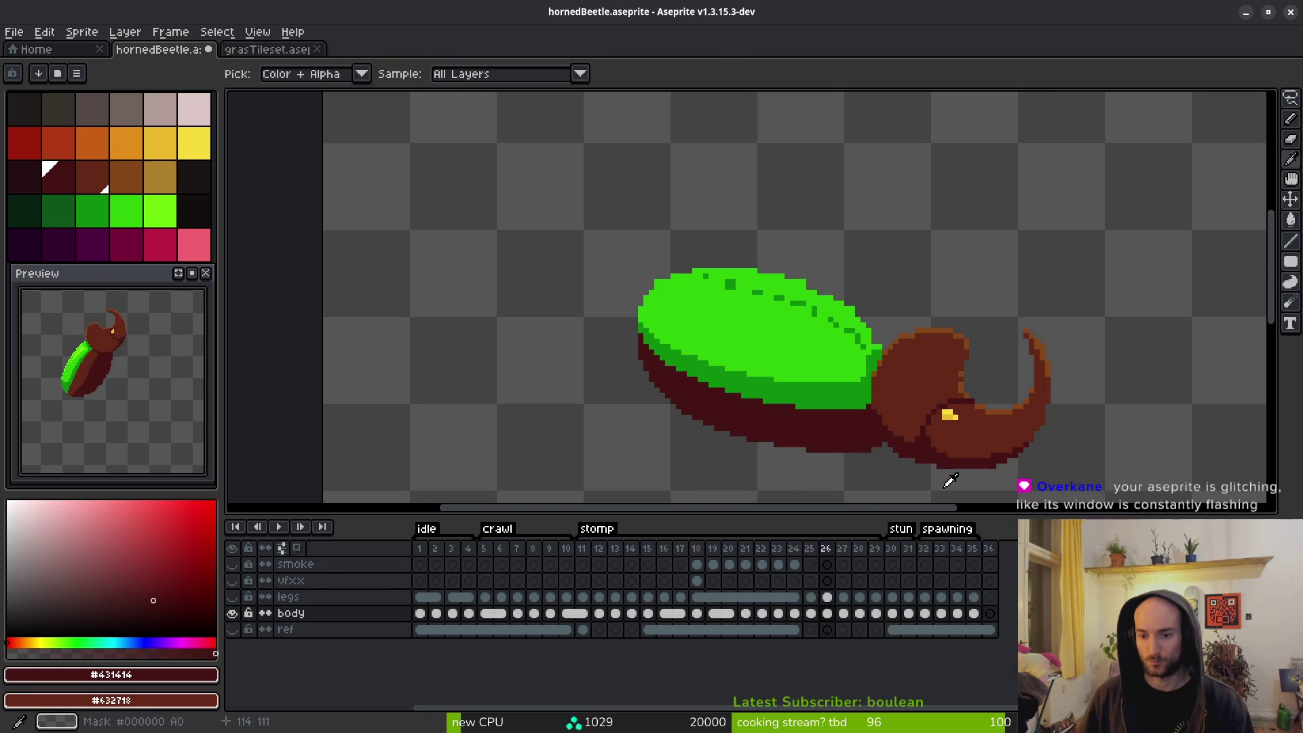
key(b)
scroll(890, 468, up, 3)
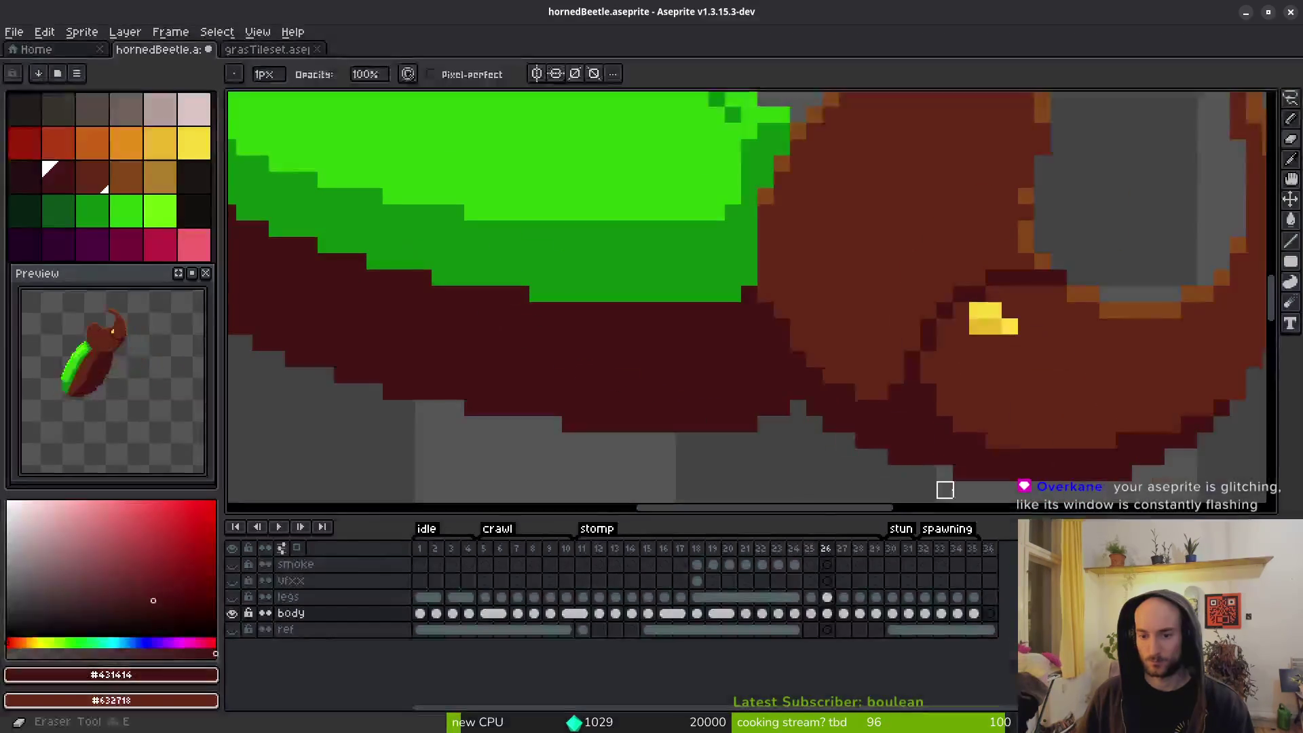
scroll(945, 468, down, 3)
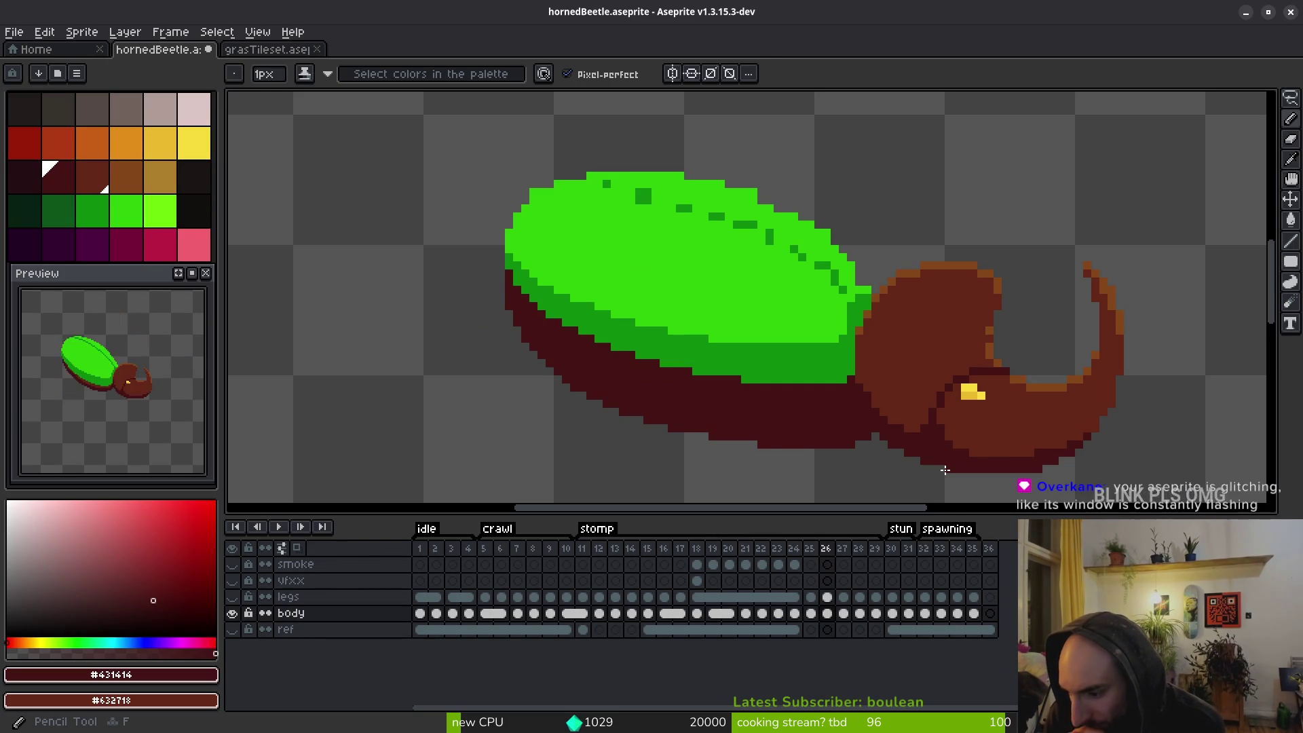
key(alt)
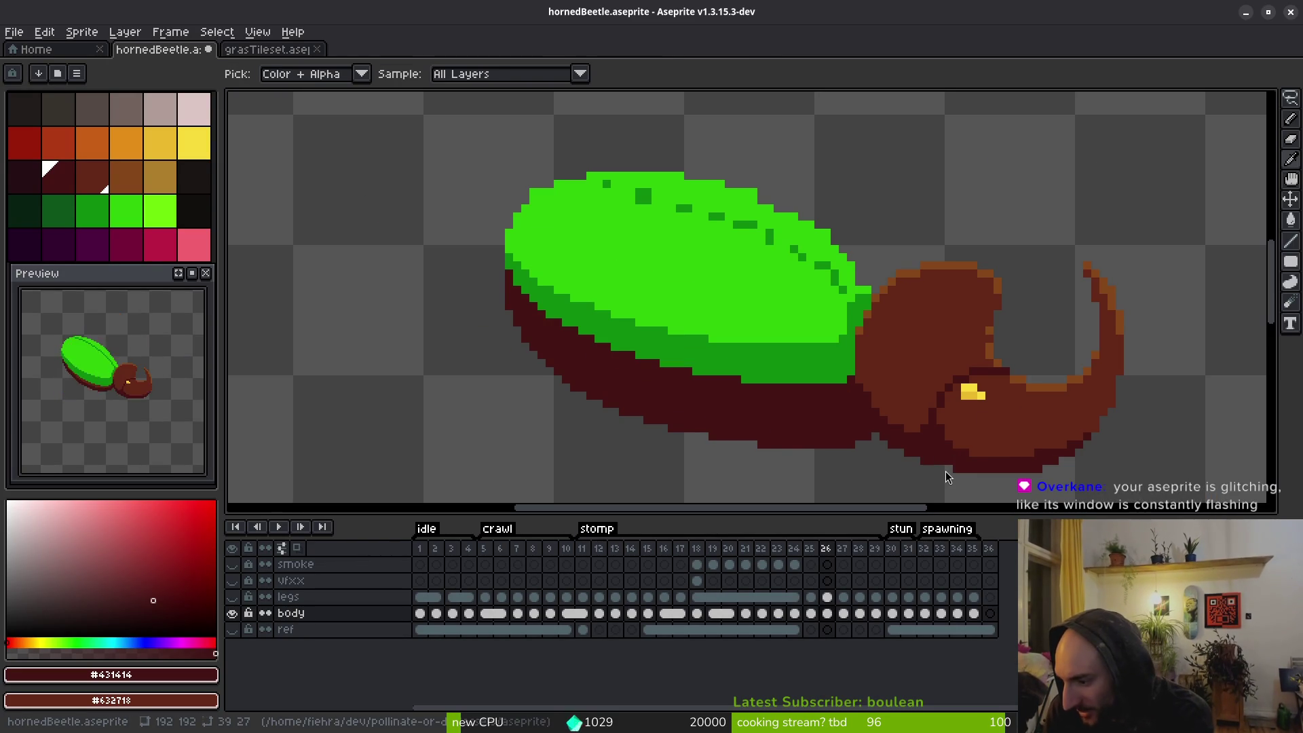